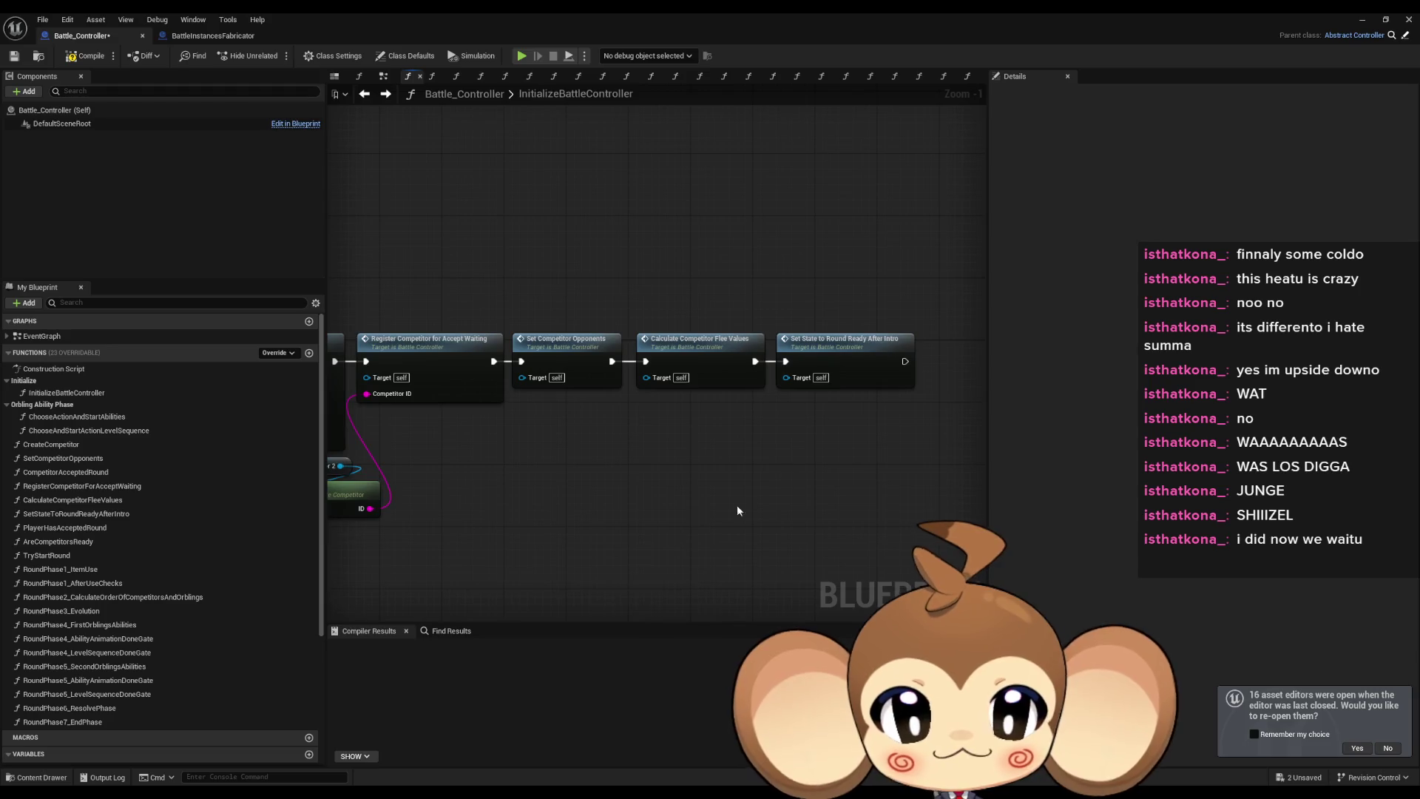
Create a function named IntroLevelSequence in My Blueprint, then open the InitializeBattleController graph.
{"action": "left_click", "coordinate": [309, 353]}
{"action": "type", "text": "IntroLevelSequence"}
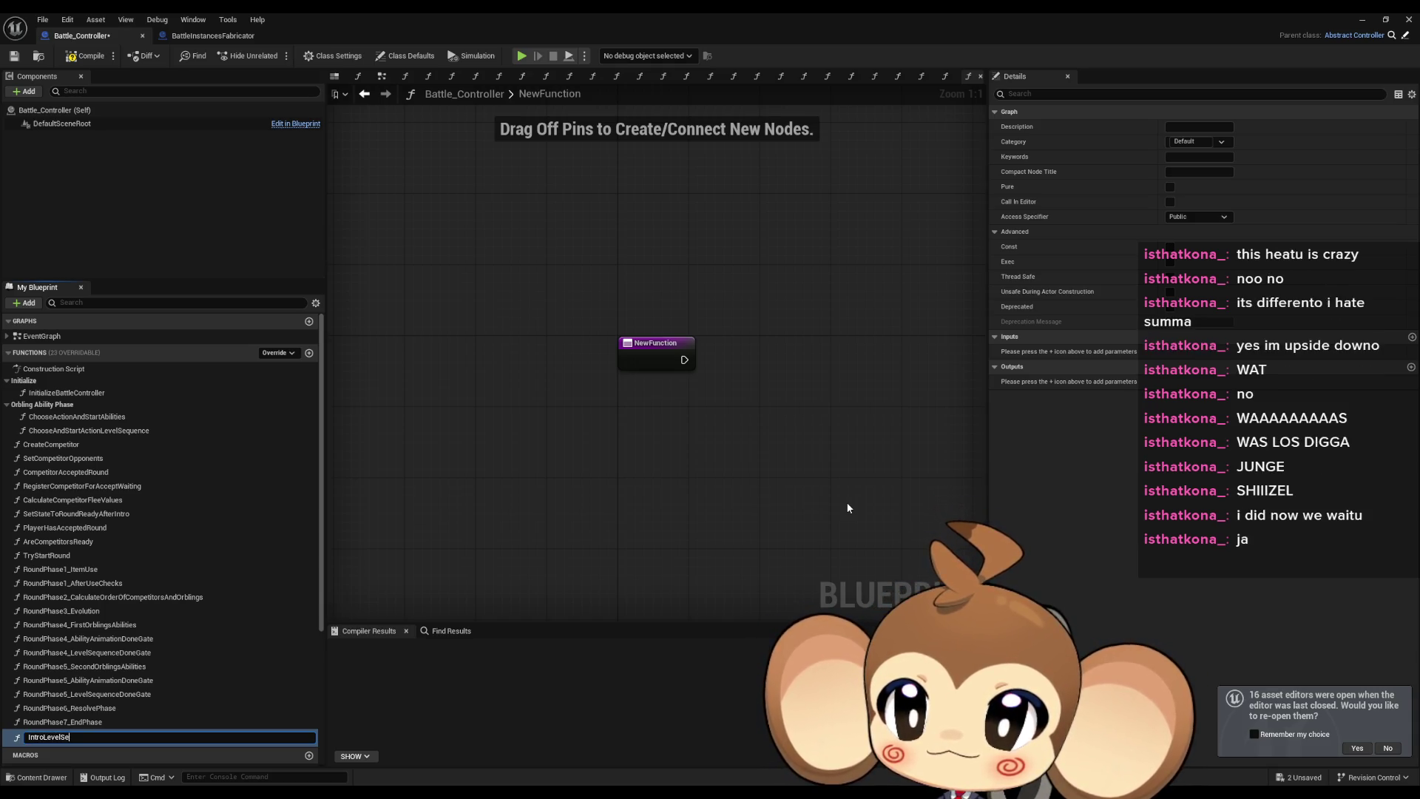
{"action": "key", "text": "Return"}
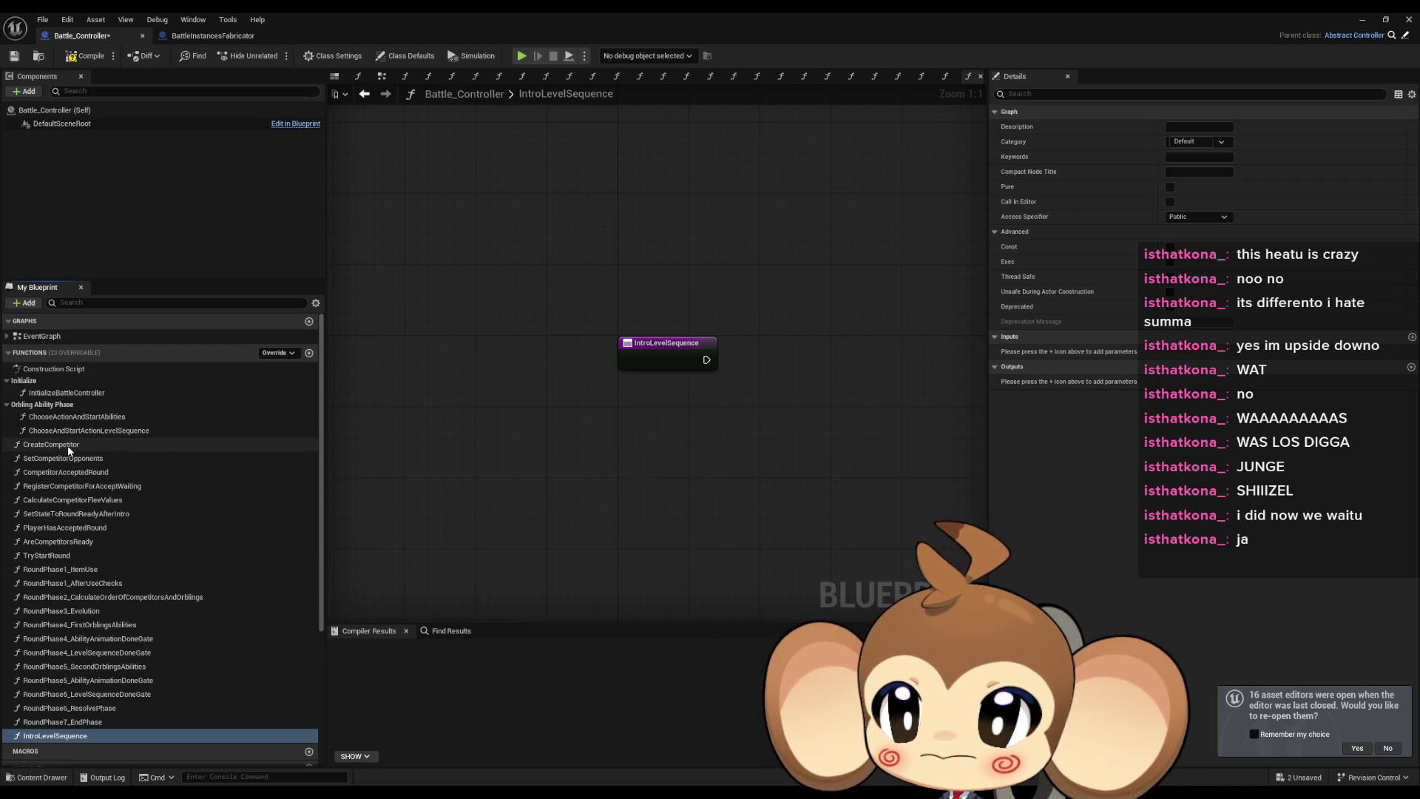
{"action": "double_click", "coordinate": [67, 393]}
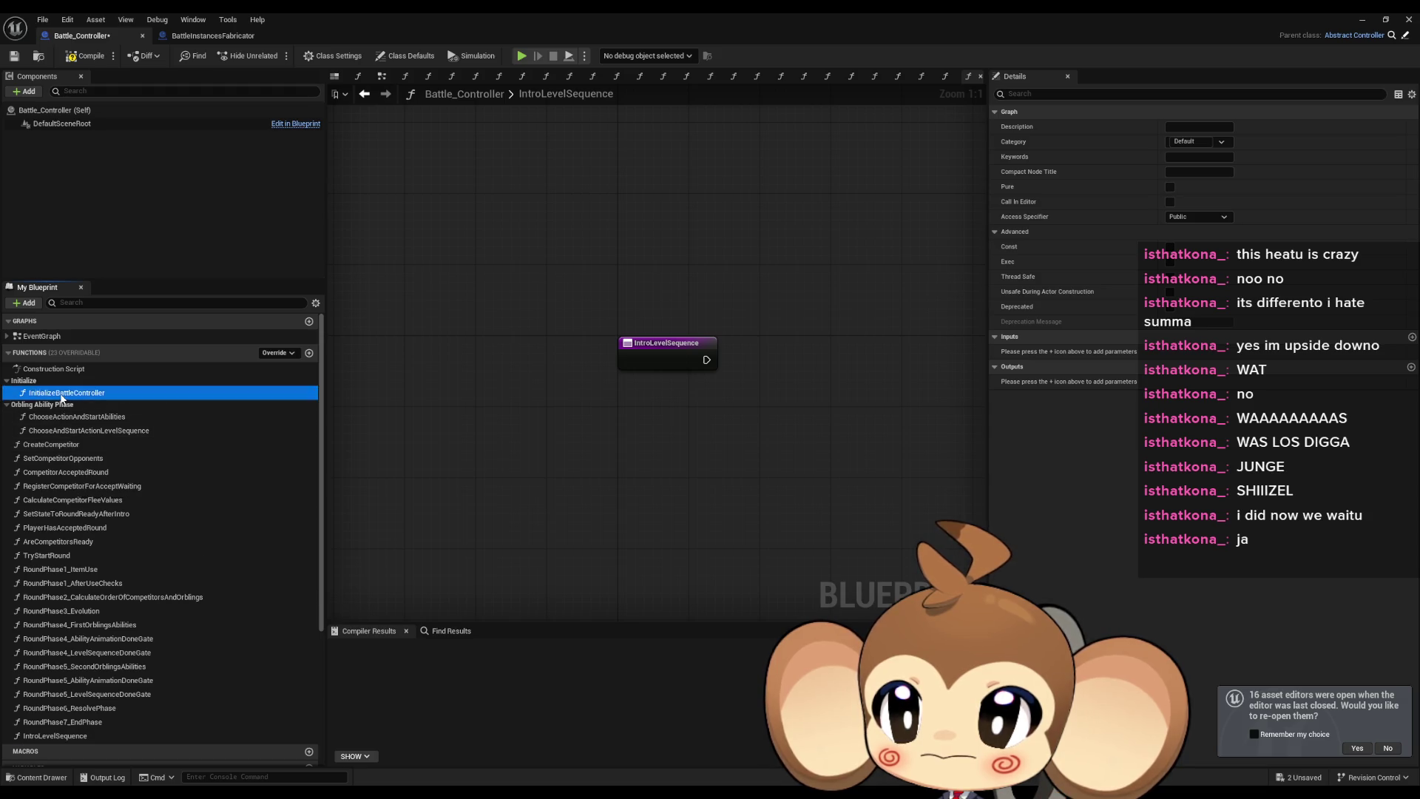
Drop an Intro Level Sequence call node into InitializeBattleController, positioned below the existing initialization chain.
{"action": "mouse_move", "coordinate": [56, 735]}
{"action": "left_mouse_down"}
{"action": "mouse_move", "coordinate": [241, 704]}
{"action": "mouse_move", "coordinate": [818, 491]}
{"action": "mouse_move", "coordinate": [841, 455]}
{"action": "left_mouse_up"}
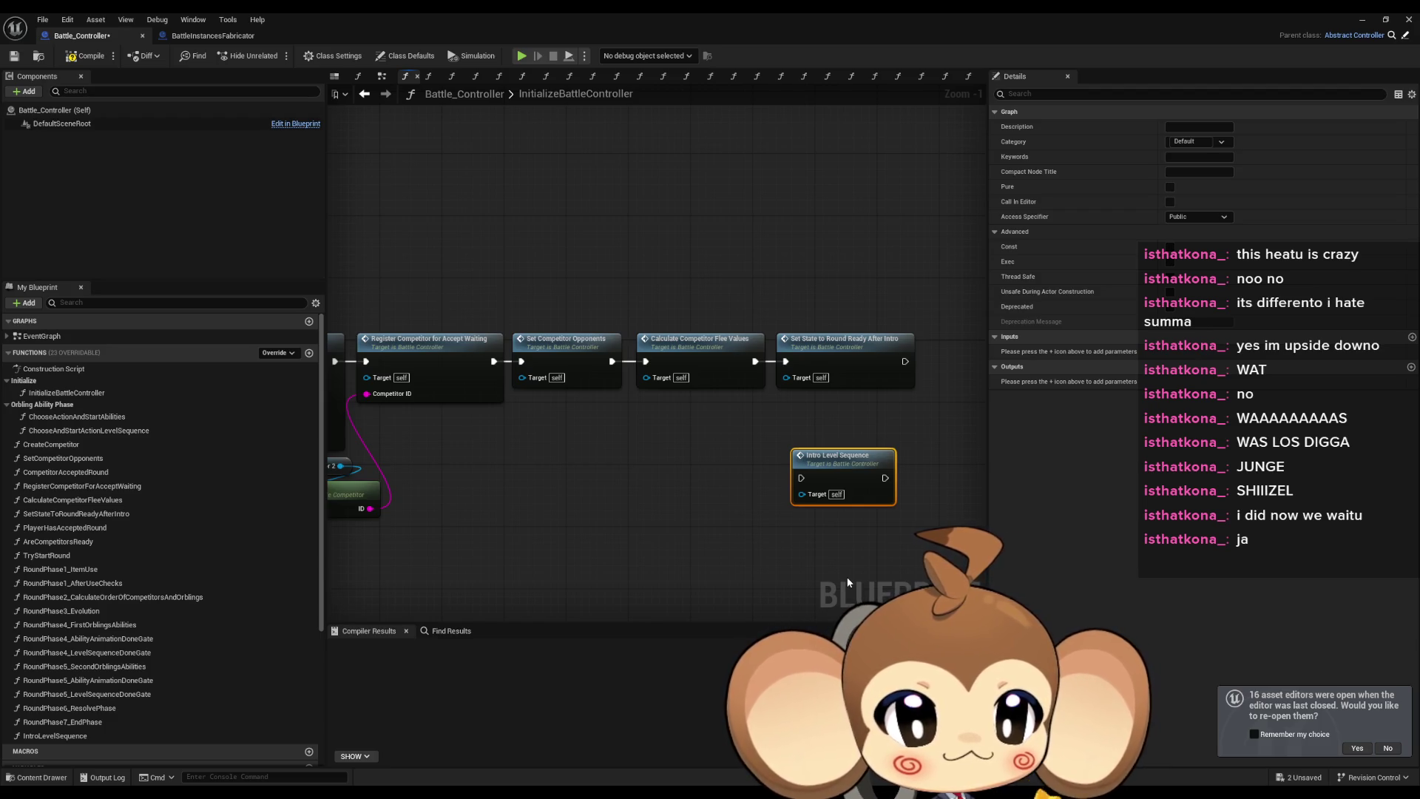
{"action": "mouse_move", "coordinate": [854, 470]}
{"action": "left_mouse_down"}
{"action": "mouse_move", "coordinate": [821, 462]}
{"action": "mouse_move", "coordinate": [826, 449]}
{"action": "left_mouse_up"}
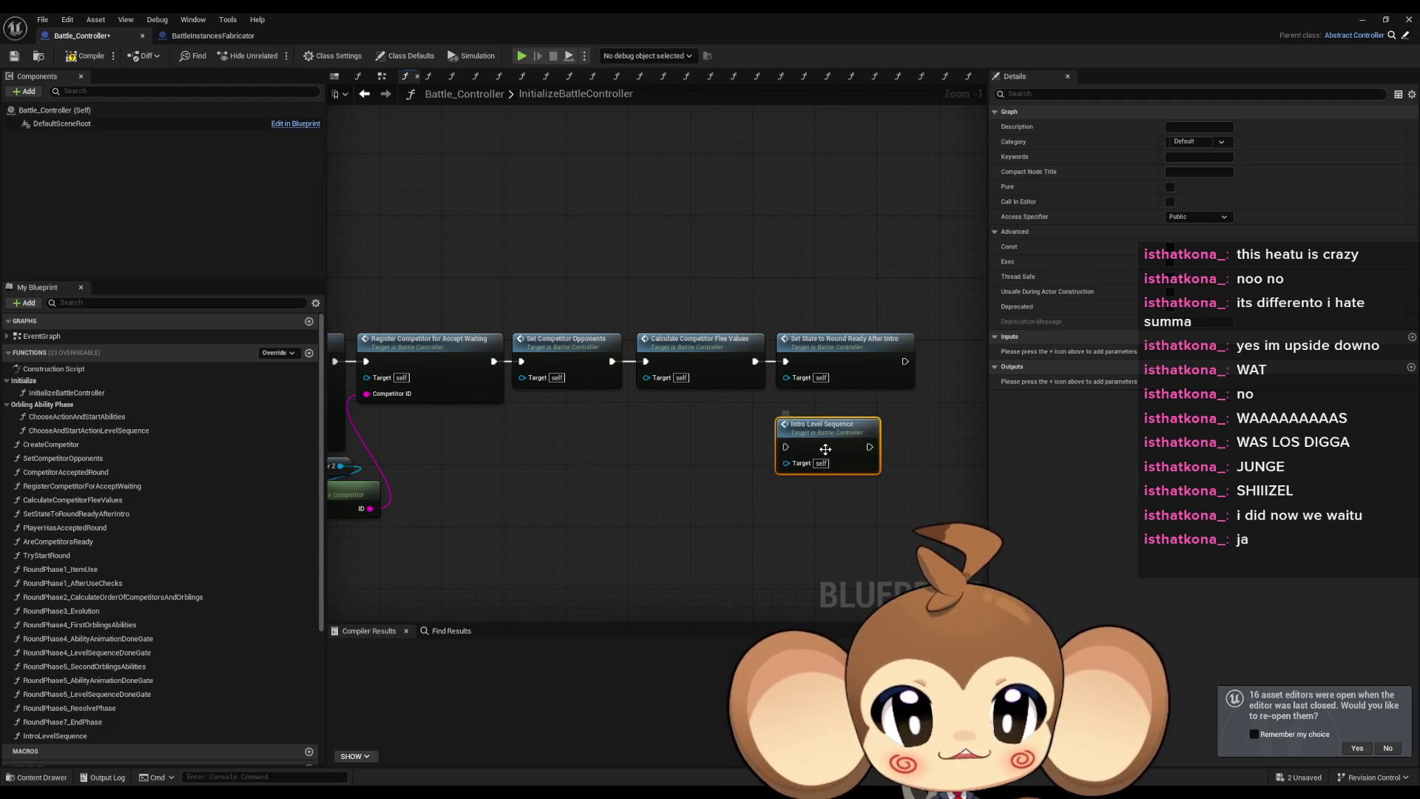
{"action": "left_click", "coordinate": [865, 555]}
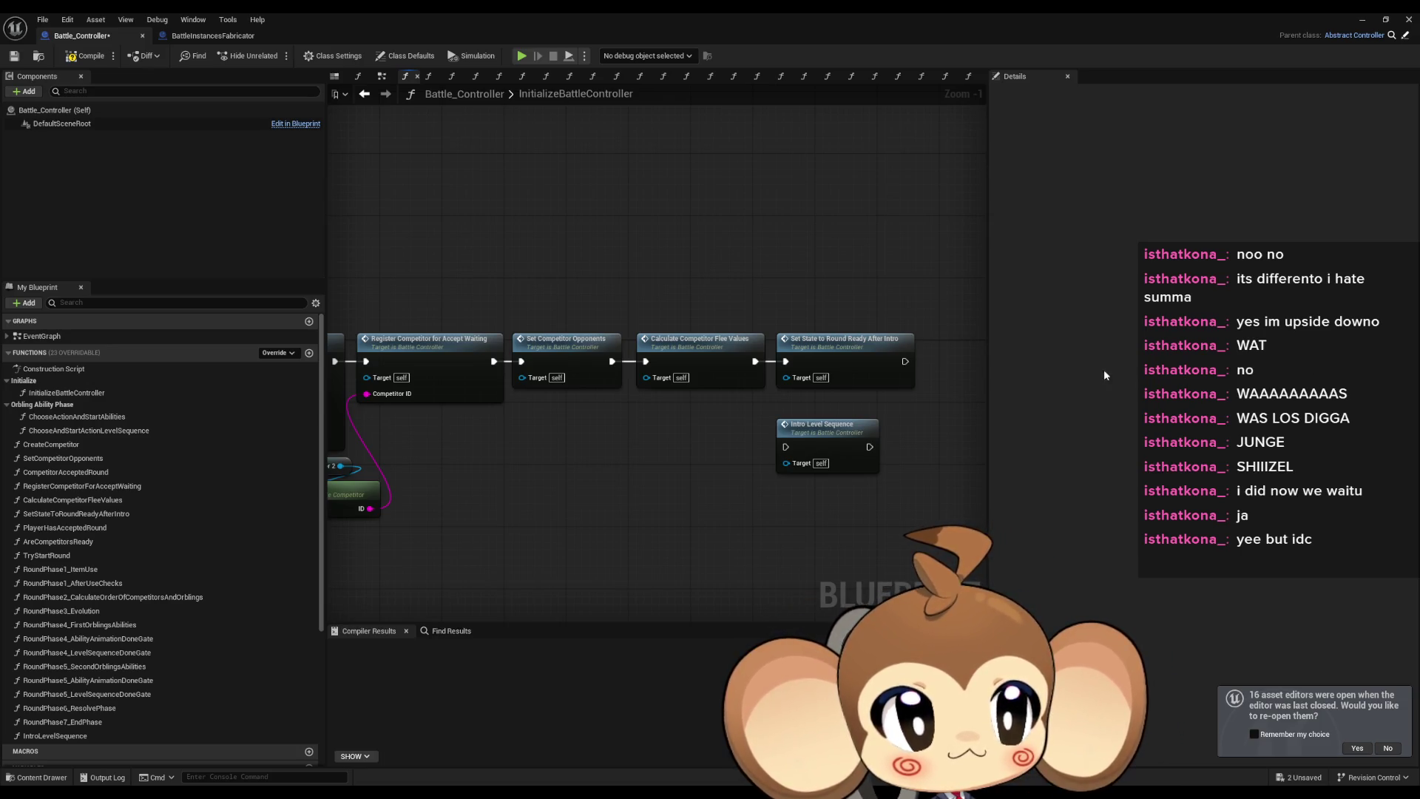
{"action": "left_click_drag", "start_coordinate": [894, 405], "coordinate": [703, 406]}
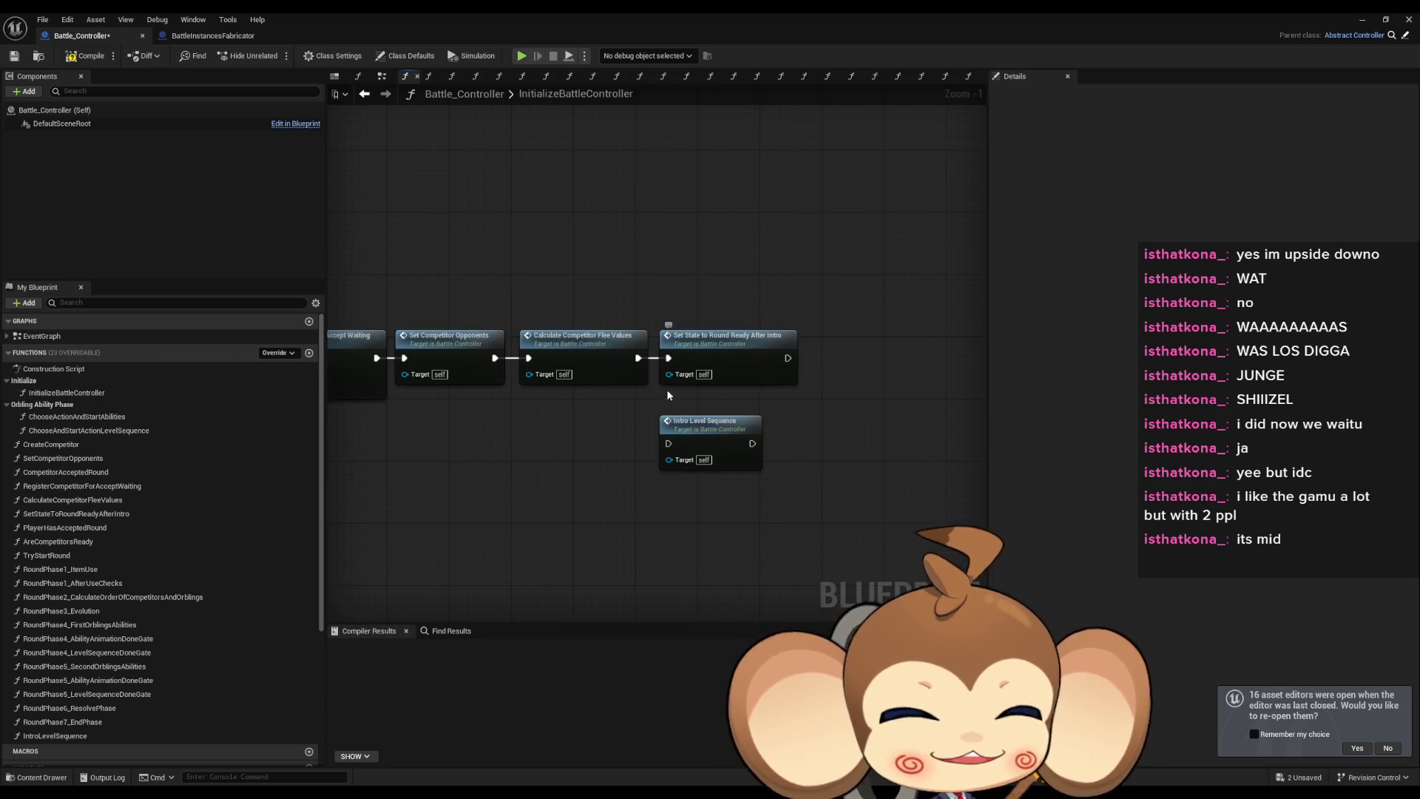
{"action": "scroll", "coordinate": [667, 389], "scroll_direction": "up", "scroll_amount": 1}
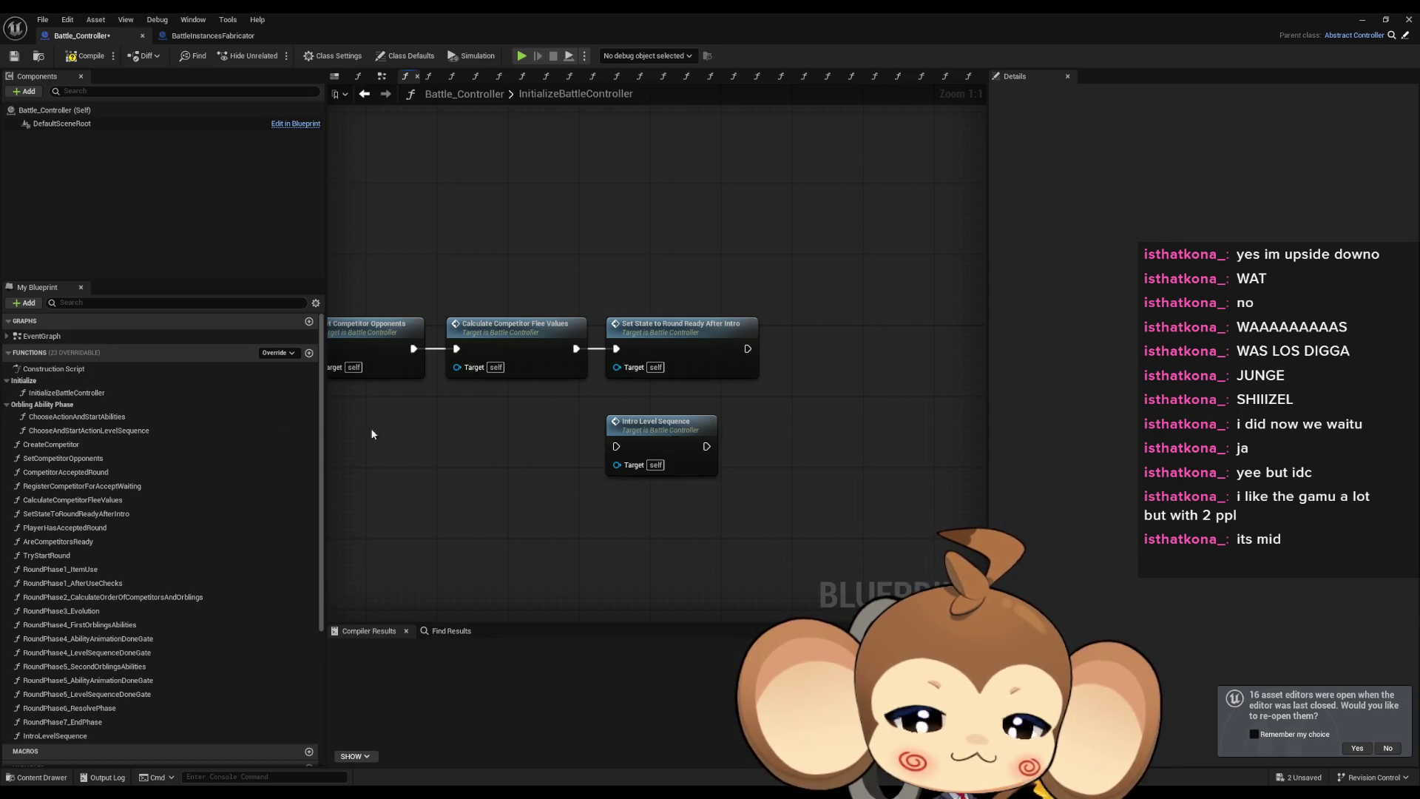
{"action": "scroll", "coordinate": [479, 491], "scroll_direction": "down", "scroll_amount": 1}
Drag IntroLevelSequence up the Functions list so it sits above CreateCompetitor.
{"action": "scroll", "coordinate": [600, 440], "scroll_direction": "up", "scroll_amount": 1}
{"action": "left_click", "coordinate": [601, 440]}
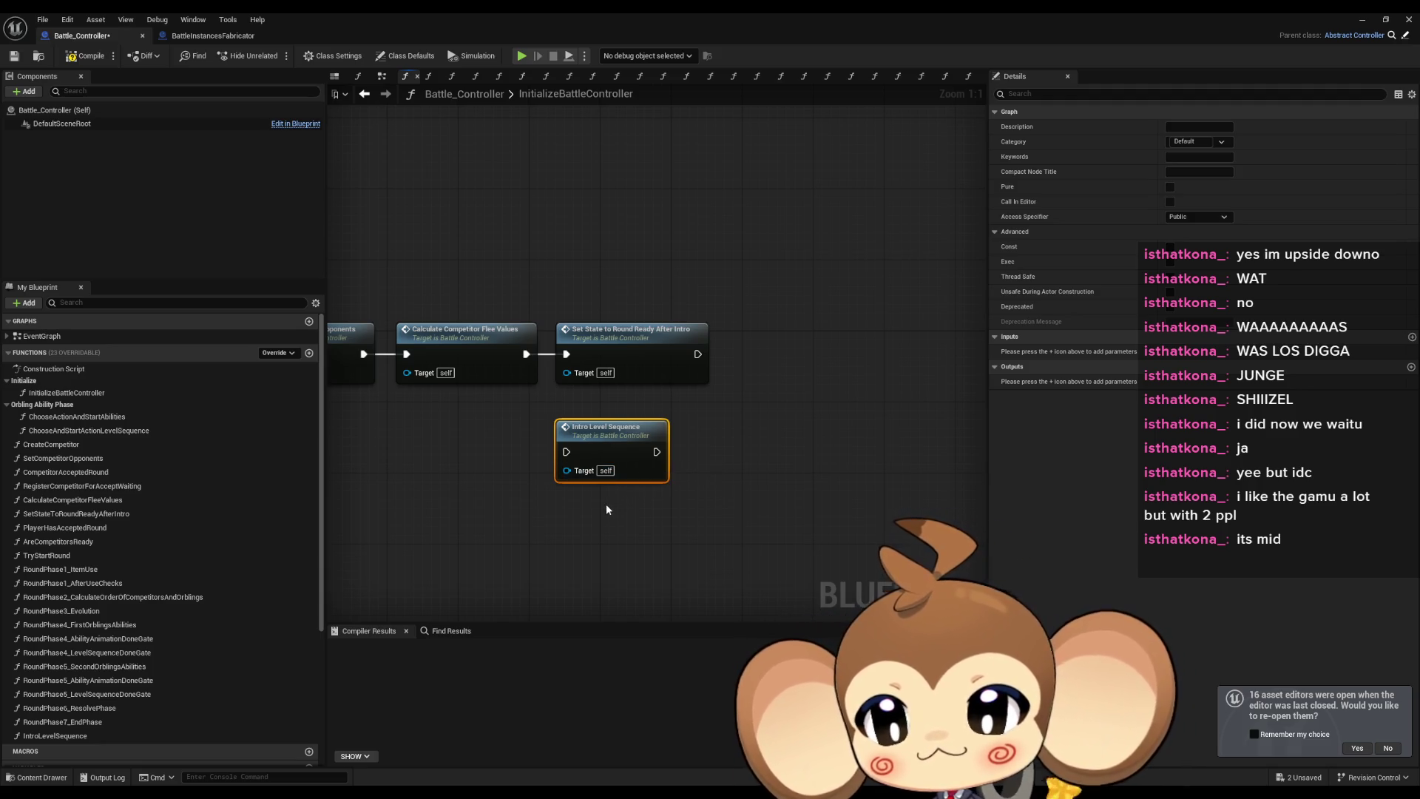
{"action": "mouse_move", "coordinate": [56, 735]}
{"action": "left_mouse_down"}
{"action": "mouse_move", "coordinate": [53, 418]}
{"action": "mouse_move", "coordinate": [58, 450]}
{"action": "left_mouse_up"}
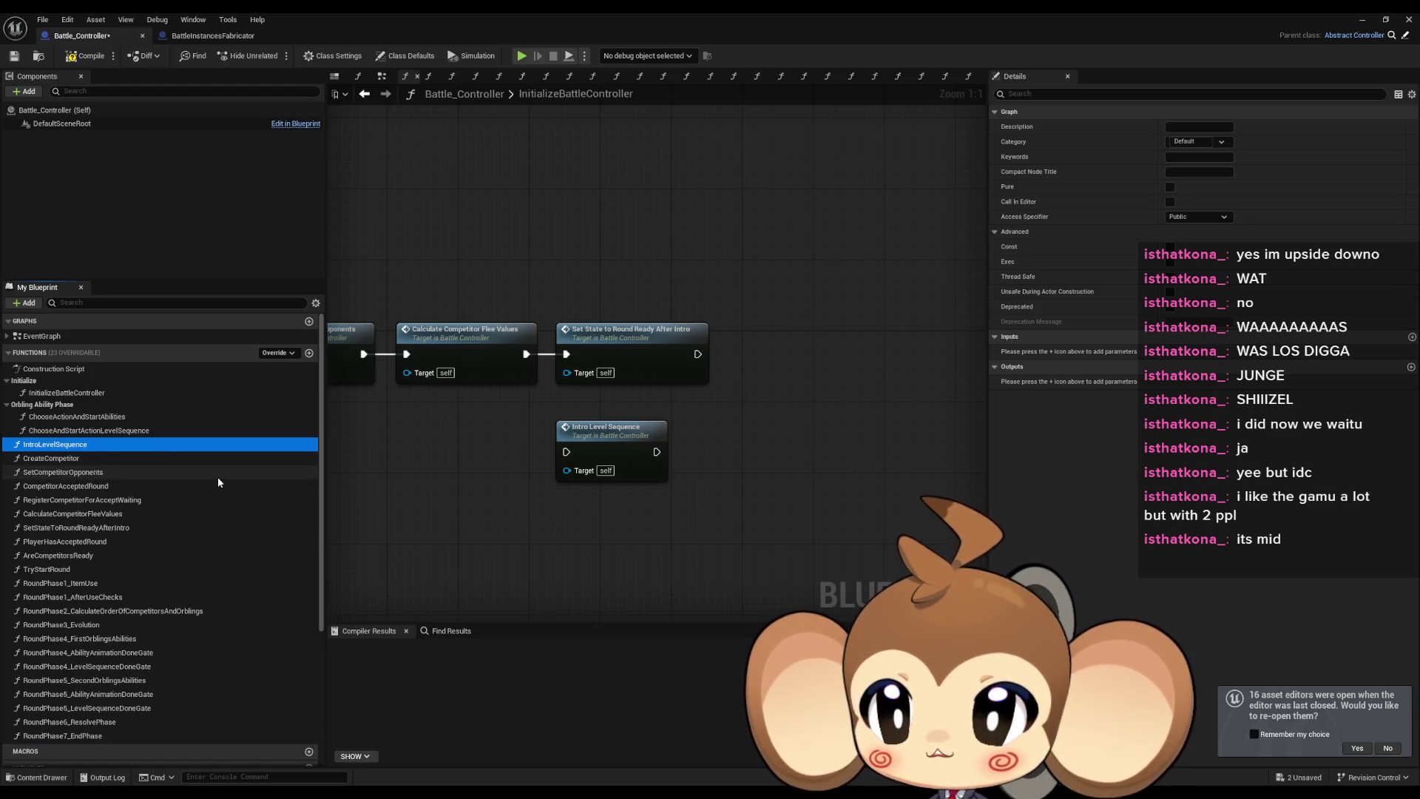
{"action": "left_click", "coordinate": [533, 511]}
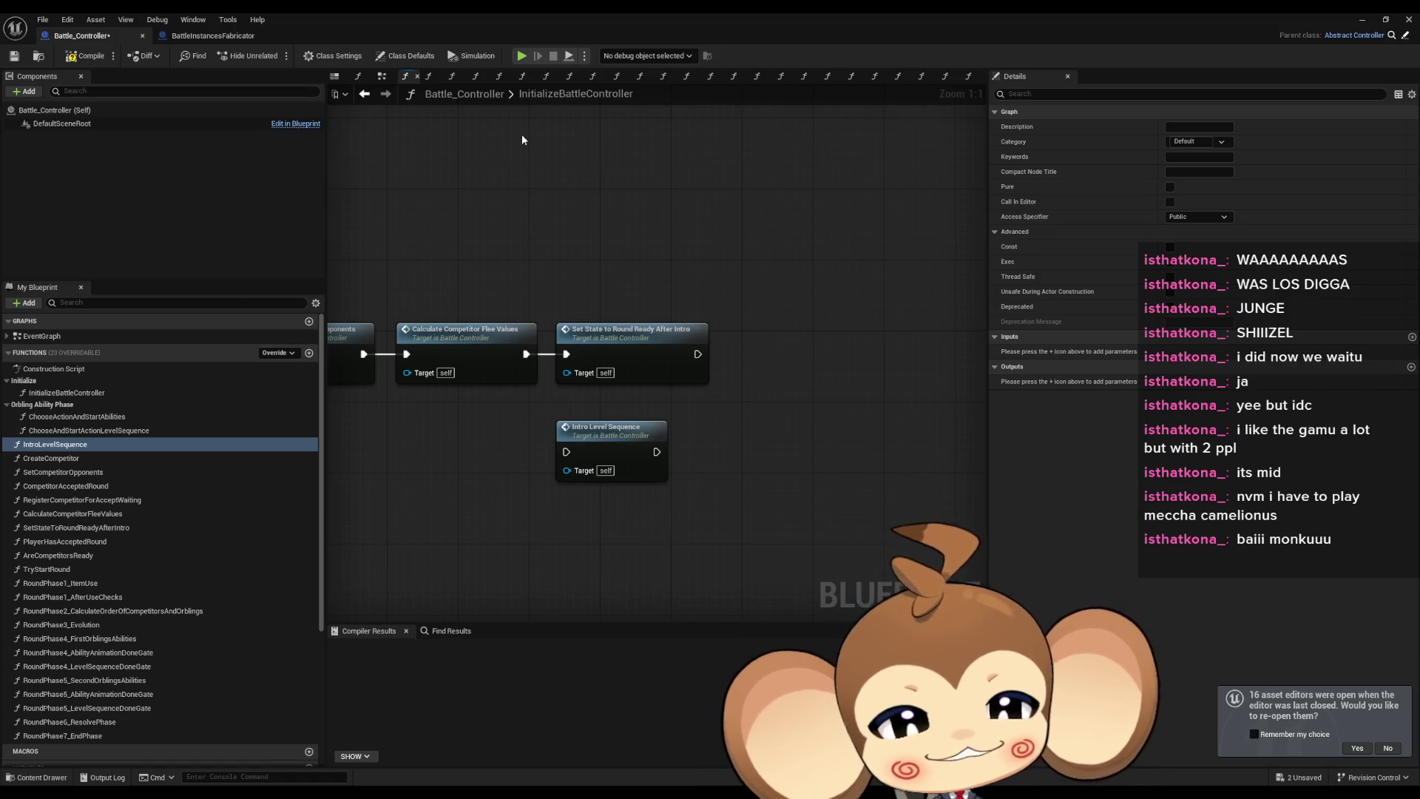
{"action": "scroll", "coordinate": [587, 402], "scroll_direction": "down", "scroll_amount": 1}
{"action": "scroll", "coordinate": [721, 455], "scroll_direction": "up", "scroll_amount": 1}
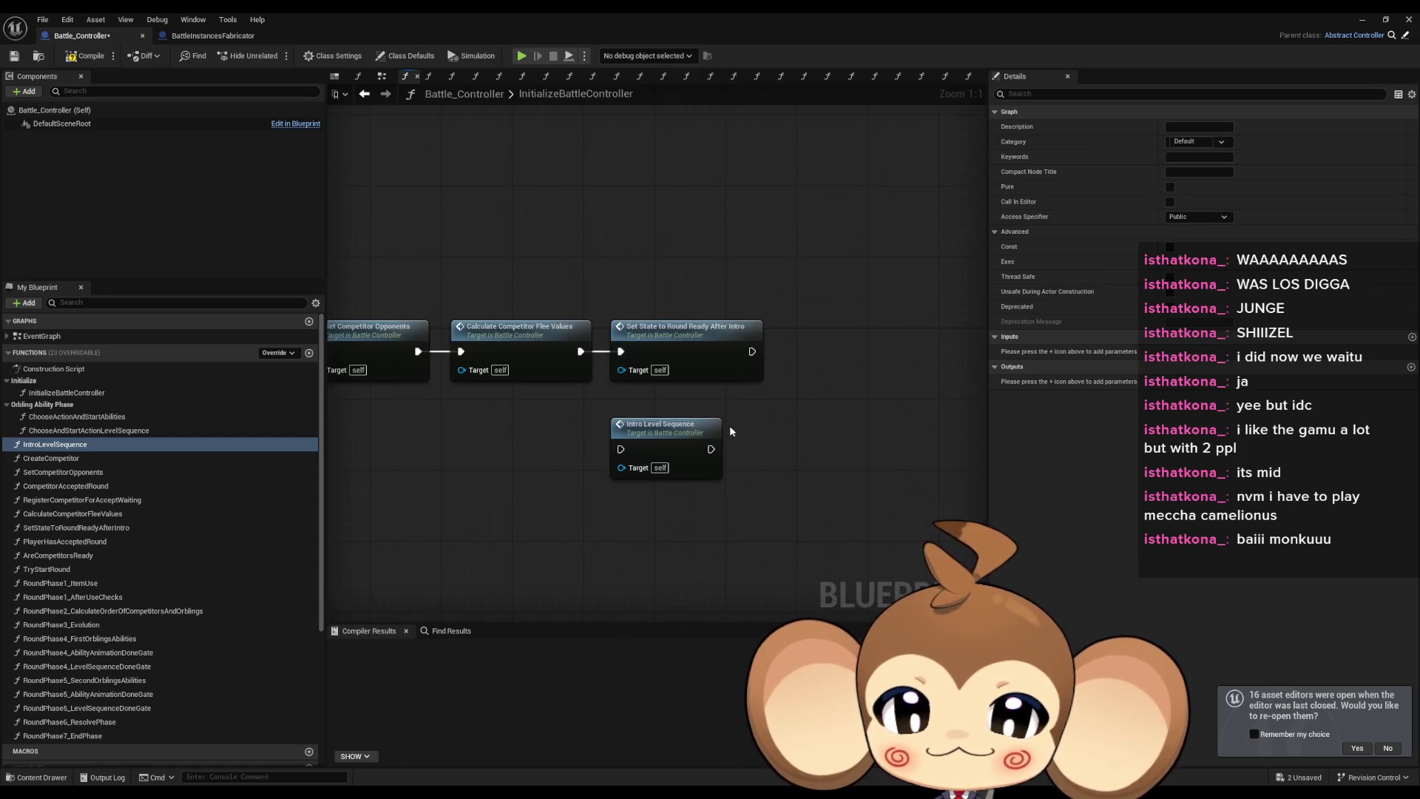
{"action": "left_click_drag", "start_coordinate": [729, 425], "coordinate": [735, 380]}
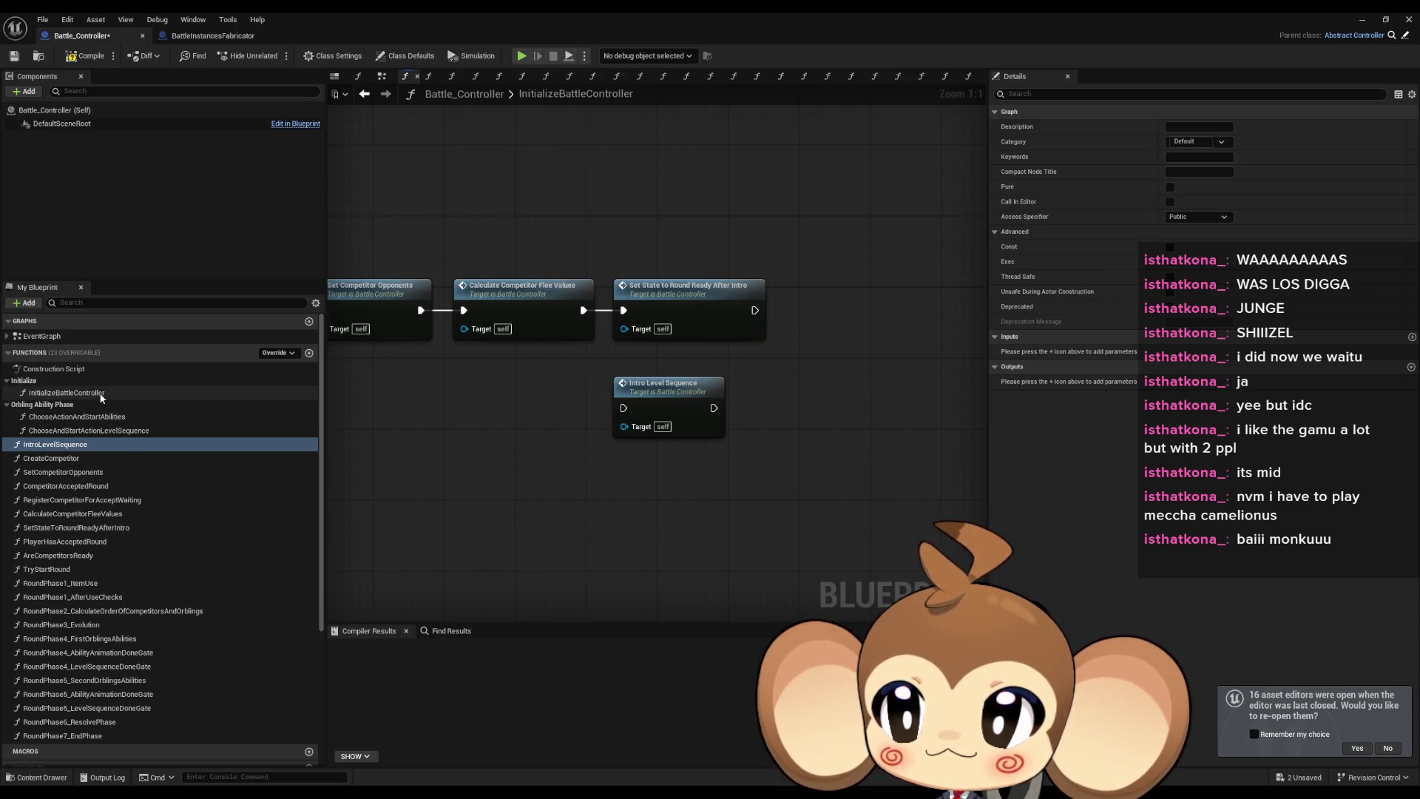
Take the camera controller and sequence nodes from ChooseAndStartActionLevelSequence into the IntroLevelSequence graph.
{"action": "double_click", "coordinate": [96, 430]}
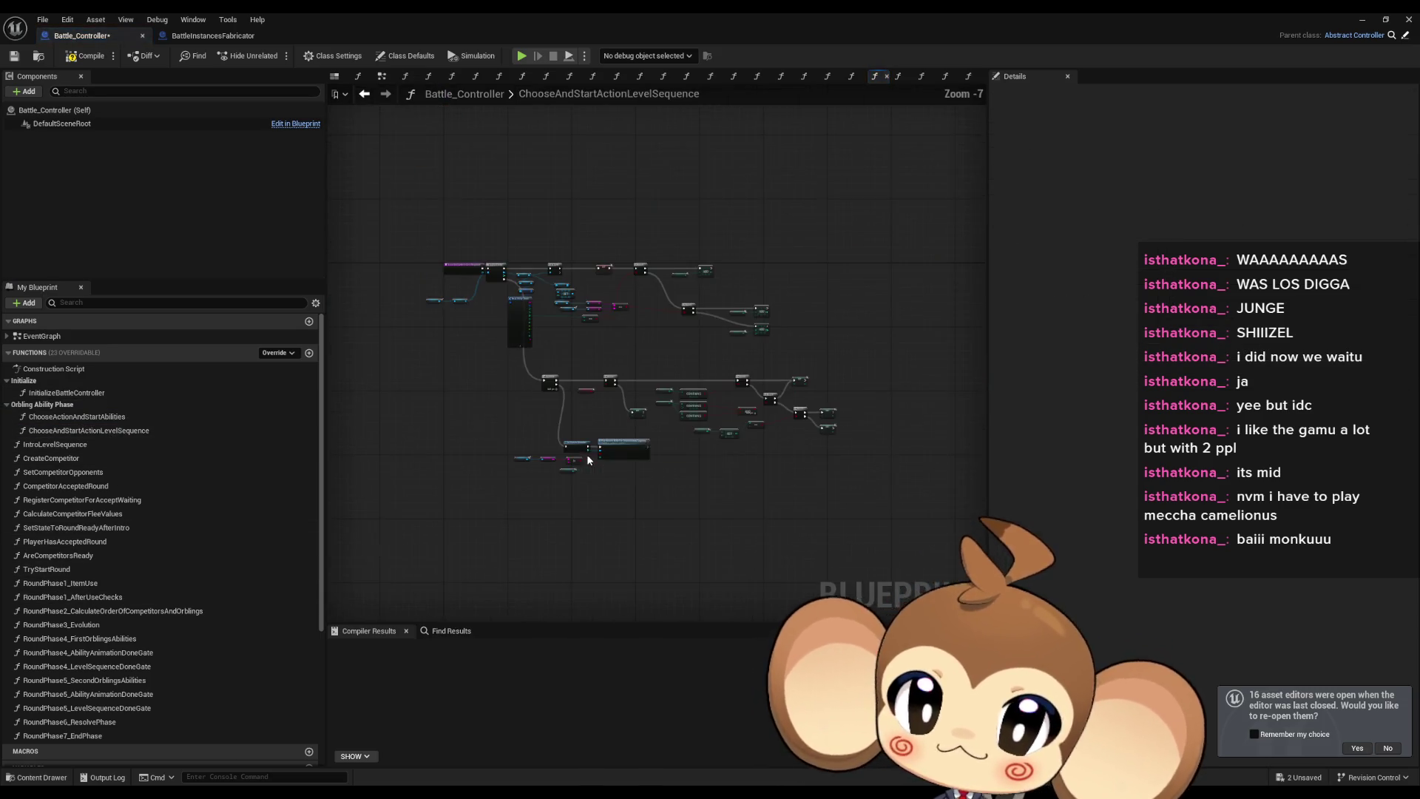
{"action": "scroll", "coordinate": [552, 316], "scroll_direction": "up", "scroll_amount": 4}
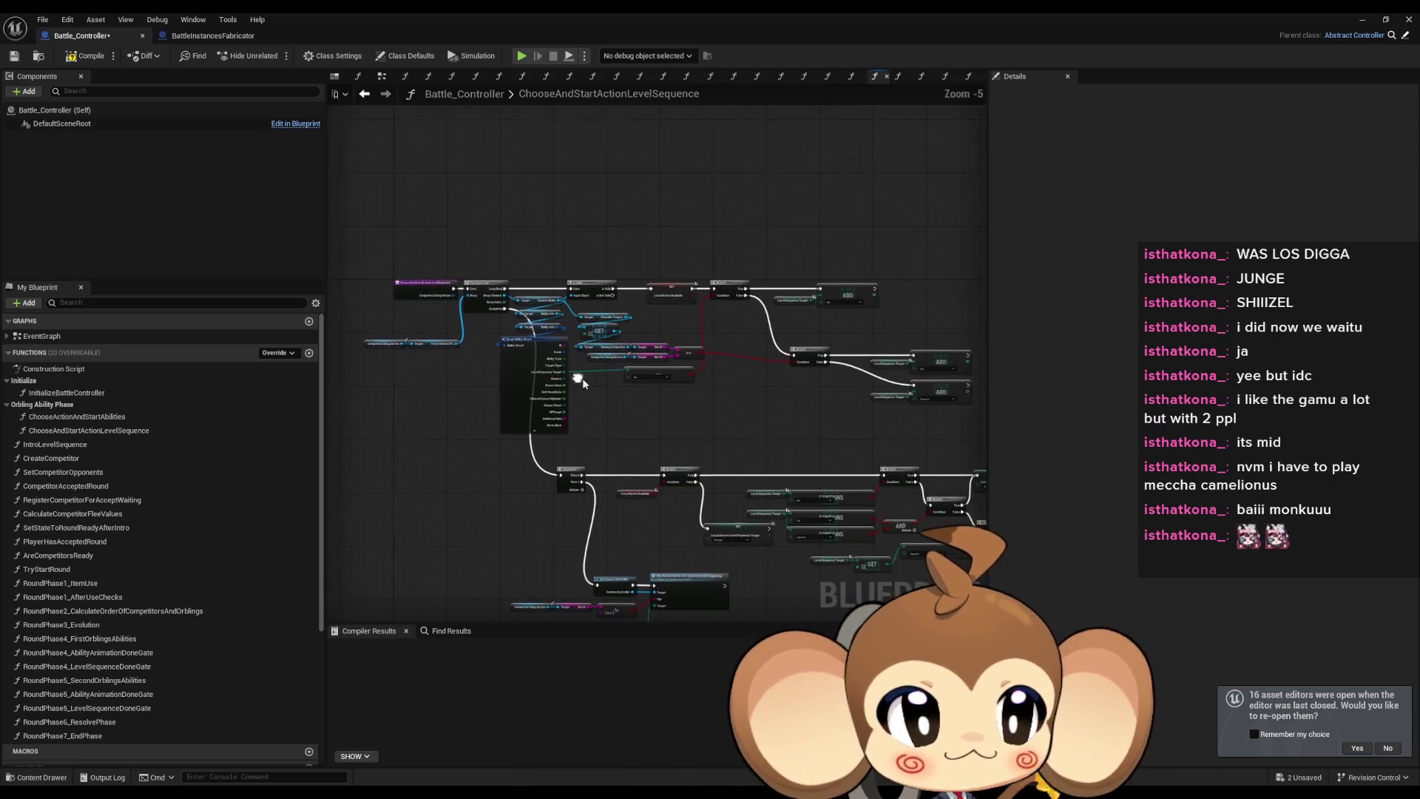
{"action": "scroll", "coordinate": [716, 372], "scroll_direction": "down", "scroll_amount": 2}
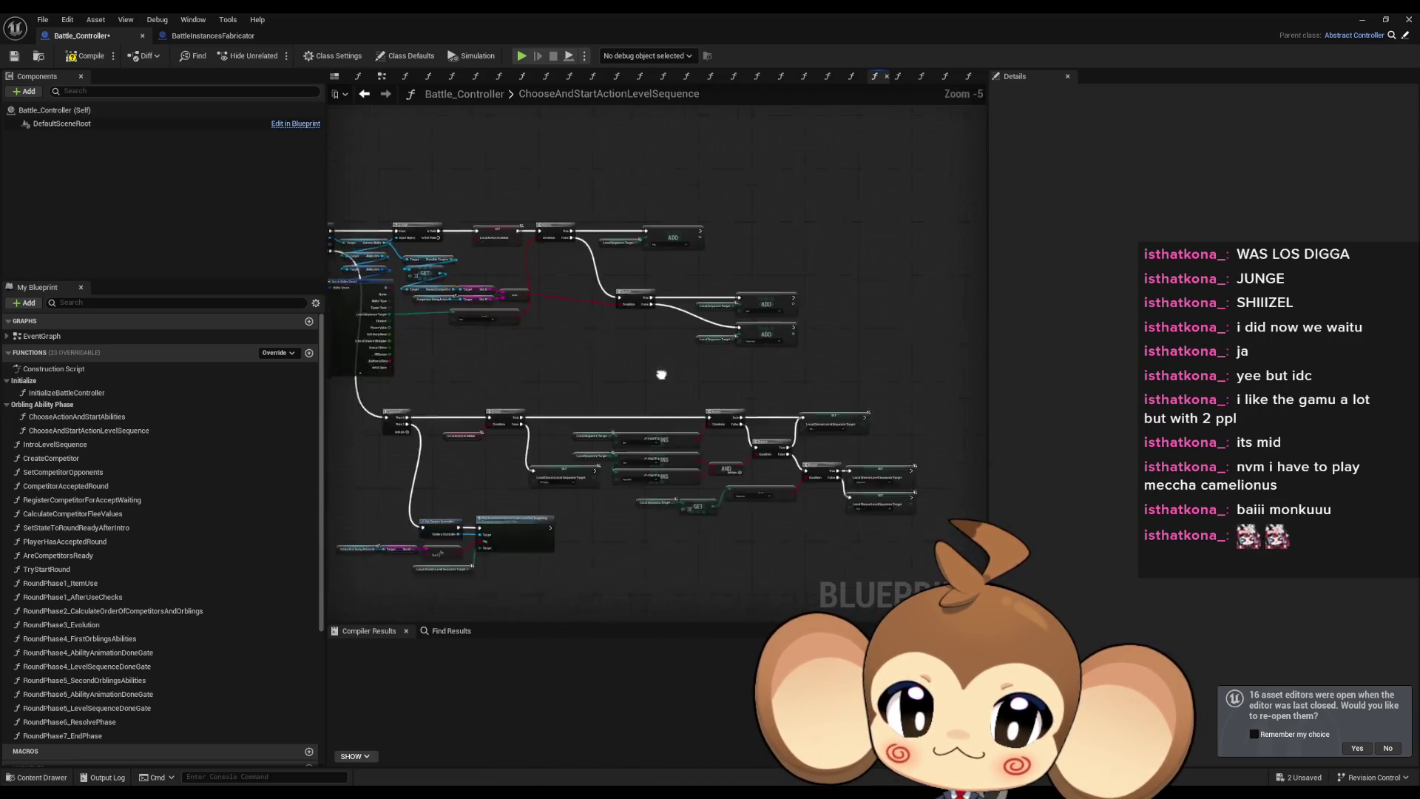
{"action": "scroll", "coordinate": [714, 573], "scroll_direction": "up", "scroll_amount": 5}
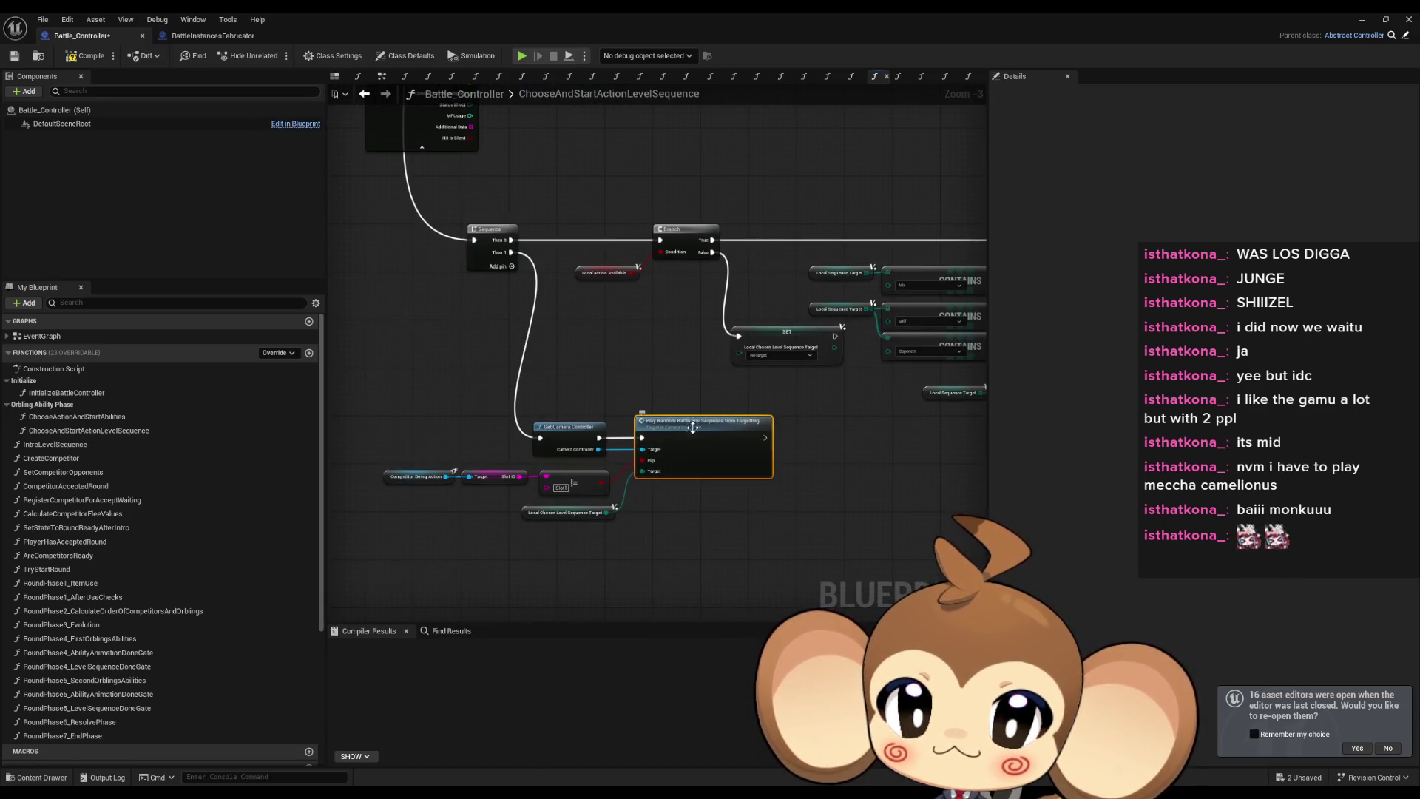
{"action": "left_click_drag", "start_coordinate": [745, 492], "coordinate": [391, 325]}
{"action": "left_click", "coordinate": [406, 76]}
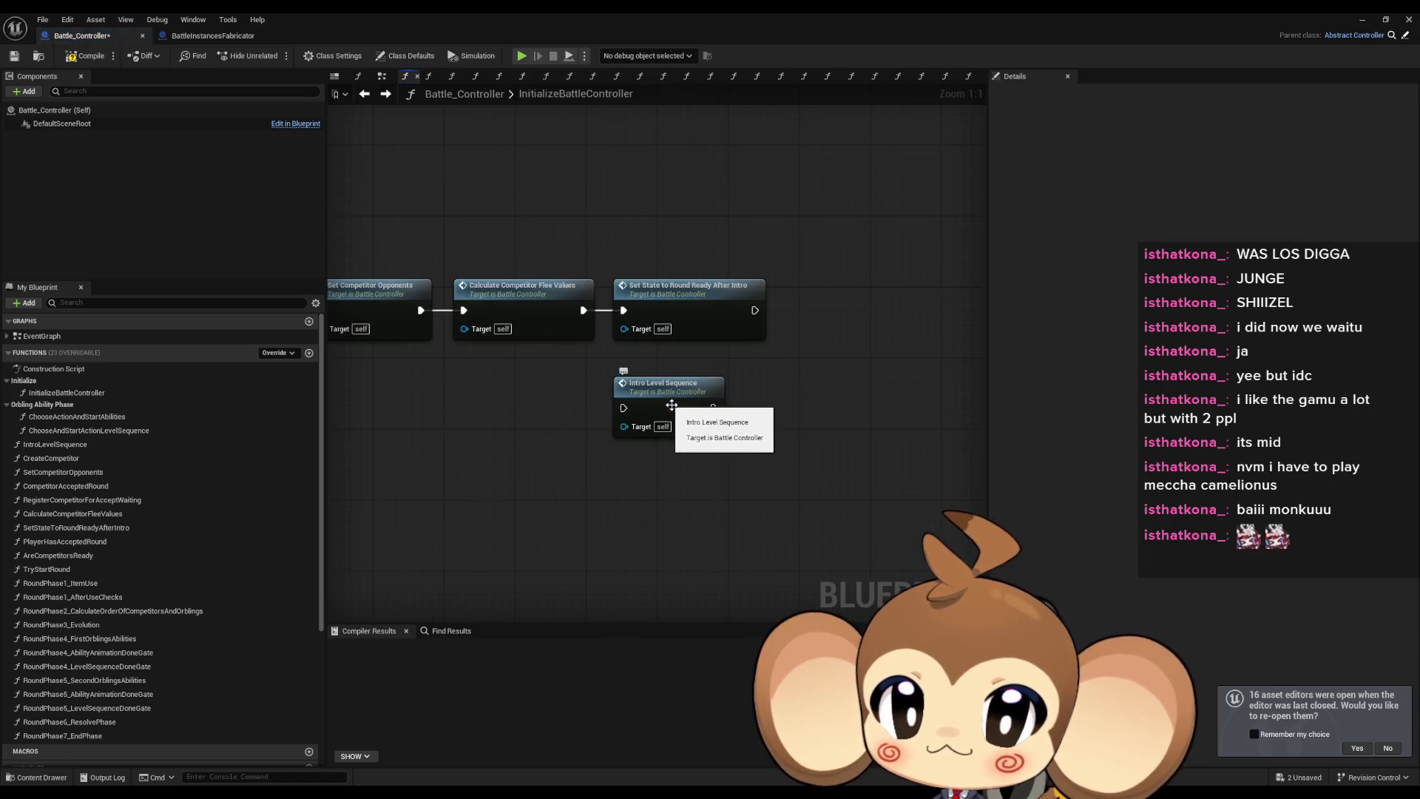
{"action": "double_click", "coordinate": [679, 402]}
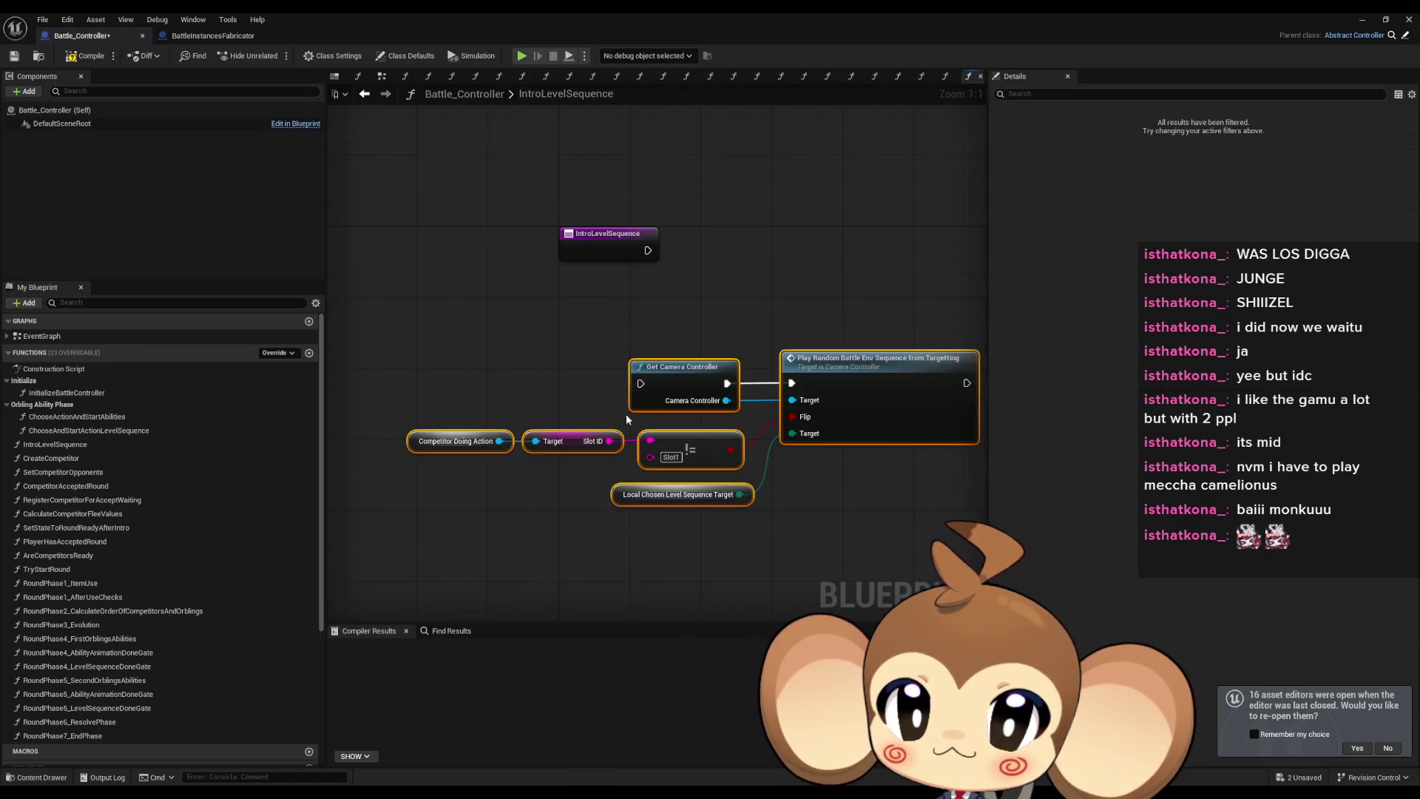
Add a Play Battle Env Intro Sequence call from the Camera Controller output and open that function.
{"action": "left_click_drag", "start_coordinate": [631, 395], "coordinate": [708, 488]}
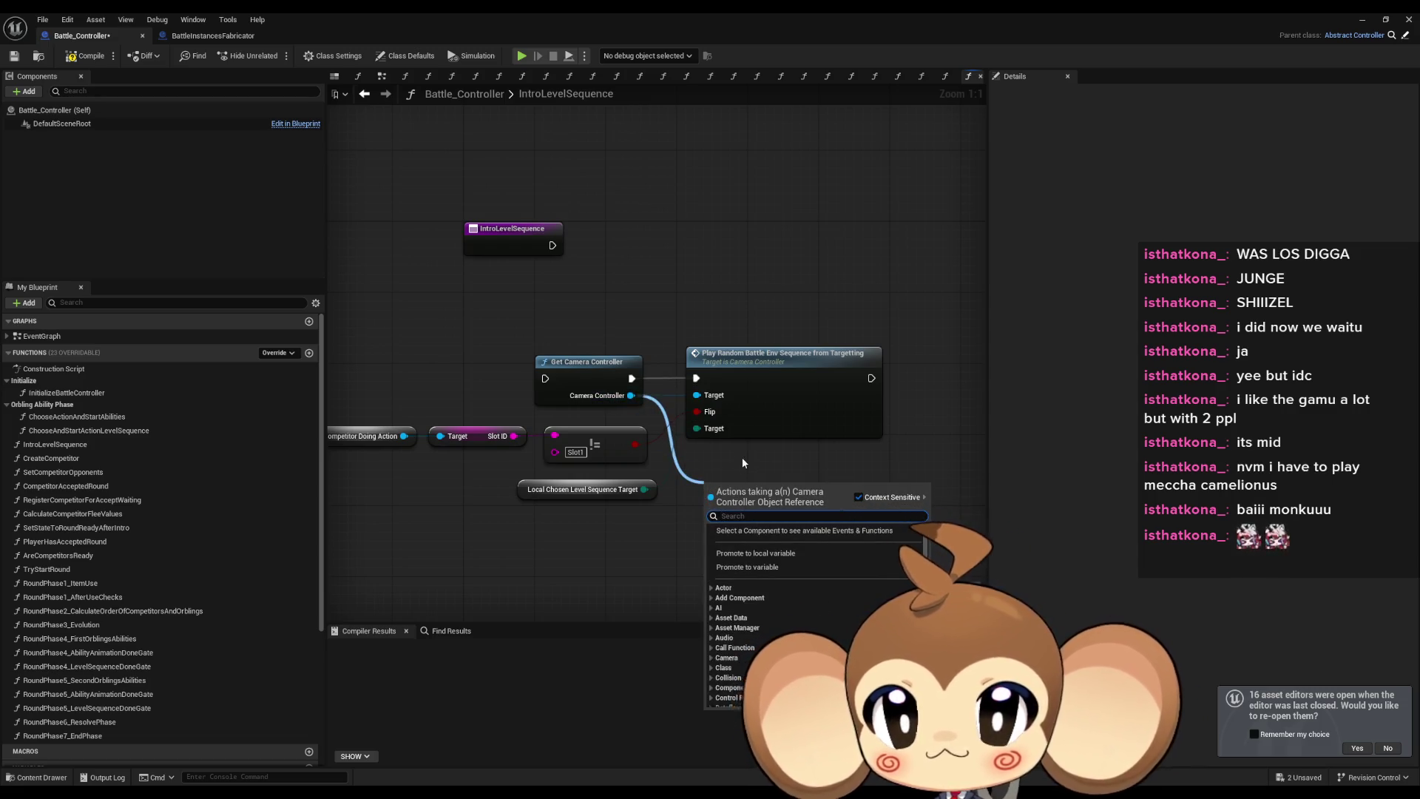
{"action": "left_click", "coordinate": [734, 460]}
{"action": "left_click", "coordinate": [633, 492]}
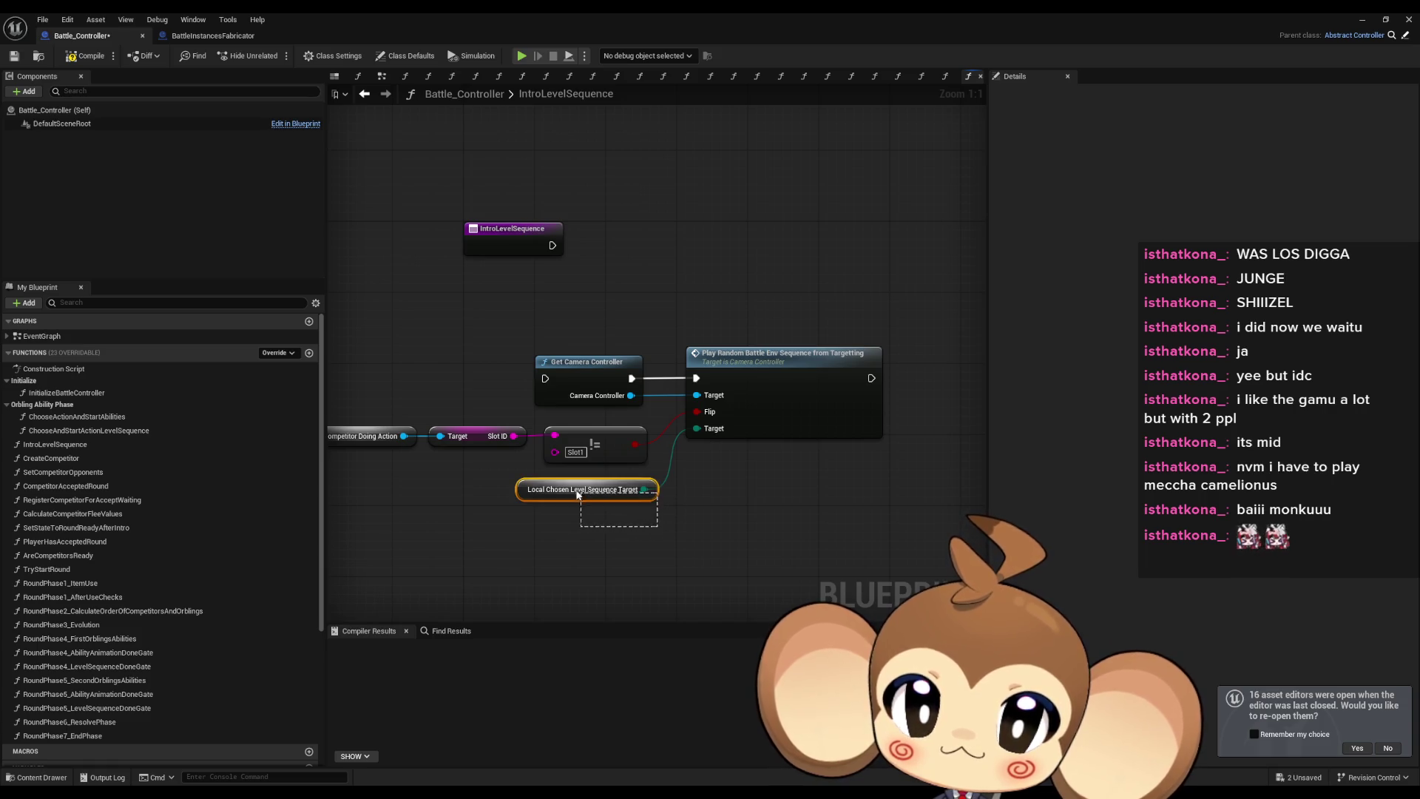
{"action": "left_click", "coordinate": [741, 532]}
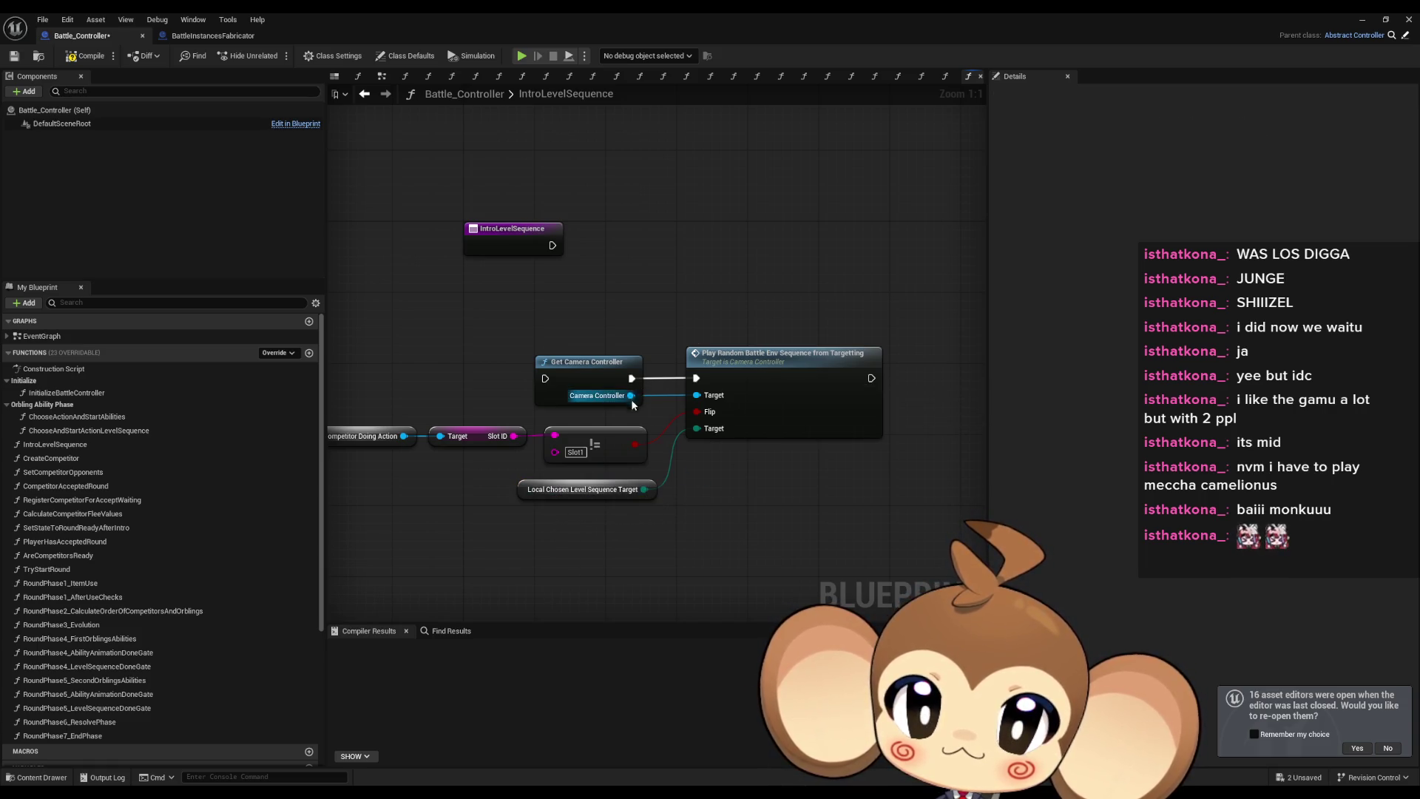
{"action": "left_click_drag", "start_coordinate": [631, 395], "coordinate": [704, 485]}
{"action": "type", "text": "play intro"}
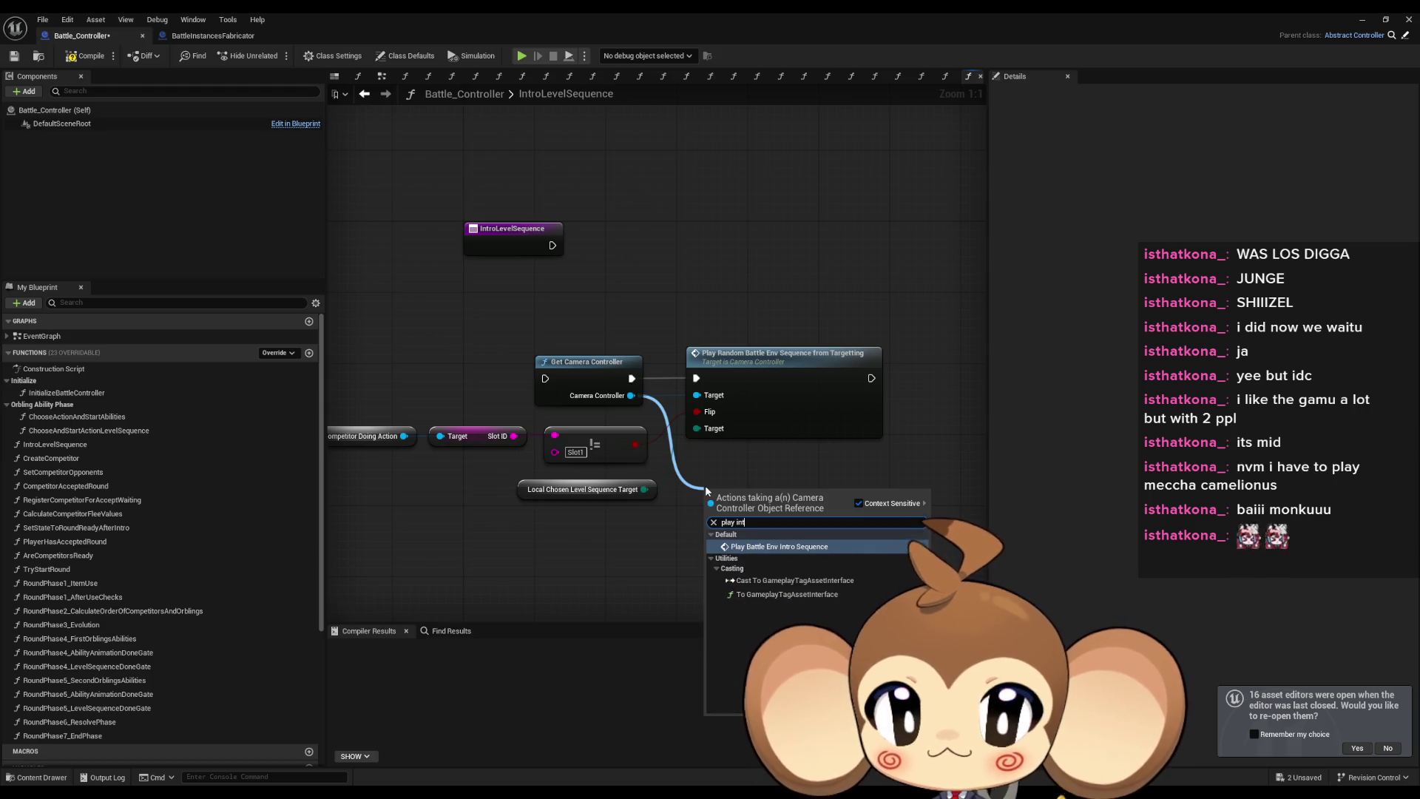
{"action": "key", "text": "Return"}
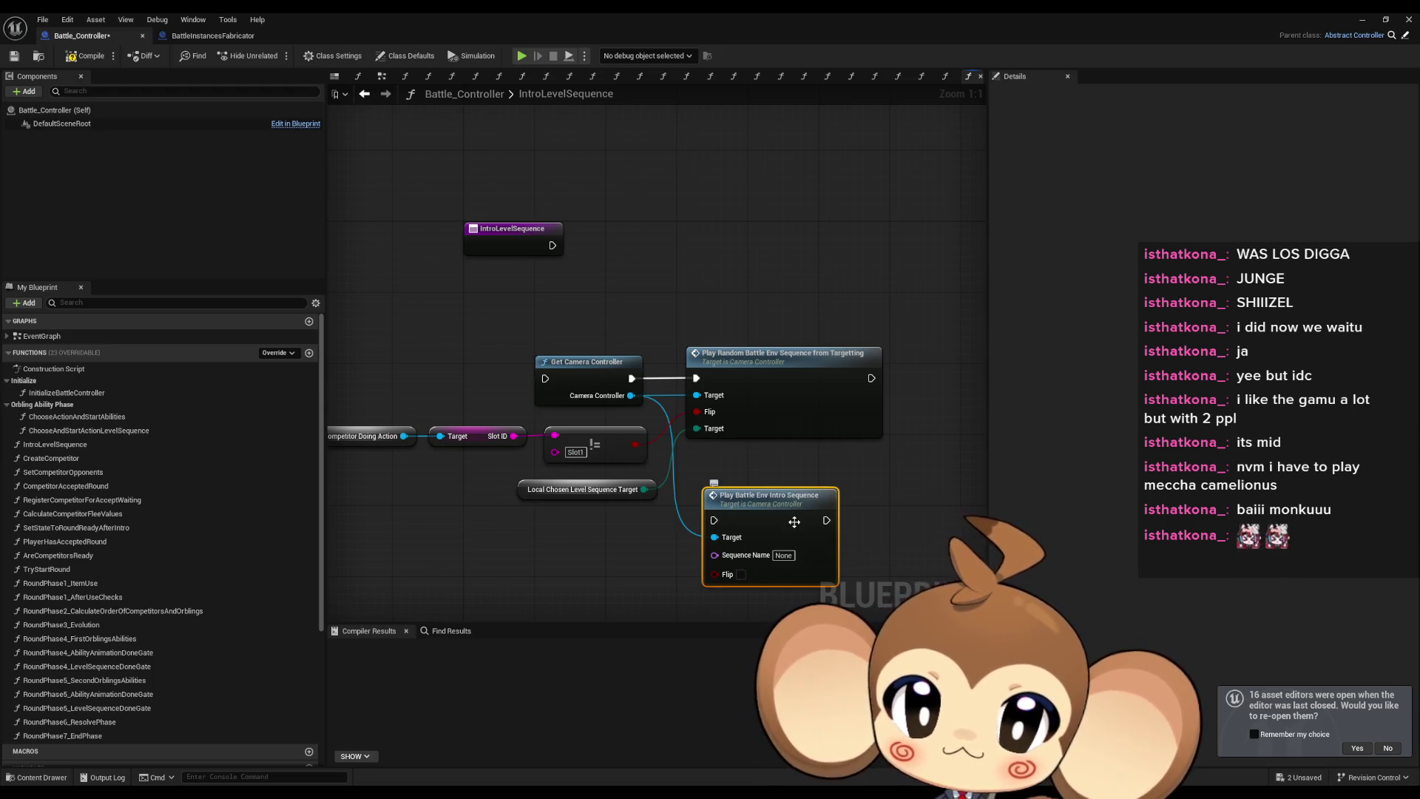
{"action": "double_click", "coordinate": [798, 529]}
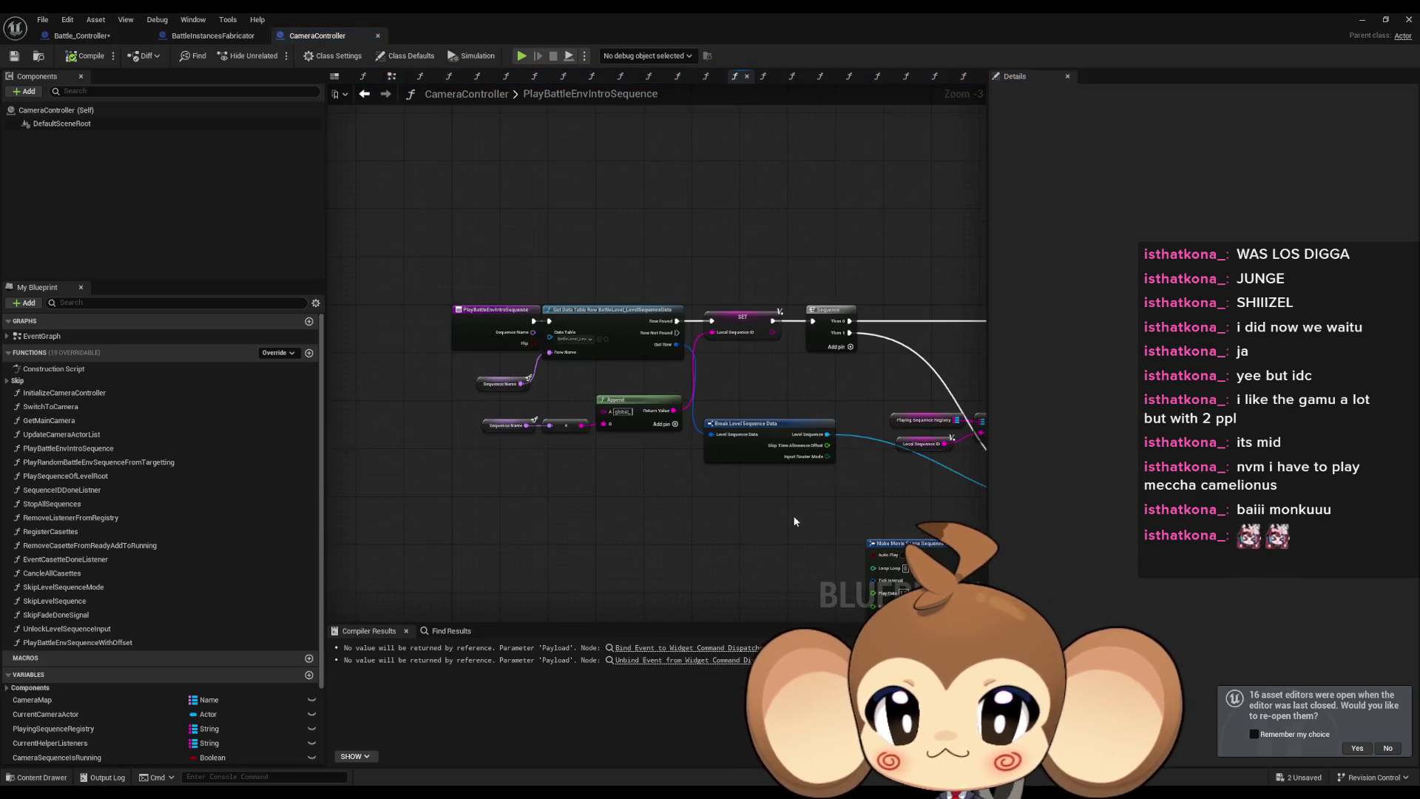
Rename the CameraController function PlayBattleEnvIntroSequence to PlayBattleEnvIntroSequence_old.
{"action": "mouse_move", "coordinate": [748, 501]}
{"action": "left_mouse_down"}
{"action": "mouse_move", "coordinate": [609, 447]}
{"action": "mouse_move", "coordinate": [686, 422]}
{"action": "left_mouse_up"}
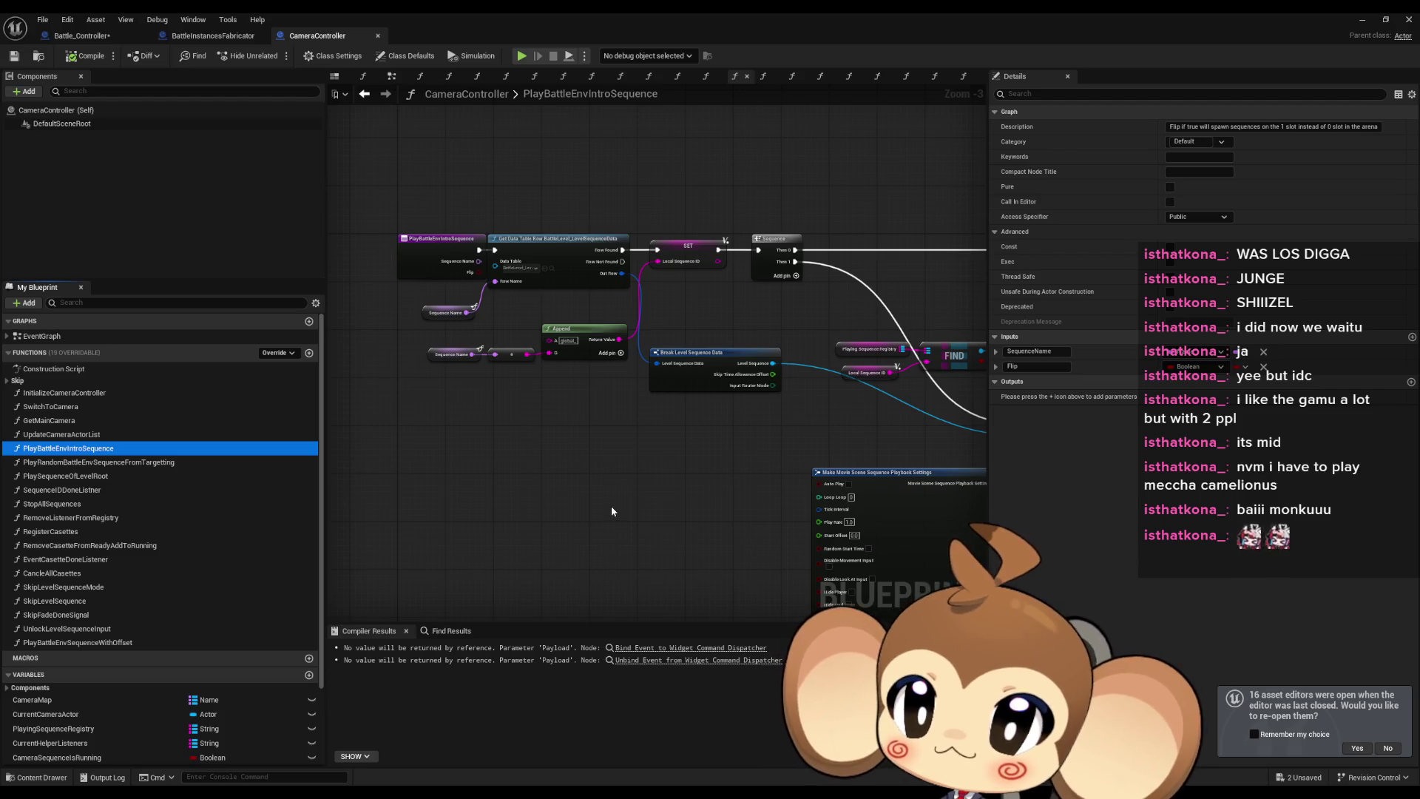
{"action": "key", "text": "F2"}
{"action": "type", "text": "_o"}
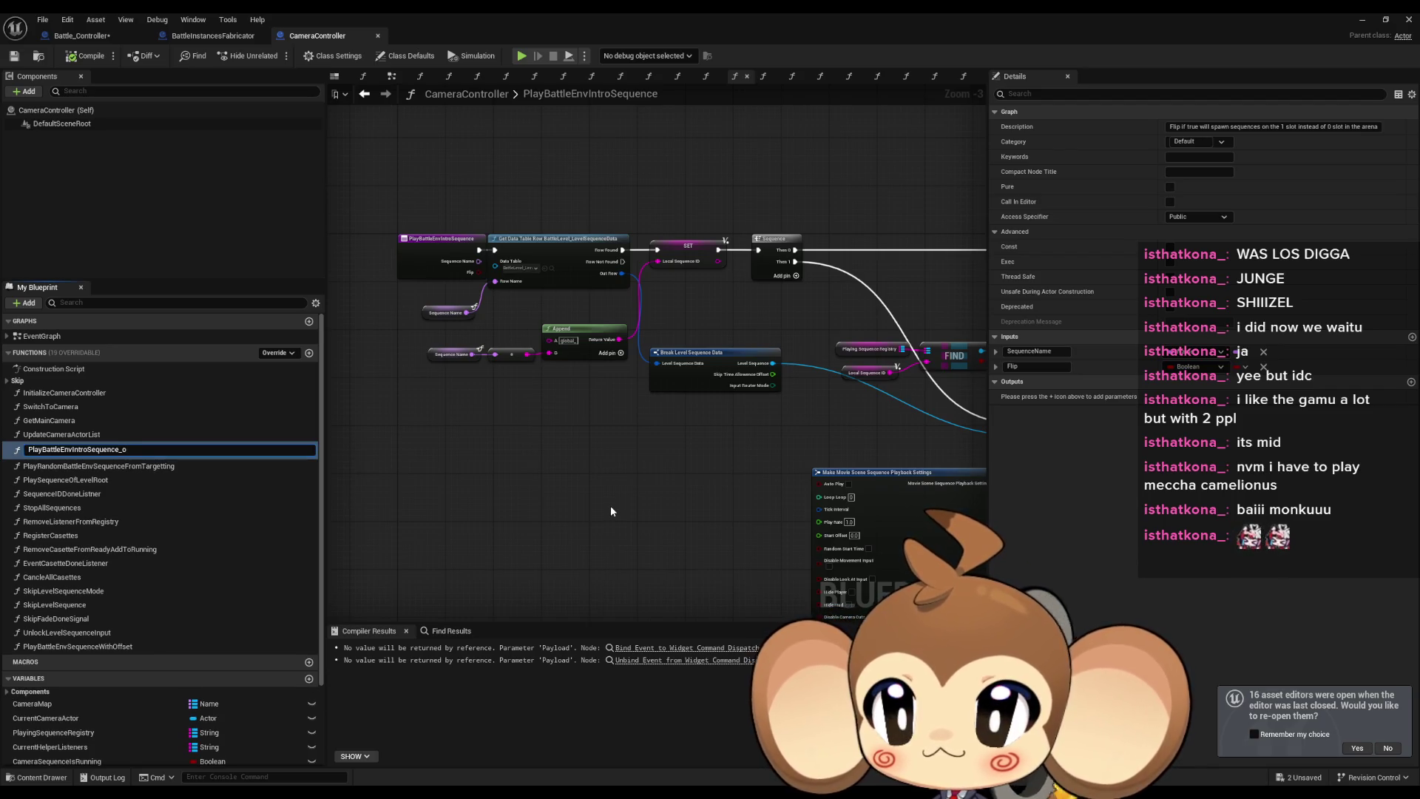
{"action": "type", "text": "ld"}
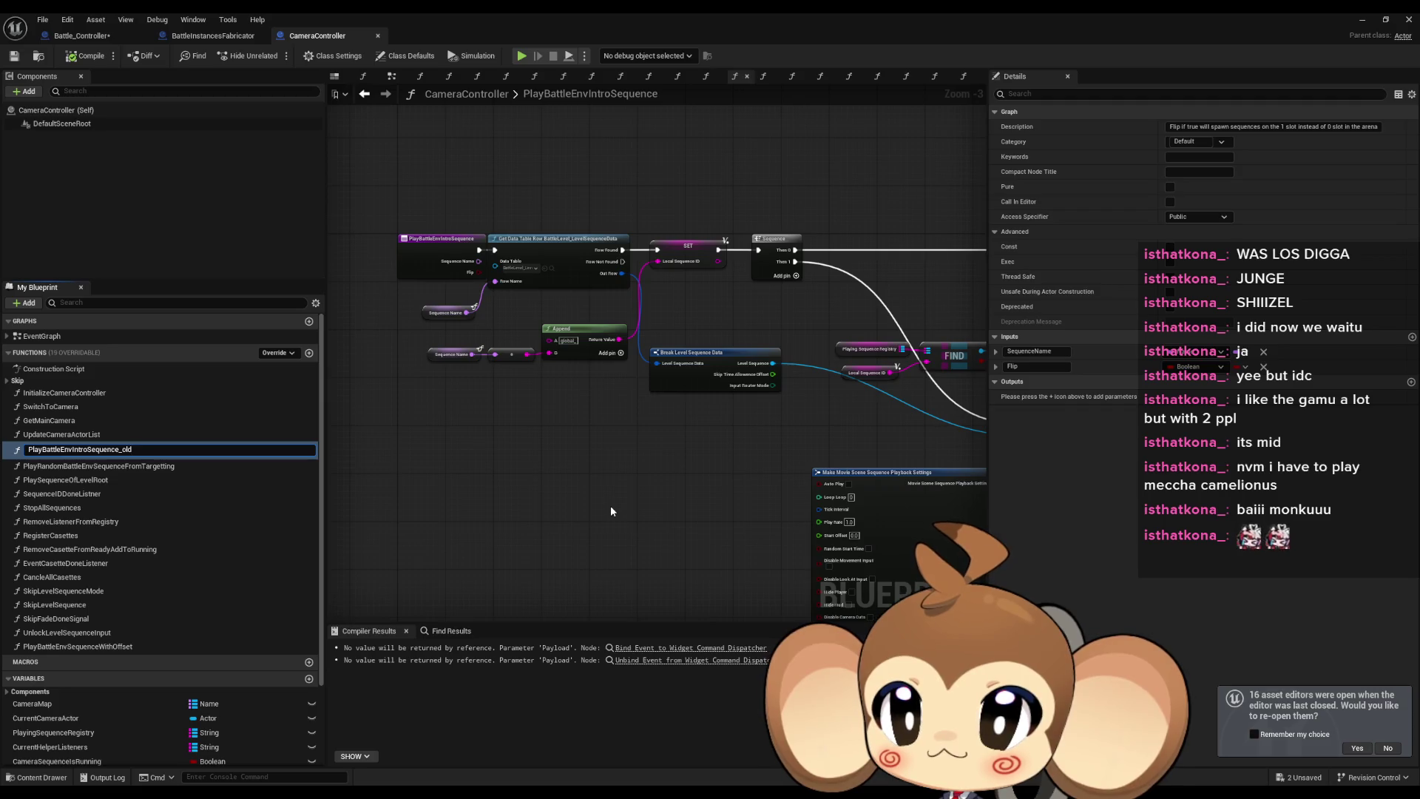
{"action": "key", "text": "Return"}
Duplicate it as a new PlayBattleEnvIntroSequence, then compile and save CameraController.
{"action": "key", "text": "ctrl+d"}
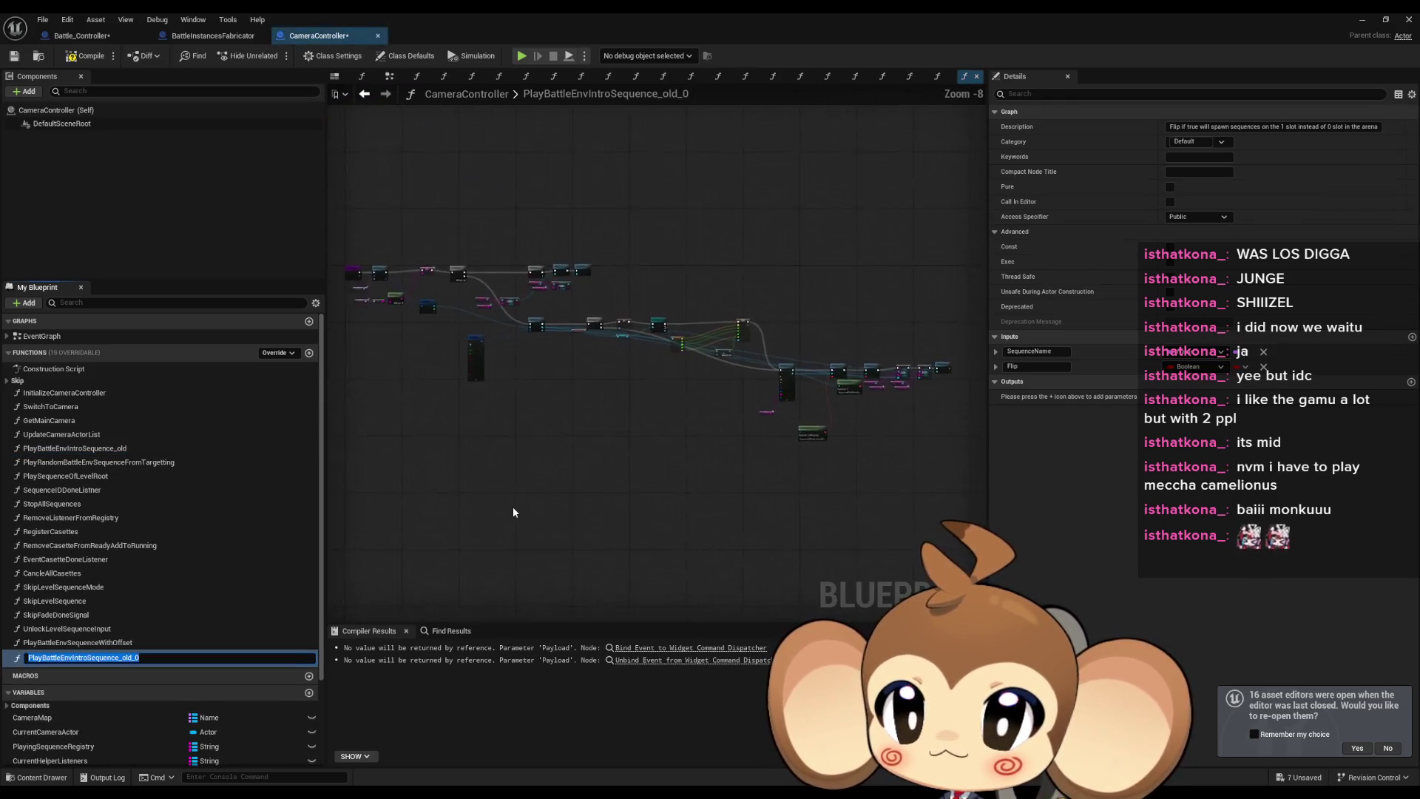
{"action": "key", "text": "BackSpace"}
{"action": "key", "text": "BackSpace"}
{"action": "key", "text": "BackSpace"}
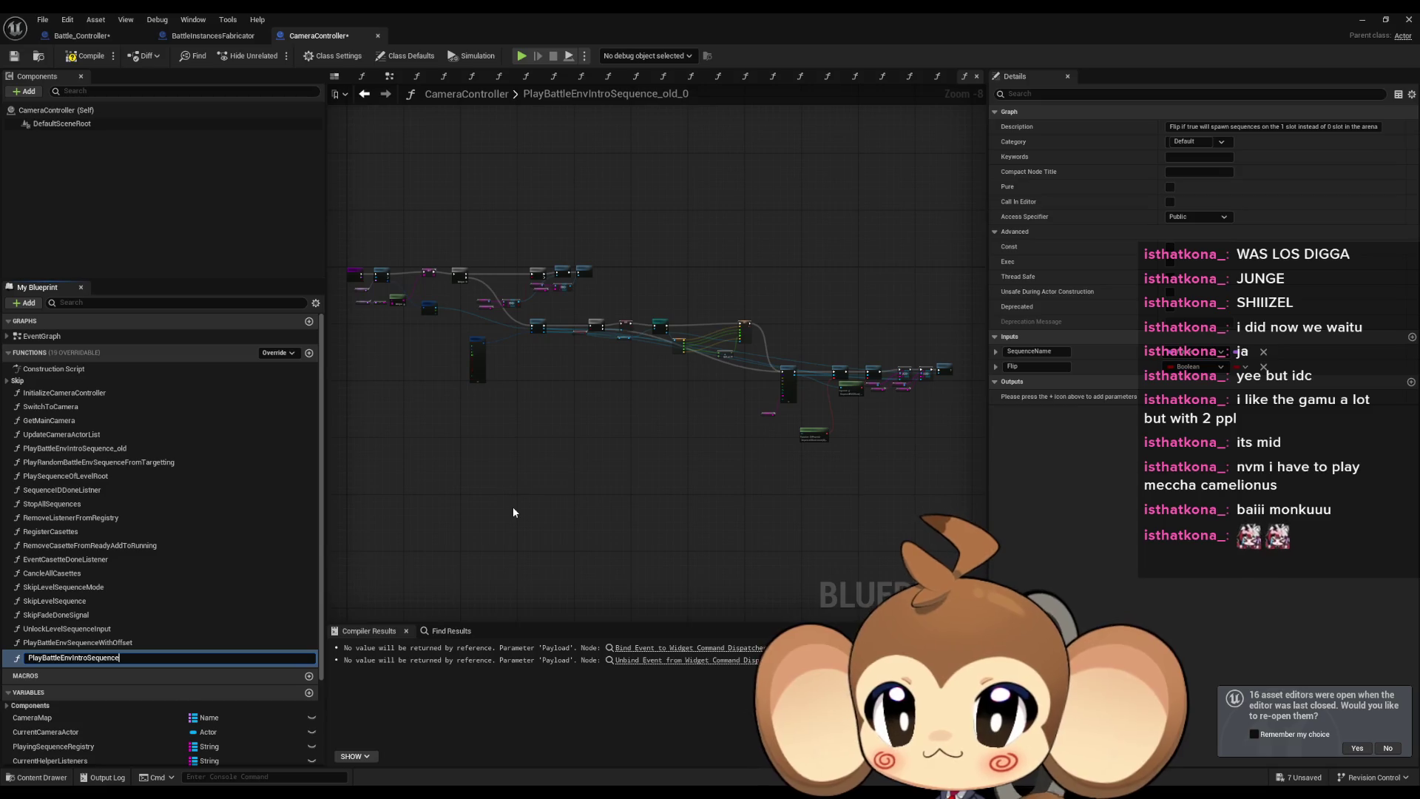
{"action": "key", "text": "Return"}
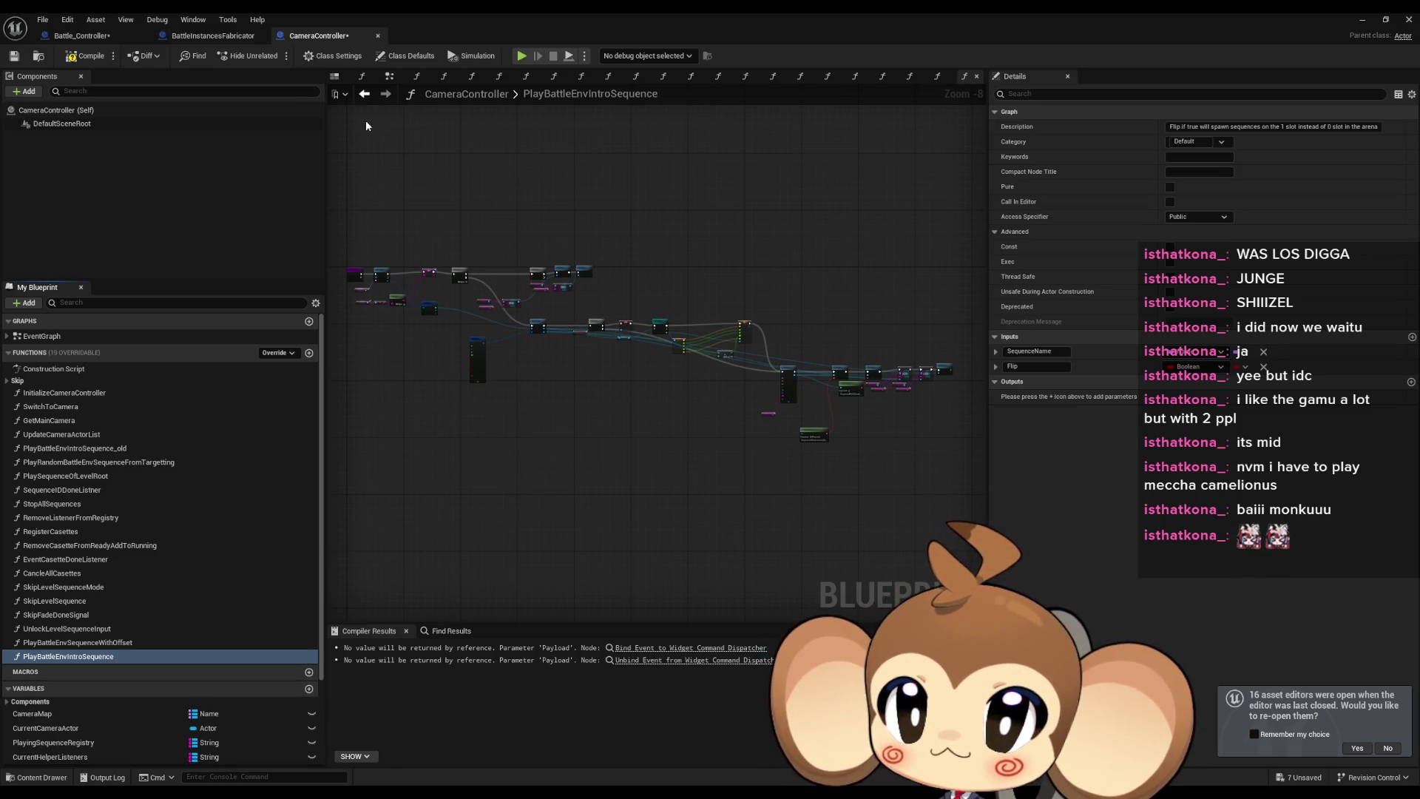
{"action": "left_click", "coordinate": [86, 56]}
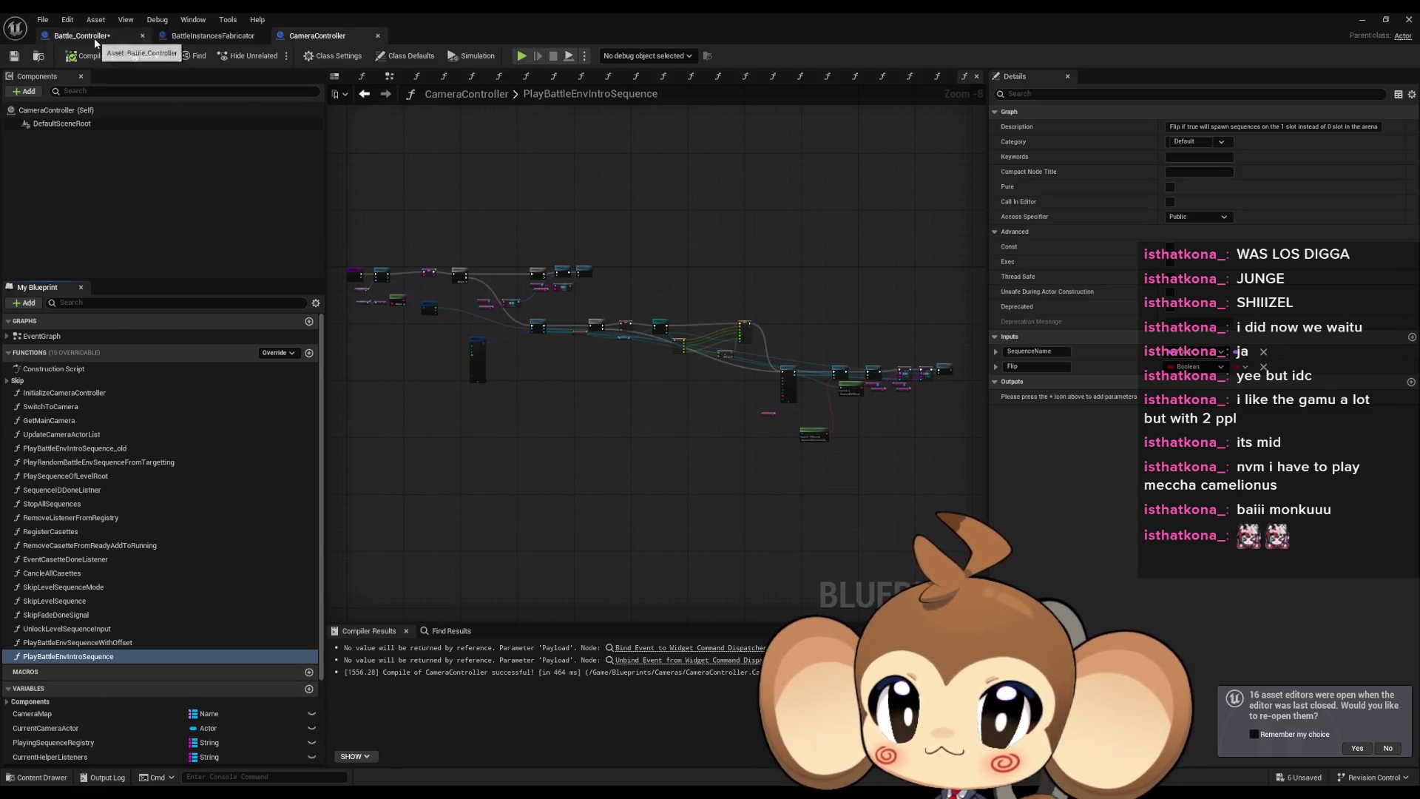
{"action": "left_click", "coordinate": [94, 43]}
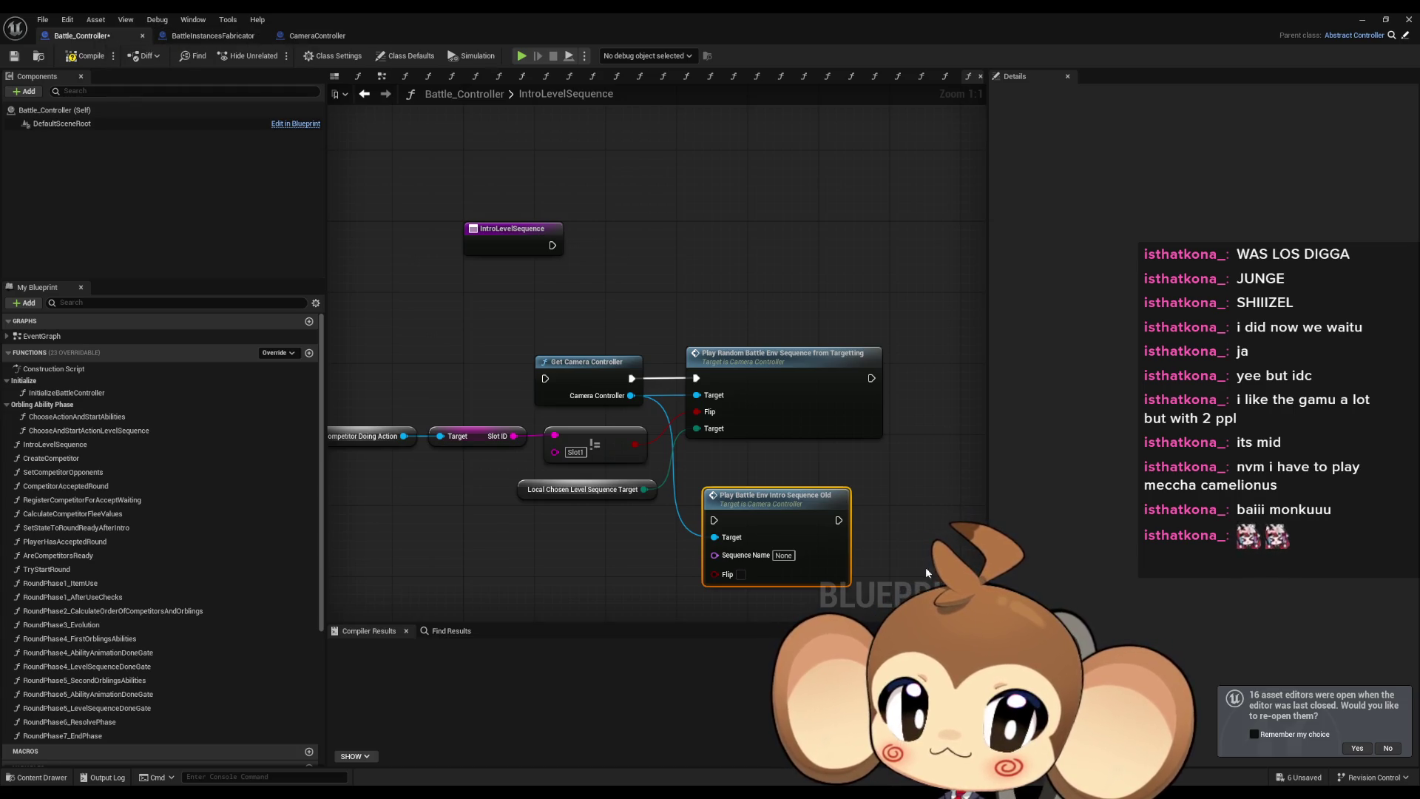
Open the PlayBattleEnvIntroSequence_old graph from its call node in Battle_Controller.
{"action": "left_click", "coordinate": [322, 37]}
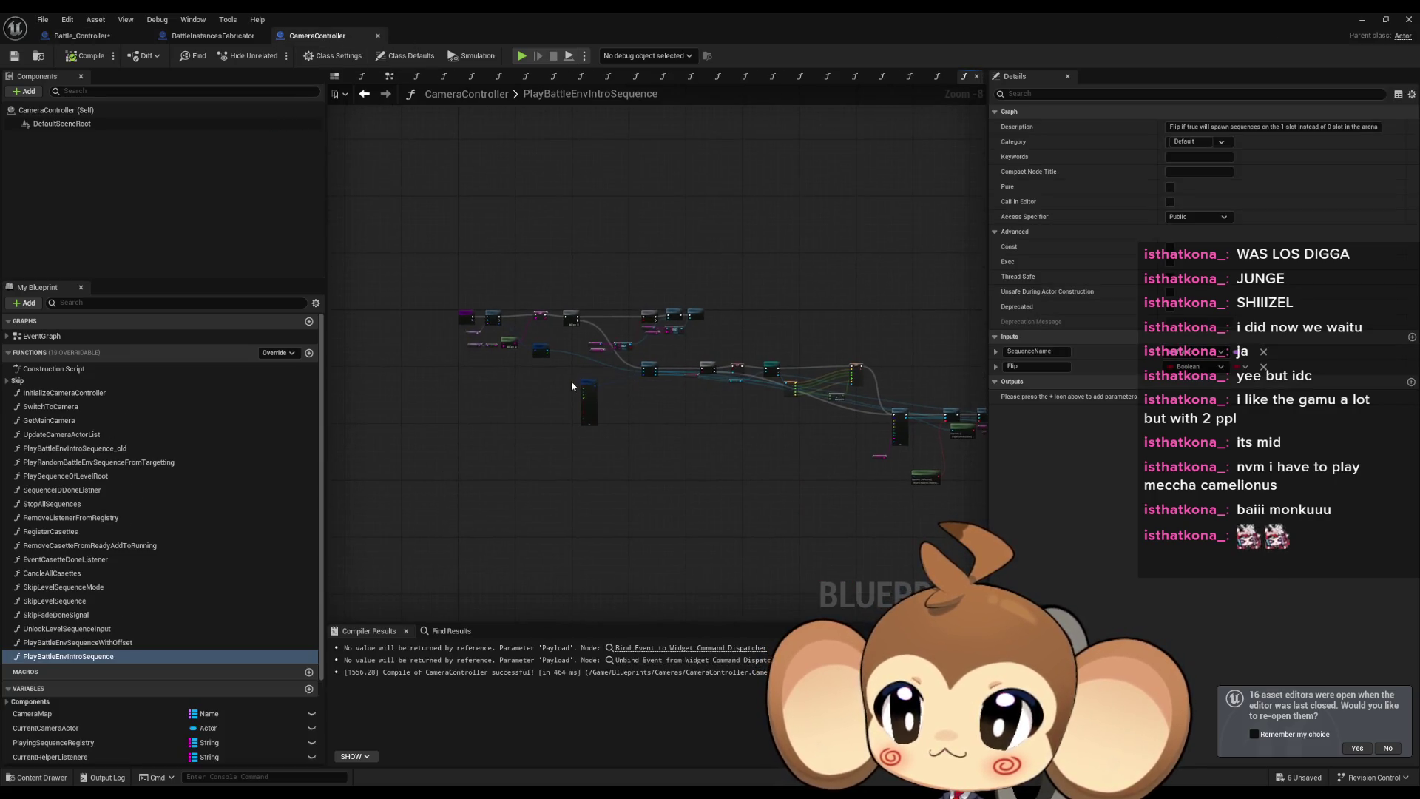
{"action": "scroll", "coordinate": [571, 385], "scroll_direction": "up", "scroll_amount": 1}
{"action": "scroll", "coordinate": [566, 384], "scroll_direction": "up", "scroll_amount": 1}
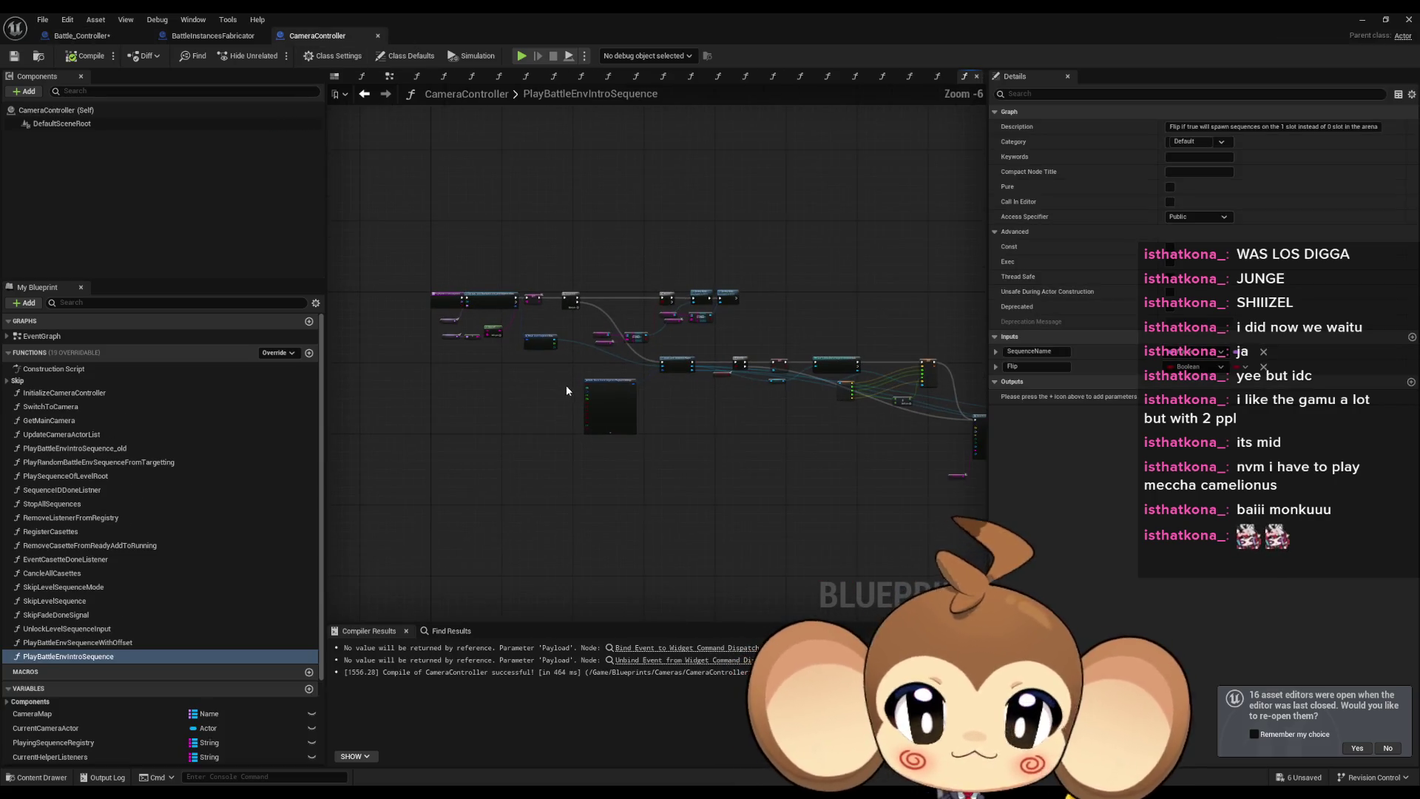
{"action": "scroll", "coordinate": [566, 389], "scroll_direction": "up", "scroll_amount": 1}
{"action": "left_click", "coordinate": [85, 36]}
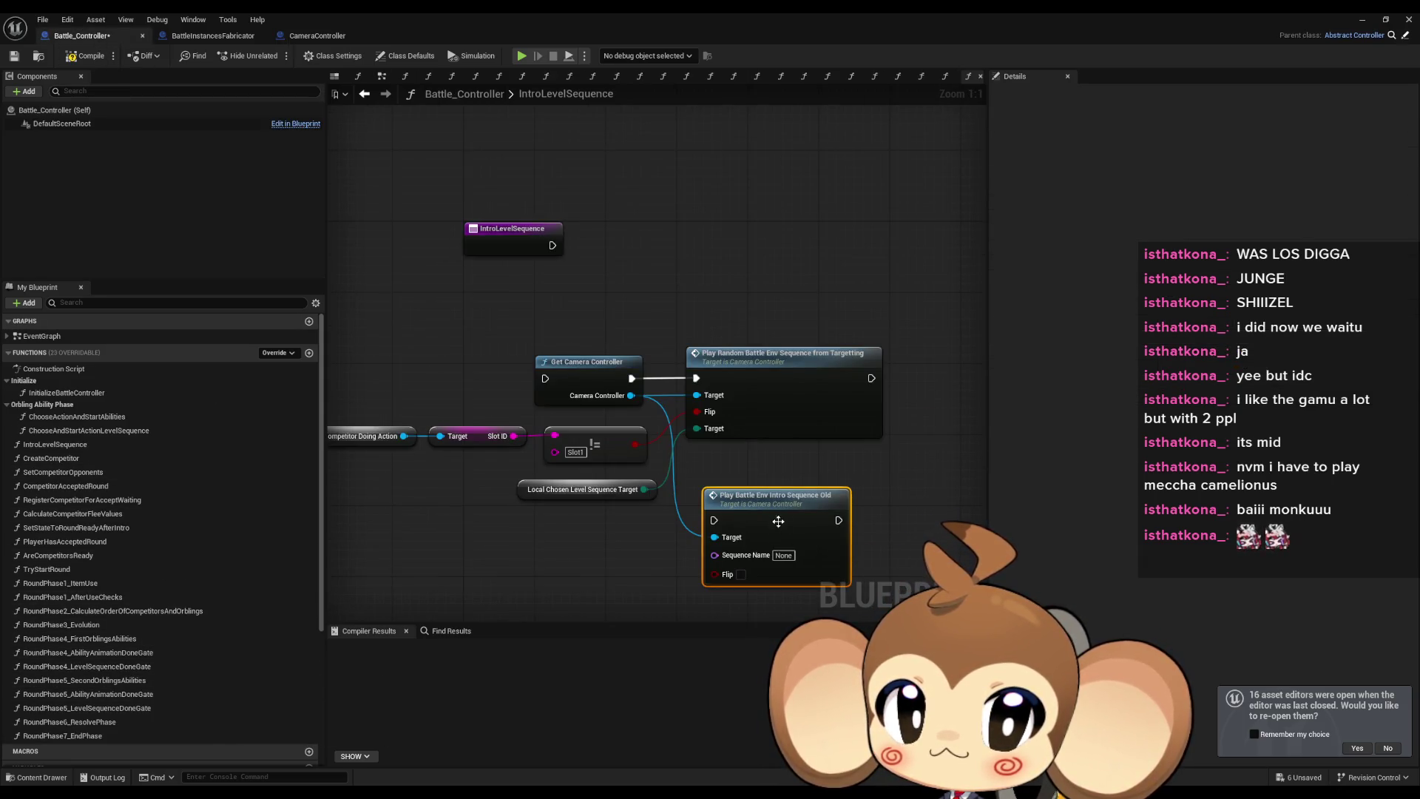
{"action": "double_click", "coordinate": [778, 522]}
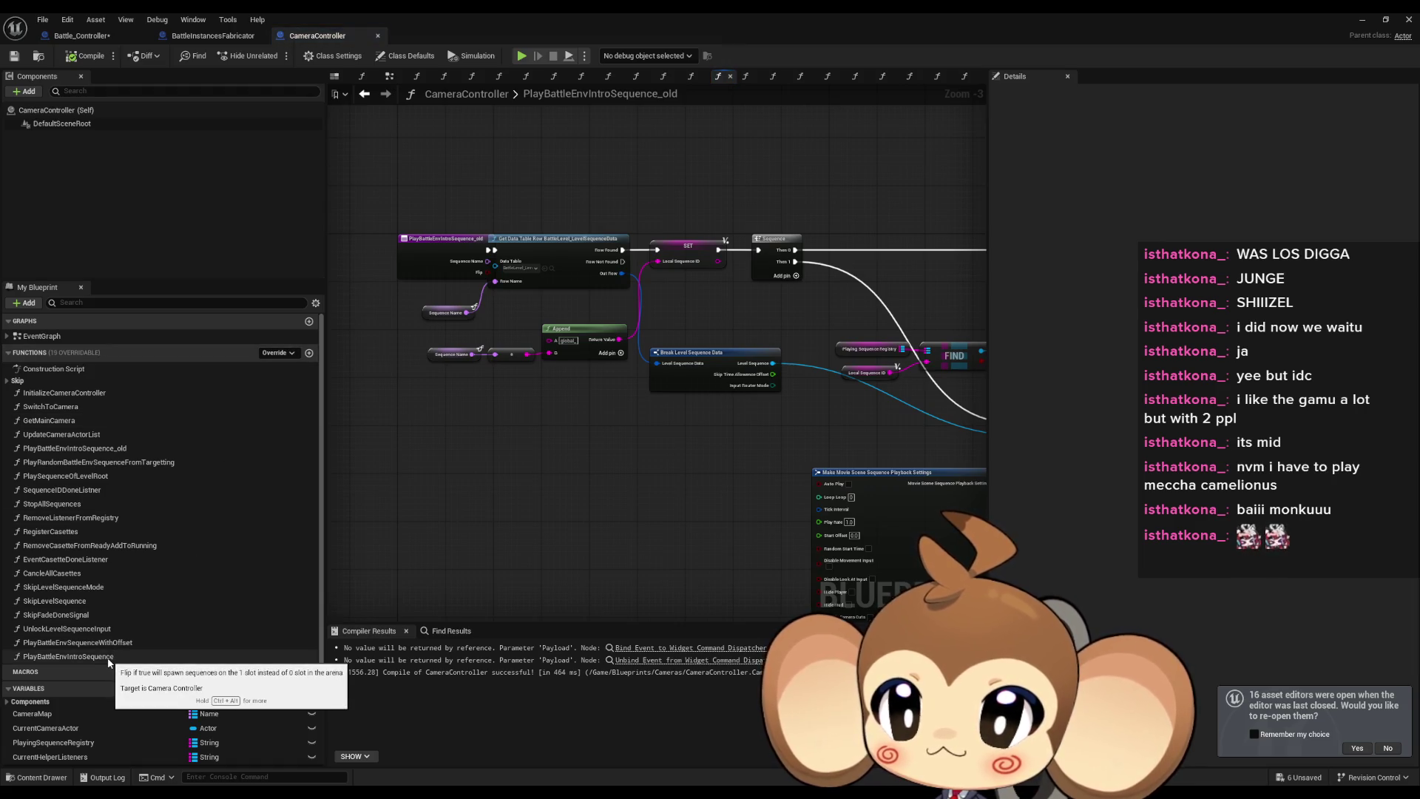
Move PlayBattleEnvIntroSequence up under the random-sequence function and look up the old function's references.
{"action": "left_click_drag", "start_coordinate": [111, 657], "coordinate": [80, 477]}
{"action": "right_click", "coordinate": [124, 448]}
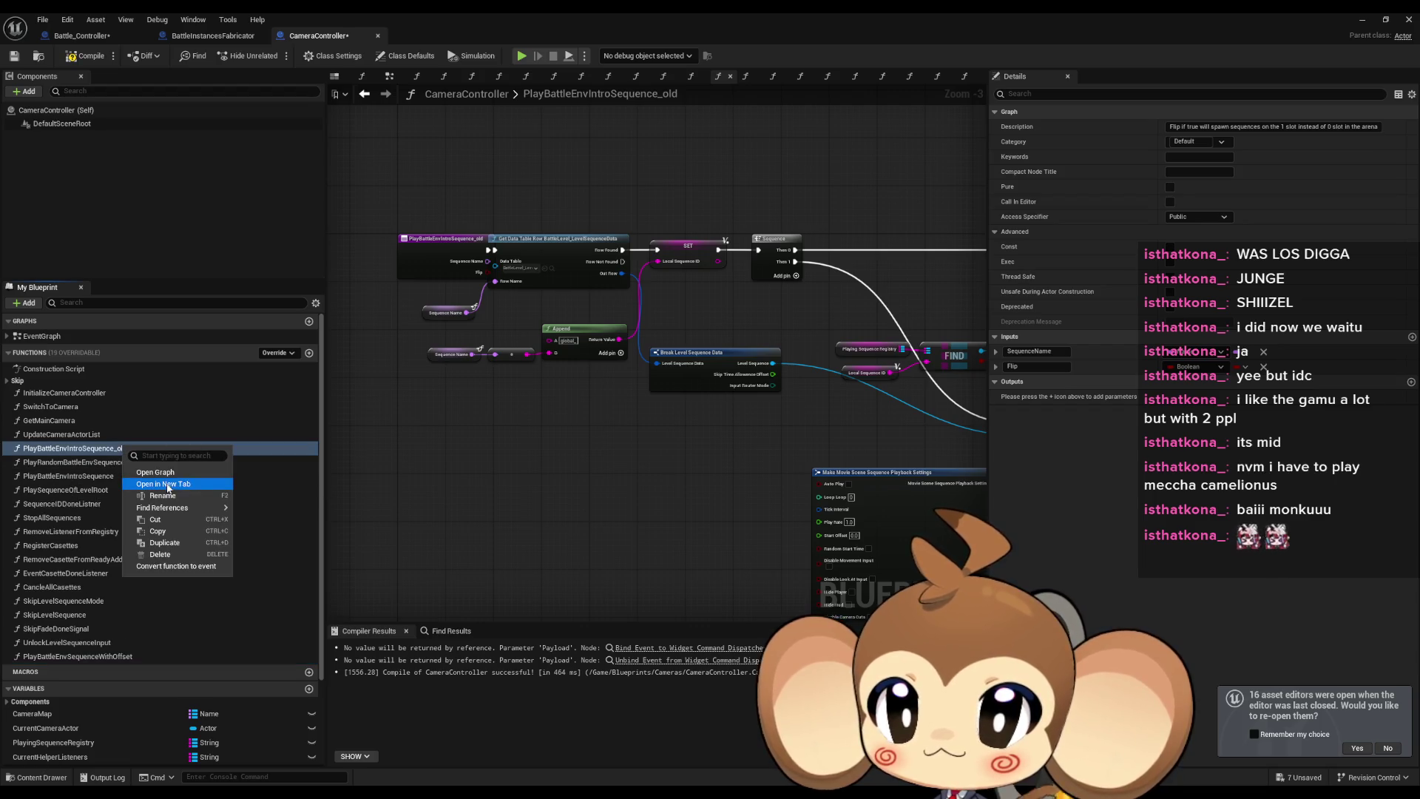
{"action": "mouse_move", "coordinate": [206, 509]}
{"action": "left_click", "coordinate": [280, 547]}
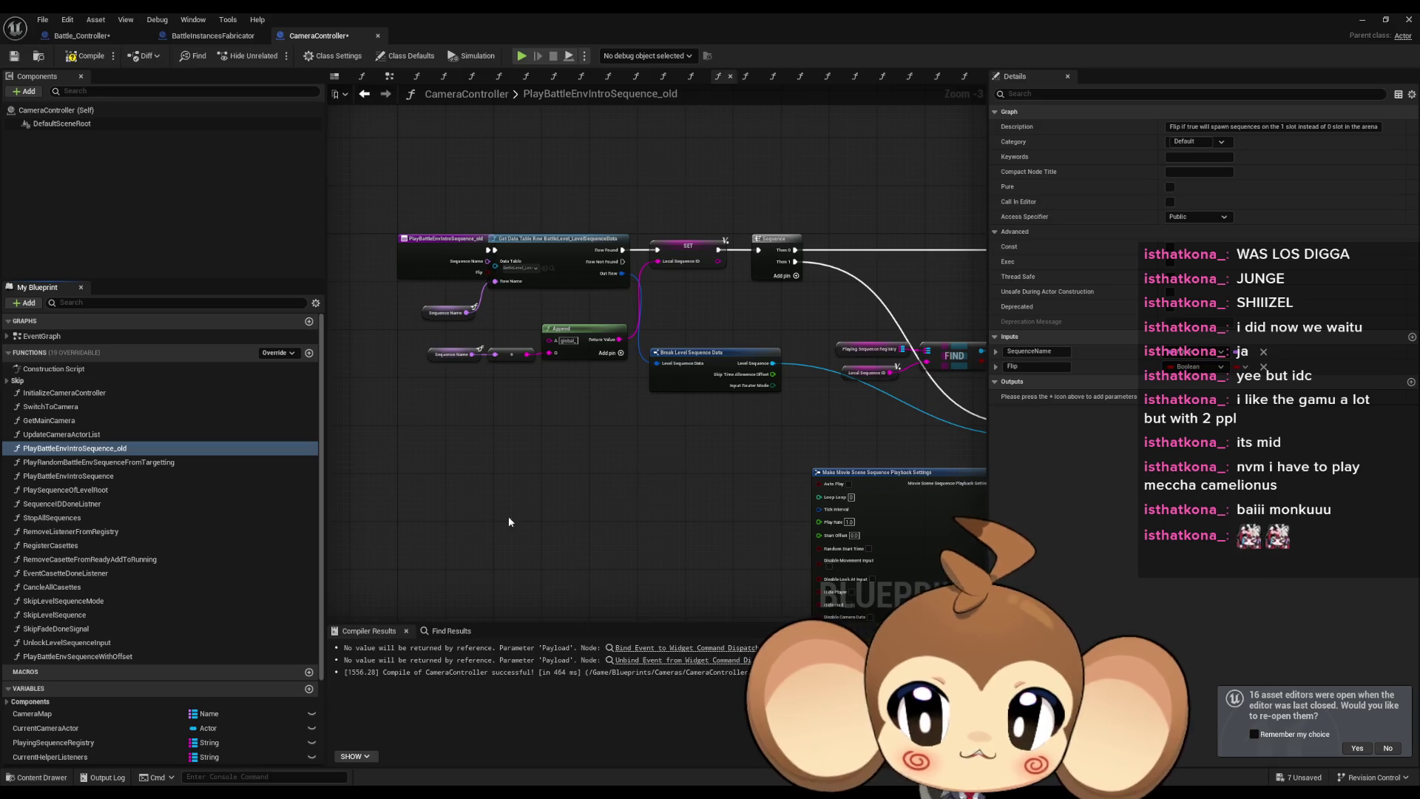
Find all class-member references to PlayBattleEnvIntroSequence, then compile Battle_Controller.
{"action": "right_click", "coordinate": [105, 477]}
{"action": "mouse_move", "coordinate": [170, 538]}
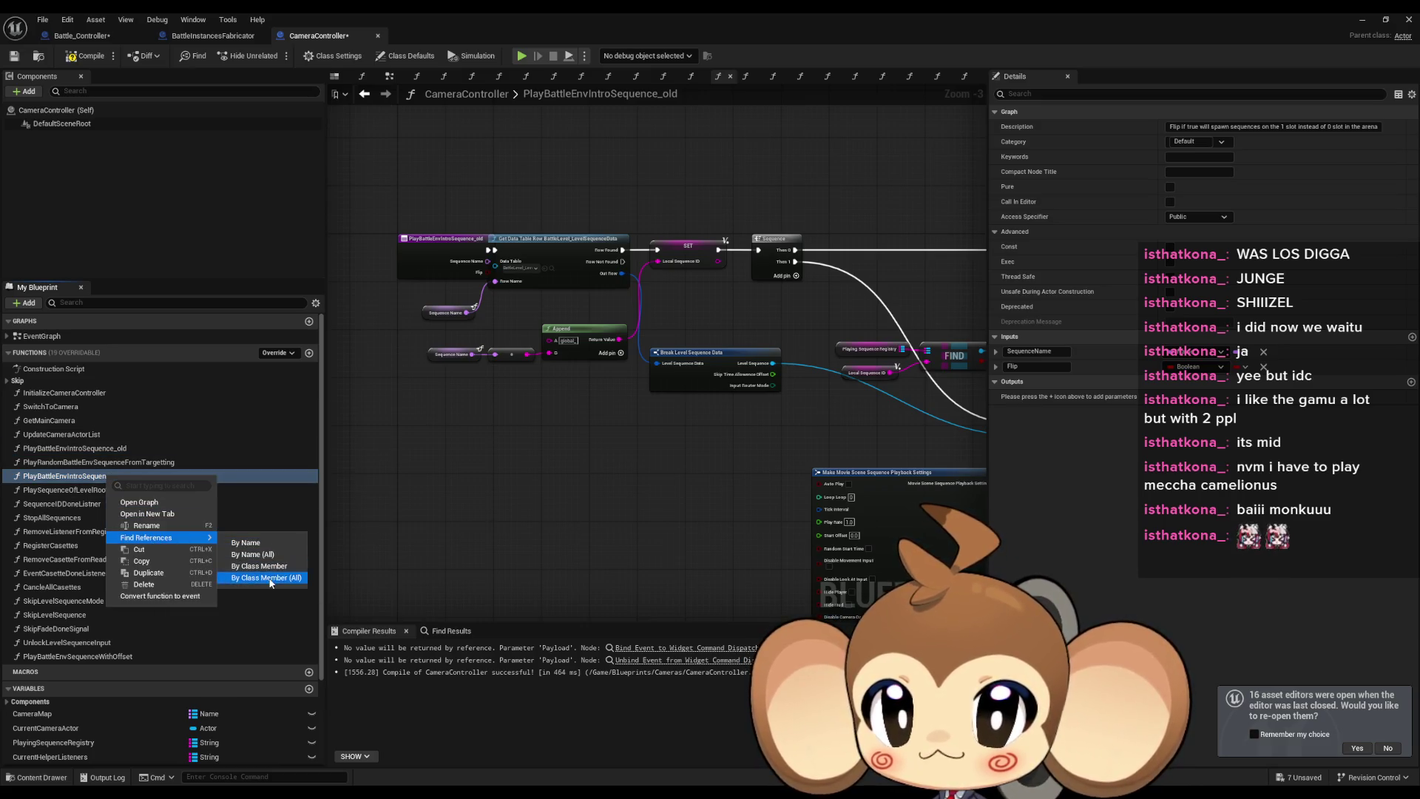
{"action": "left_click", "coordinate": [270, 577]}
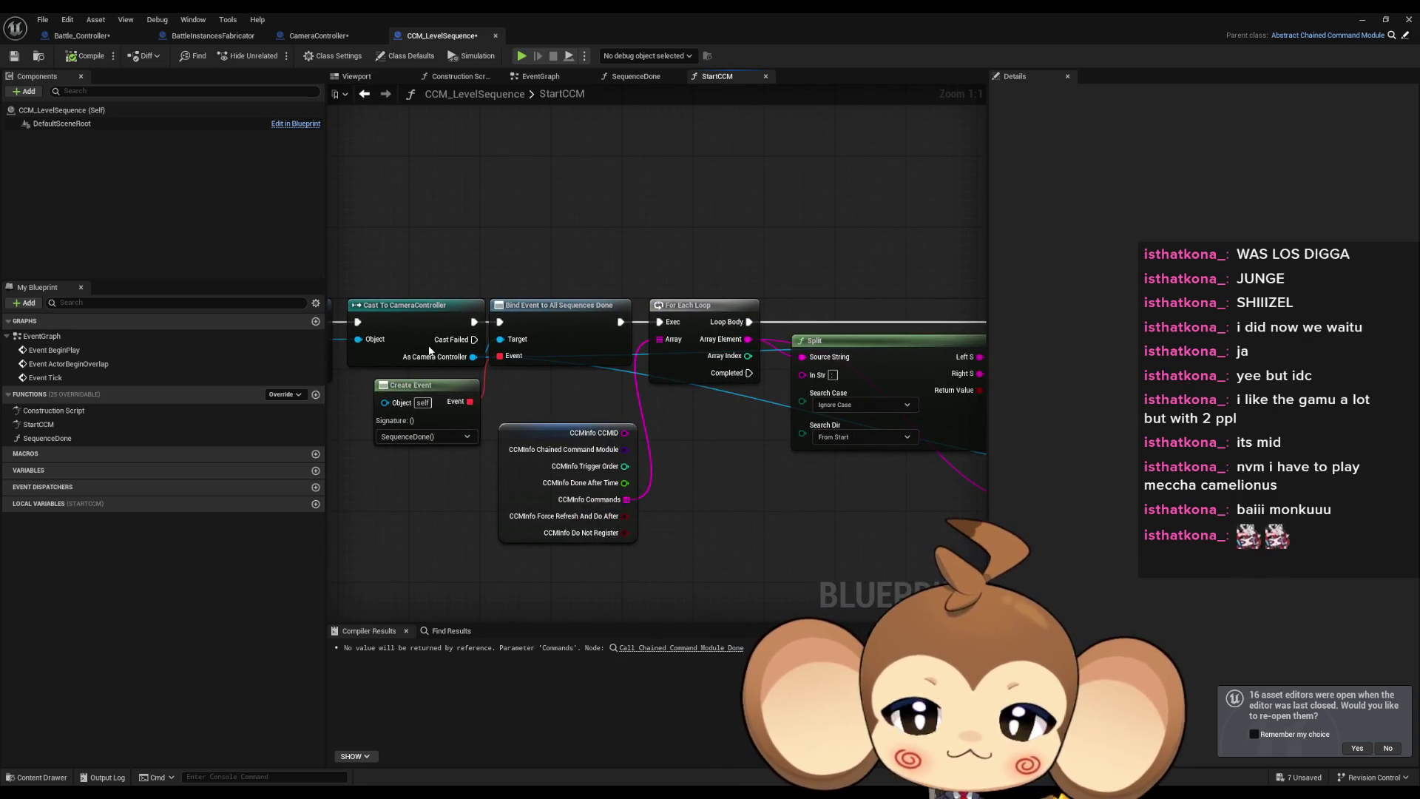
{"action": "left_click", "coordinate": [87, 35]}
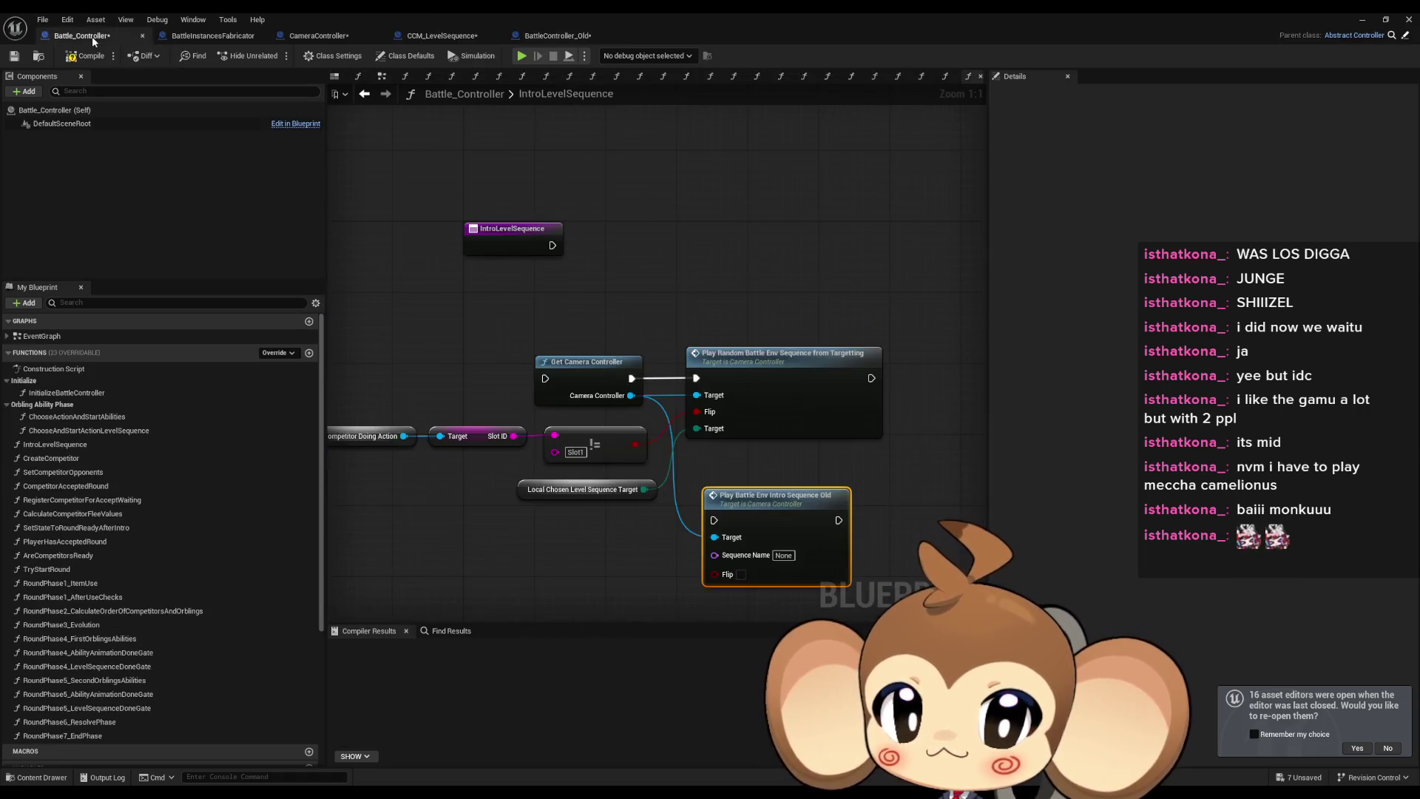
{"action": "left_click", "coordinate": [104, 59]}
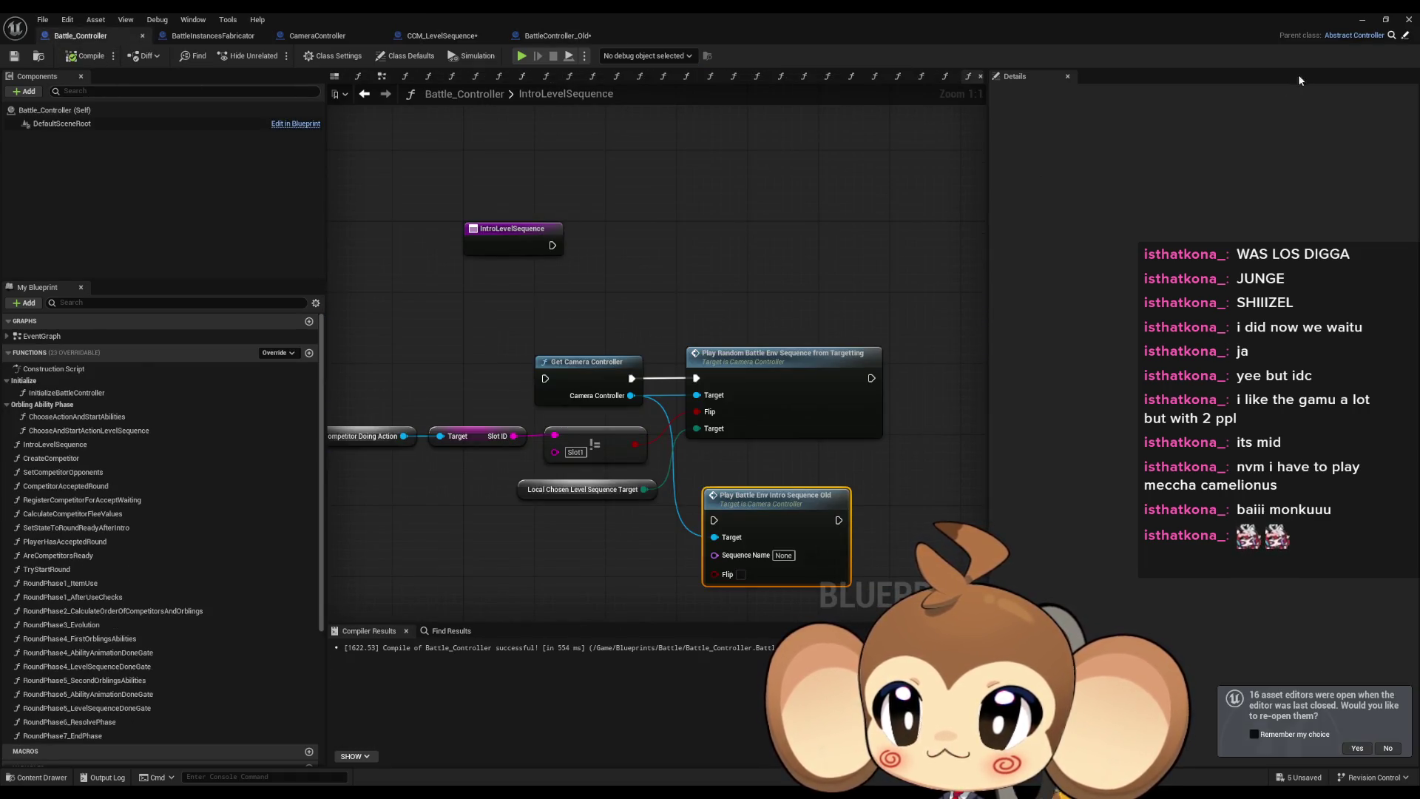
Close the blueprint editor and the editor, saving all five listed unsaved assets.
{"action": "left_click", "coordinate": [1405, 18]}
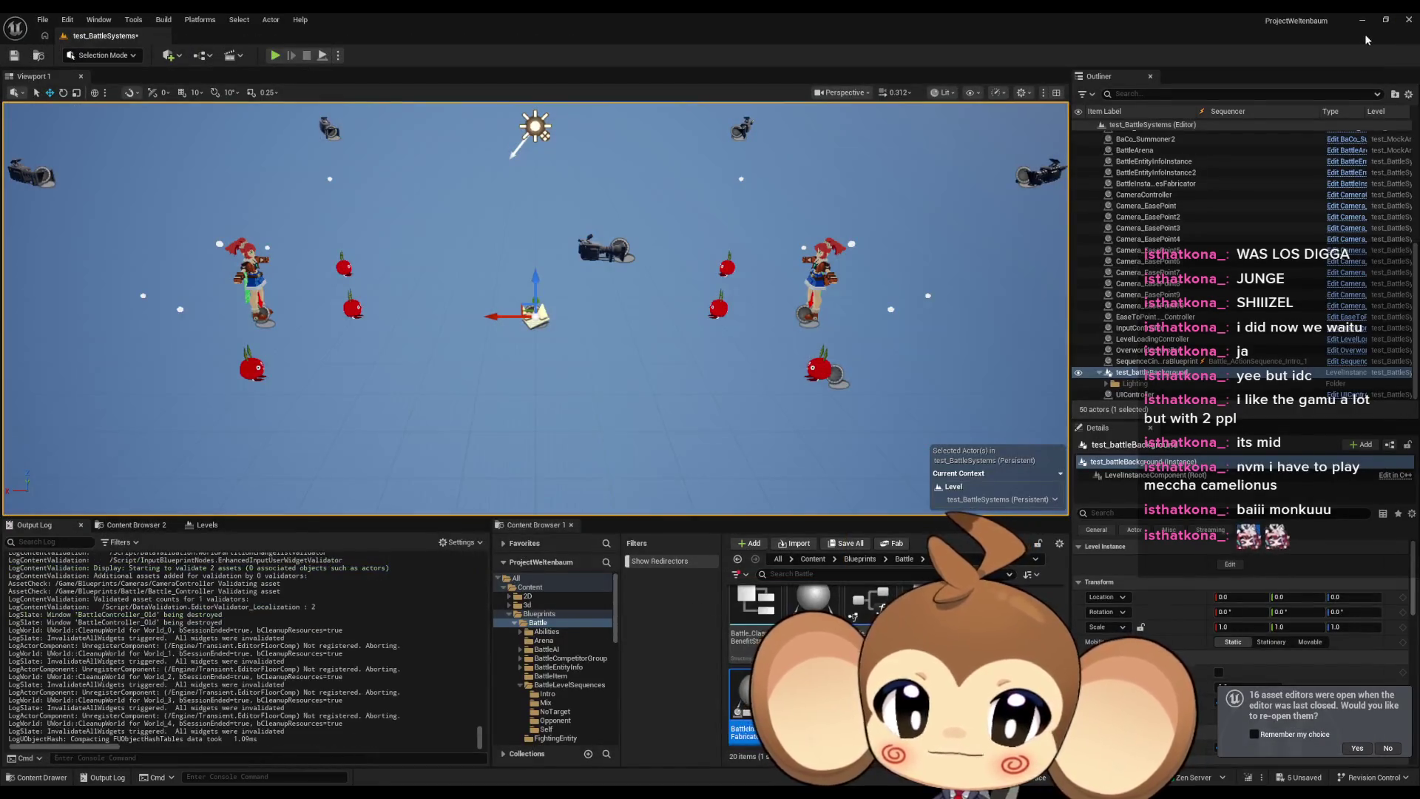
{"action": "left_click", "coordinate": [1409, 20]}
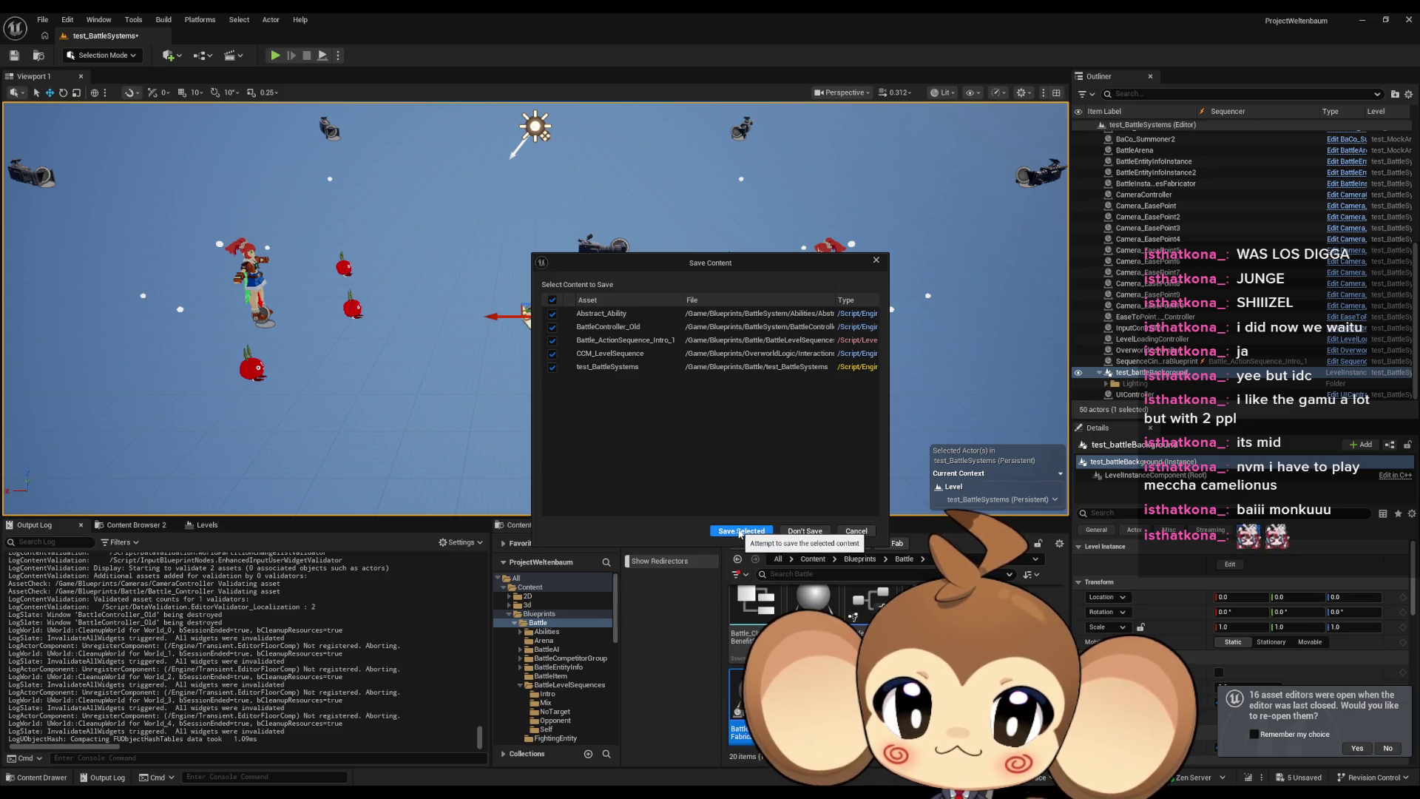
{"action": "left_click", "coordinate": [741, 531]}
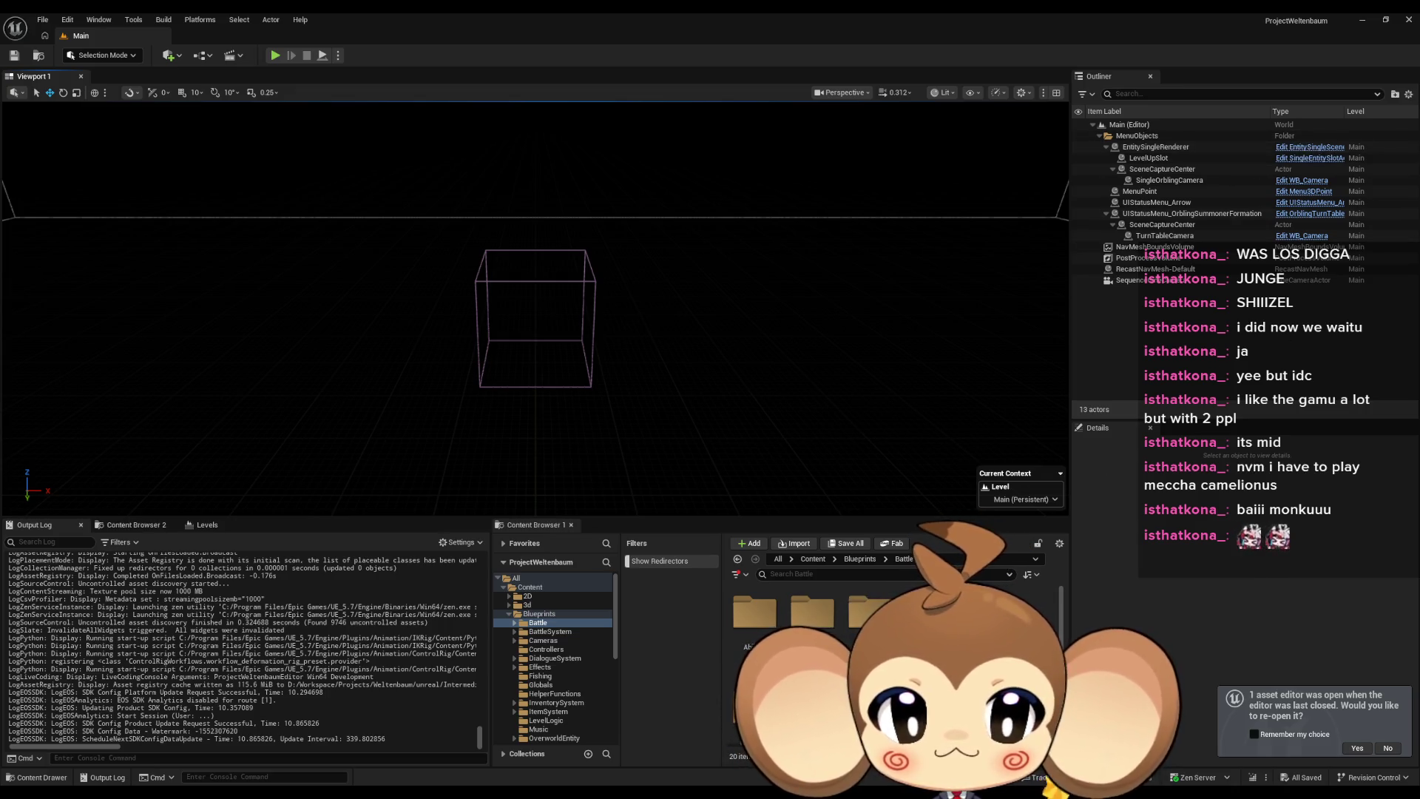
Open the test_BattleSystems level, then the Battle_Controller blueprint from the Content Browser.
{"action": "scroll", "coordinate": [814, 651], "scroll_direction": "down", "scroll_amount": 1}
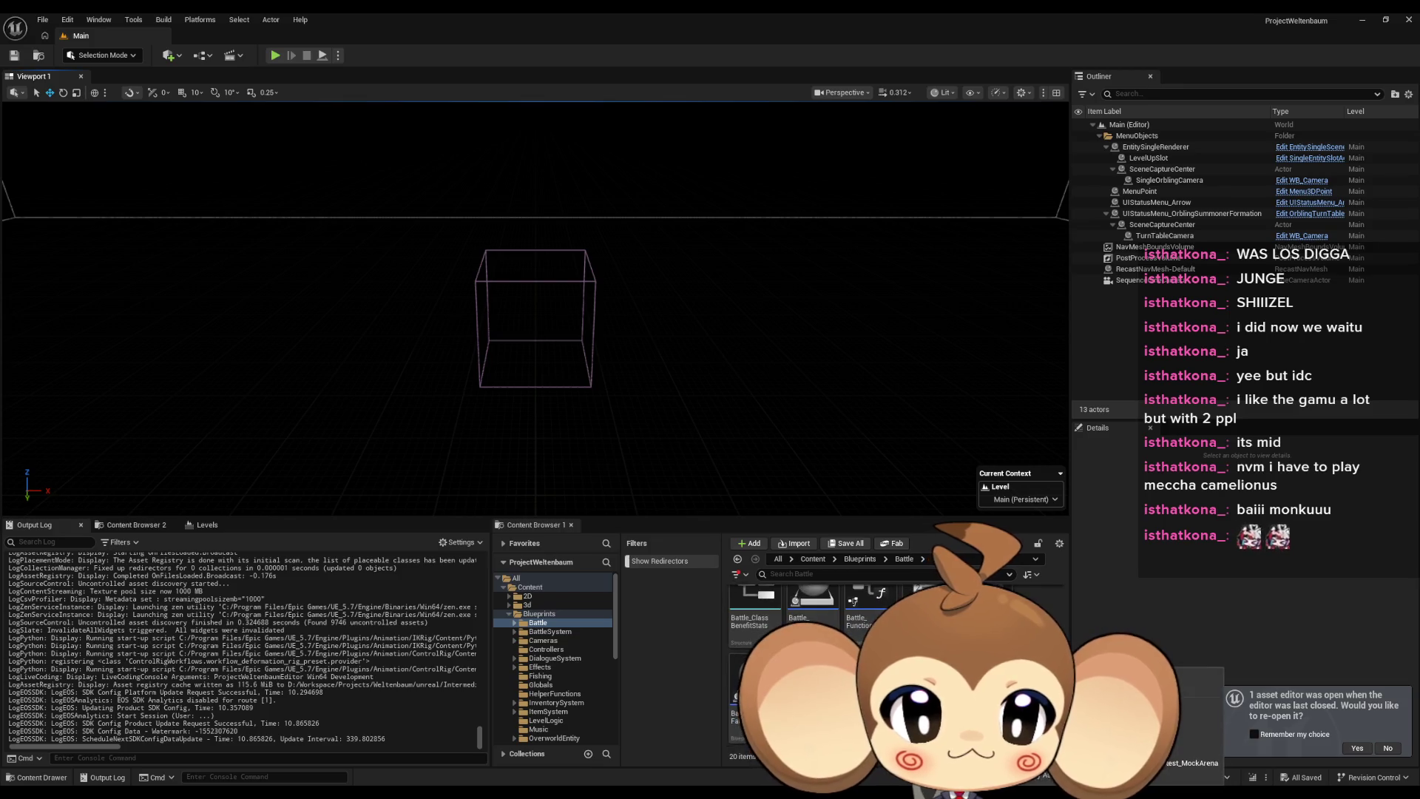
{"action": "double_click", "coordinate": [814, 651]}
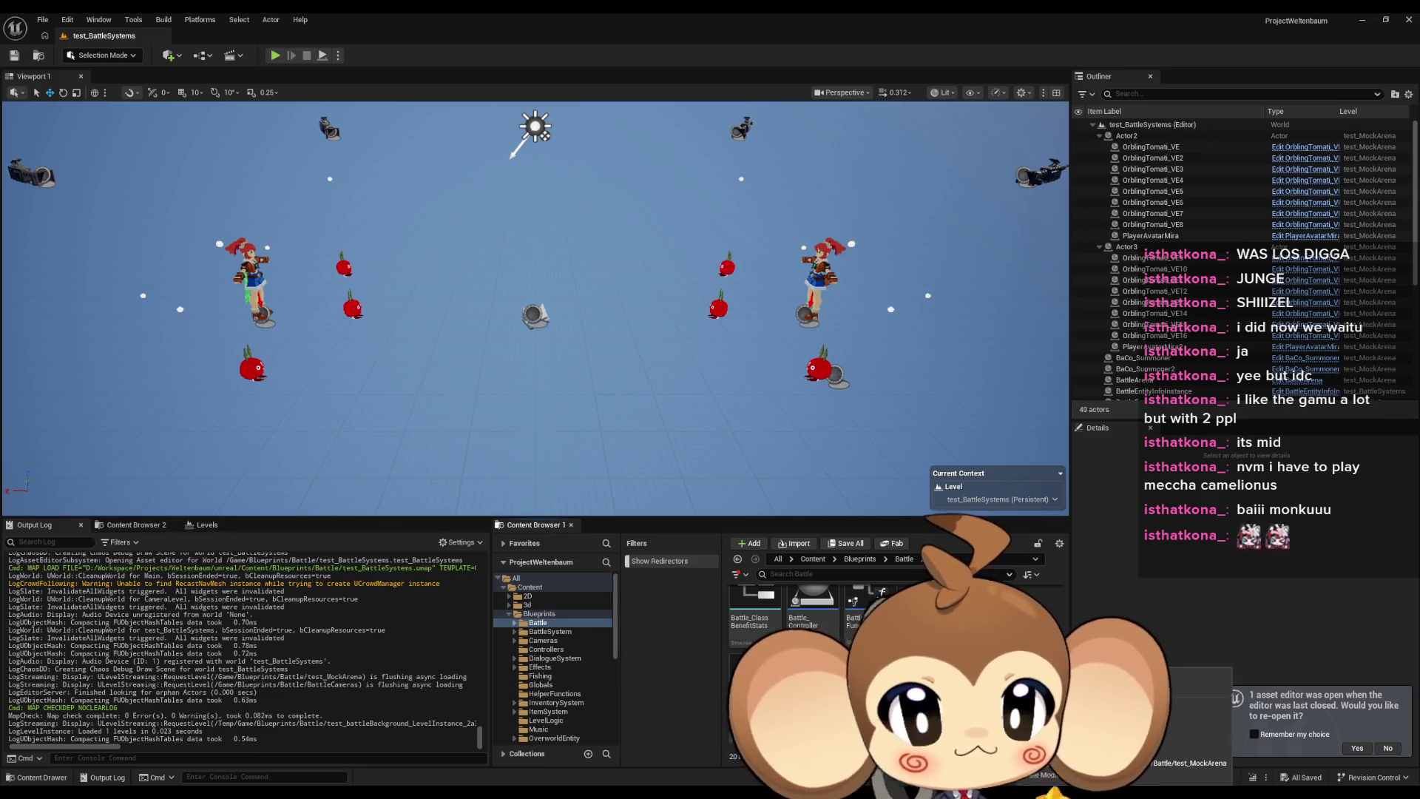
{"action": "scroll", "coordinate": [814, 651], "scroll_direction": "down", "scroll_amount": 1}
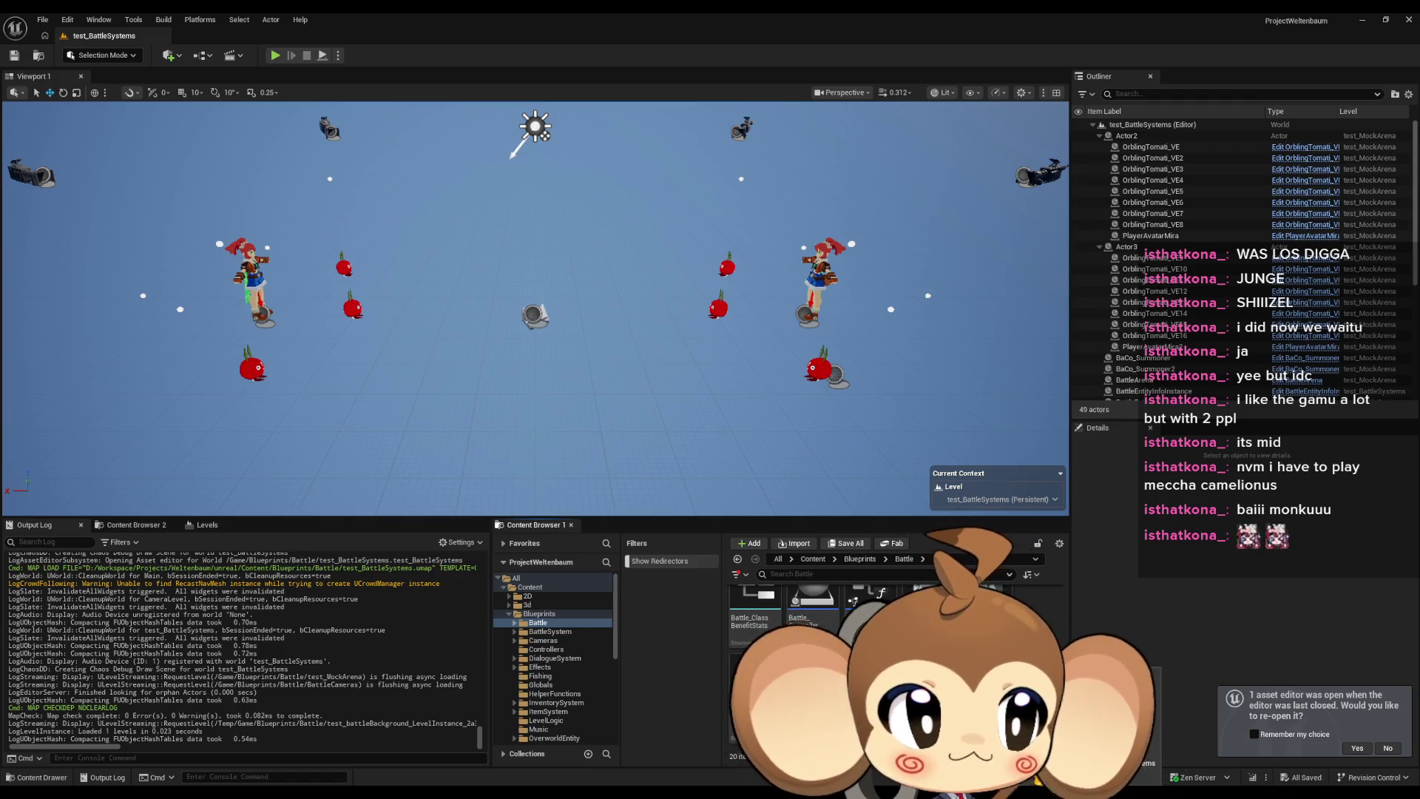
{"action": "scroll", "coordinate": [814, 651], "scroll_direction": "up", "scroll_amount": 1}
{"action": "scroll", "coordinate": [813, 651], "scroll_direction": "up", "scroll_amount": 2}
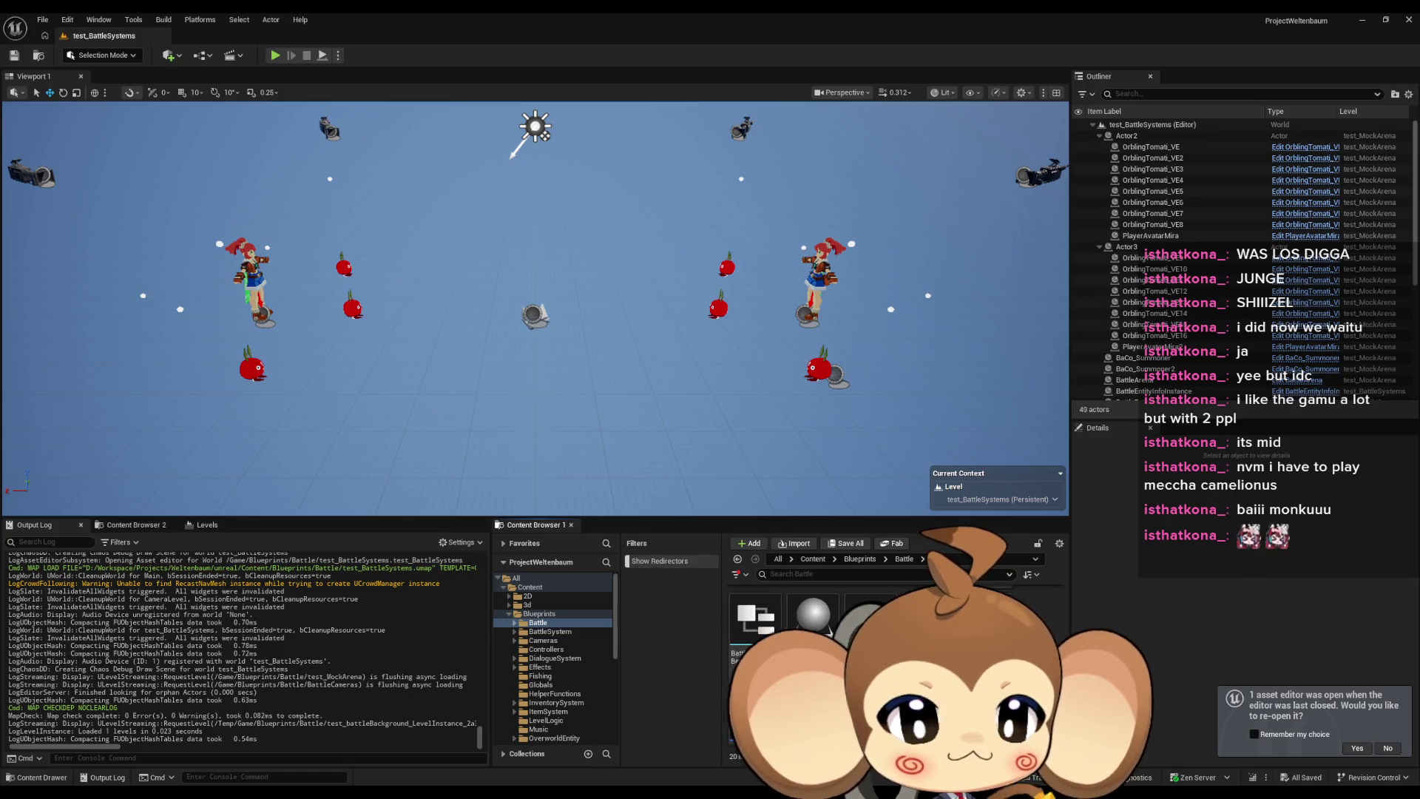
{"action": "double_click", "coordinate": [814, 651]}
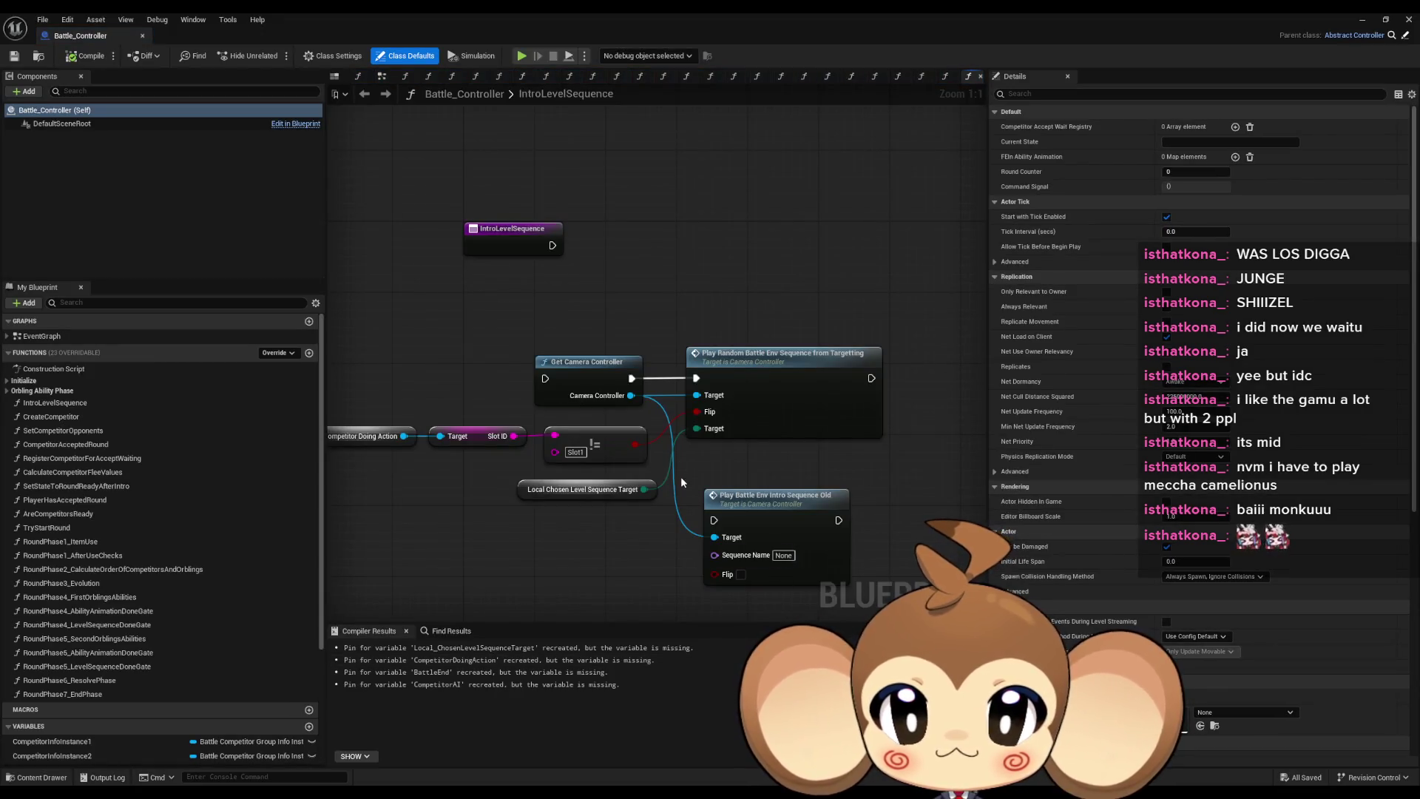
Add a Play Battle Env Intro Sequence call from the Camera Controller output via the 'env intro s' search.
{"action": "left_click_drag", "start_coordinate": [681, 476], "coordinate": [747, 435]}
{"action": "left_click_drag", "start_coordinate": [765, 491], "coordinate": [723, 482]}
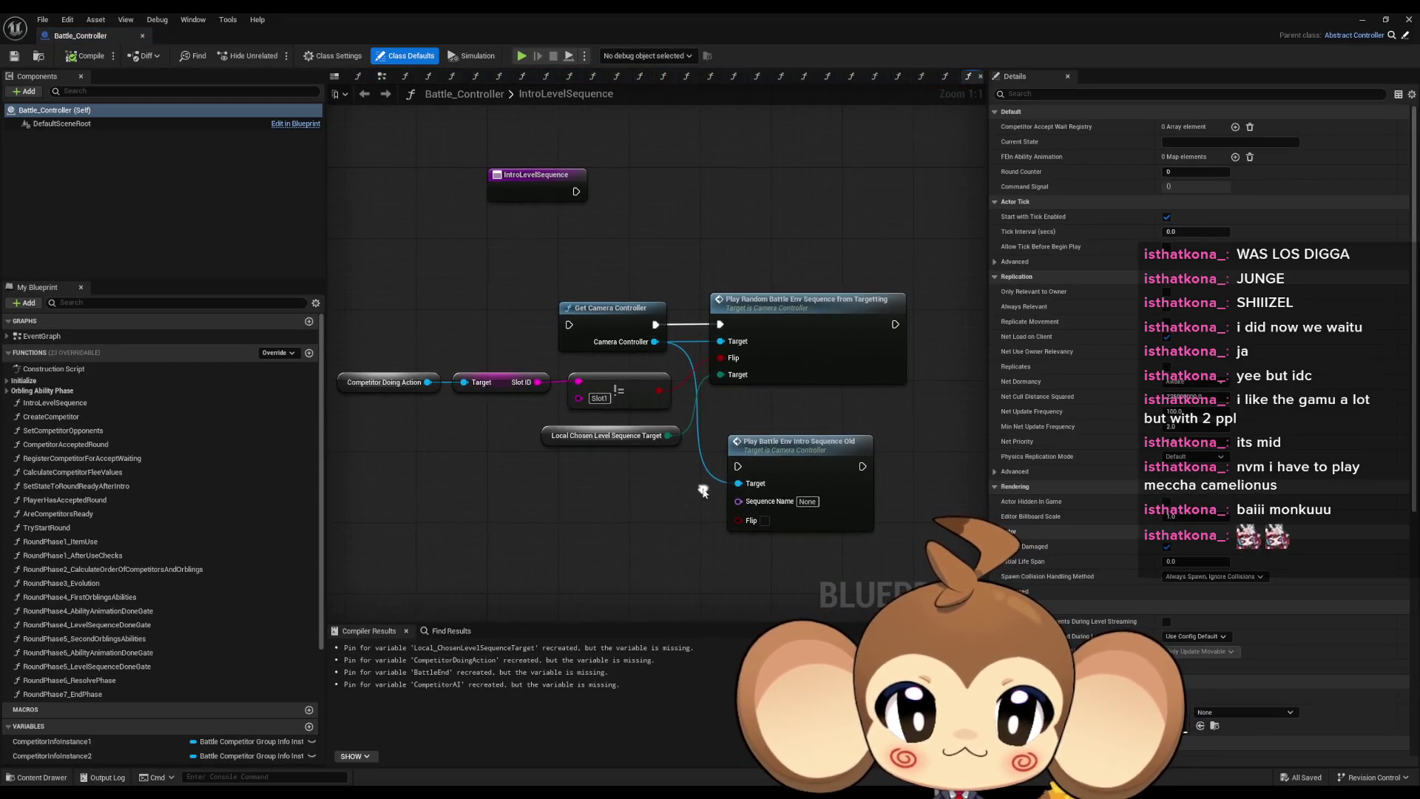
{"action": "left_click", "coordinate": [836, 456]}
{"action": "left_click_drag", "start_coordinate": [655, 342], "coordinate": [620, 520]}
{"action": "type", "text": "env intro s"}
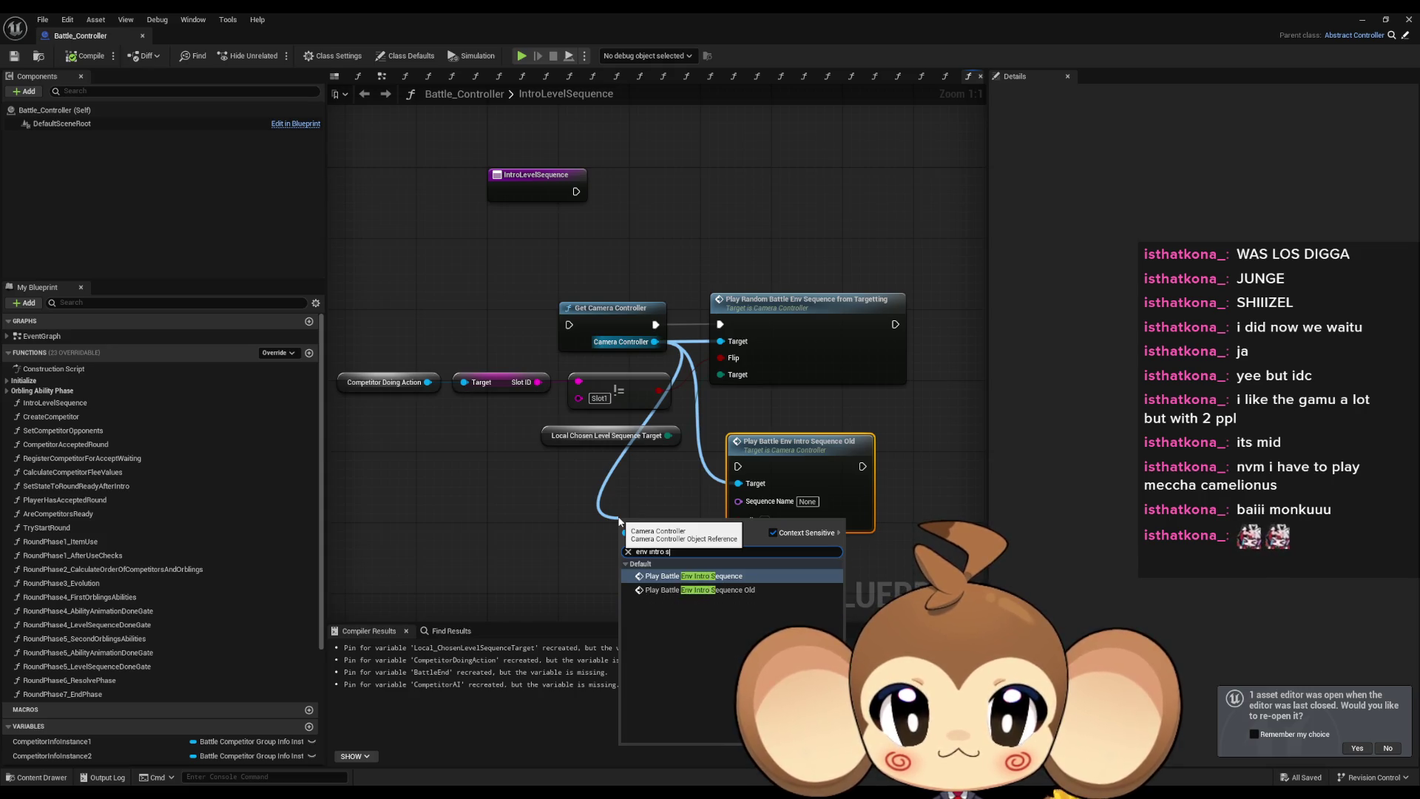
{"action": "key", "text": "Return"}
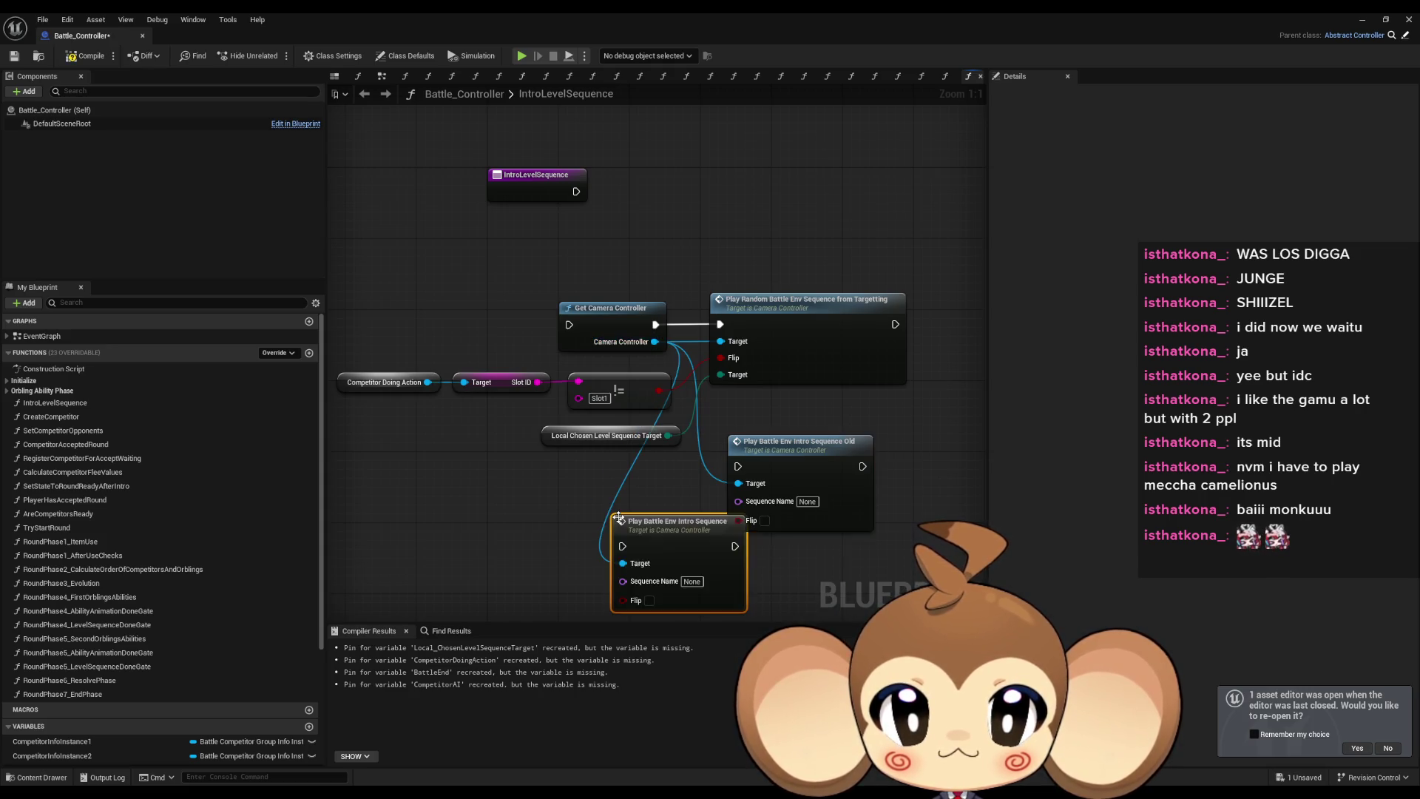
Delete the Old and Play Random intro nodes and place the new node beside Get Camera Controller.
{"action": "left_click_drag", "start_coordinate": [637, 486], "coordinate": [586, 417]}
{"action": "left_click_drag", "start_coordinate": [836, 502], "coordinate": [772, 365]}
{"action": "key", "text": "Delete"}
{"action": "mouse_move", "coordinate": [626, 452]}
{"action": "left_mouse_down"}
{"action": "mouse_move", "coordinate": [731, 363]}
{"action": "mouse_move", "coordinate": [722, 372]}
{"action": "left_mouse_up"}
{"action": "left_click", "coordinate": [850, 387]}
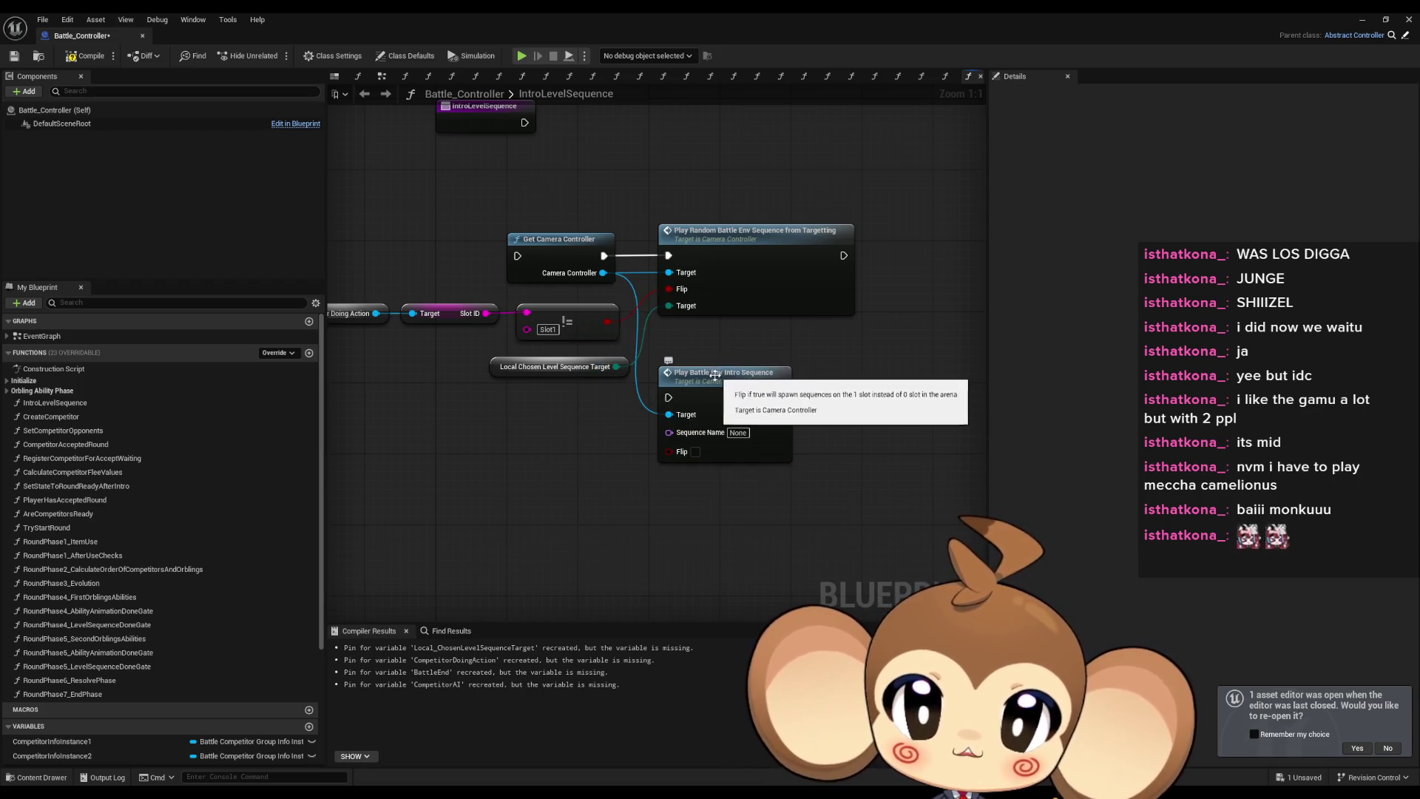
{"action": "left_click", "coordinate": [795, 274]}
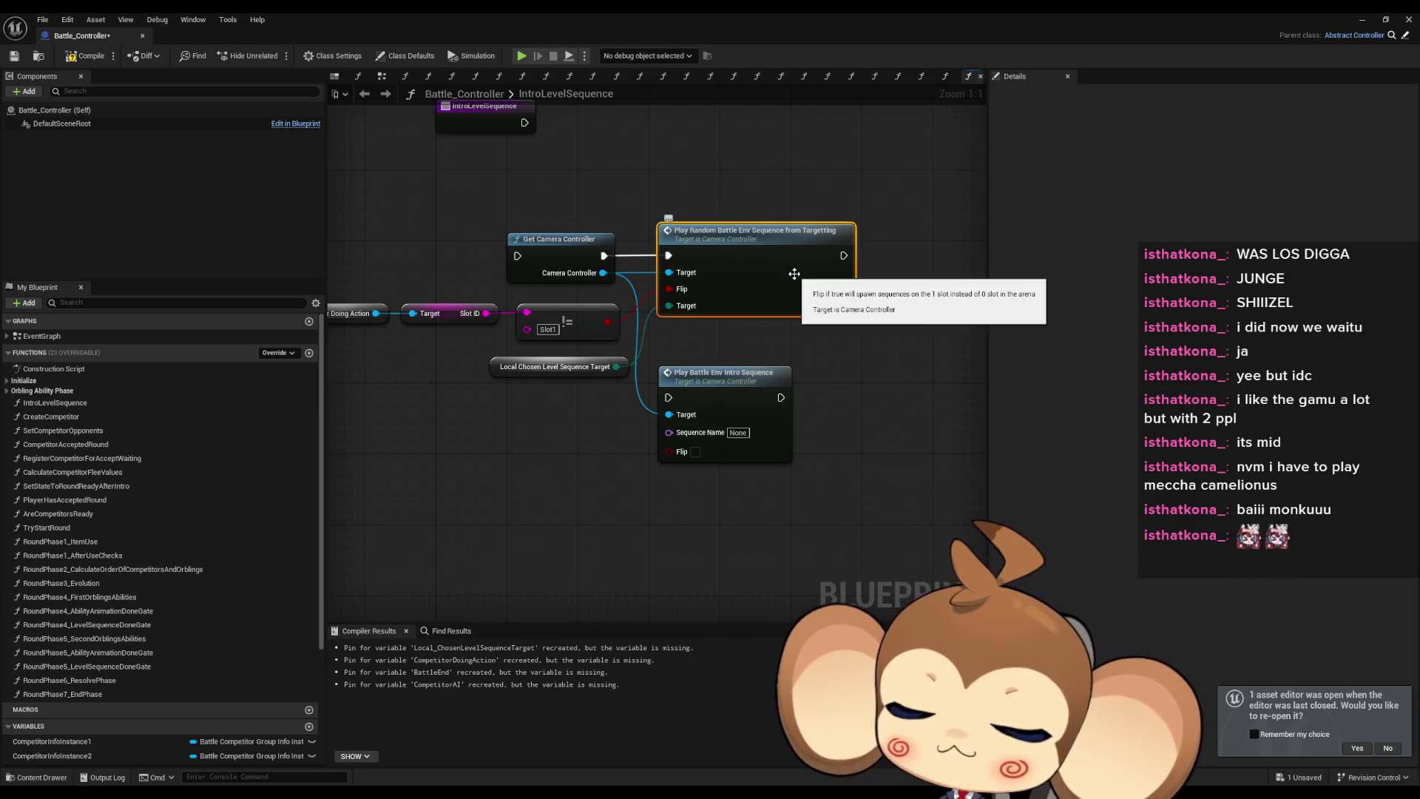
{"action": "key", "text": "Delete"}
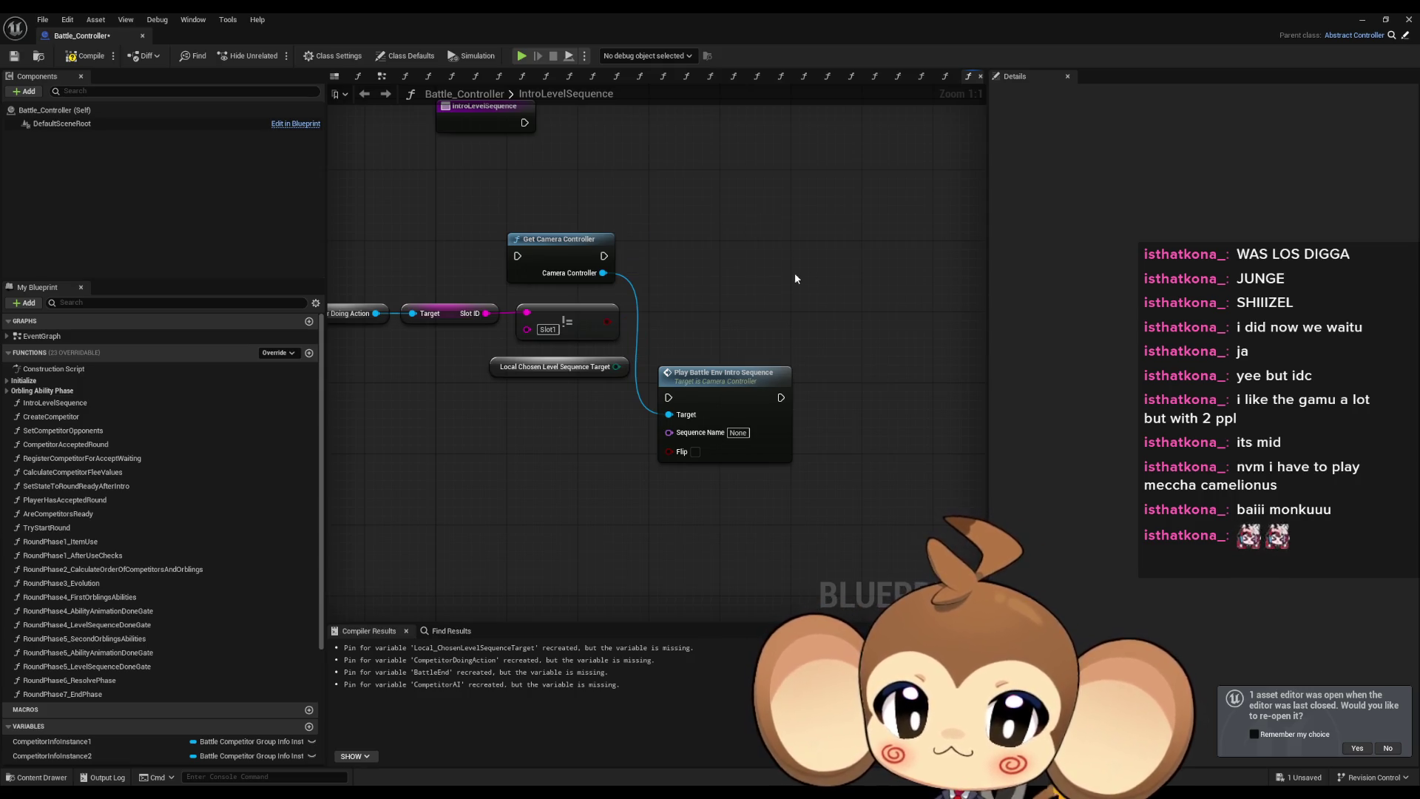
{"action": "left_click_drag", "start_coordinate": [713, 388], "coordinate": [748, 262]}
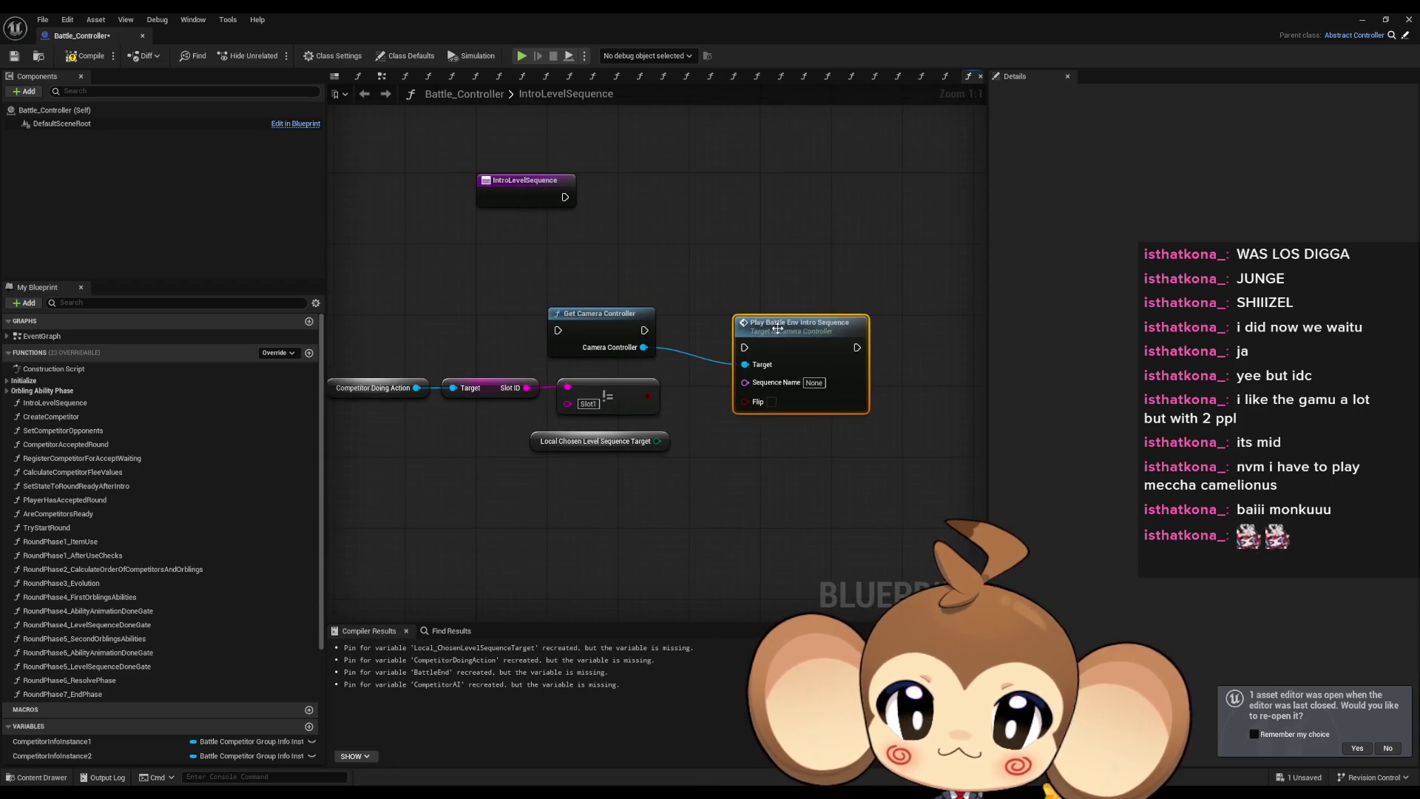
Connect Get Camera Controller's exec output to Play Battle Env Intro Sequence's exec input.
{"action": "left_click_drag", "start_coordinate": [735, 330], "coordinate": [644, 330]}
{"action": "left_click", "coordinate": [716, 435]}
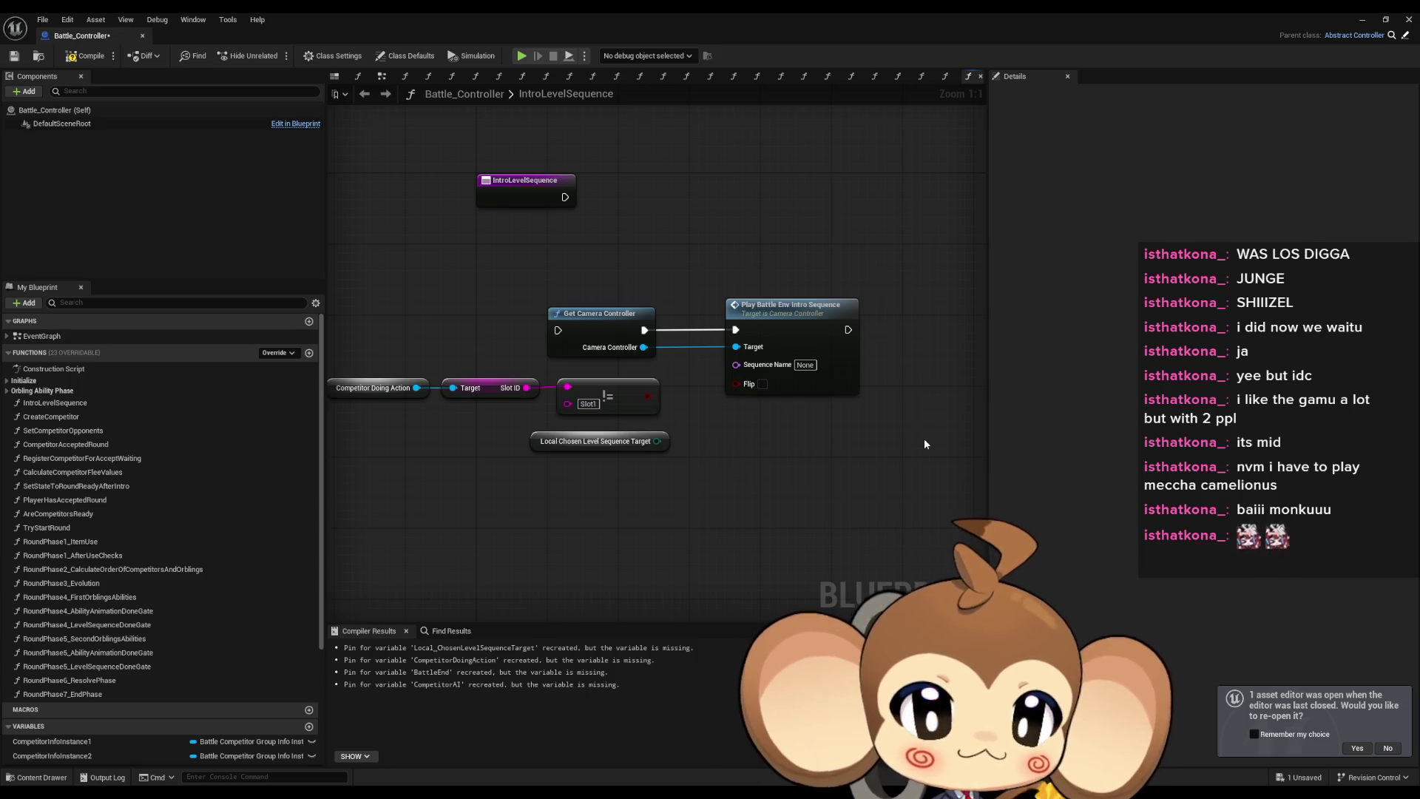
{"action": "key", "text": "Home"}
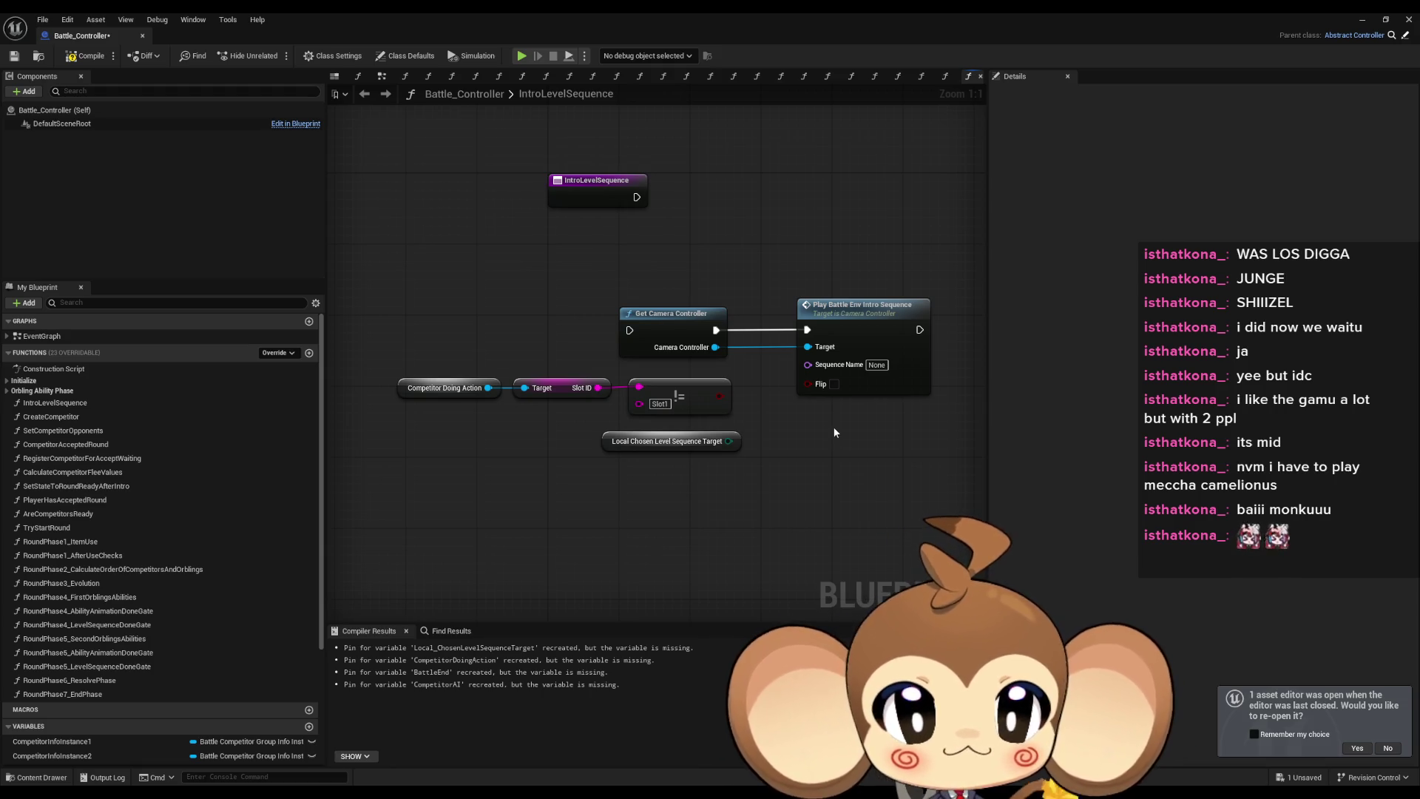
Open the Play Battle Env Intro Sequence function graph in CameraController.
{"action": "left_click_drag", "start_coordinate": [828, 432], "coordinate": [728, 419]}
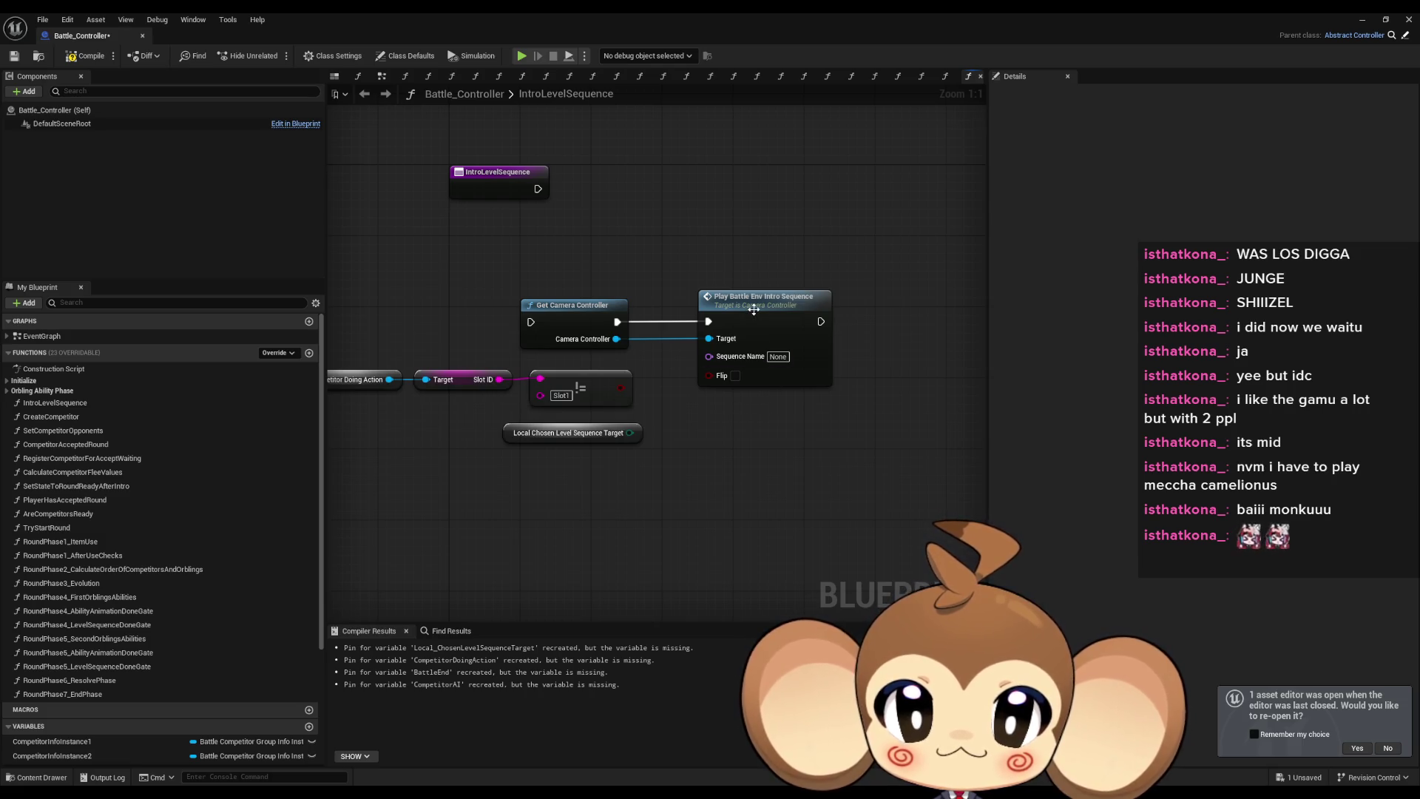
{"action": "left_click", "coordinate": [778, 311]}
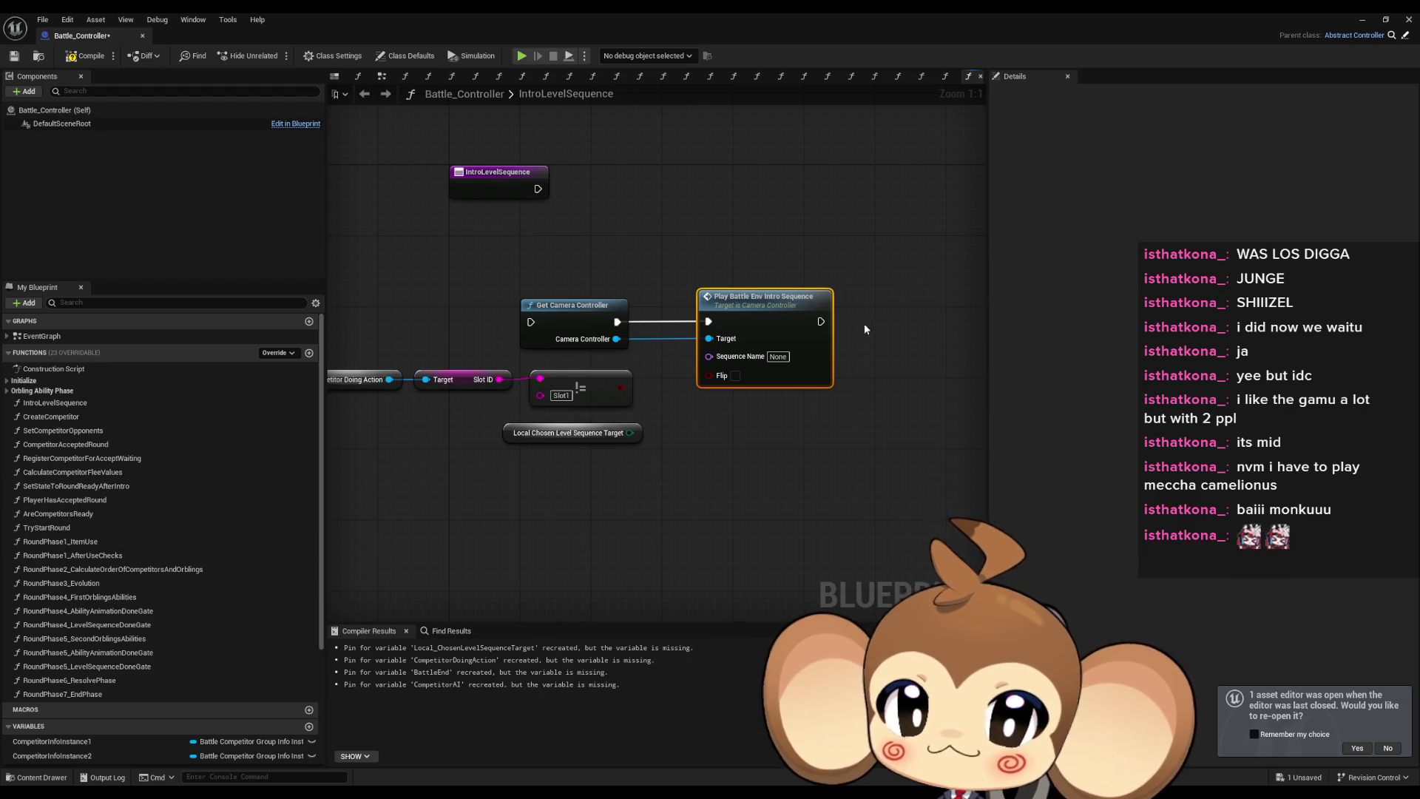
{"action": "double_click", "coordinate": [795, 312]}
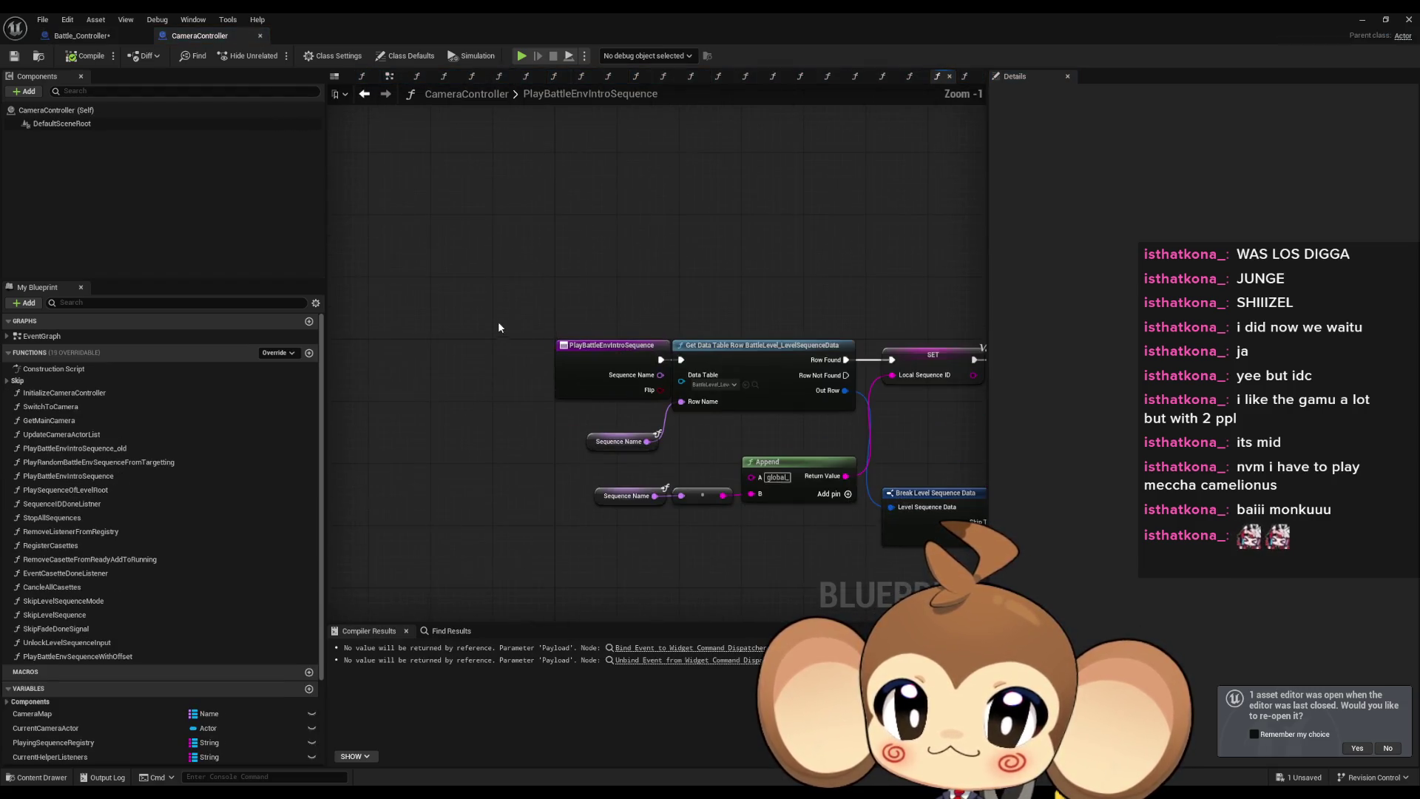
{"action": "left_click_drag", "start_coordinate": [693, 441], "coordinate": [589, 431]}
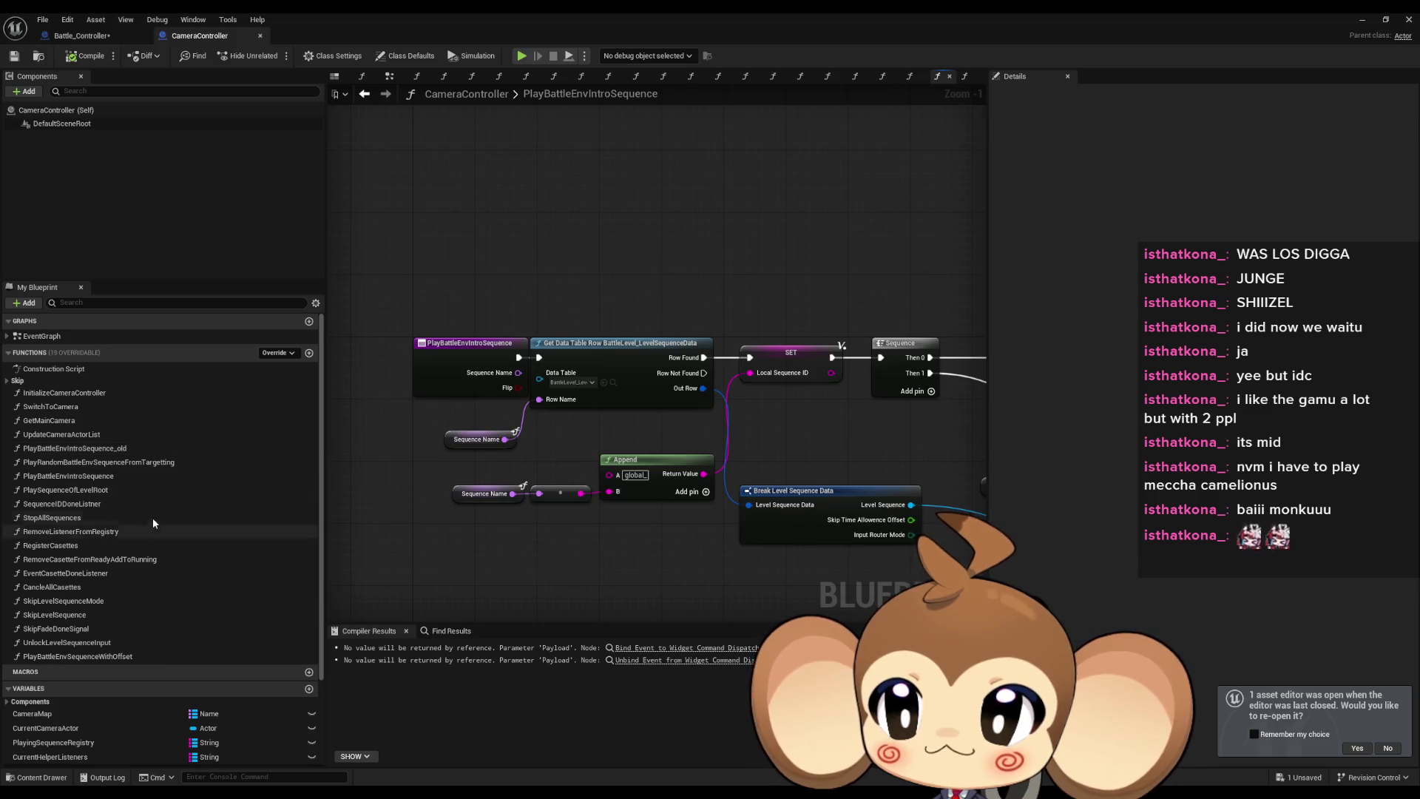
{"action": "left_click", "coordinate": [141, 448]}
{"action": "right_click", "coordinate": [141, 448]}
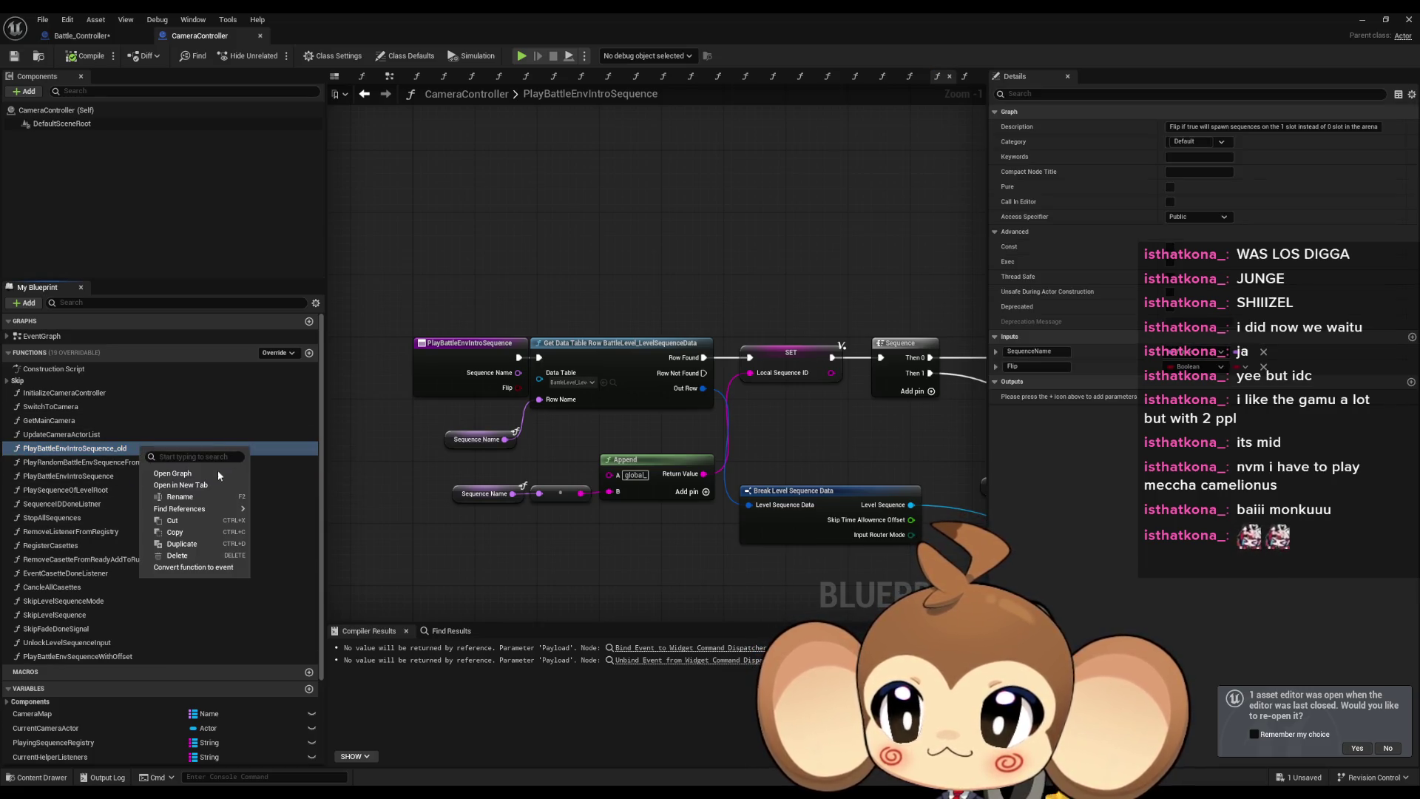
{"action": "mouse_move", "coordinate": [211, 509]}
{"action": "left_click", "coordinate": [300, 548]}
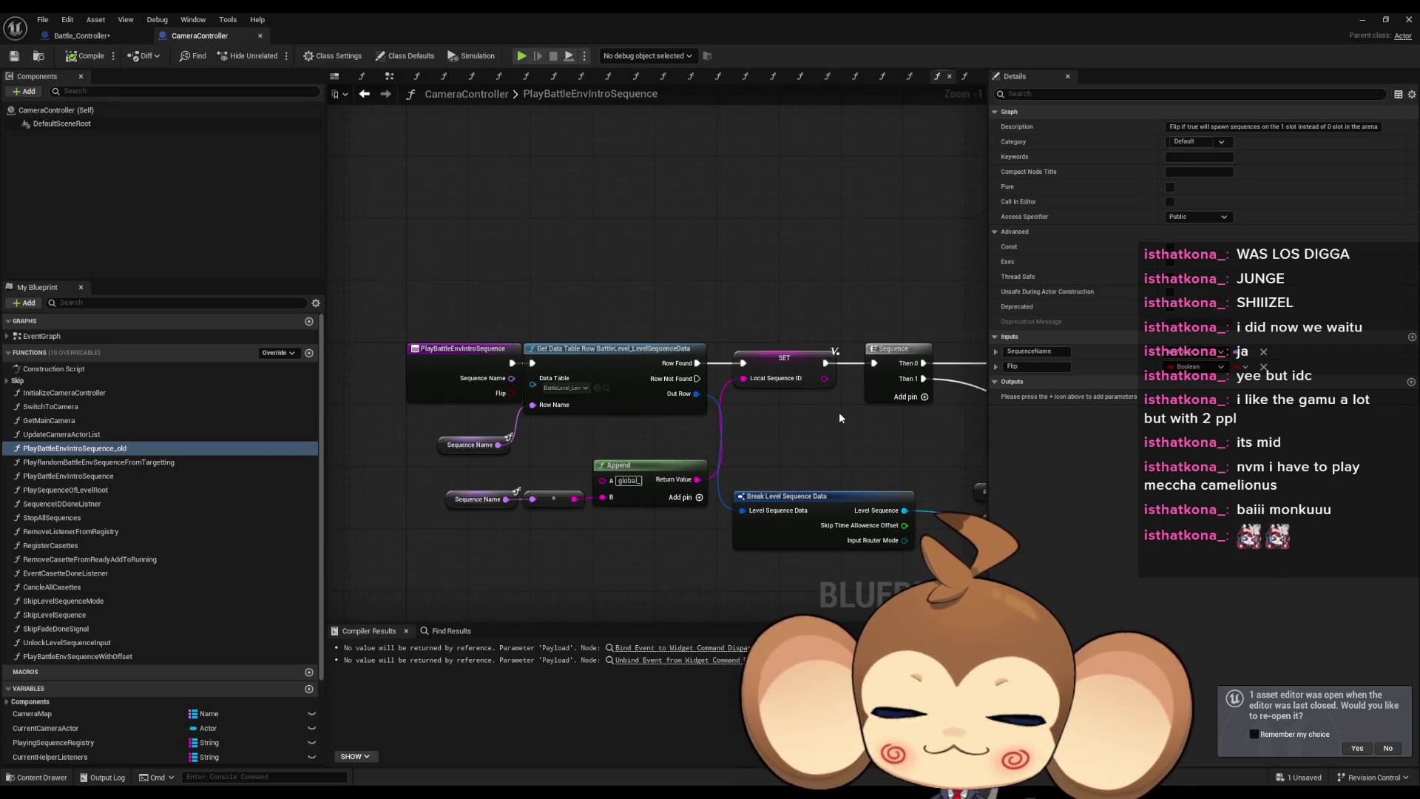
{"action": "left_click_drag", "start_coordinate": [839, 411], "coordinate": [932, 435]}
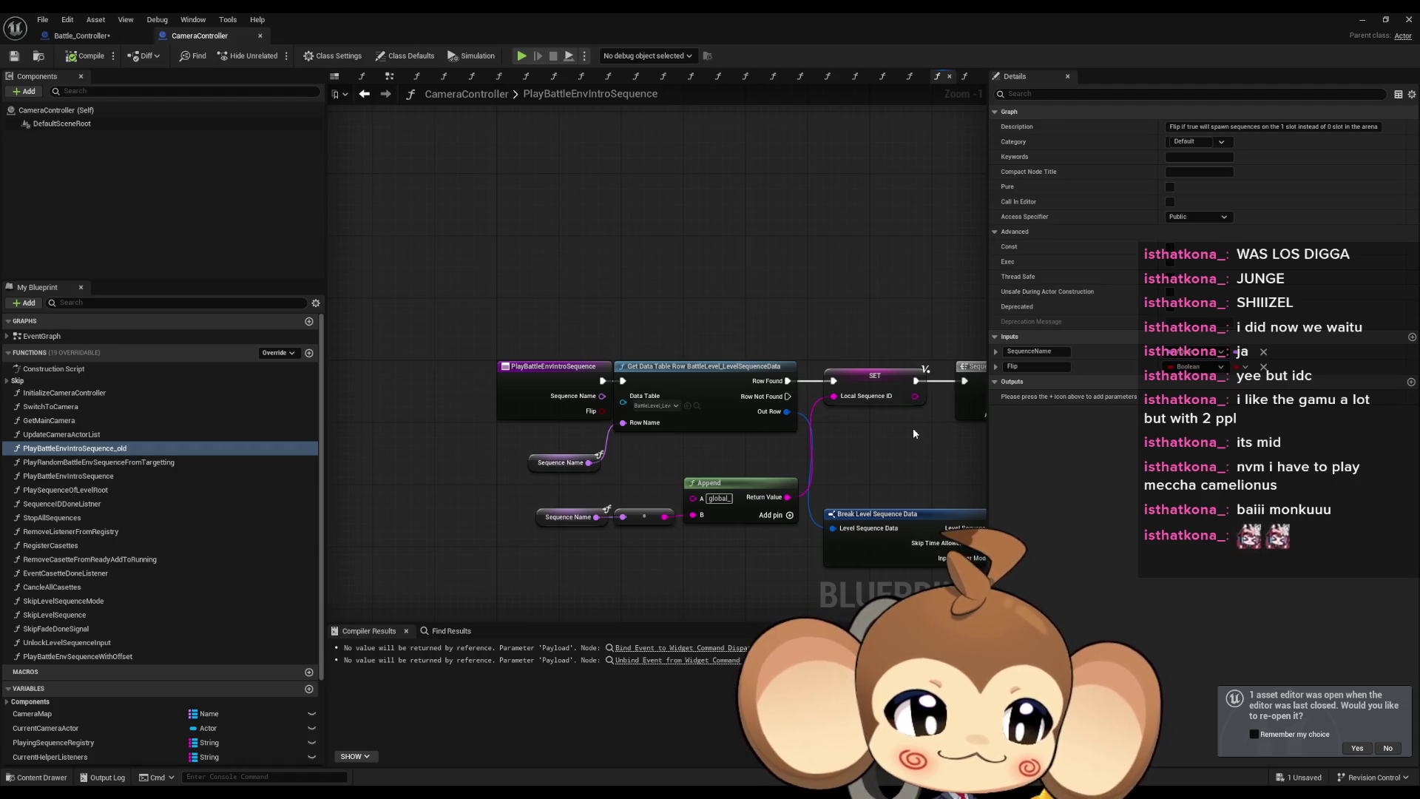
Find all references to the PlayBattleEnvIntroSequence entry node.
{"action": "left_click", "coordinate": [520, 385]}
{"action": "right_click", "coordinate": [520, 386]}
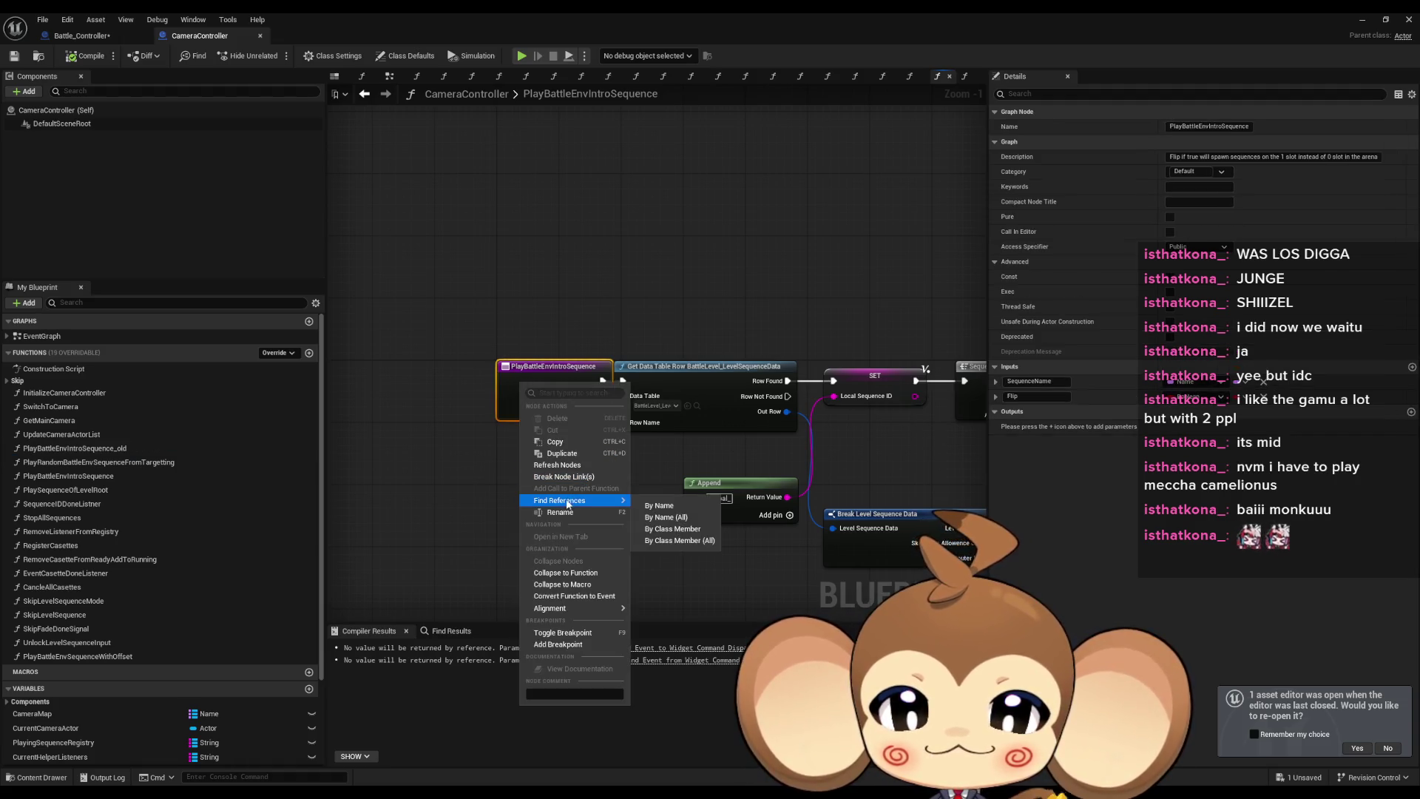
{"action": "mouse_move", "coordinate": [592, 501]}
{"action": "left_click", "coordinate": [670, 529]}
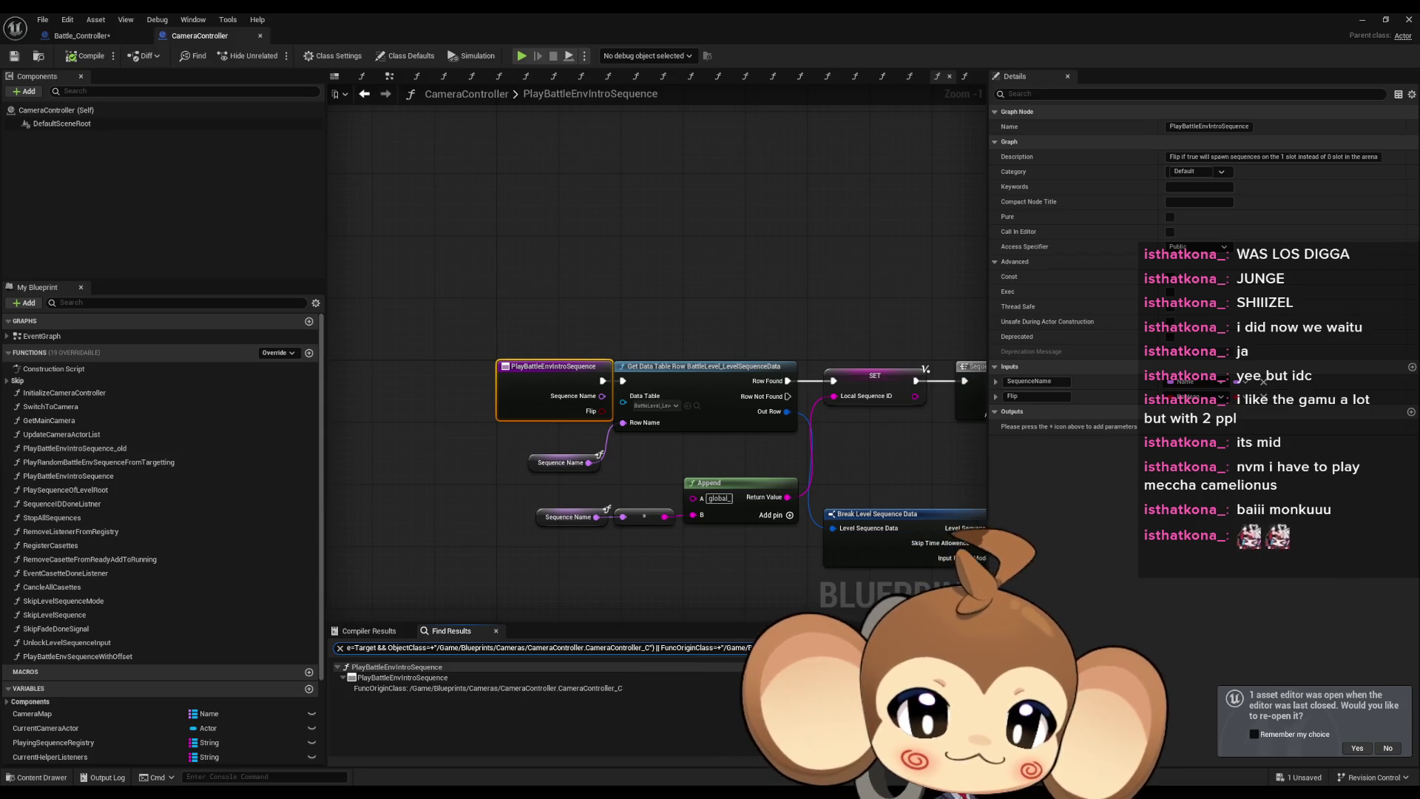
Open the PlayRandomBattleEnvSequenceFromTargetting function graph from My Blueprint.
{"action": "left_click", "coordinate": [756, 591]}
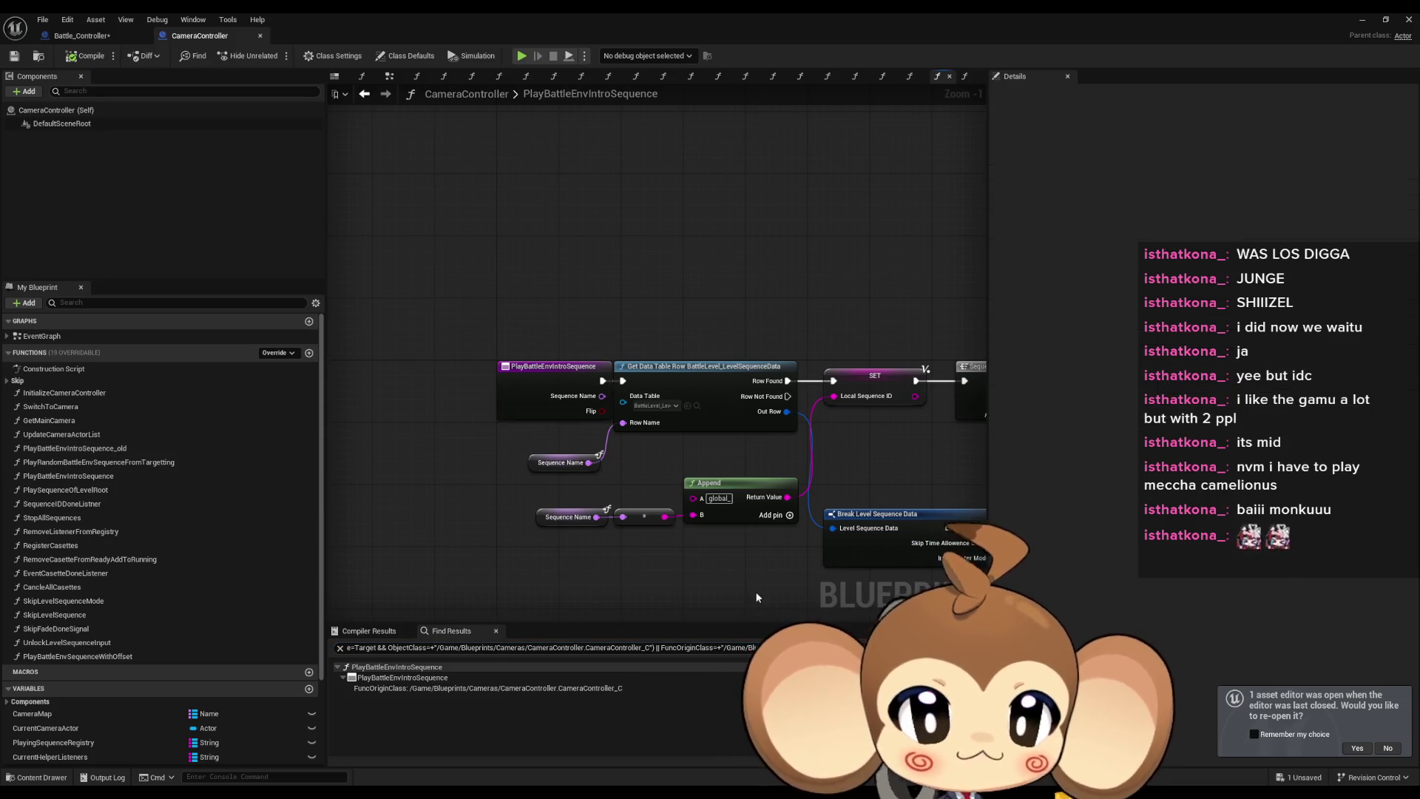
{"action": "left_click_drag", "start_coordinate": [721, 547], "coordinate": [646, 531]}
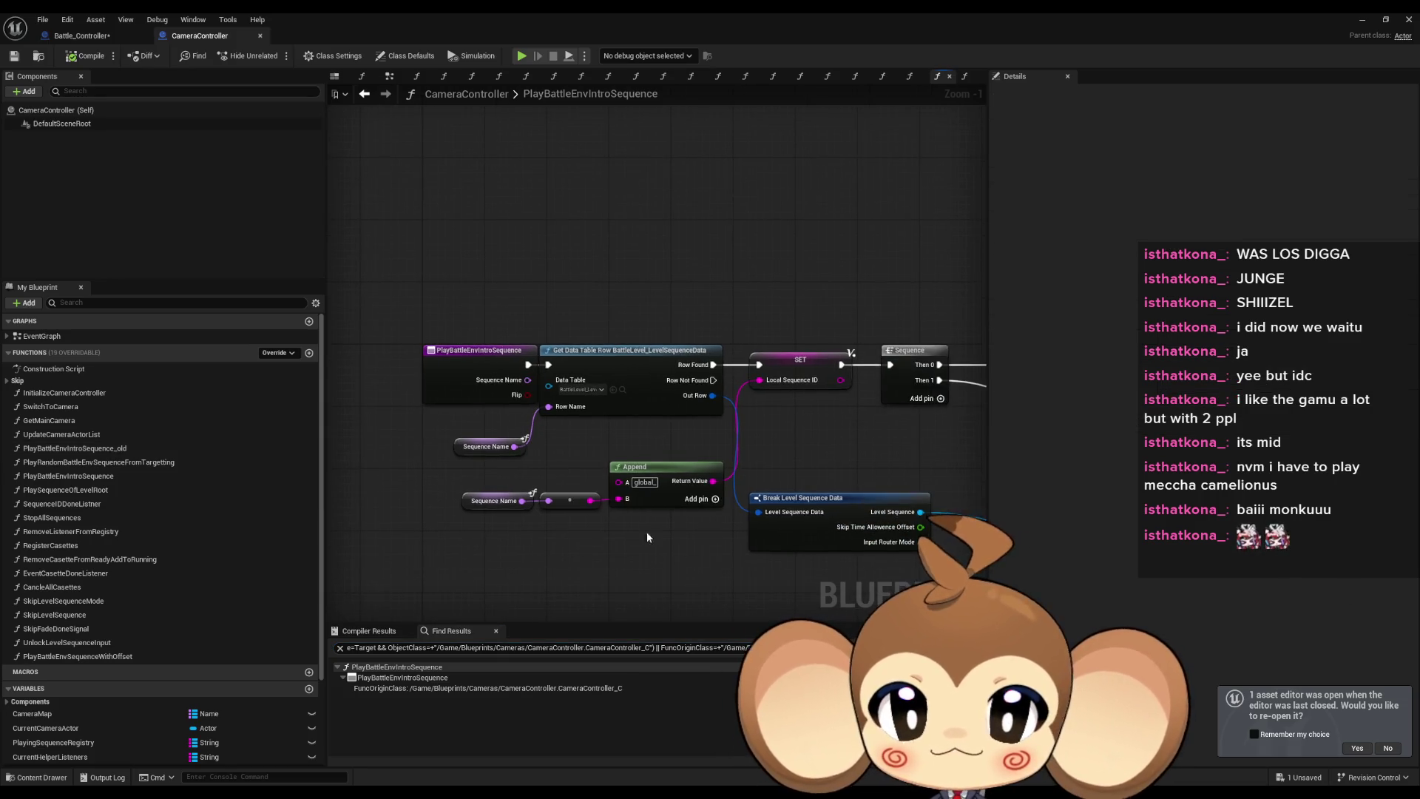
{"action": "double_click", "coordinate": [153, 462]}
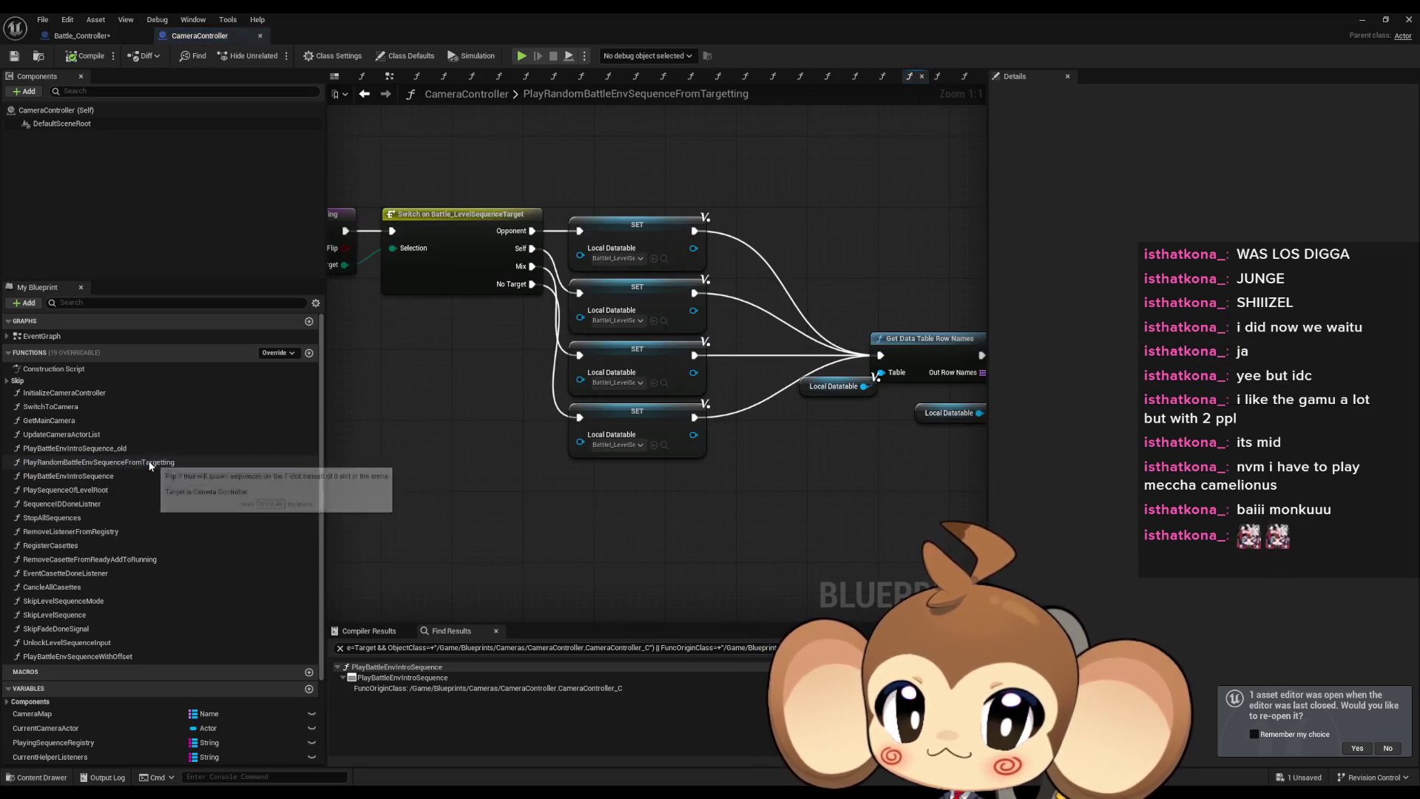
{"action": "scroll", "coordinate": [538, 458], "scroll_direction": "down", "scroll_amount": 4}
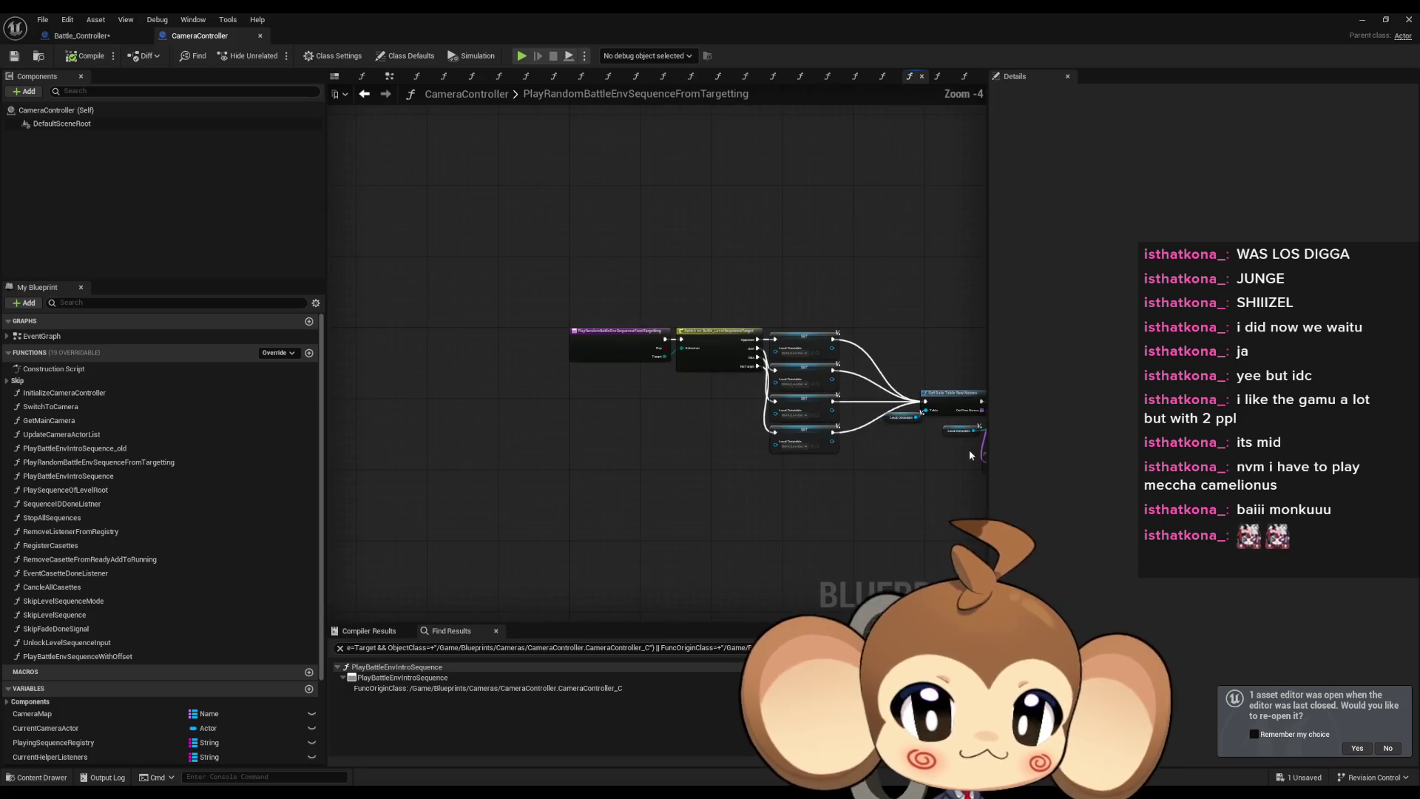
{"action": "scroll", "coordinate": [654, 456], "scroll_direction": "down", "scroll_amount": 2}
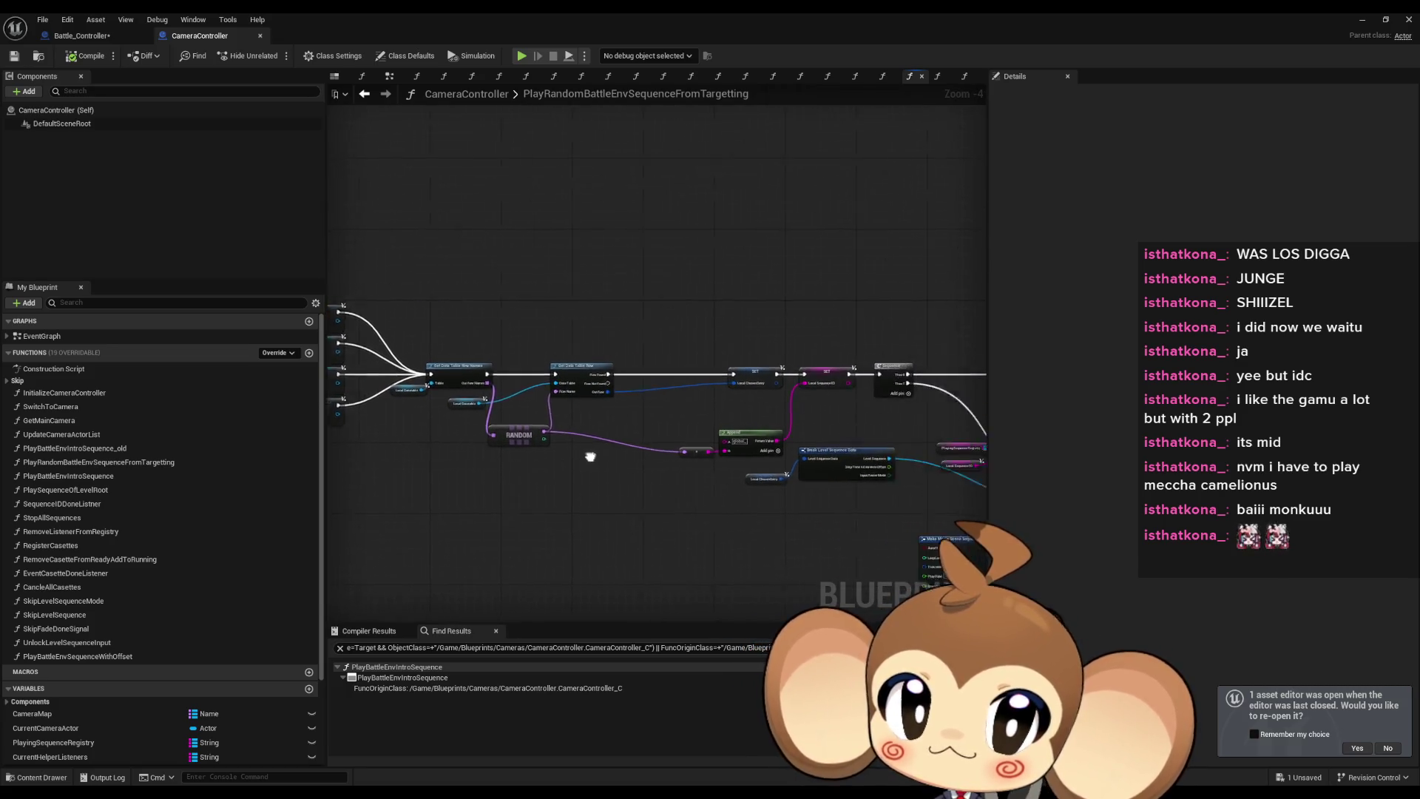
{"action": "mouse_move", "coordinate": [636, 430]}
{"action": "left_mouse_down"}
{"action": "mouse_move", "coordinate": [406, 446]}
{"action": "mouse_move", "coordinate": [544, 513]}
{"action": "mouse_move", "coordinate": [507, 521]}
{"action": "mouse_move", "coordinate": [704, 530]}
{"action": "mouse_move", "coordinate": [788, 562]}
{"action": "left_mouse_up"}
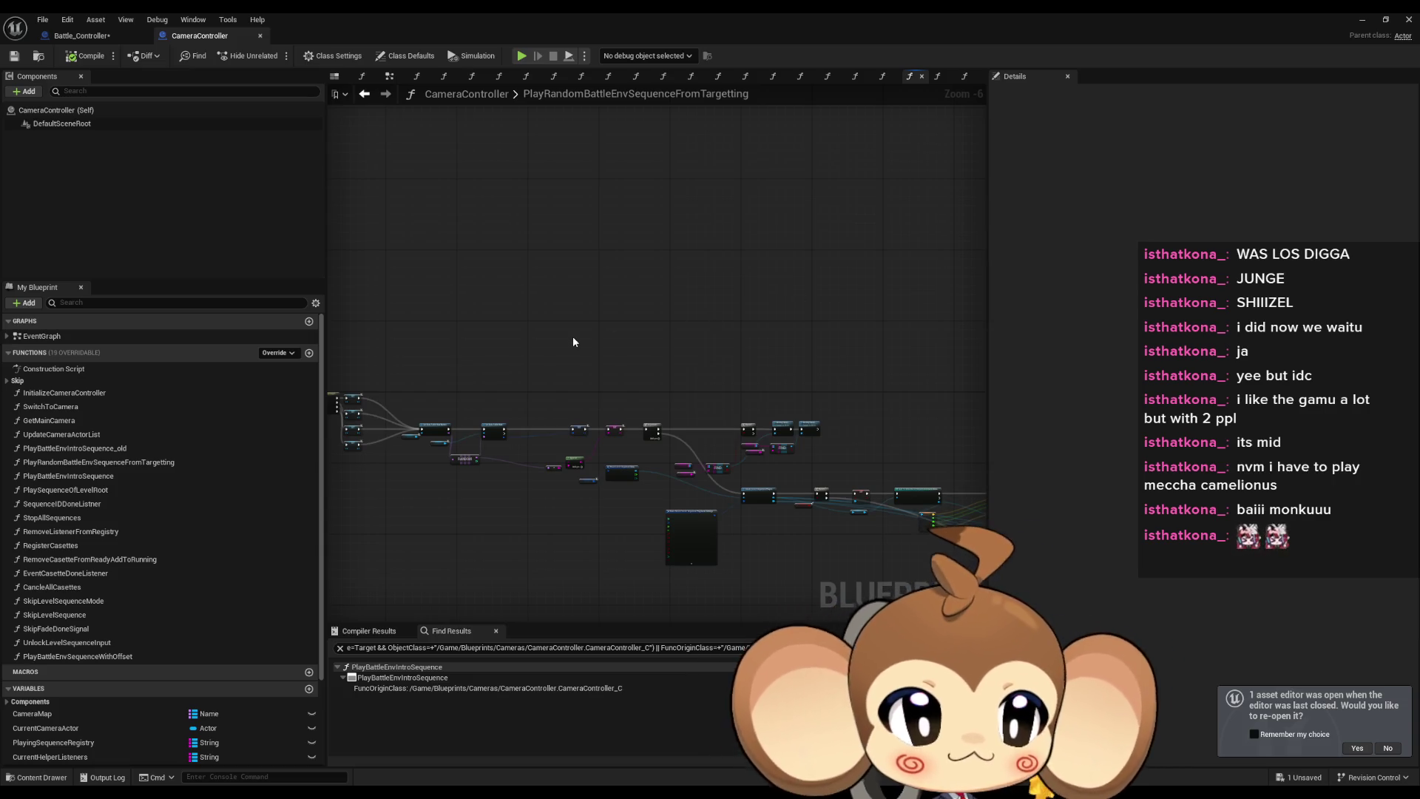
{"action": "left_click_drag", "start_coordinate": [548, 371], "coordinate": [592, 320]}
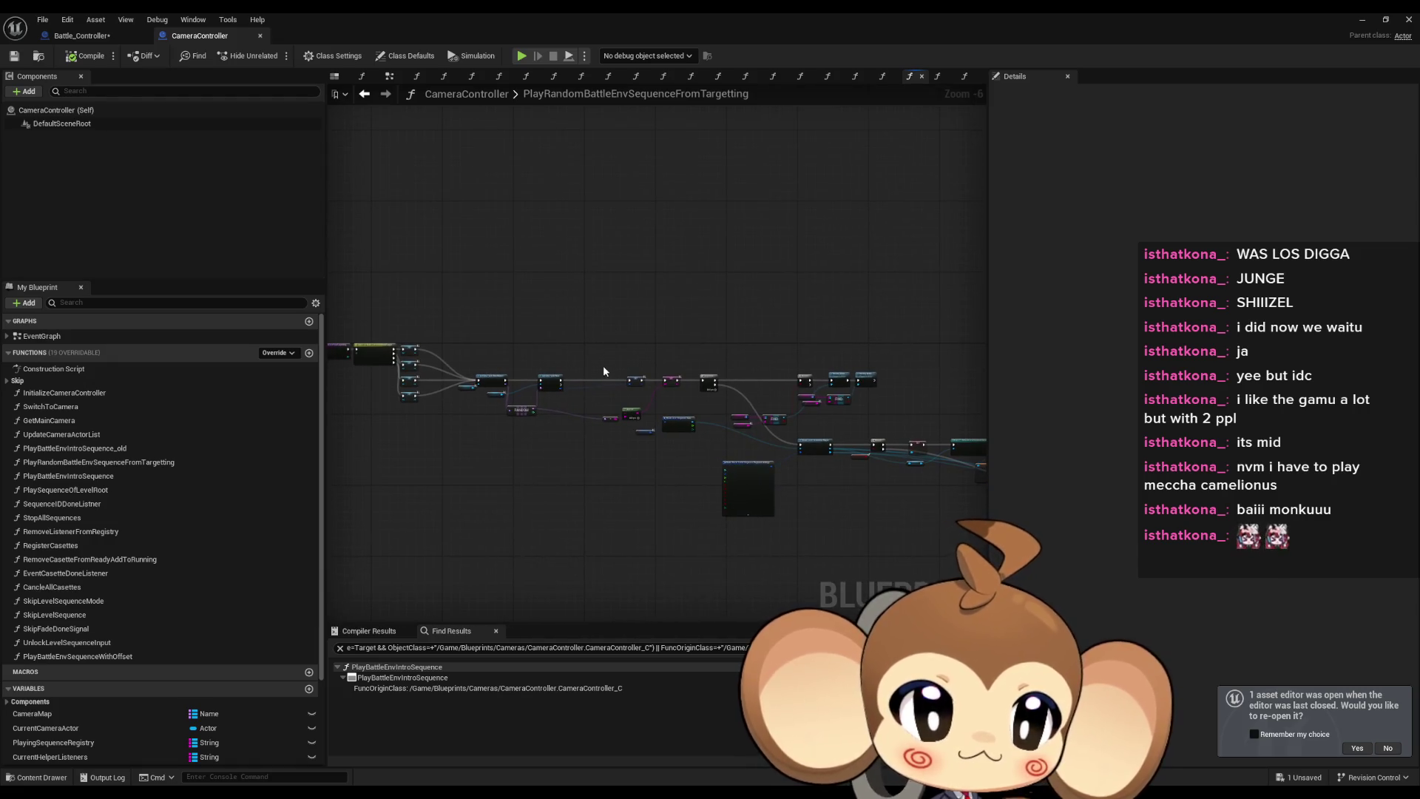
{"action": "scroll", "coordinate": [598, 371], "scroll_direction": "up", "scroll_amount": 4}
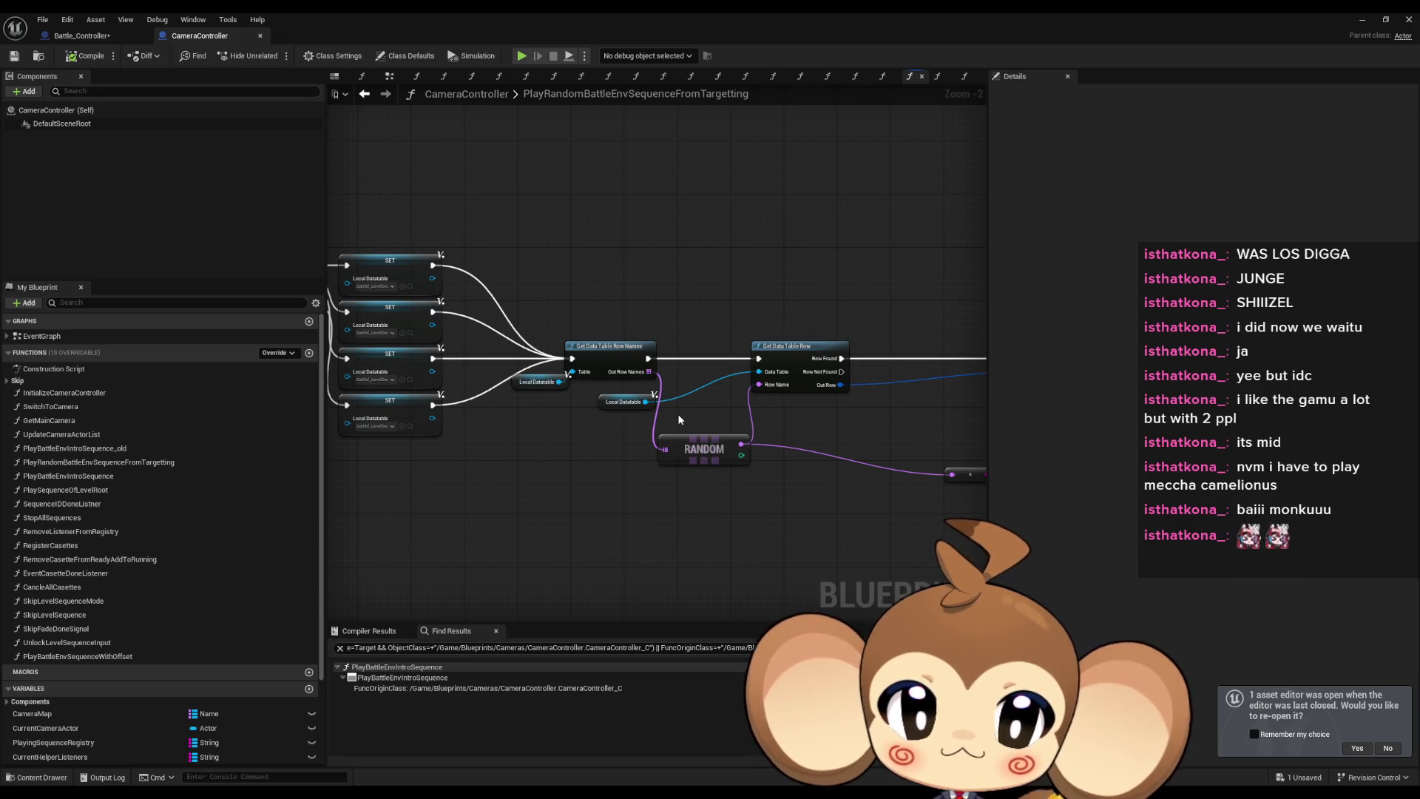
{"action": "scroll", "coordinate": [681, 412], "scroll_direction": "down", "scroll_amount": 5}
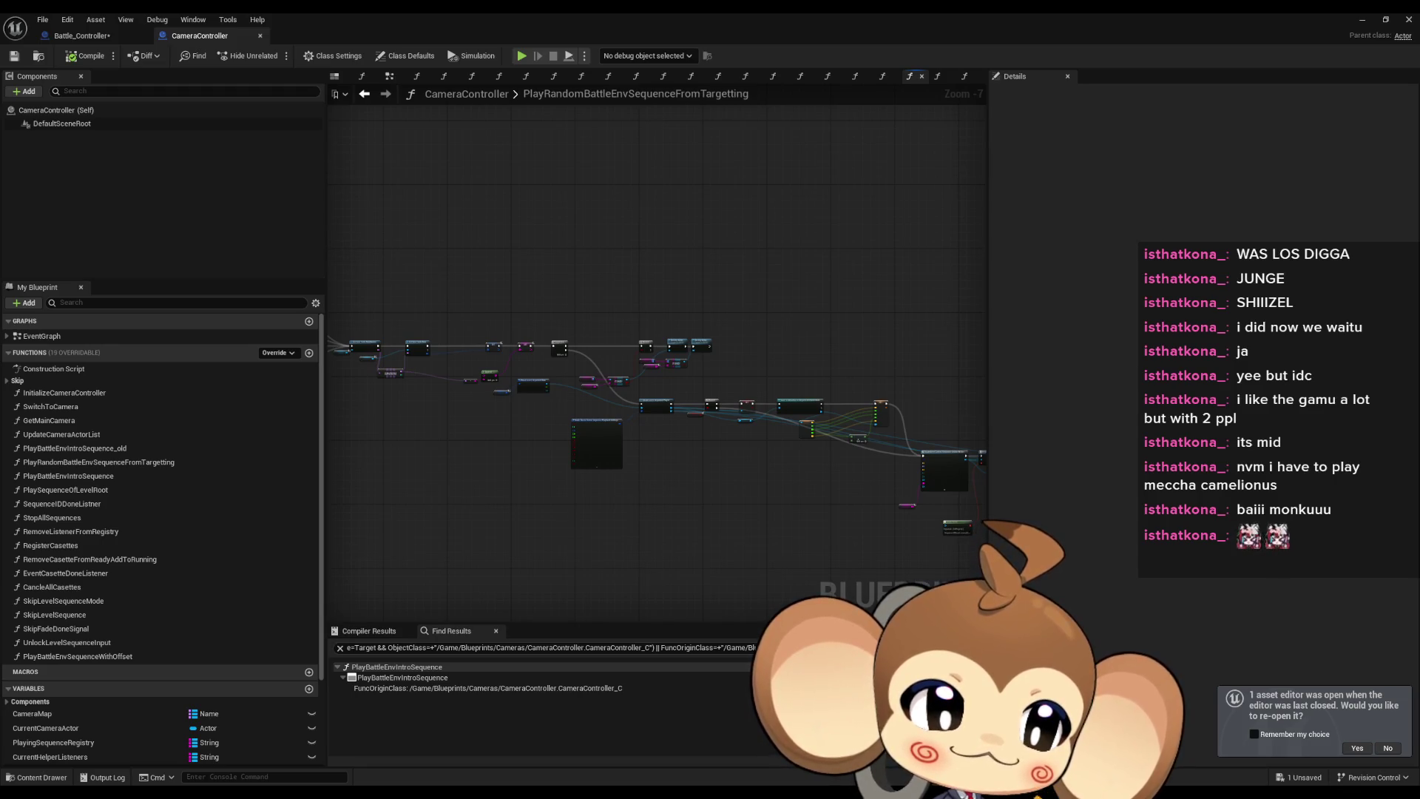
{"action": "left_click_drag", "start_coordinate": [652, 361], "coordinate": [810, 367]}
{"action": "scroll", "coordinate": [503, 368], "scroll_direction": "up", "scroll_amount": 4}
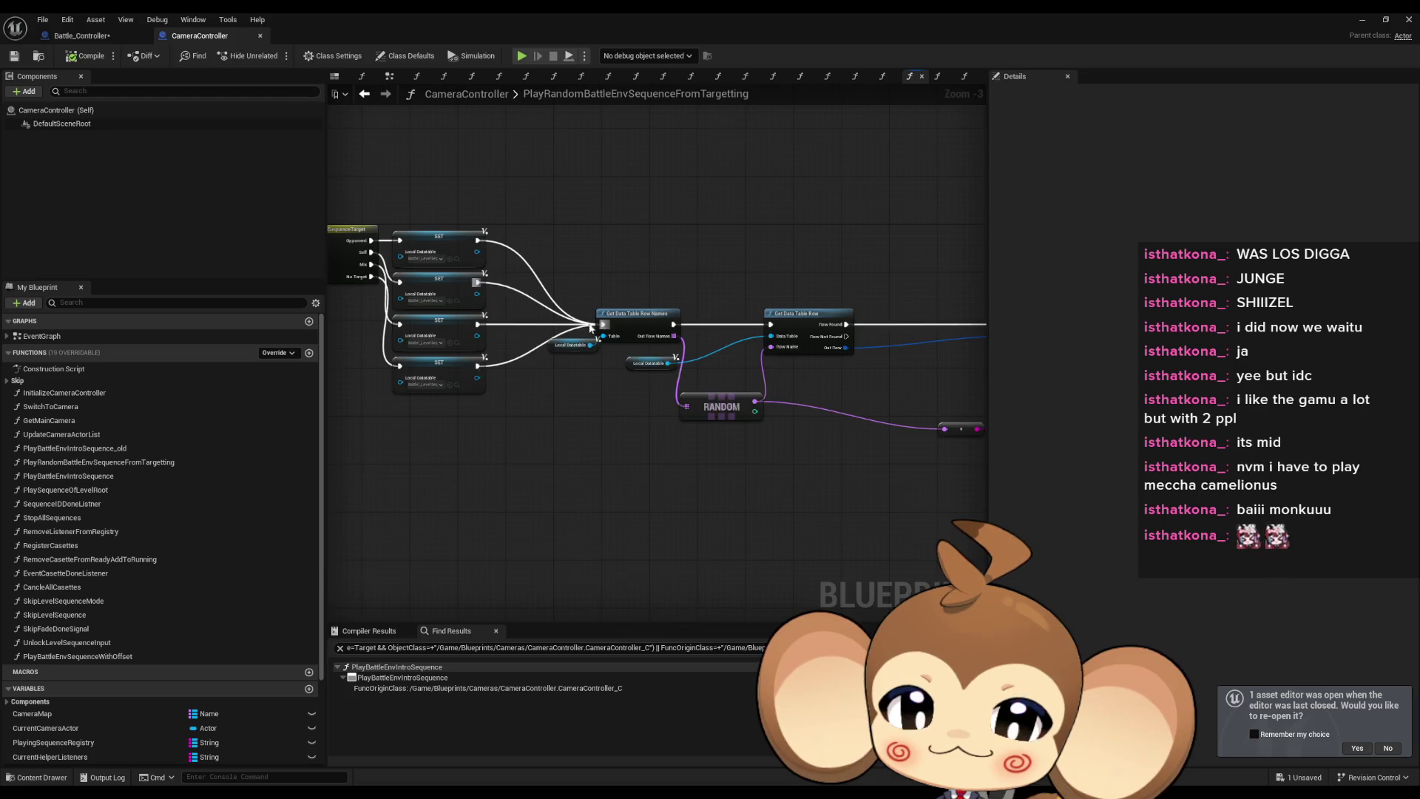
{"action": "scroll", "coordinate": [592, 327], "scroll_direction": "up", "scroll_amount": 2}
{"action": "left_click_drag", "start_coordinate": [623, 450], "coordinate": [833, 467]}
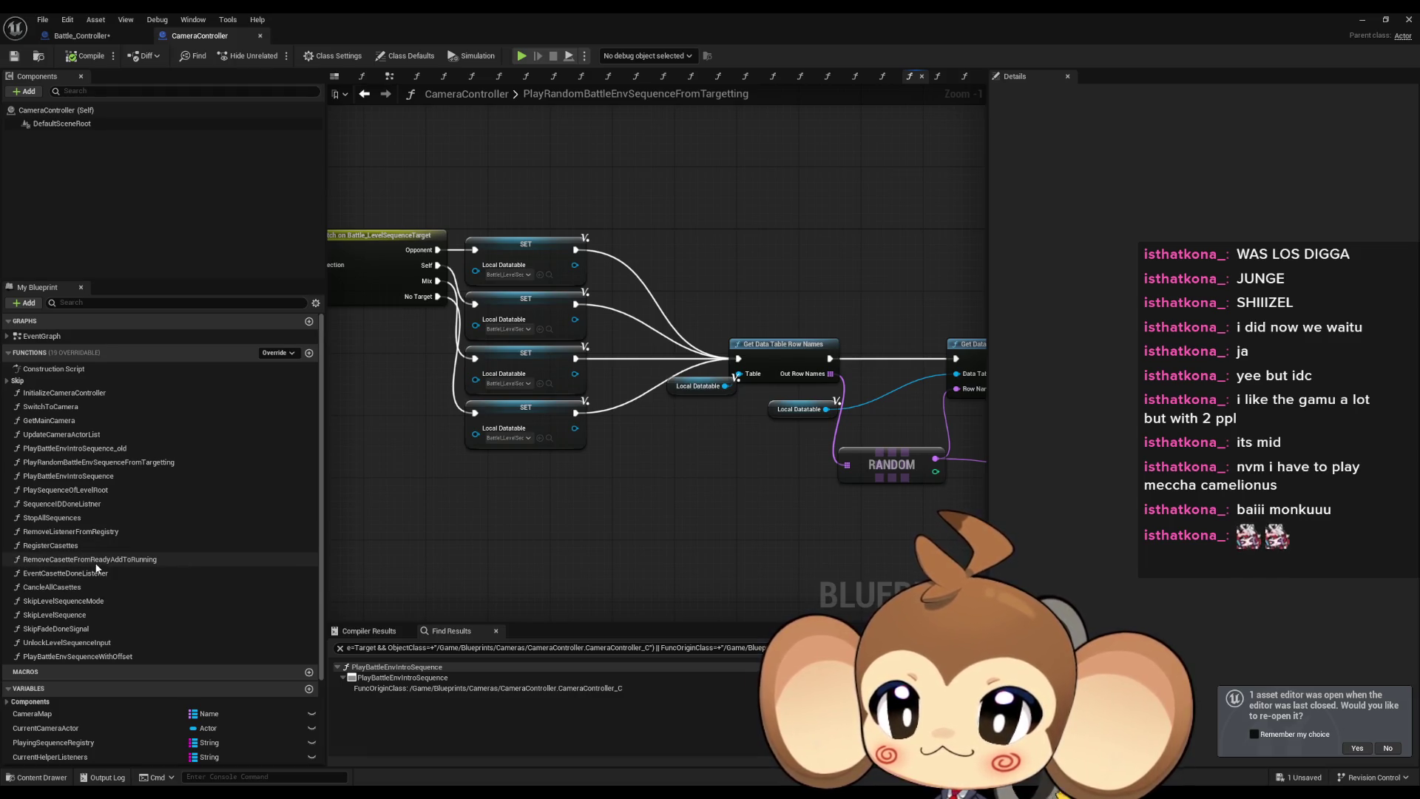
Jump to the entry node and marquee-select Get Data Table Row Names, Get Data Table Row and RANDOM.
{"action": "double_click", "coordinate": [98, 462]}
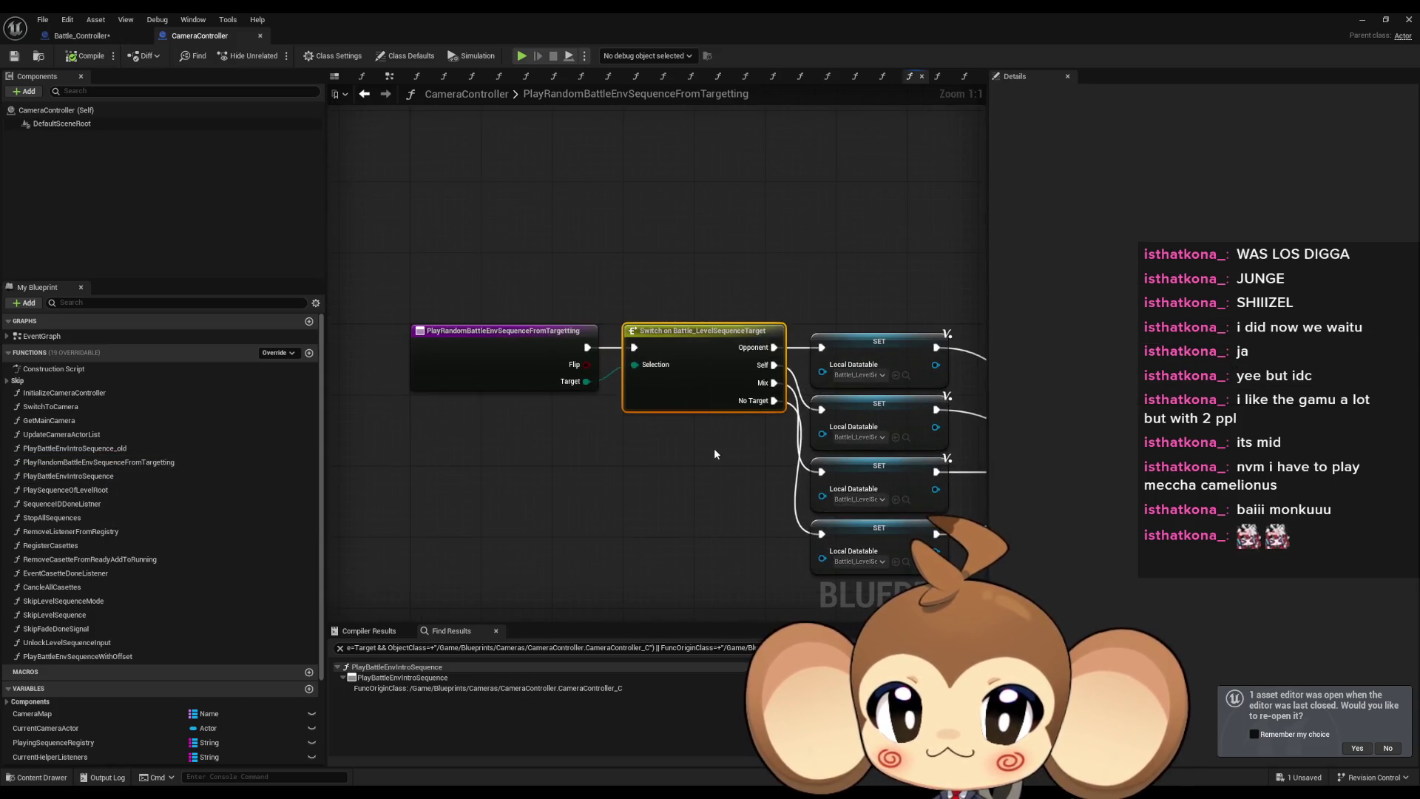
{"action": "mouse_move", "coordinate": [962, 385]}
{"action": "left_mouse_down"}
{"action": "mouse_move", "coordinate": [361, 324]}
{"action": "mouse_move", "coordinate": [813, 509]}
{"action": "left_mouse_up"}
{"action": "scroll", "coordinate": [370, 311], "scroll_direction": "down", "scroll_amount": 1}
{"action": "scroll", "coordinate": [762, 483], "scroll_direction": "down", "scroll_amount": 3}
{"action": "scroll", "coordinate": [640, 450], "scroll_direction": "down", "scroll_amount": 6}
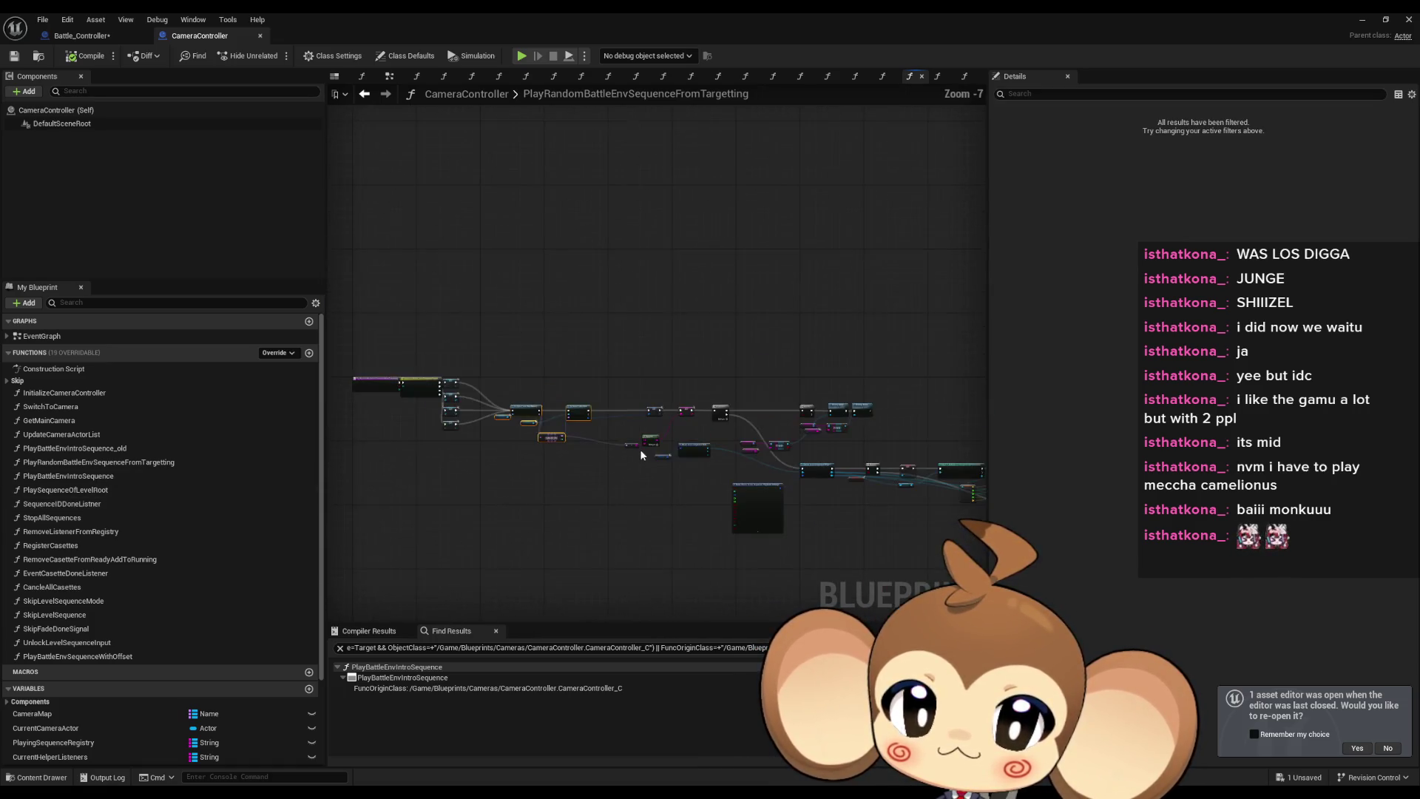
{"action": "left_click_drag", "start_coordinate": [394, 307], "coordinate": [799, 523]}
{"action": "scroll", "coordinate": [641, 407], "scroll_direction": "up", "scroll_amount": 8}
{"action": "mouse_move", "coordinate": [638, 488]}
{"action": "left_mouse_down"}
{"action": "mouse_move", "coordinate": [602, 485]}
{"action": "mouse_move", "coordinate": [914, 503]}
{"action": "mouse_move", "coordinate": [873, 483]}
{"action": "left_mouse_up"}
{"action": "scroll", "coordinate": [680, 474], "scroll_direction": "up", "scroll_amount": 2}
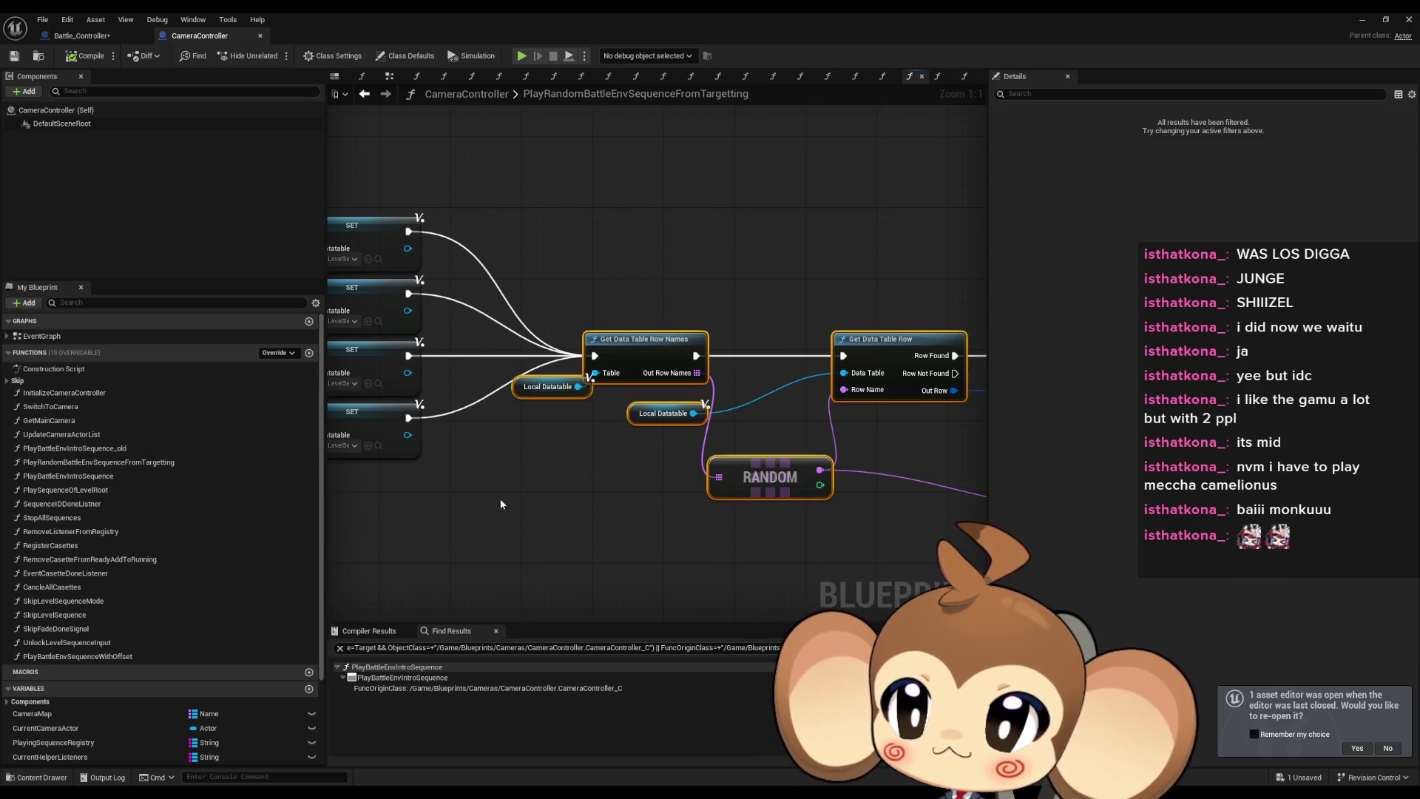
{"action": "left_click_drag", "start_coordinate": [602, 506], "coordinate": [624, 482]}
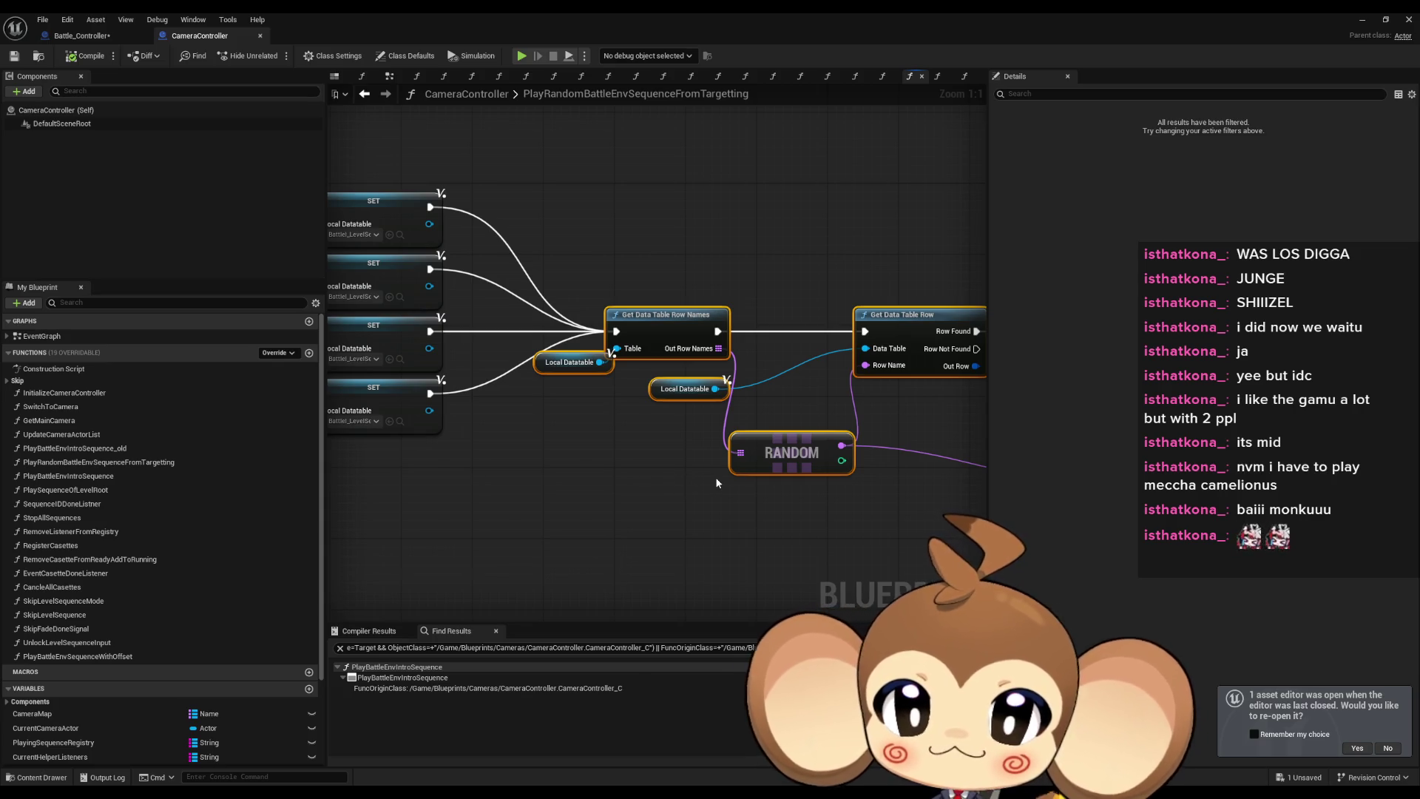
{"action": "mouse_move", "coordinate": [650, 476]}
{"action": "left_mouse_down"}
{"action": "mouse_move", "coordinate": [980, 497]}
{"action": "mouse_move", "coordinate": [691, 481]}
{"action": "left_mouse_up"}
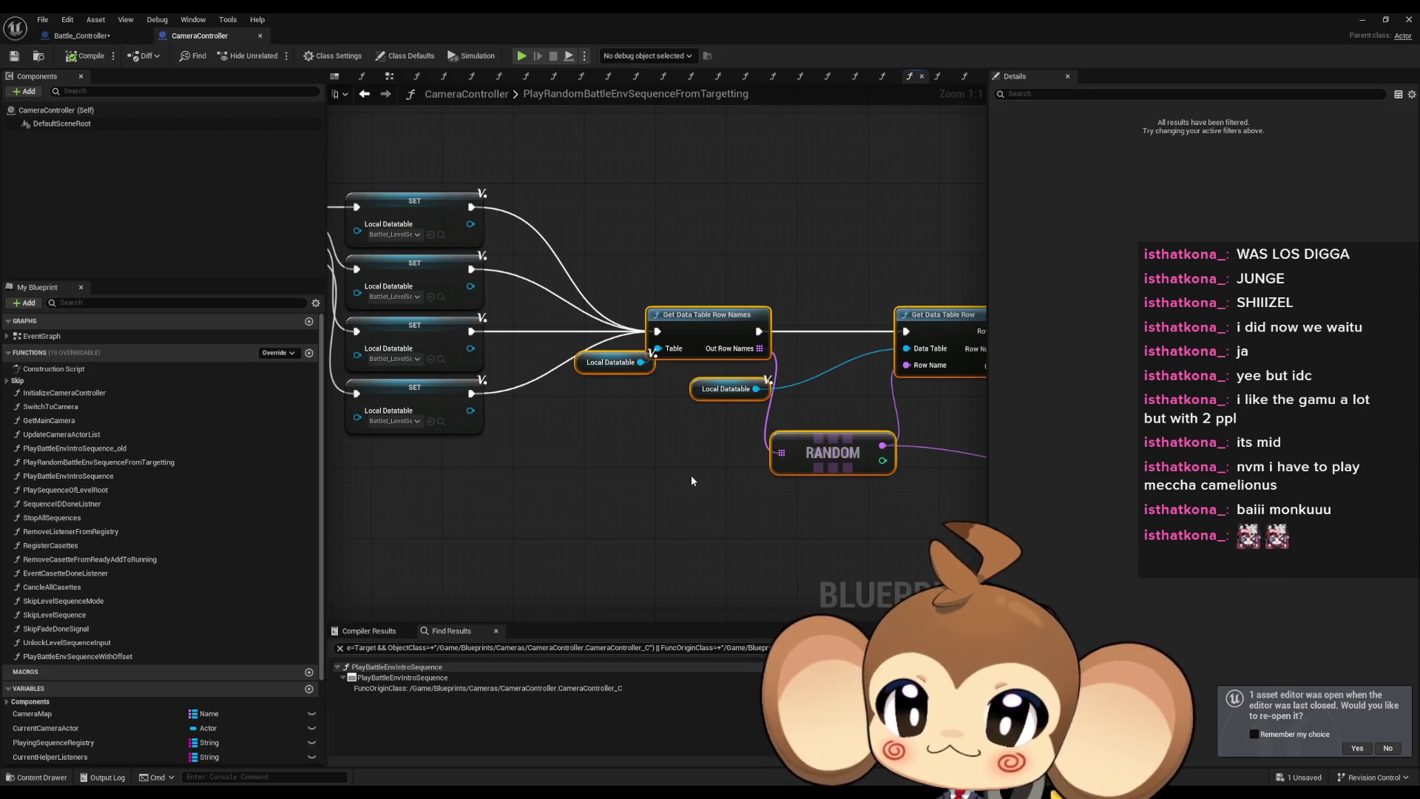
{"action": "scroll", "coordinate": [691, 481], "scroll_direction": "down", "scroll_amount": 5}
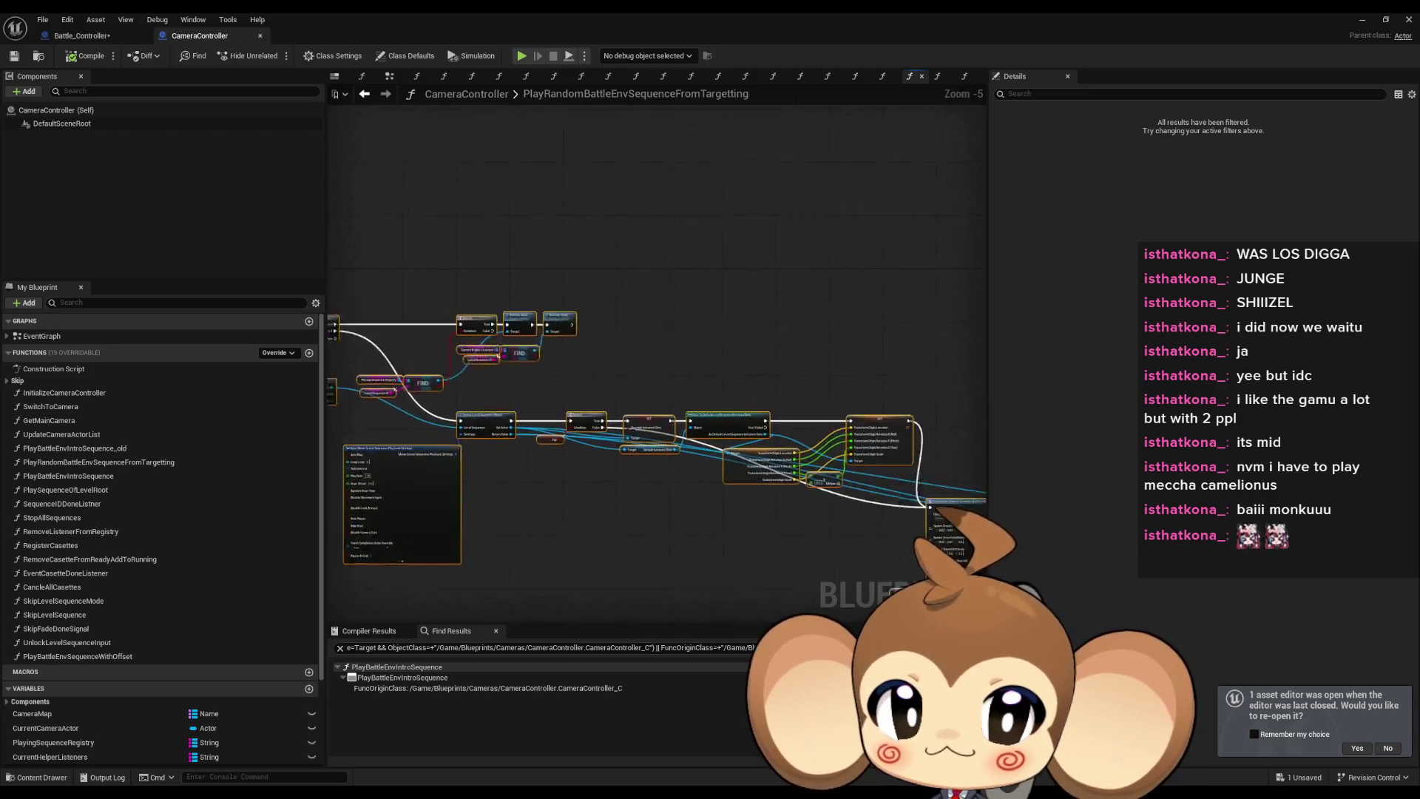
{"action": "scroll", "coordinate": [507, 383], "scroll_direction": "up", "scroll_amount": 4}
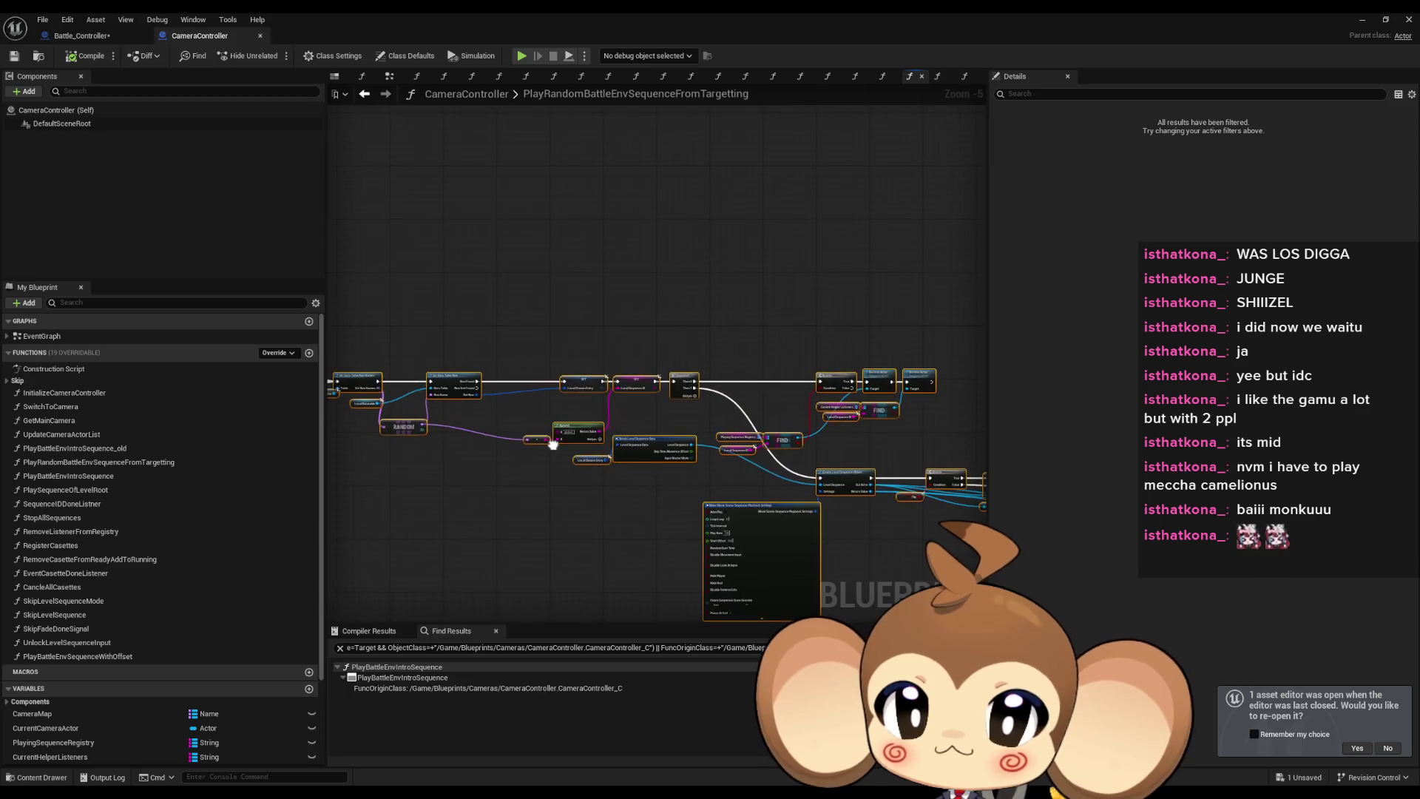
{"action": "mouse_move", "coordinate": [739, 490]}
{"action": "left_mouse_down"}
{"action": "mouse_move", "coordinate": [570, 466]}
{"action": "mouse_move", "coordinate": [675, 472]}
{"action": "left_mouse_up"}
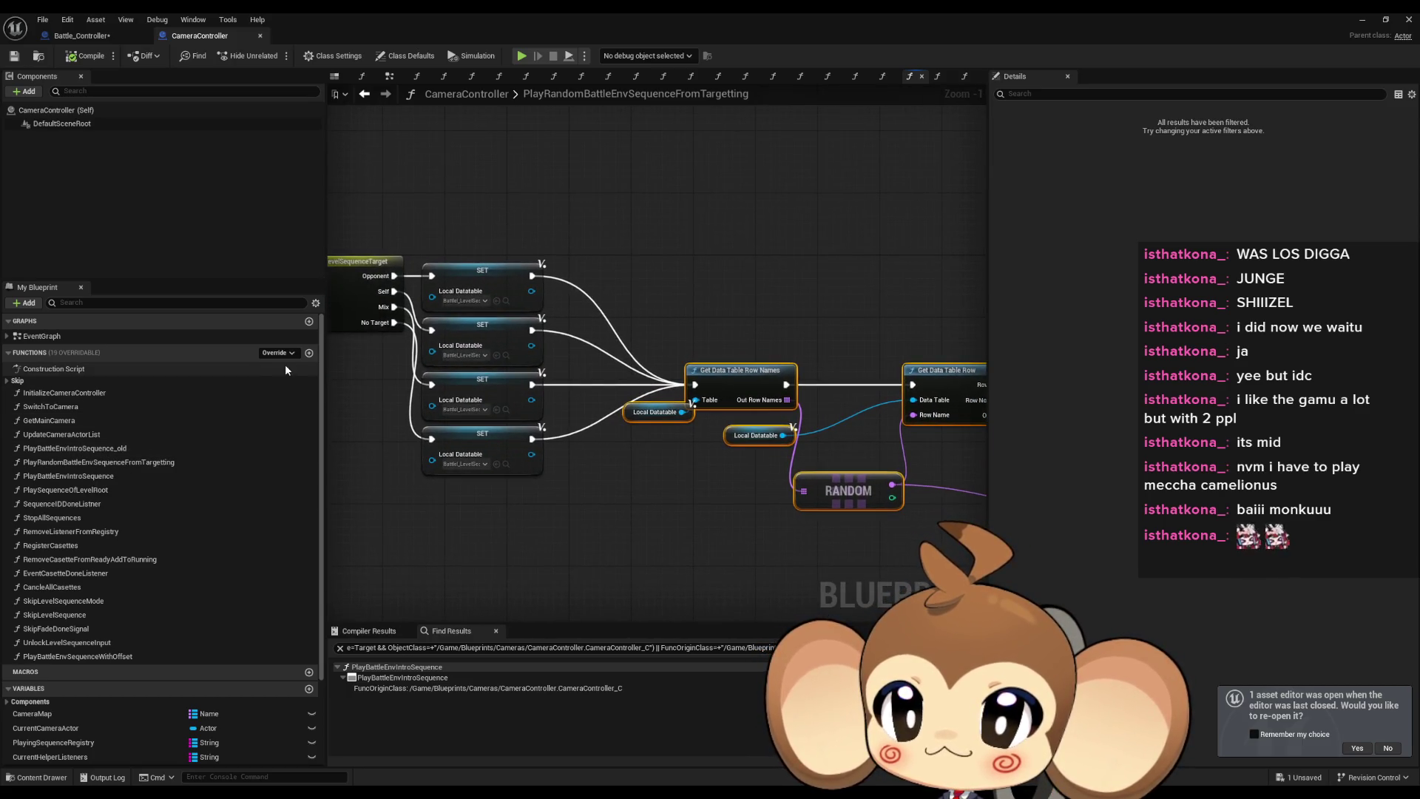
{"action": "left_click_drag", "start_coordinate": [812, 495], "coordinate": [682, 481]}
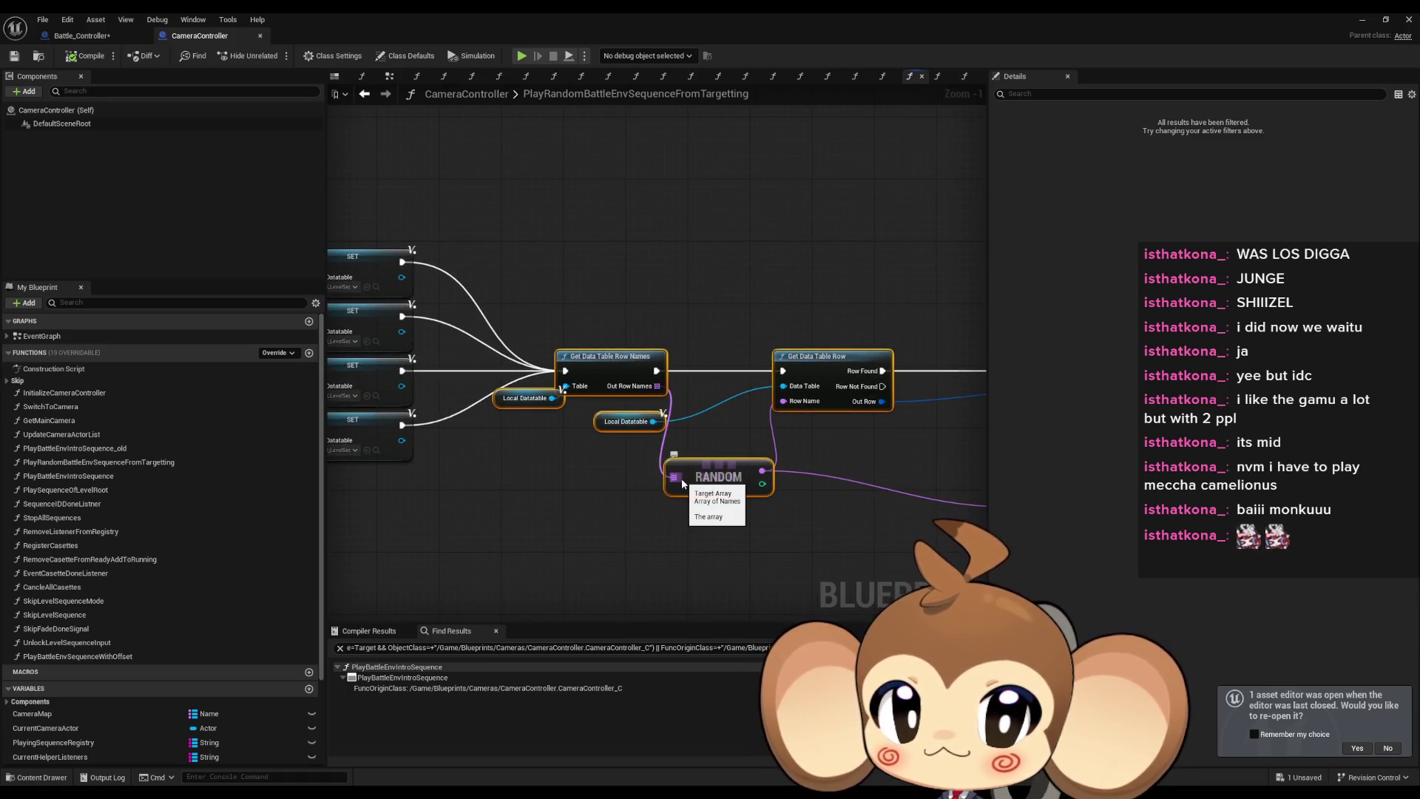
{"action": "mouse_move", "coordinate": [900, 463]}
{"action": "left_mouse_down"}
{"action": "mouse_move", "coordinate": [505, 383]}
{"action": "mouse_move", "coordinate": [801, 419]}
{"action": "left_mouse_up"}
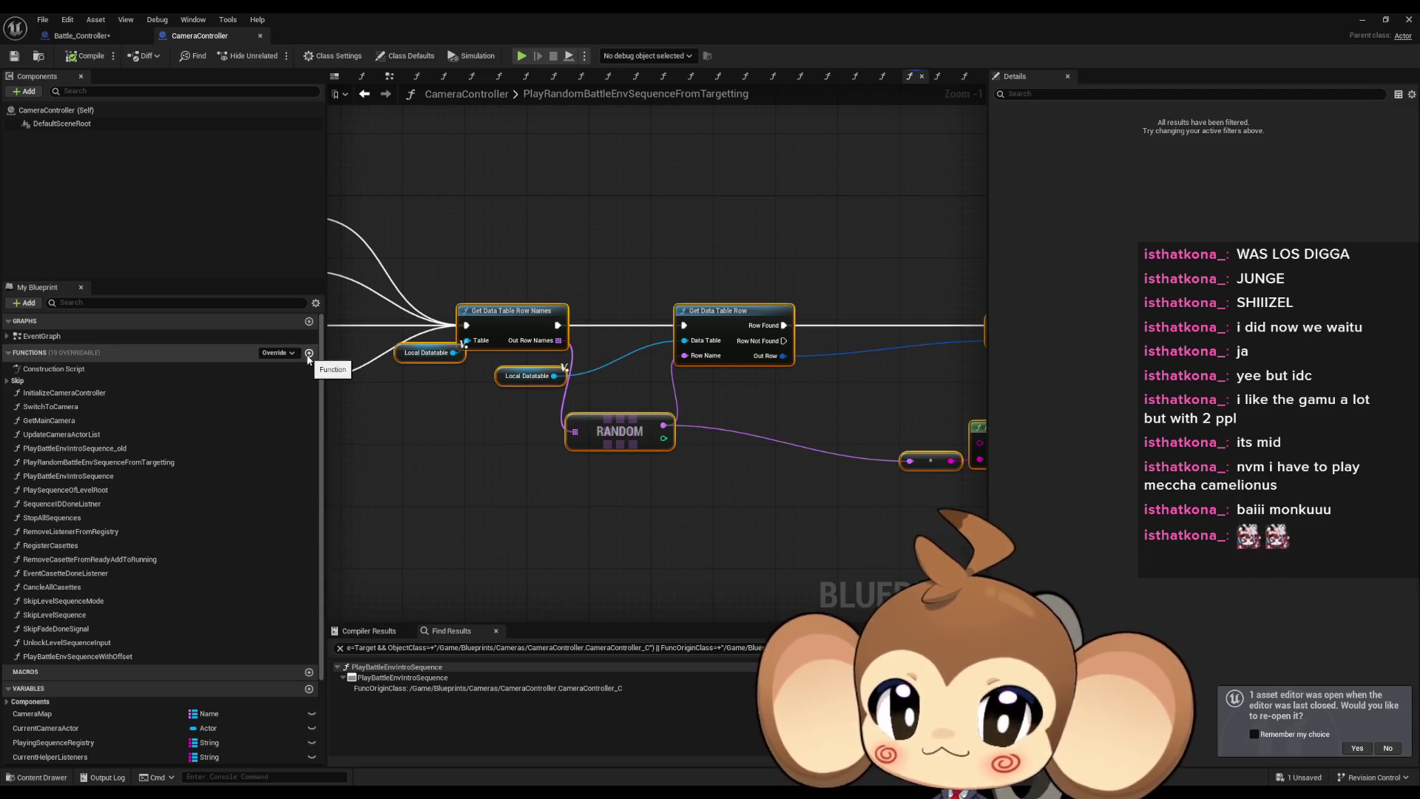
Add a new function named PlaySequenceById, paste the copied nodes, then remove them.
{"action": "left_click", "coordinate": [309, 353]}
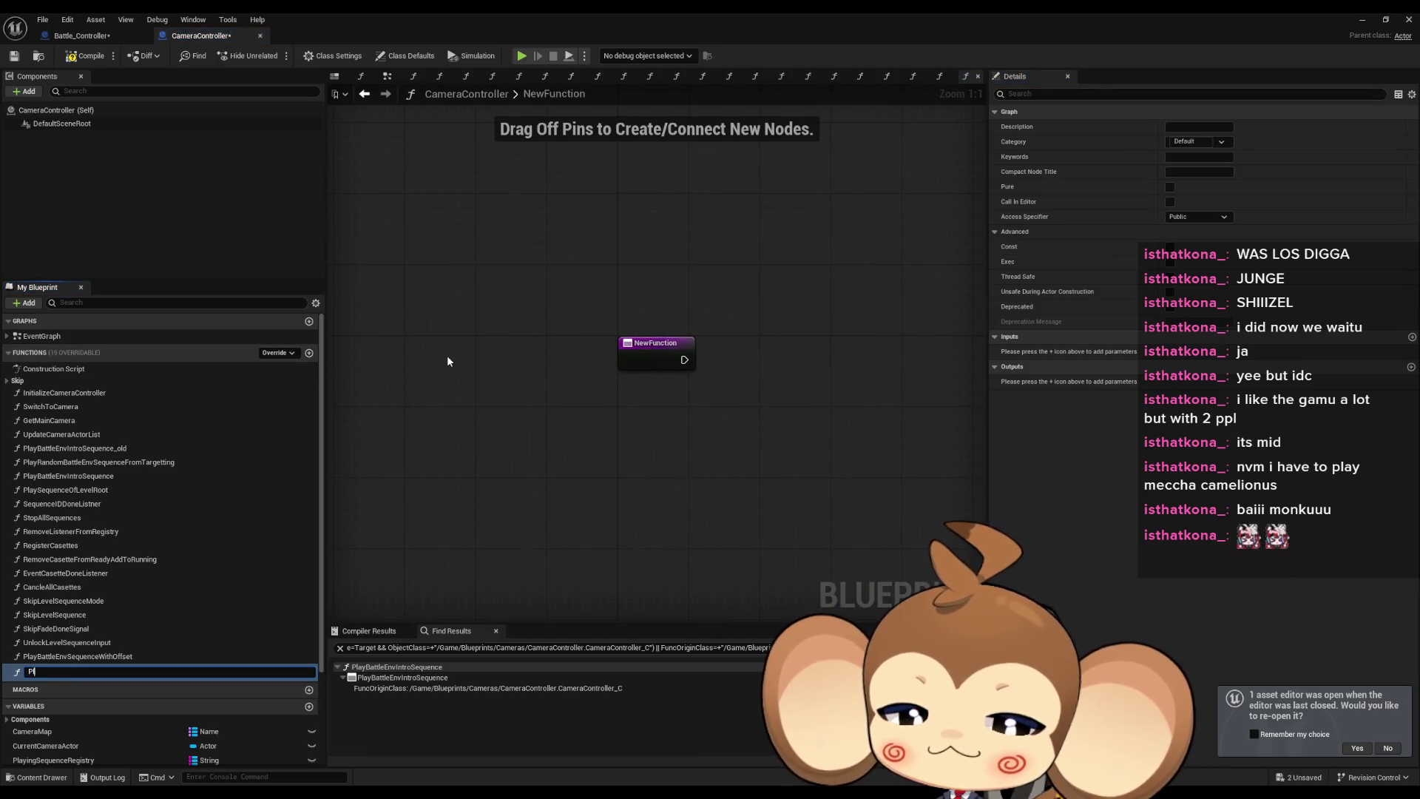
{"action": "type", "text": "PlaySe"}
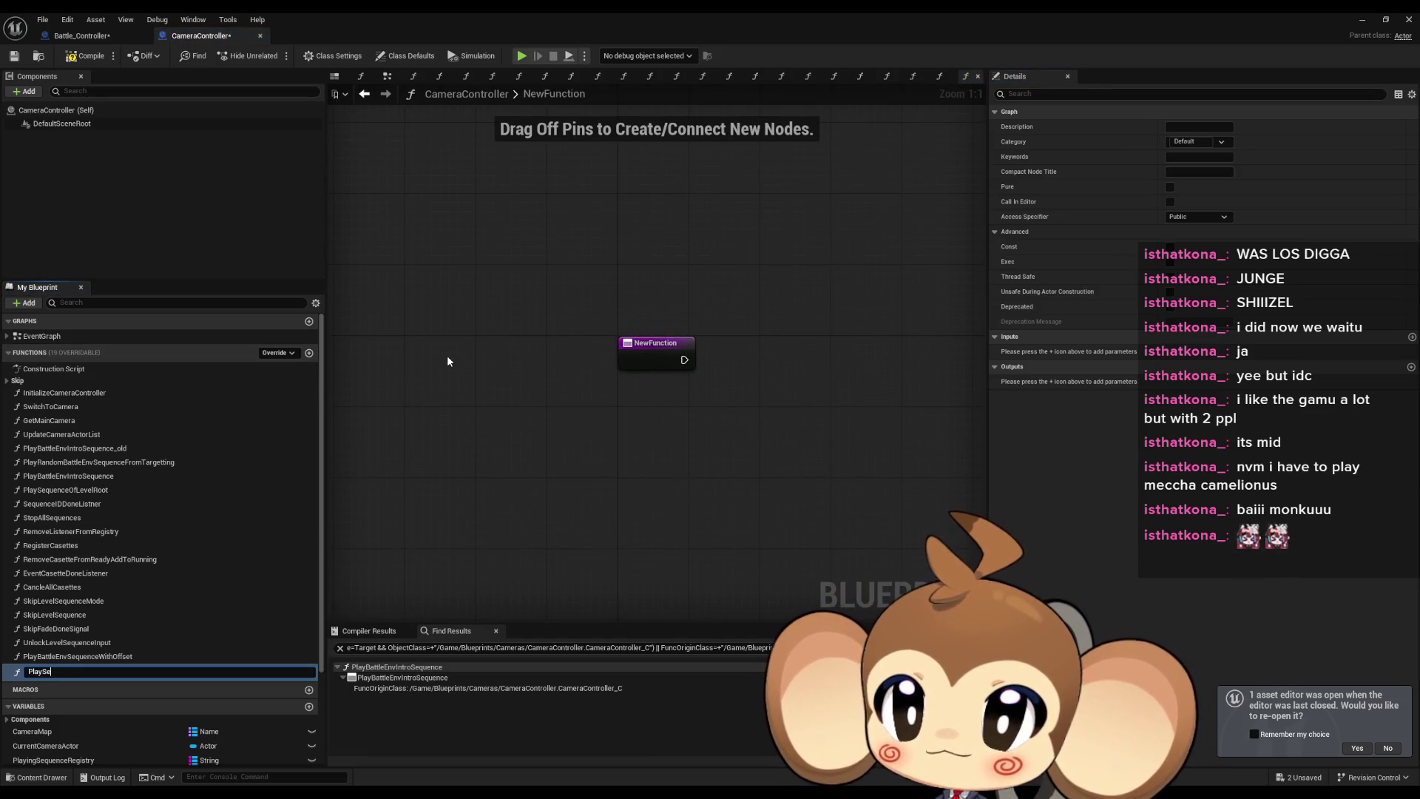
{"action": "type", "text": "quen"}
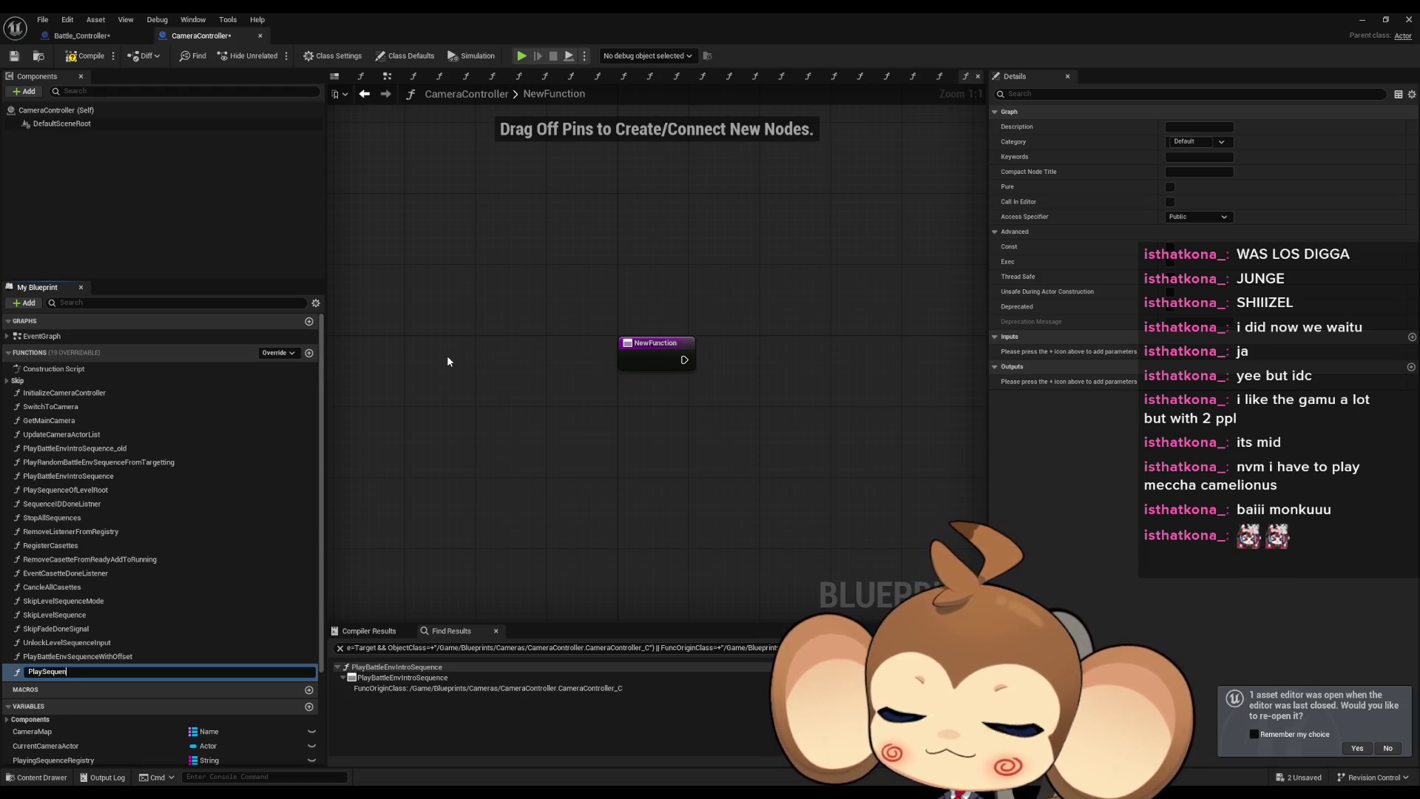
{"action": "type", "text": "ceById"}
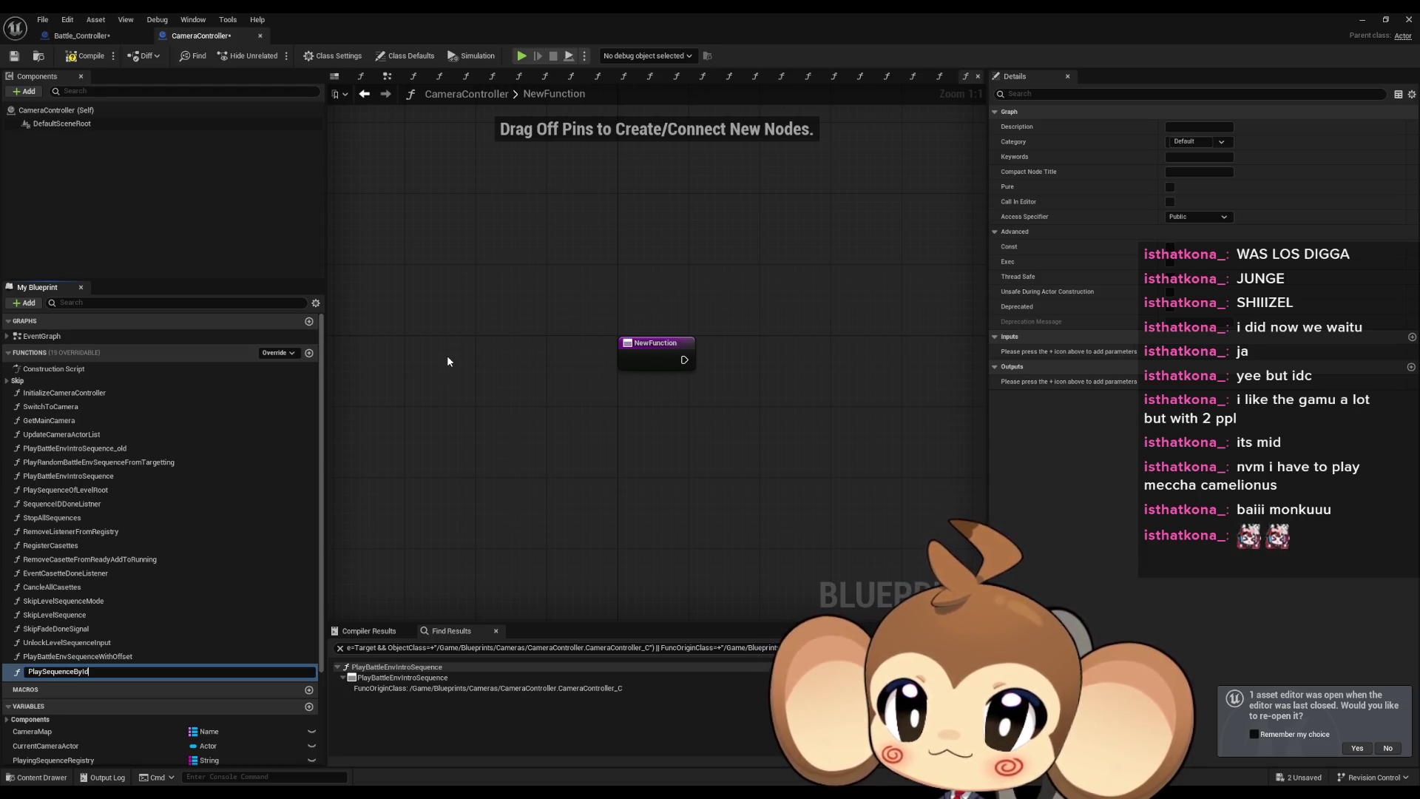
{"action": "key", "text": "Return"}
{"action": "scroll", "coordinate": [780, 432], "scroll_direction": "down", "scroll_amount": 3}
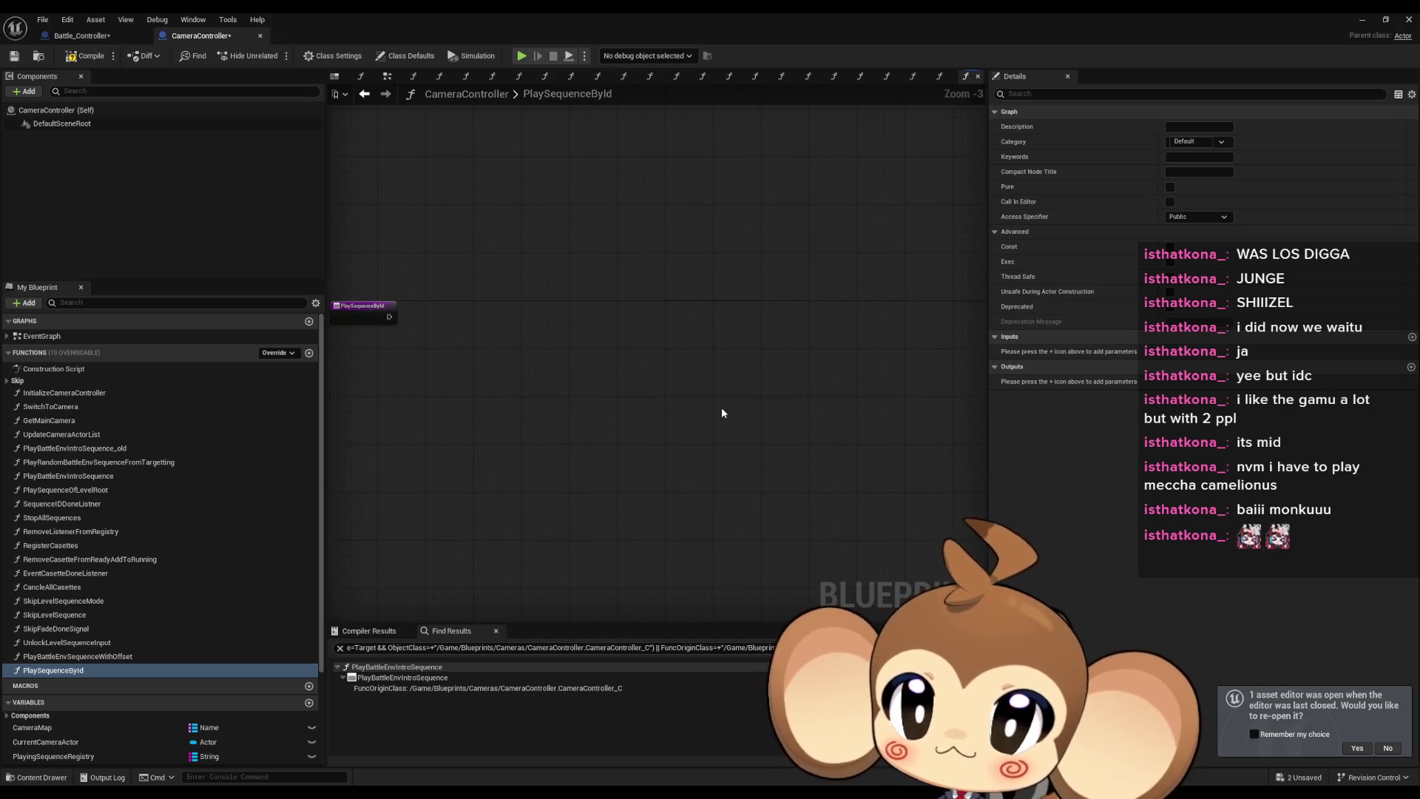
{"action": "key", "text": "ctrl+v"}
{"action": "left_click_drag", "start_coordinate": [763, 388], "coordinate": [538, 343]}
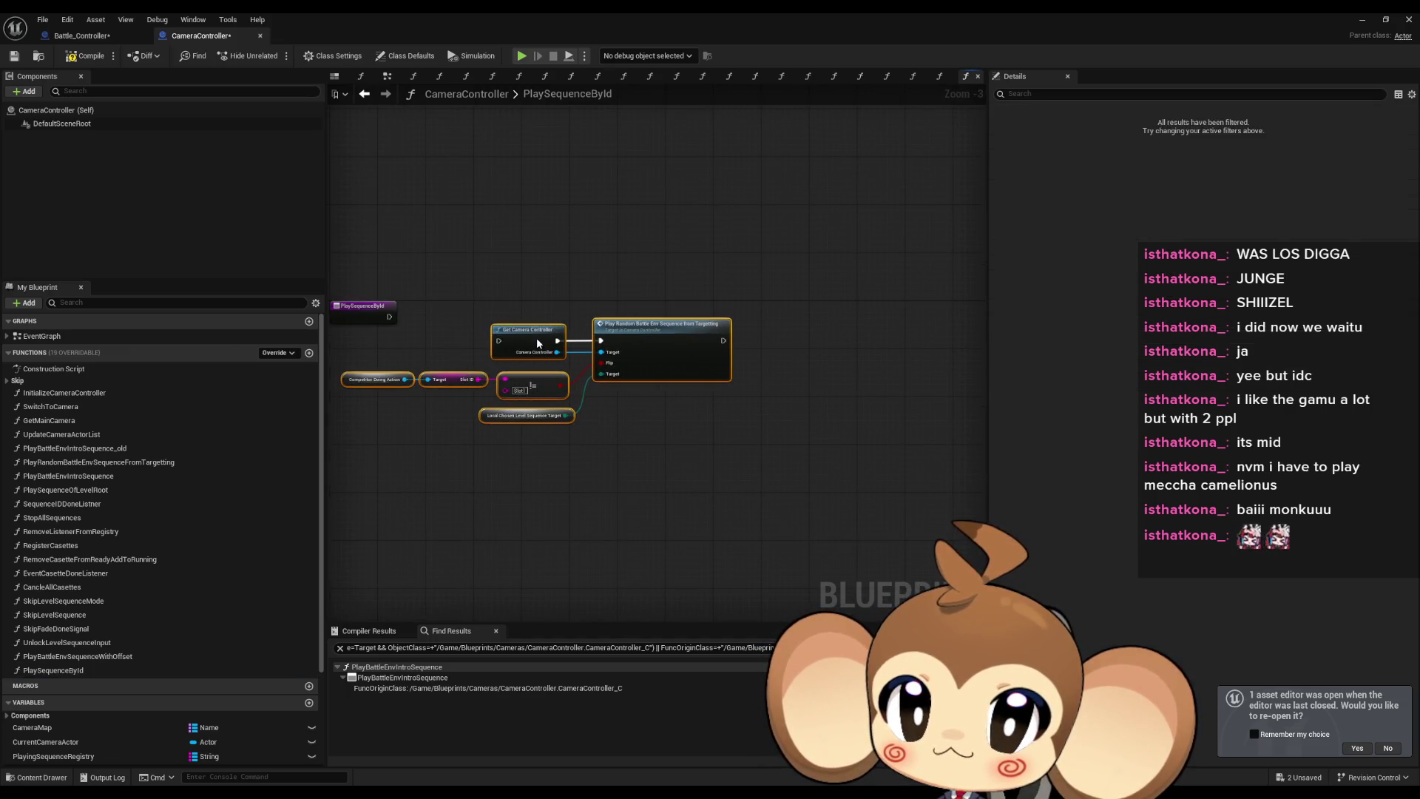
{"action": "key", "text": "Delete"}
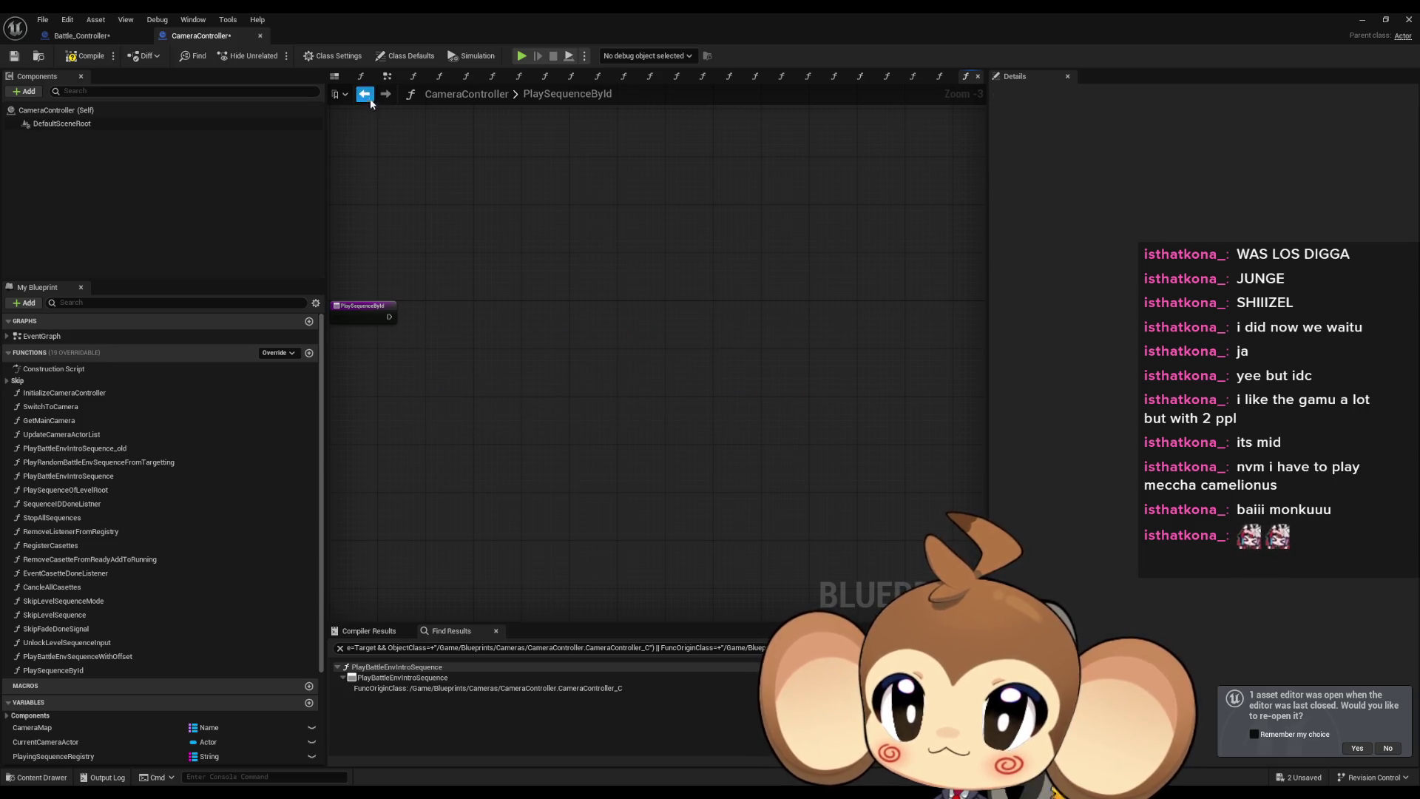
Return to PlayRandomBattleEnvSequenceFromTargetting and marquee-select its data table lookup nodes.
{"action": "left_click", "coordinate": [365, 94]}
{"action": "scroll", "coordinate": [663, 260], "scroll_direction": "down", "scroll_amount": 8}
{"action": "mouse_move", "coordinate": [872, 222]}
{"action": "left_mouse_down"}
{"action": "mouse_move", "coordinate": [491, 400]}
{"action": "mouse_move", "coordinate": [865, 418]}
{"action": "mouse_move", "coordinate": [831, 349]}
{"action": "mouse_move", "coordinate": [697, 427]}
{"action": "mouse_move", "coordinate": [691, 570]}
{"action": "left_mouse_up"}
{"action": "scroll", "coordinate": [865, 418], "scroll_direction": "up", "scroll_amount": 7}
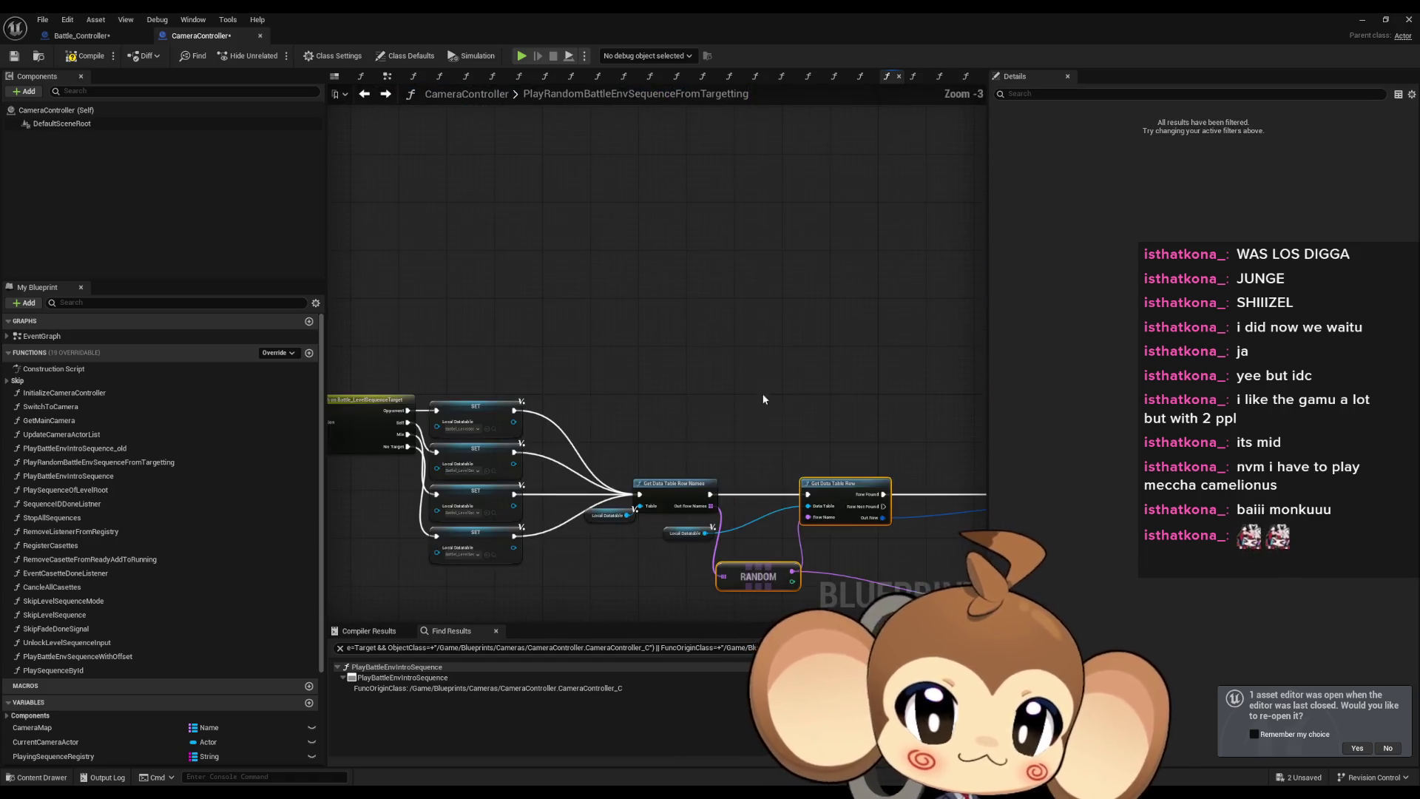
{"action": "scroll", "coordinate": [845, 518], "scroll_direction": "up", "scroll_amount": 1}
{"action": "scroll", "coordinate": [898, 542], "scroll_direction": "up", "scroll_amount": 1}
{"action": "scroll", "coordinate": [898, 548], "scroll_direction": "up", "scroll_amount": 1}
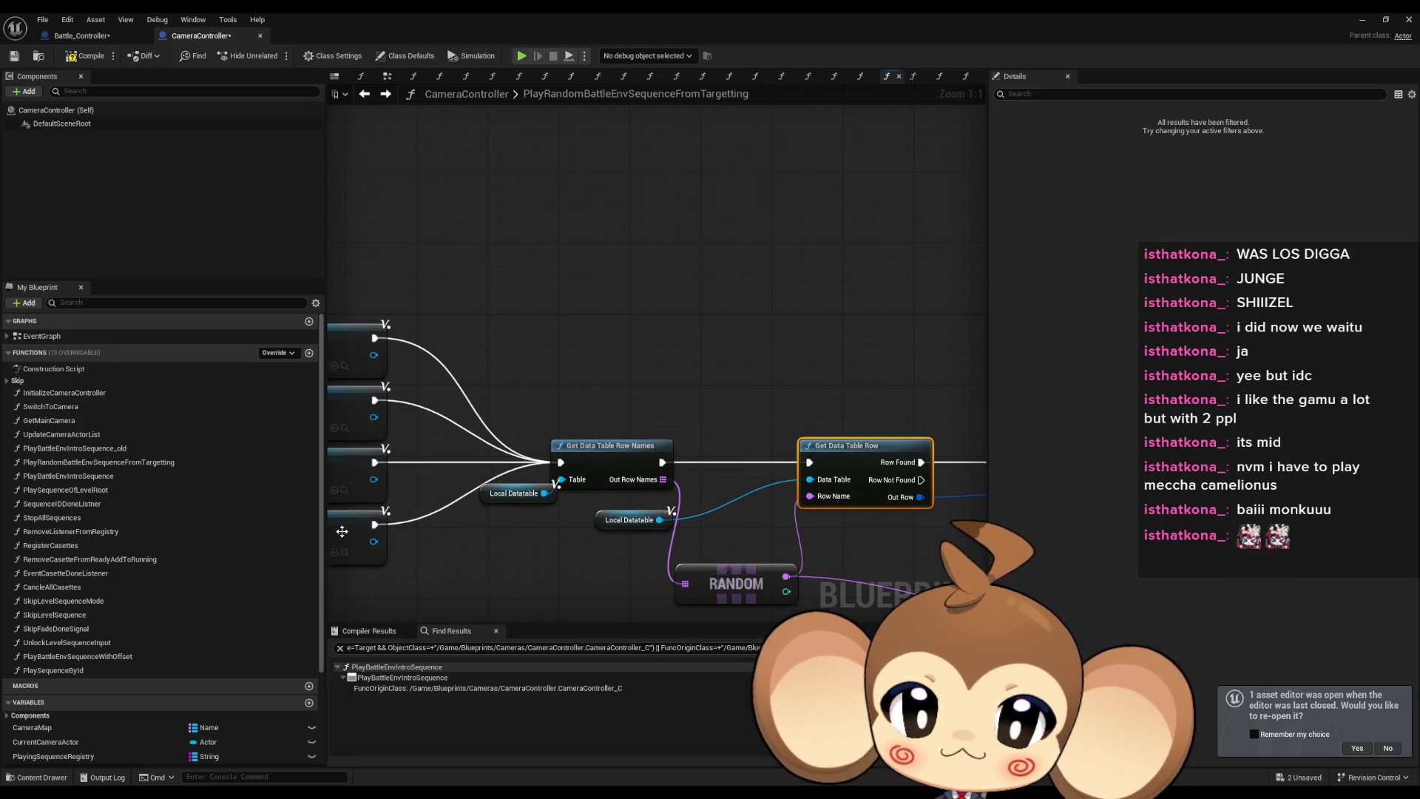
Select the Local Datatable getter, then open the PlaySequenceById function graph.
{"action": "left_click", "coordinate": [613, 522]}
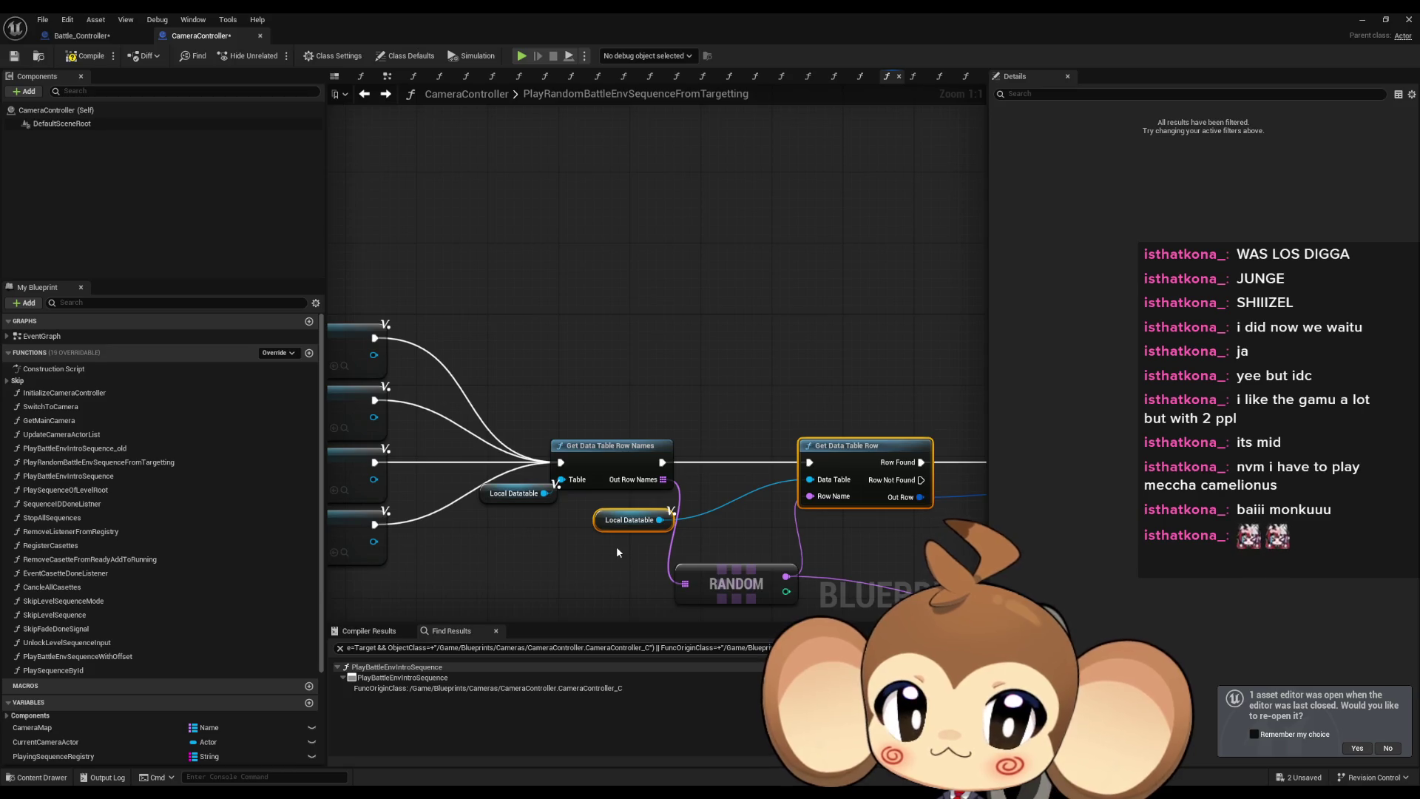
{"action": "mouse_move", "coordinate": [827, 529]}
{"action": "left_mouse_down"}
{"action": "mouse_move", "coordinate": [500, 452]}
{"action": "mouse_move", "coordinate": [753, 456]}
{"action": "left_mouse_up"}
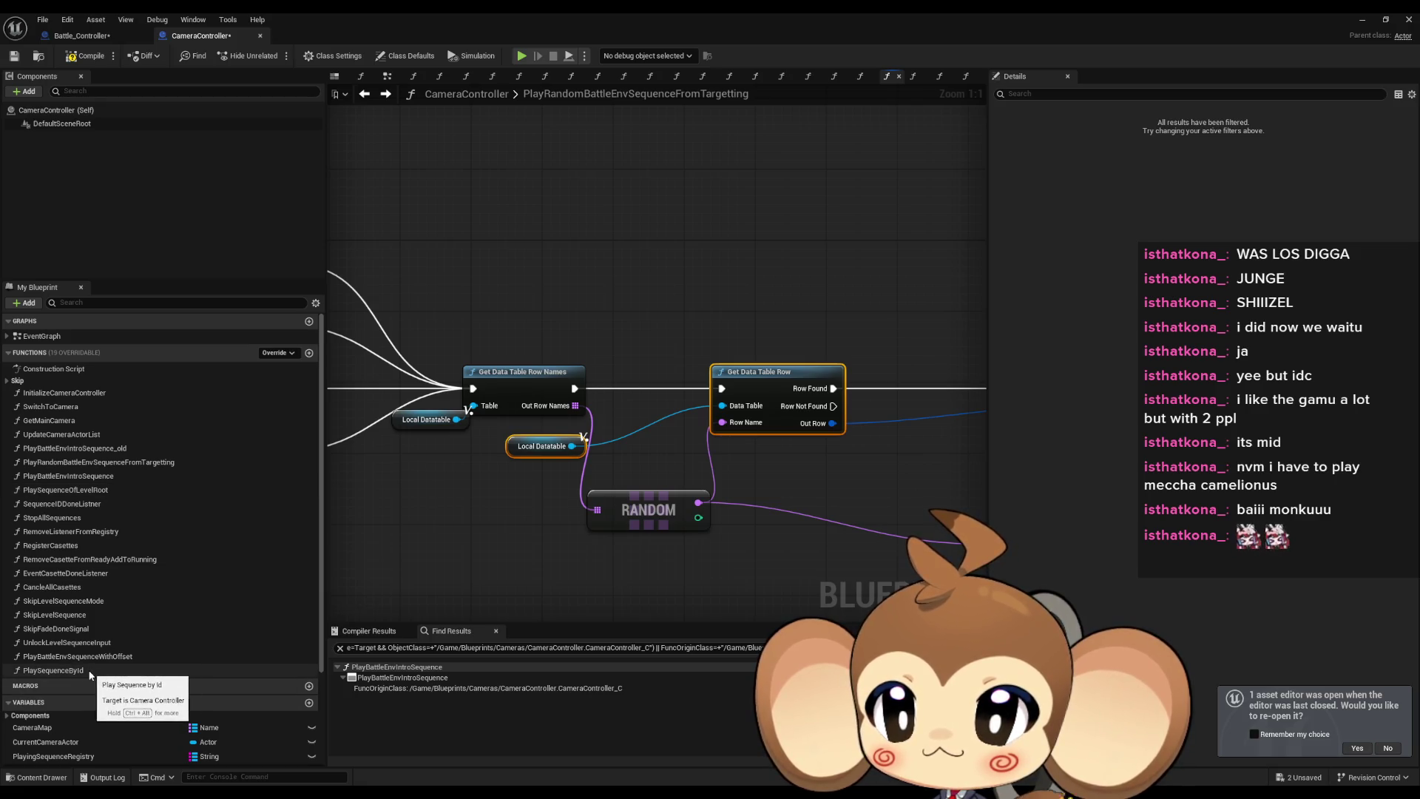
{"action": "double_click", "coordinate": [53, 670]}
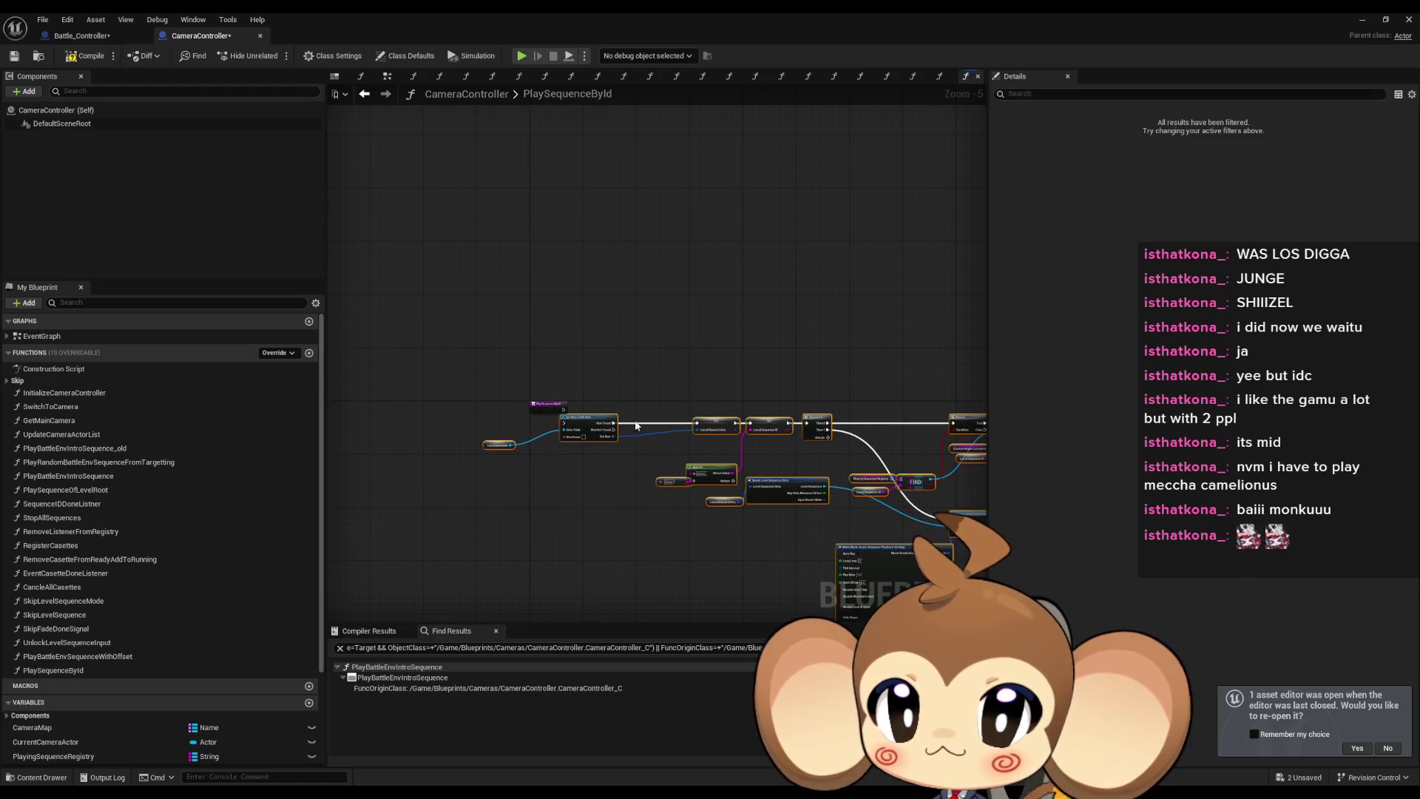
Add a function input named Datatable feeding Get Data Table Row's Data Table pin.
{"action": "scroll", "coordinate": [607, 432], "scroll_direction": "up", "scroll_amount": 4}
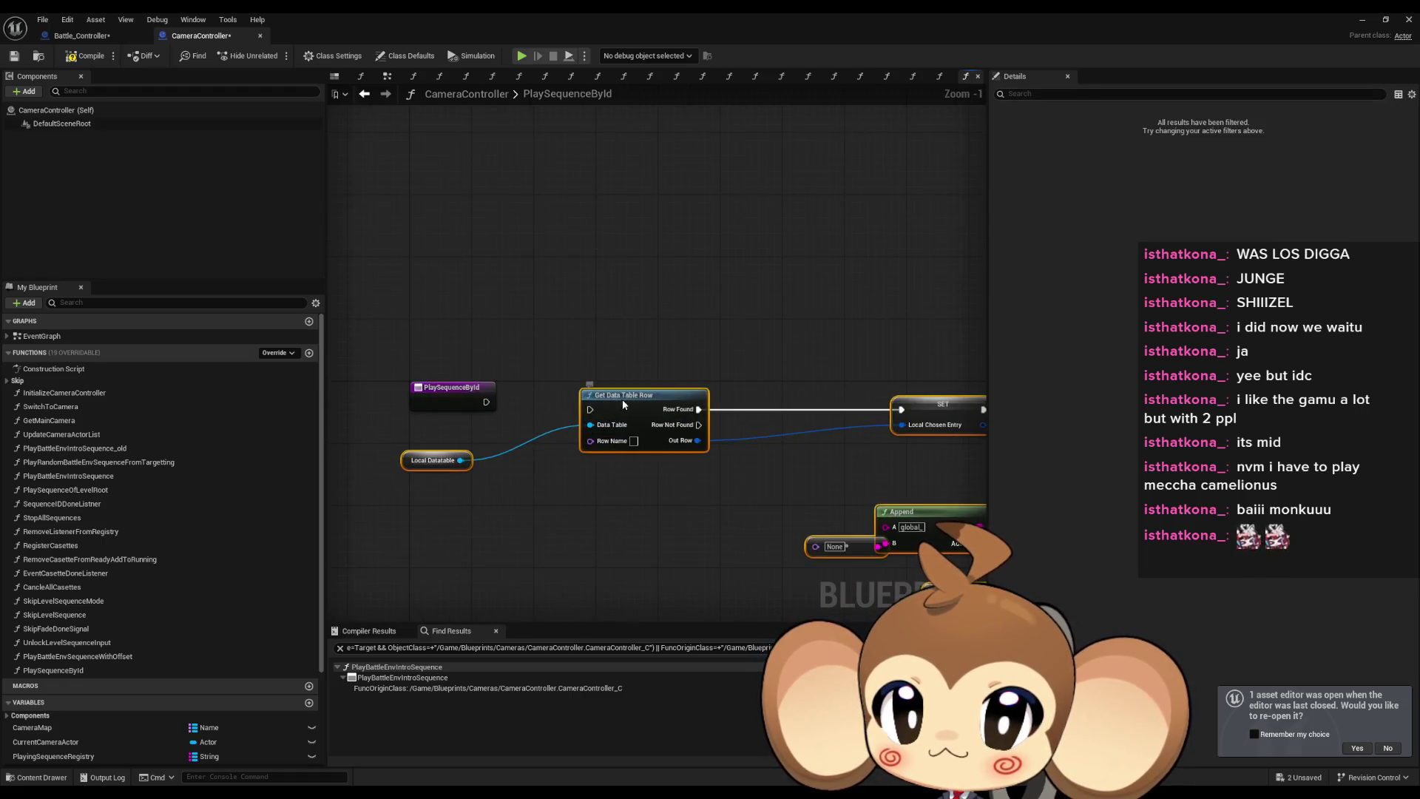
{"action": "scroll", "coordinate": [515, 468], "scroll_direction": "up", "scroll_amount": 1}
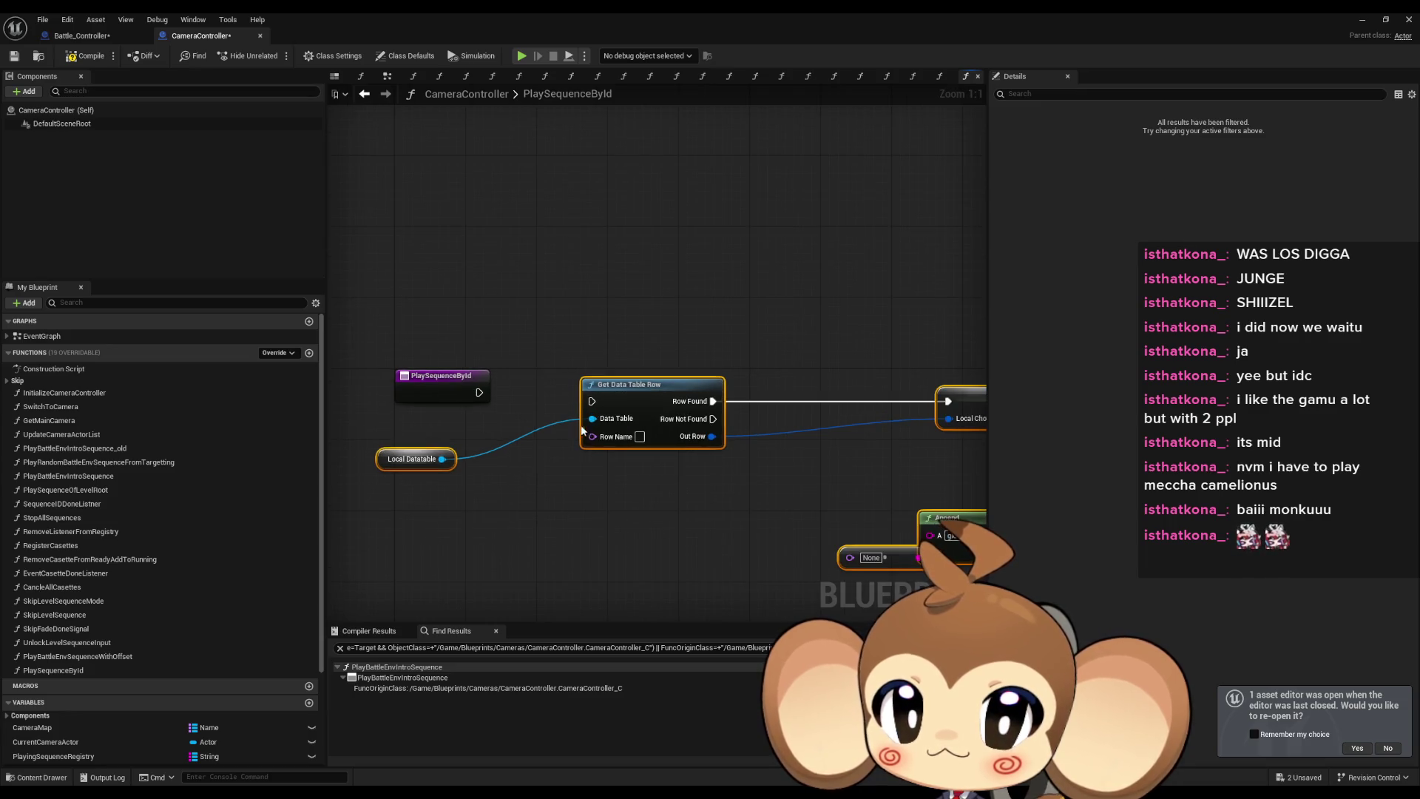
{"action": "left_click_drag", "start_coordinate": [592, 419], "coordinate": [479, 400]}
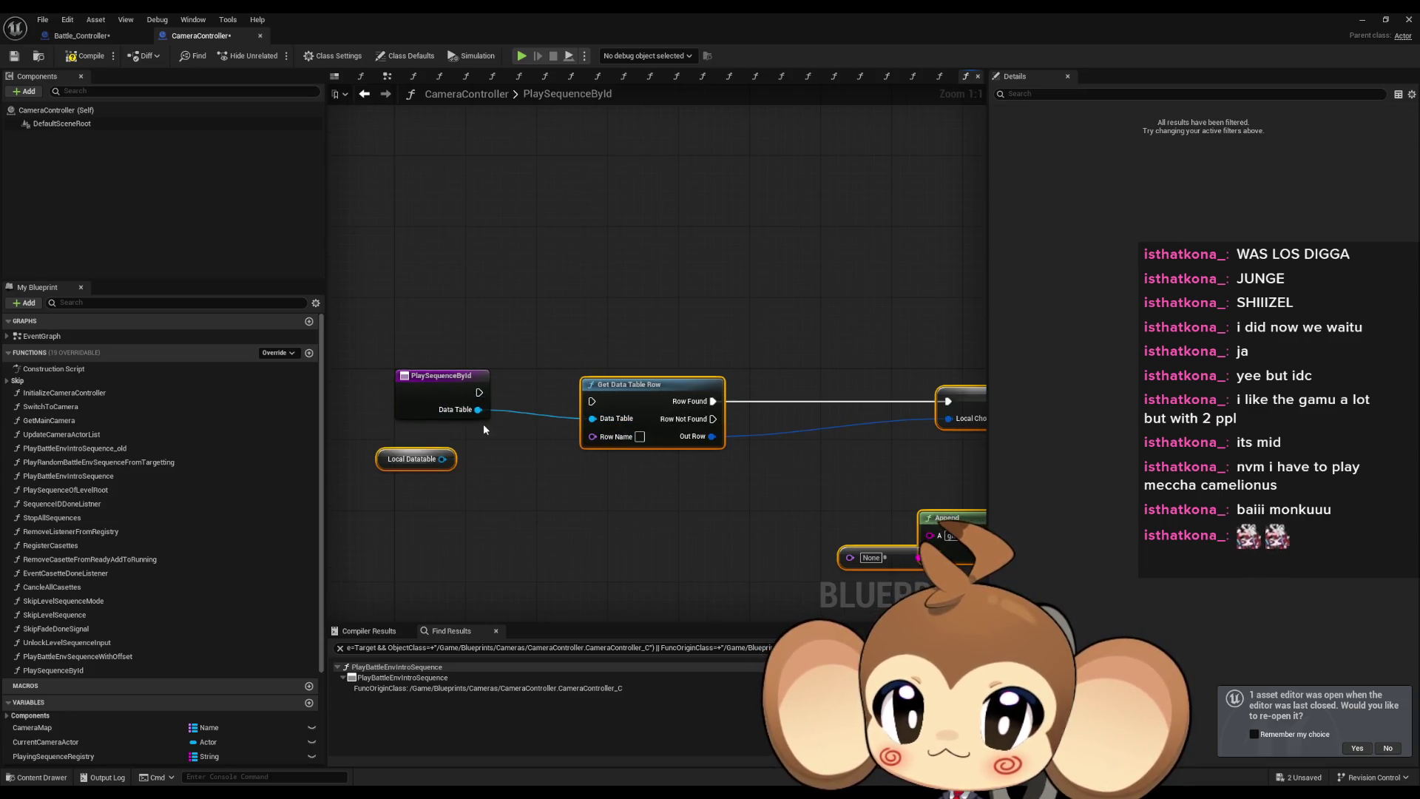
{"action": "left_click", "coordinate": [433, 403]}
{"action": "double_click", "coordinate": [1043, 382]}
{"action": "type", "text": "Datatable"}
{"action": "key", "text": "Return"}
Add a SequenceID input feeding Get Data Table Row's Row Name and the Append string.
{"action": "left_click_drag", "start_coordinate": [508, 426], "coordinate": [481, 366]}
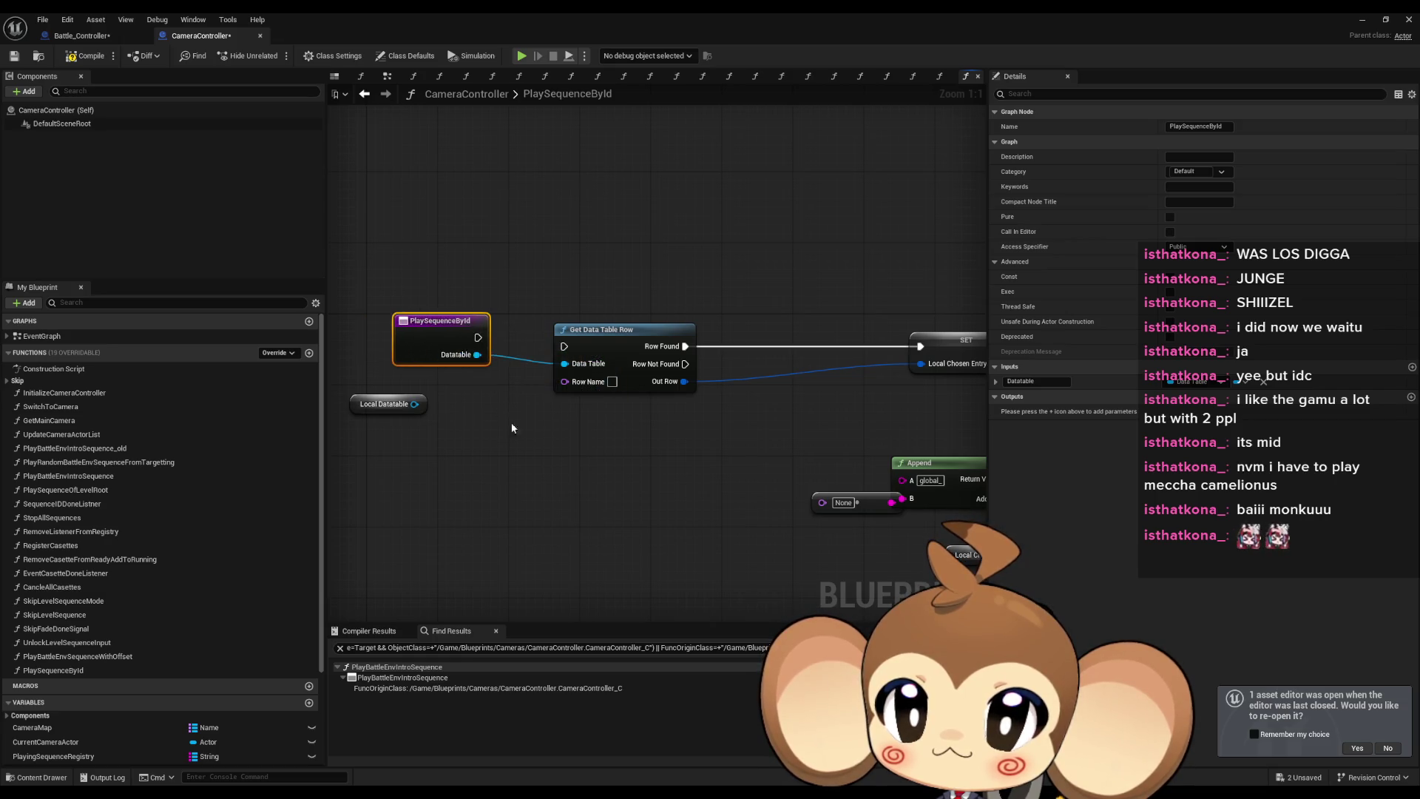
{"action": "left_click", "coordinate": [521, 444]}
{"action": "key", "text": "ctrl+z"}
{"action": "left_click_drag", "start_coordinate": [564, 382], "coordinate": [444, 355]}
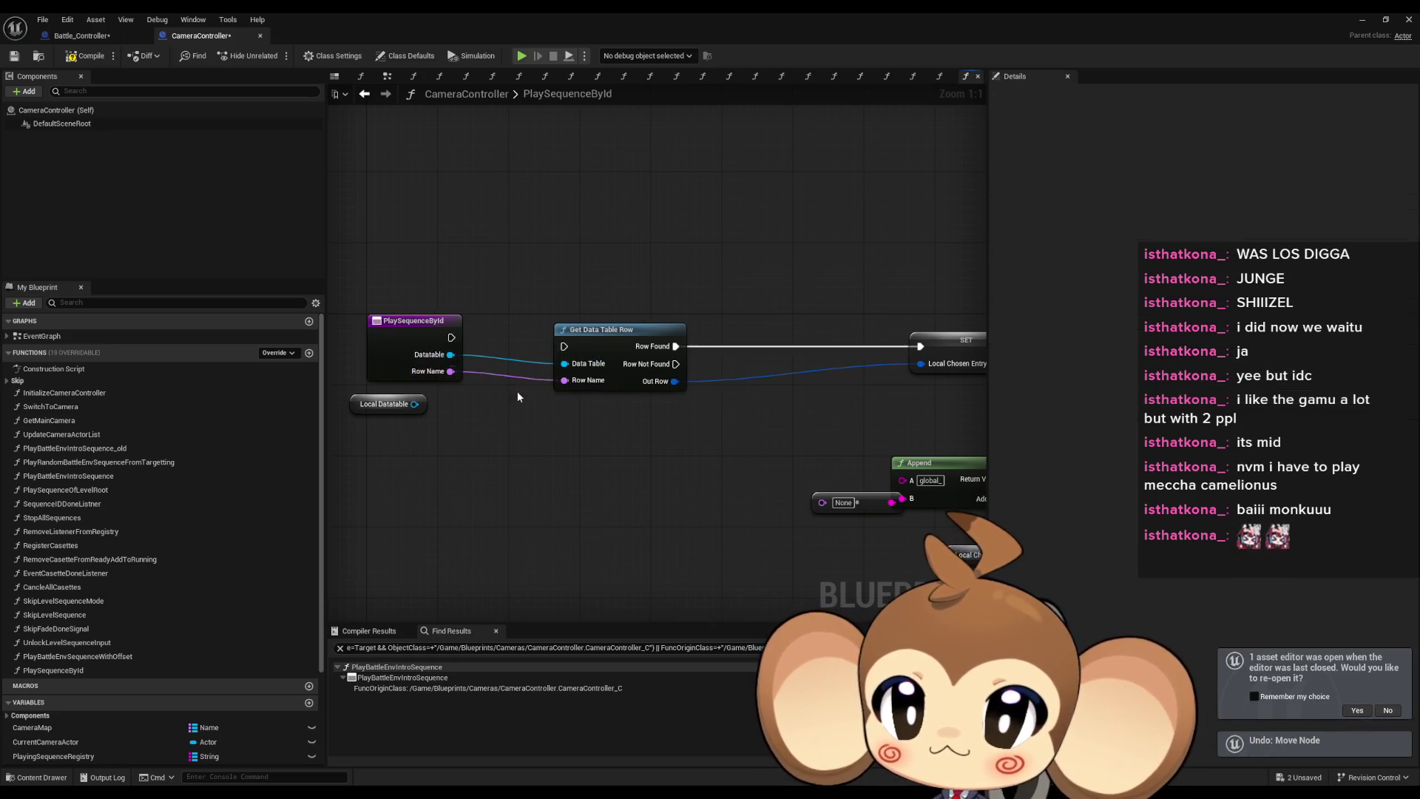
{"action": "mouse_move", "coordinate": [823, 503]}
{"action": "left_mouse_down"}
{"action": "mouse_move", "coordinate": [516, 418]}
{"action": "mouse_move", "coordinate": [448, 371]}
{"action": "left_mouse_up"}
{"action": "left_click", "coordinate": [391, 362]}
{"action": "left_click", "coordinate": [1035, 396]}
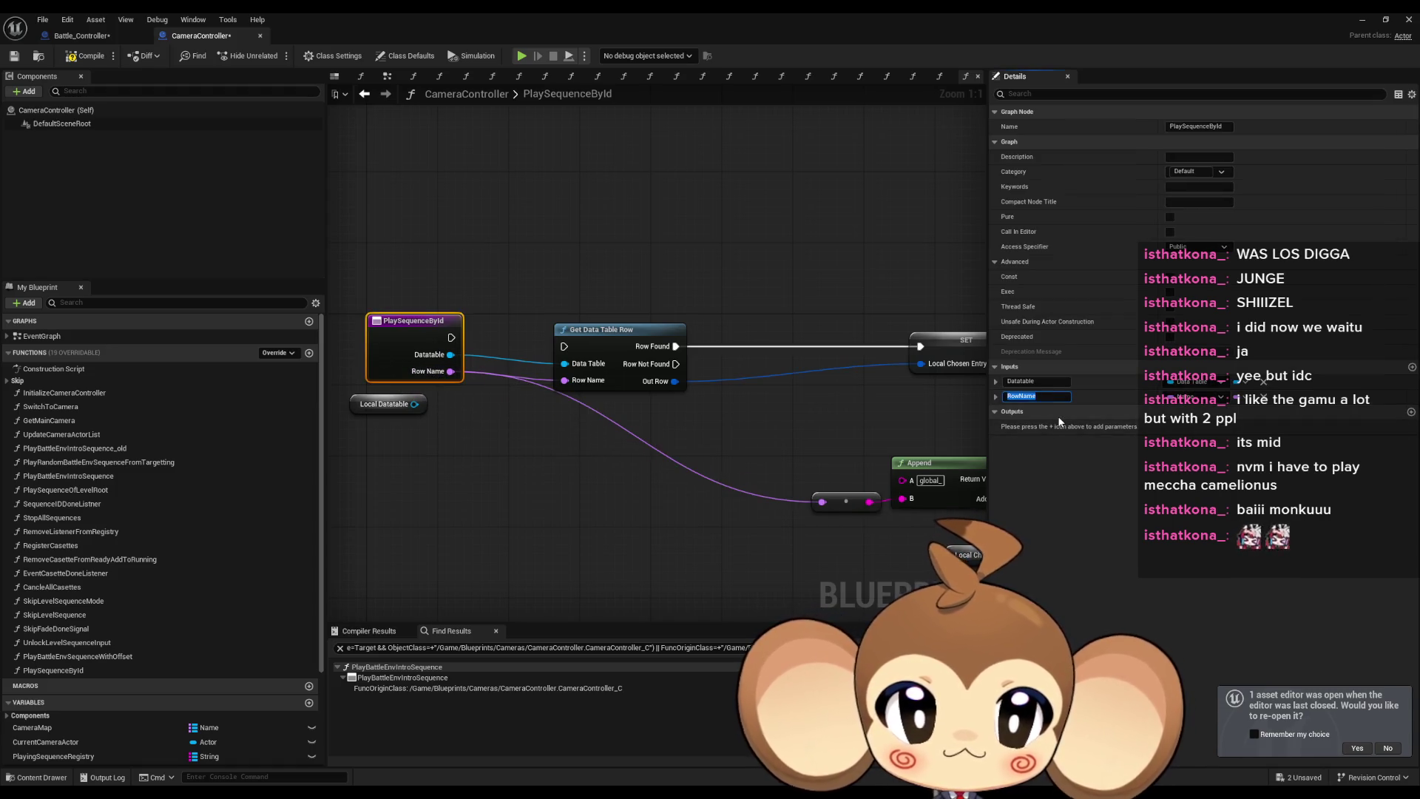
{"action": "type", "text": "SequenceID"}
{"action": "key", "text": "Return"}
Wire the entry node's execution into Get Data Table Row.
{"action": "mouse_move", "coordinate": [452, 338]}
{"action": "left_mouse_down"}
{"action": "mouse_move", "coordinate": [565, 347]}
{"action": "mouse_move", "coordinate": [907, 526]}
{"action": "left_mouse_up"}
{"action": "left_click", "coordinate": [610, 472]}
{"action": "scroll", "coordinate": [684, 479], "scroll_direction": "down", "scroll_amount": 12}
{"action": "scroll", "coordinate": [560, 401], "scroll_direction": "up", "scroll_amount": 11}
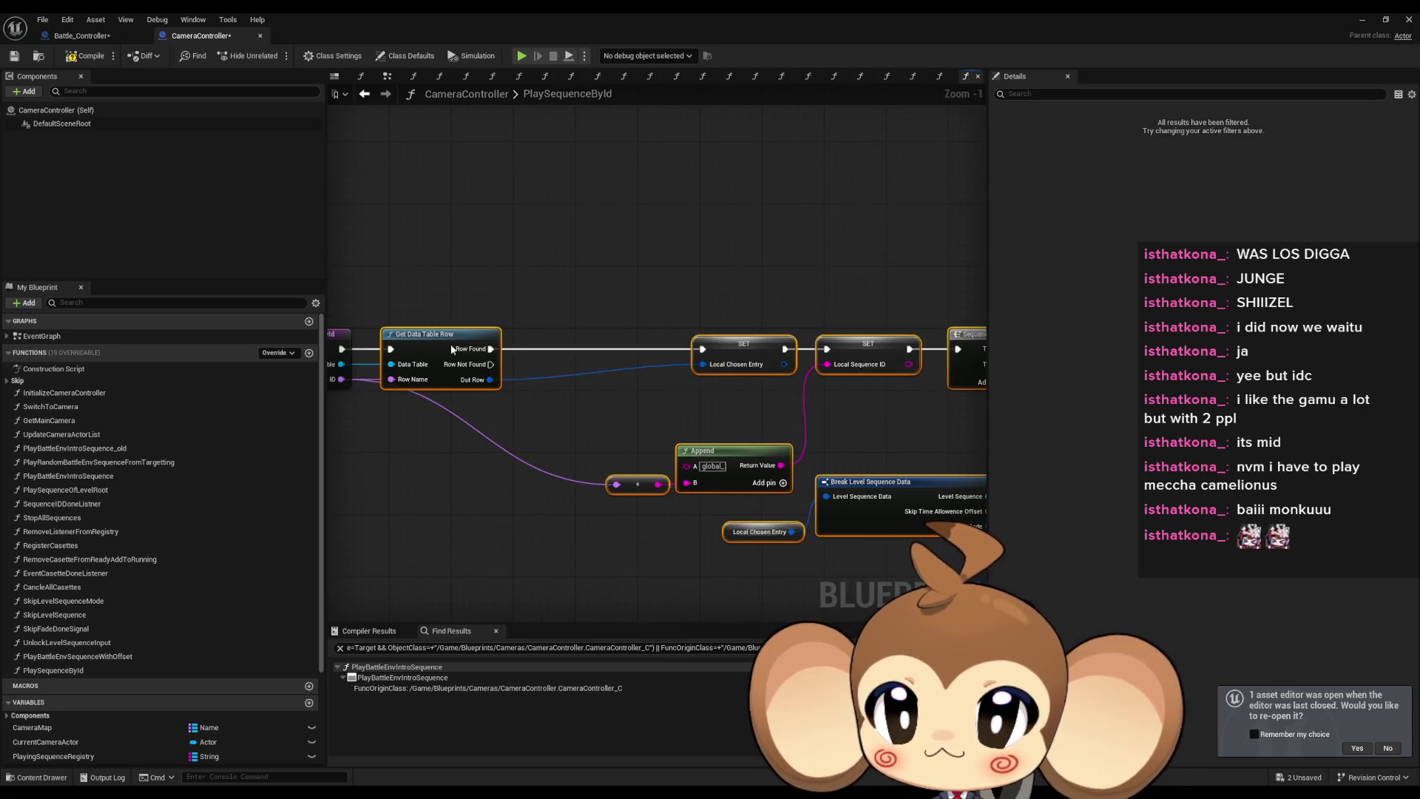
Convert the Local_ChosenEntry and Local_SequenceID SET nodes into local variables.
{"action": "right_click", "coordinate": [753, 344]}
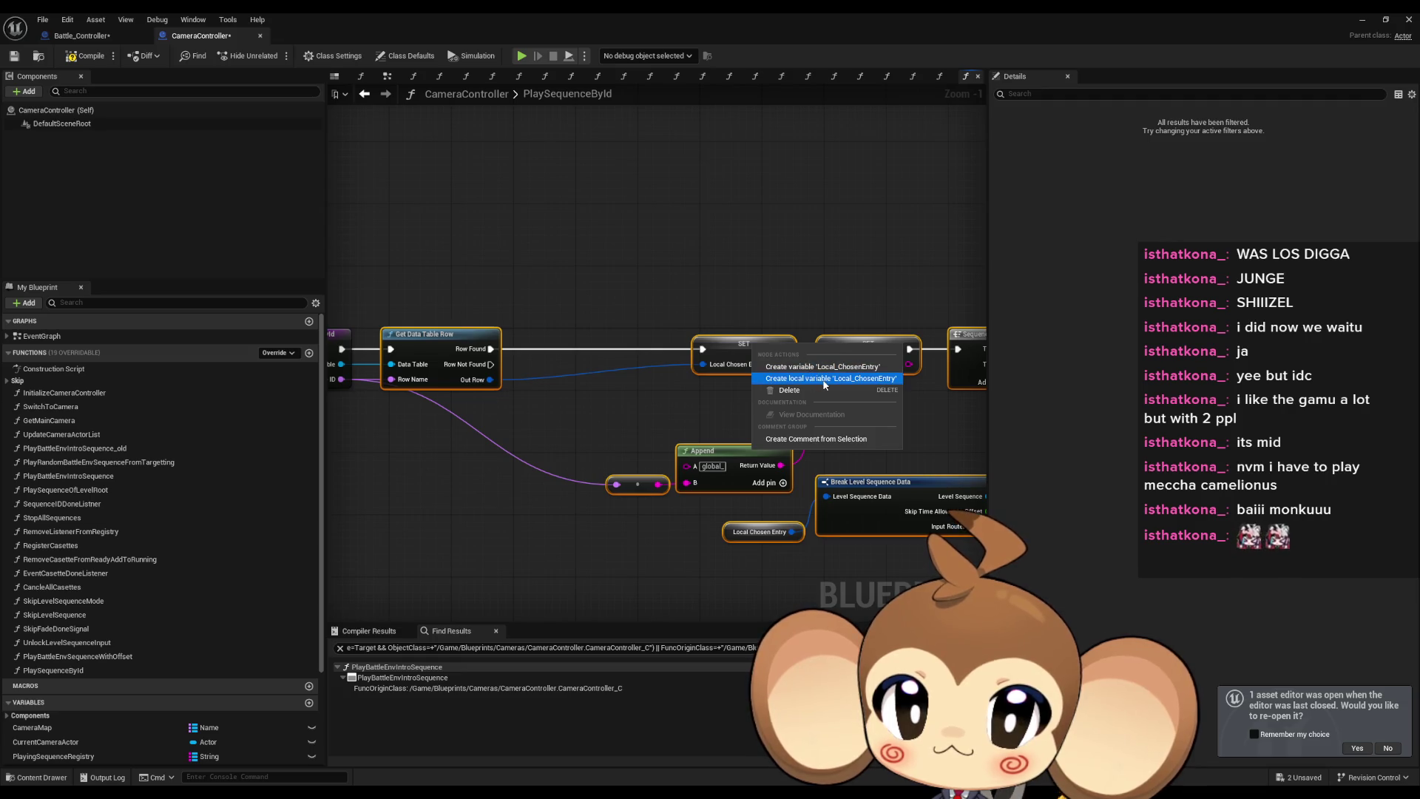
{"action": "left_click", "coordinate": [825, 380]}
{"action": "right_click", "coordinate": [846, 348]}
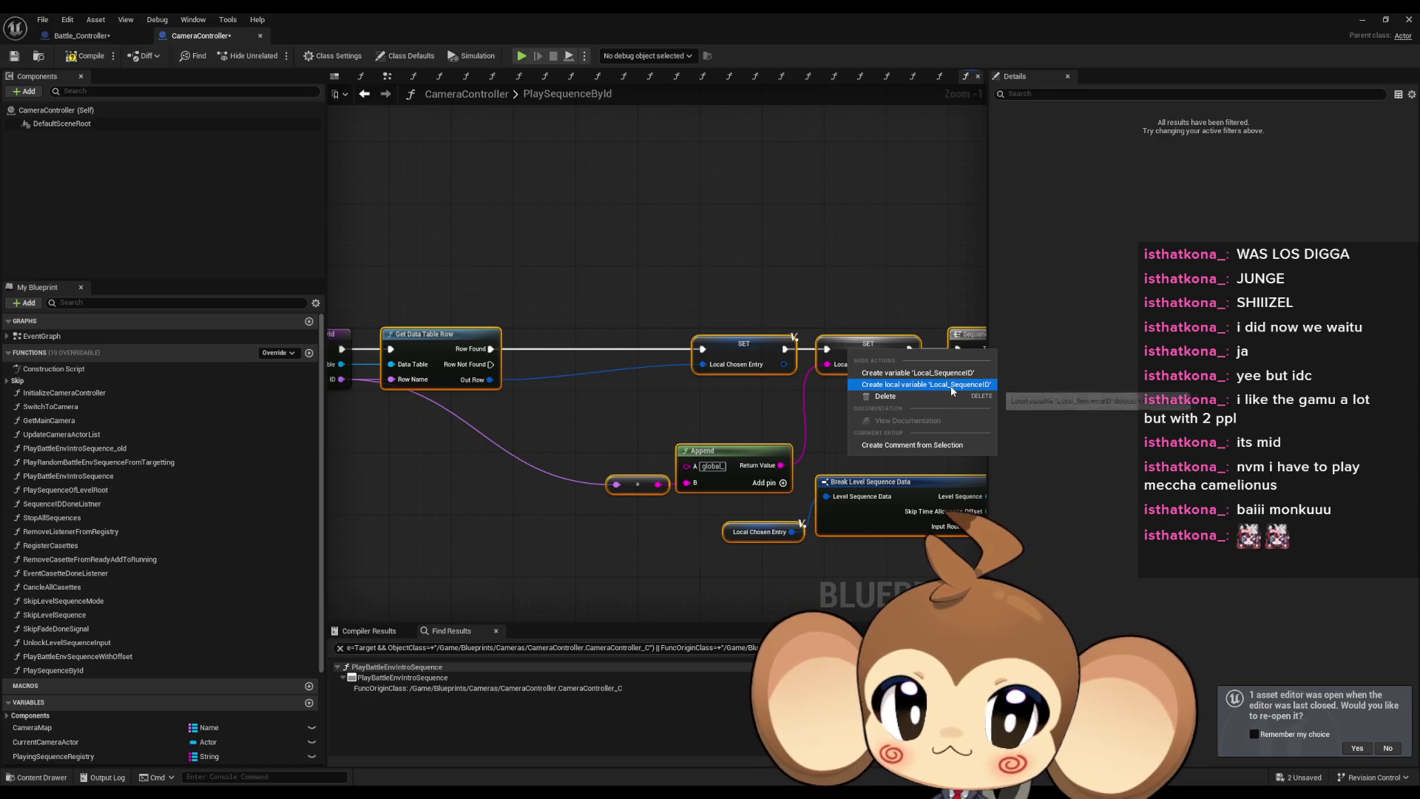
{"action": "left_click", "coordinate": [924, 385]}
{"action": "scroll", "coordinate": [736, 412], "scroll_direction": "down", "scroll_amount": 3}
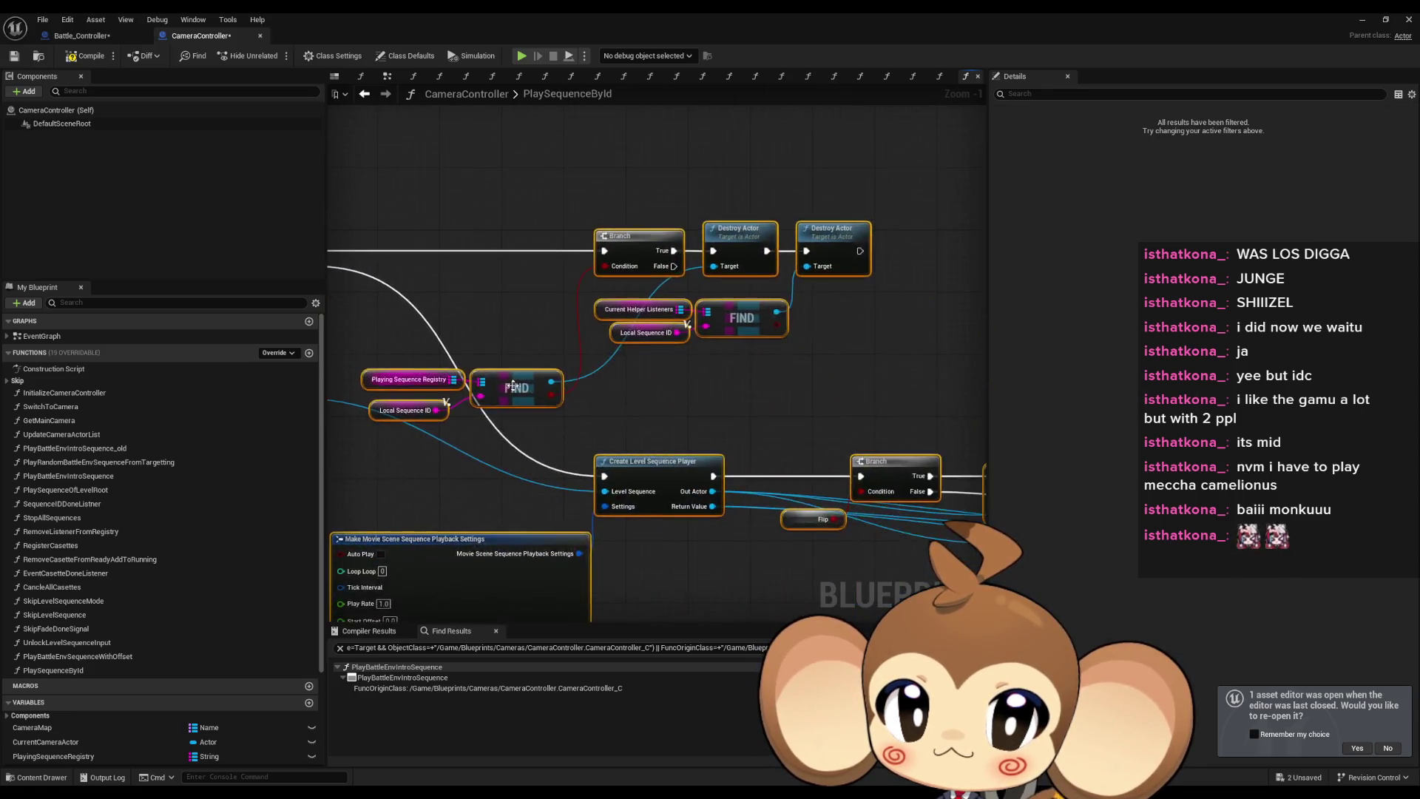
Locate the failing Bind Event node, then select PlayBattleEnvIntroSequence's Create Event node.
{"action": "left_click_drag", "start_coordinate": [736, 412], "coordinate": [565, 460]}
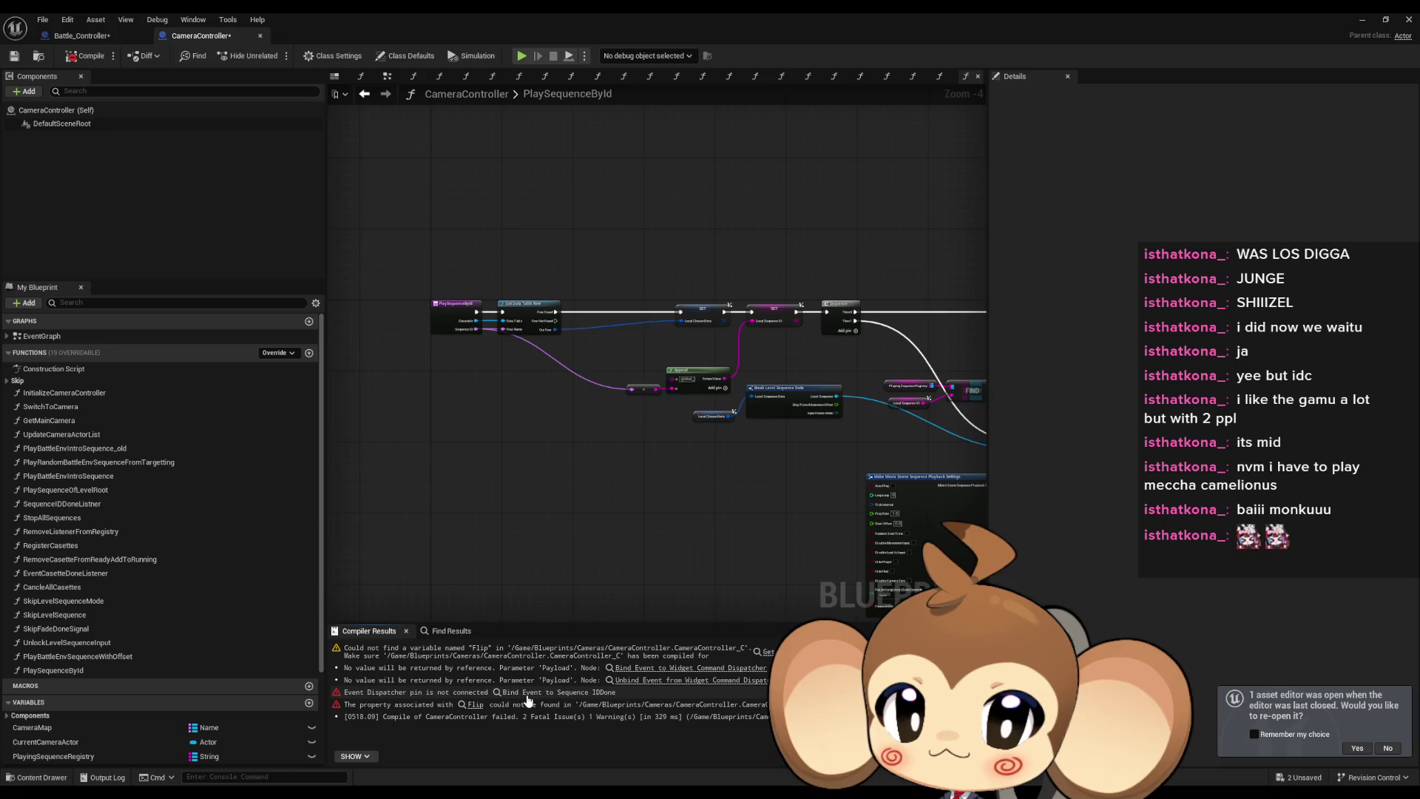
{"action": "left_click", "coordinate": [559, 693]}
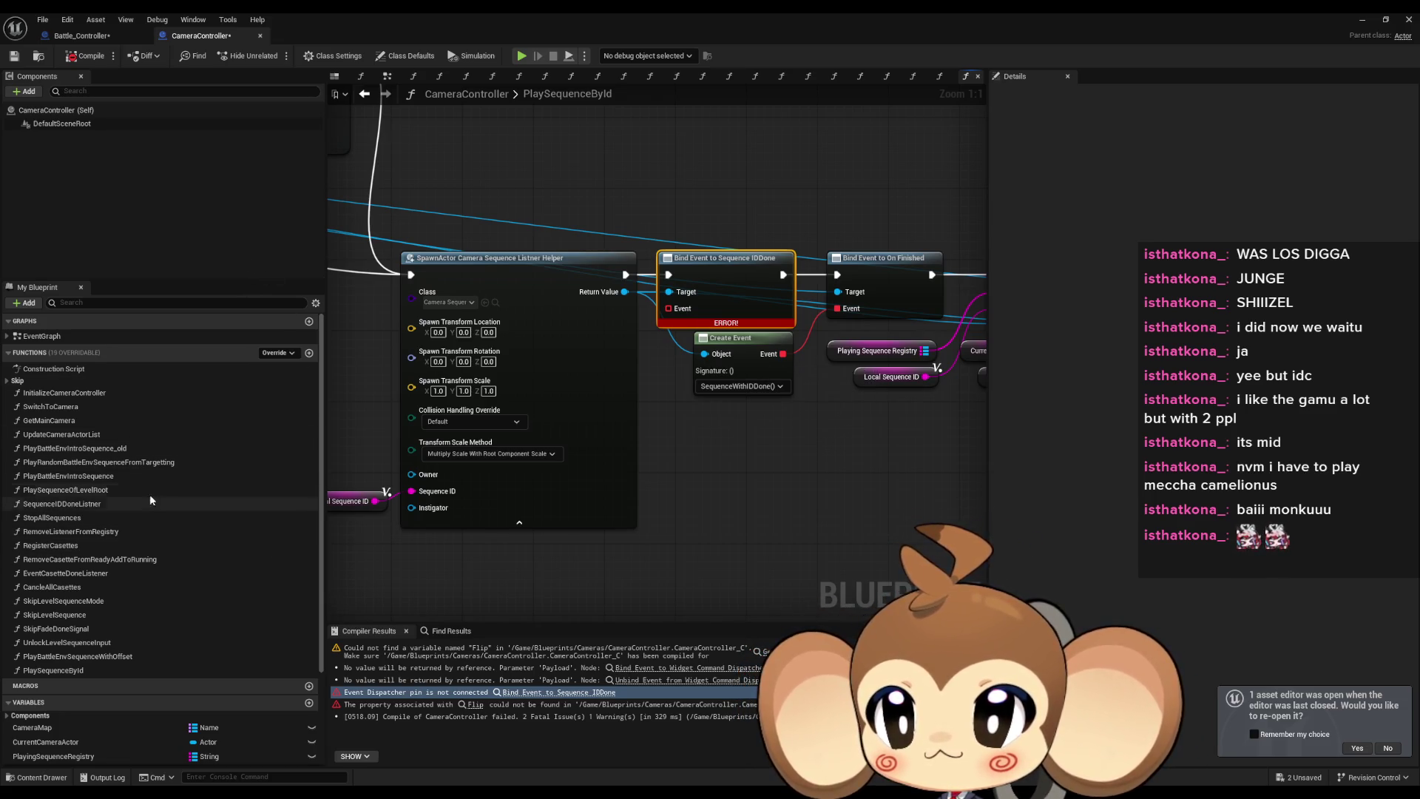
{"action": "double_click", "coordinate": [125, 477]}
{"action": "scroll", "coordinate": [788, 448], "scroll_direction": "up", "scroll_amount": 6}
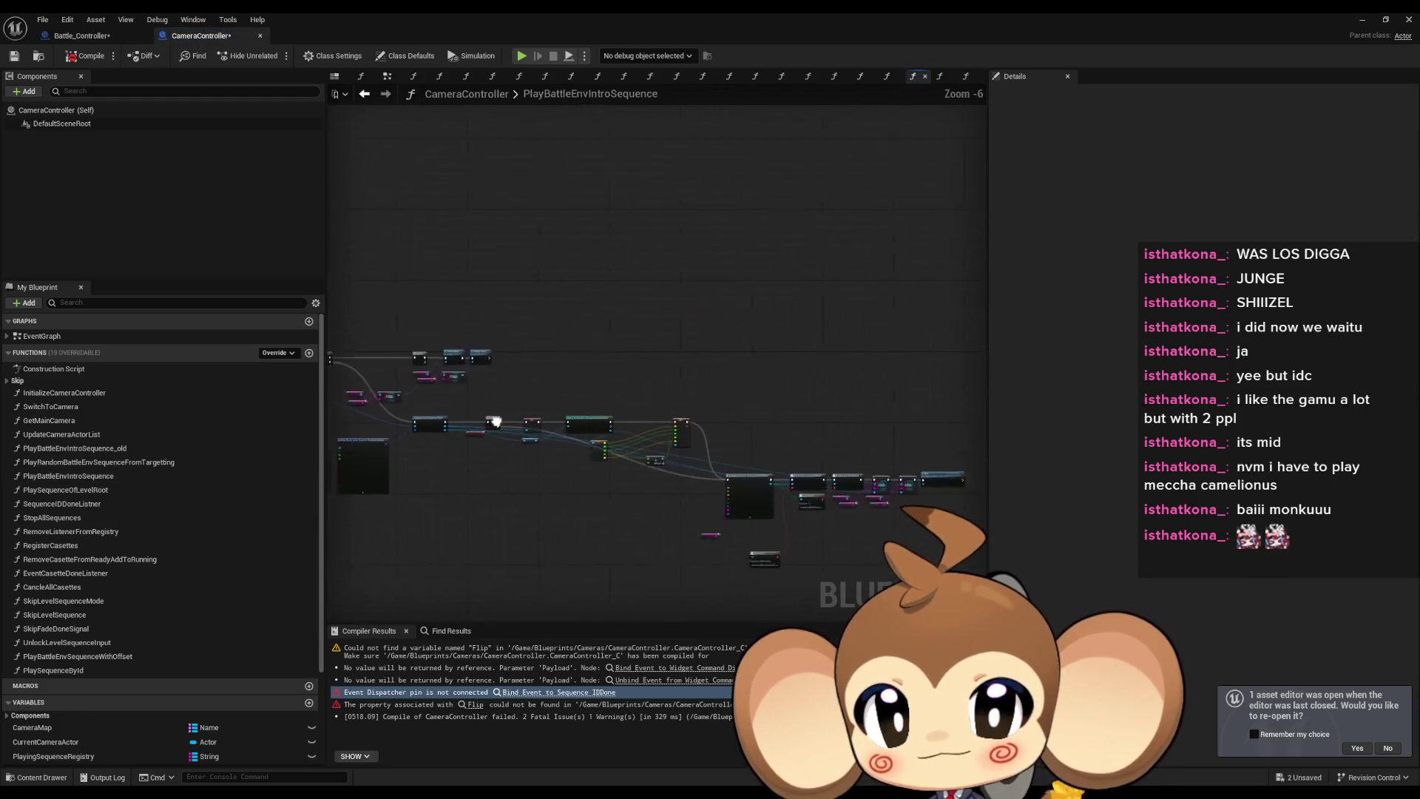
{"action": "left_click", "coordinate": [611, 579]}
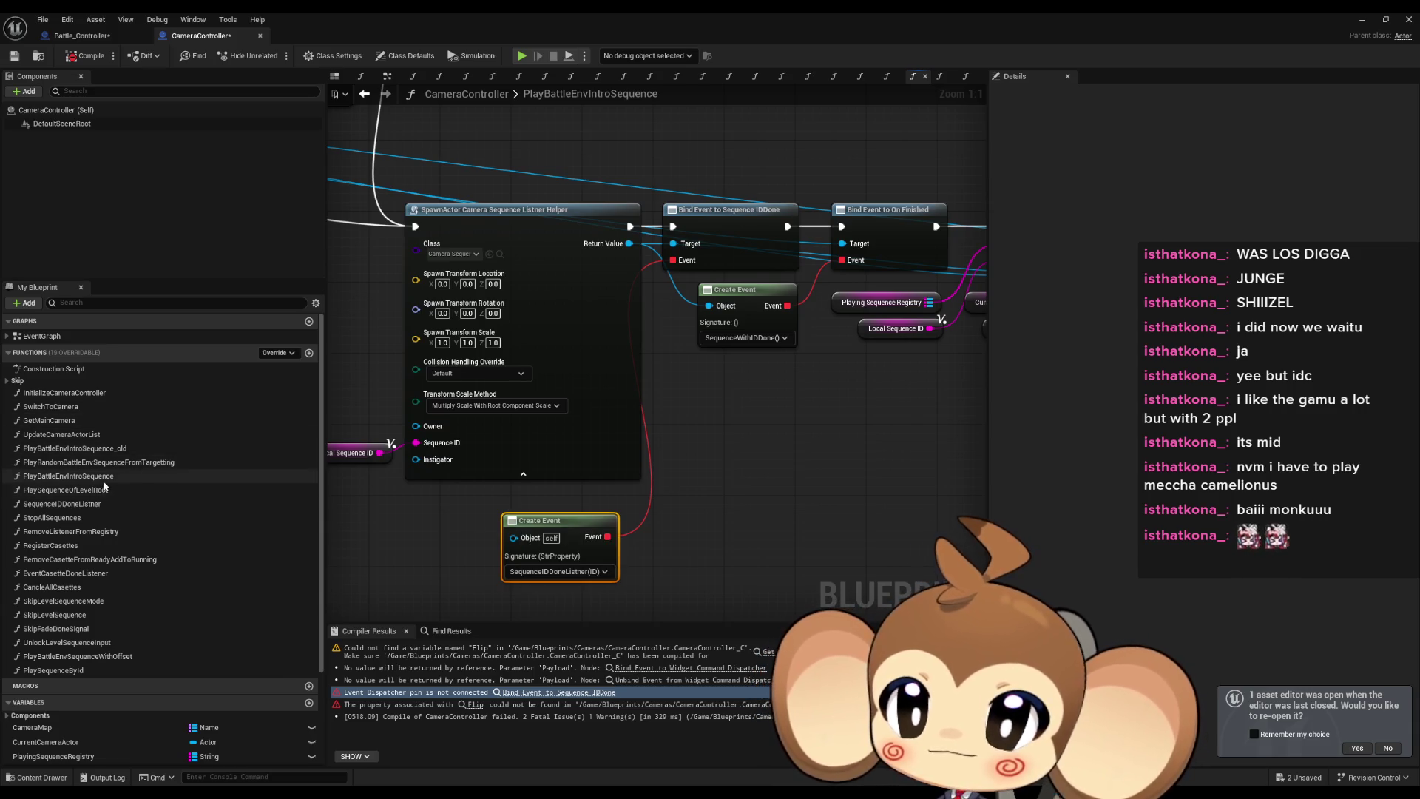
Paste the Create Event into PlaySequenceById and wire it to Bind Event's Event pin.
{"action": "double_click", "coordinate": [113, 670]}
{"action": "key", "text": "ctrl+v"}
{"action": "left_click_drag", "start_coordinate": [603, 594], "coordinate": [668, 309]}
{"action": "scroll", "coordinate": [594, 479], "scroll_direction": "down", "scroll_amount": 3}
{"action": "left_click_drag", "start_coordinate": [594, 480], "coordinate": [569, 466]}
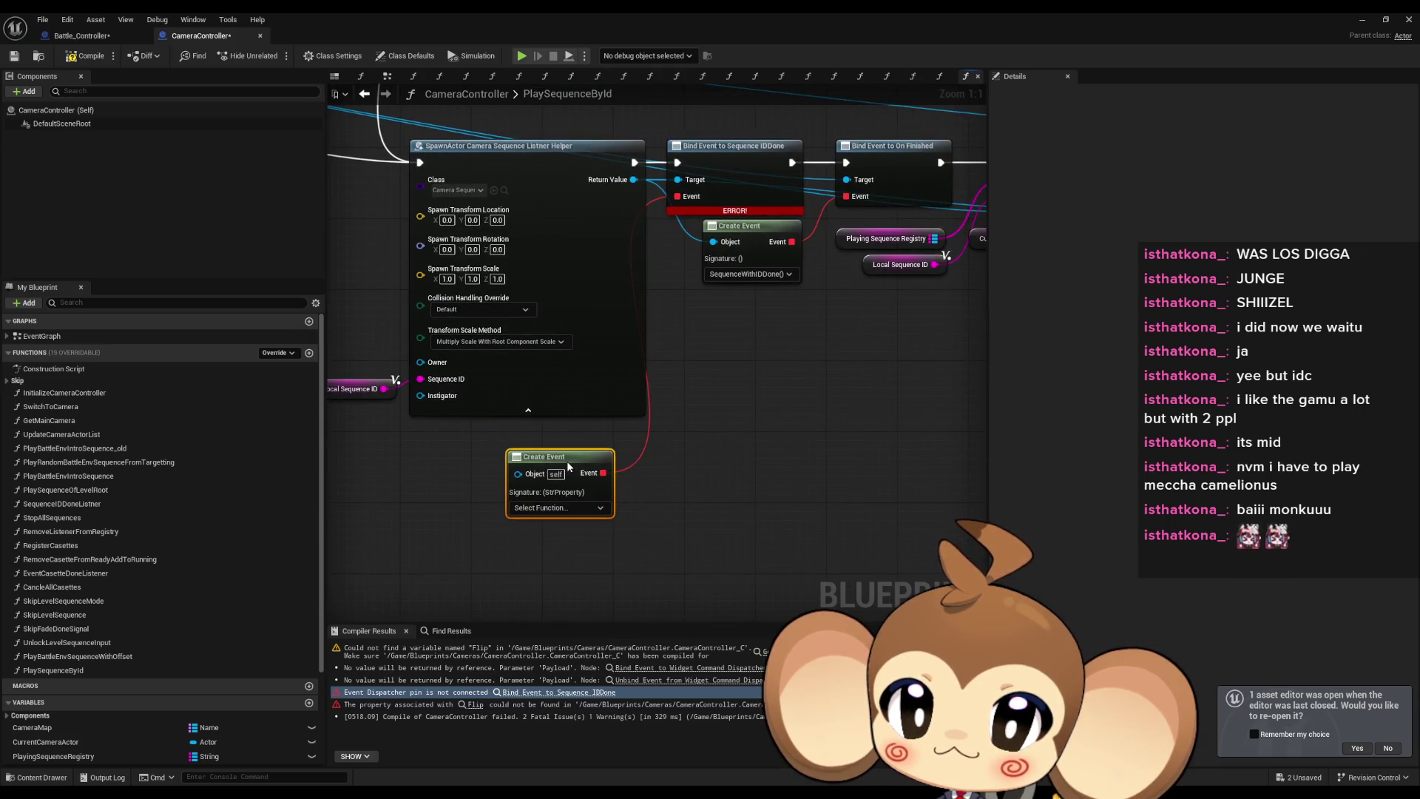
Bind the Create Event to SequenceIDDoneListner and compile CameraController.
{"action": "left_click", "coordinate": [546, 509]}
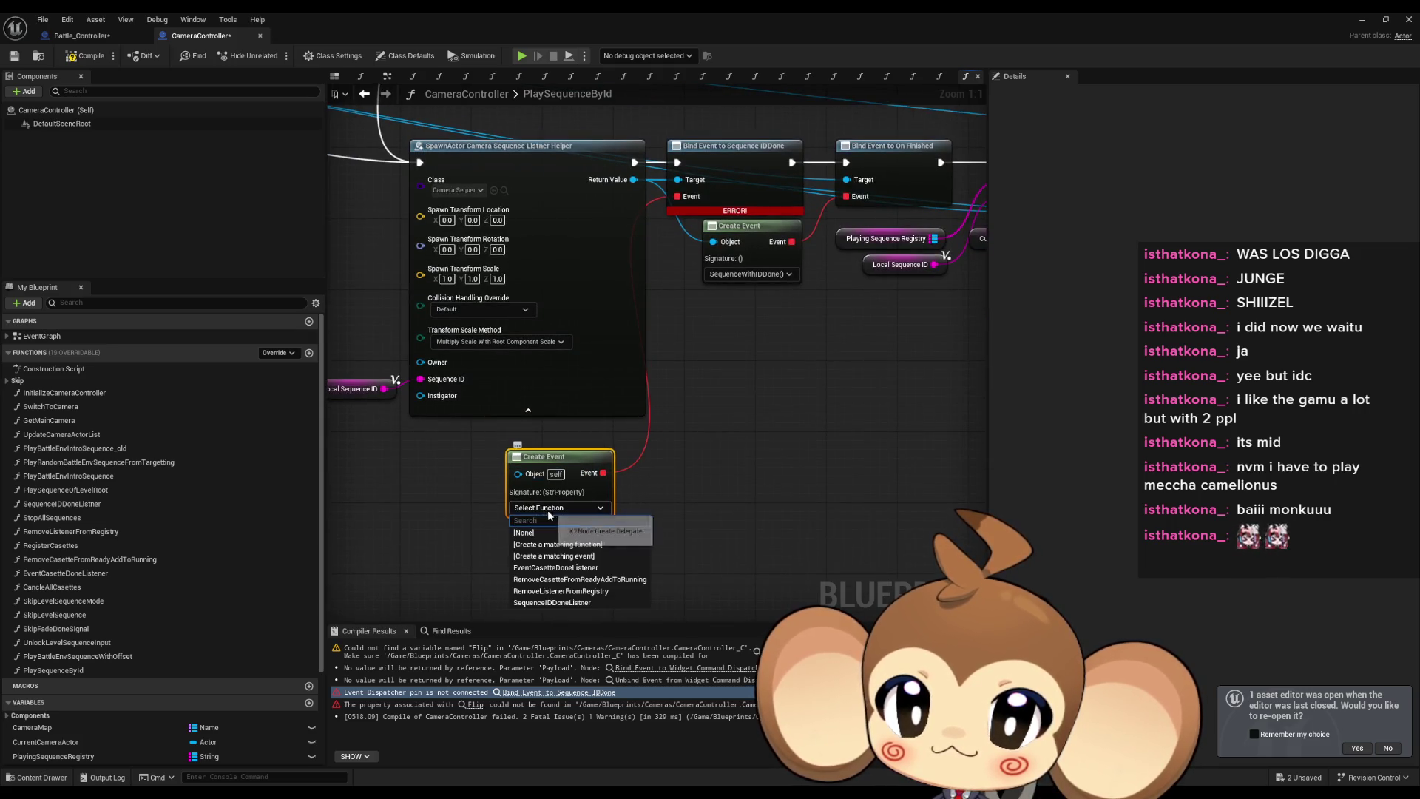
{"action": "left_click", "coordinate": [573, 603]}
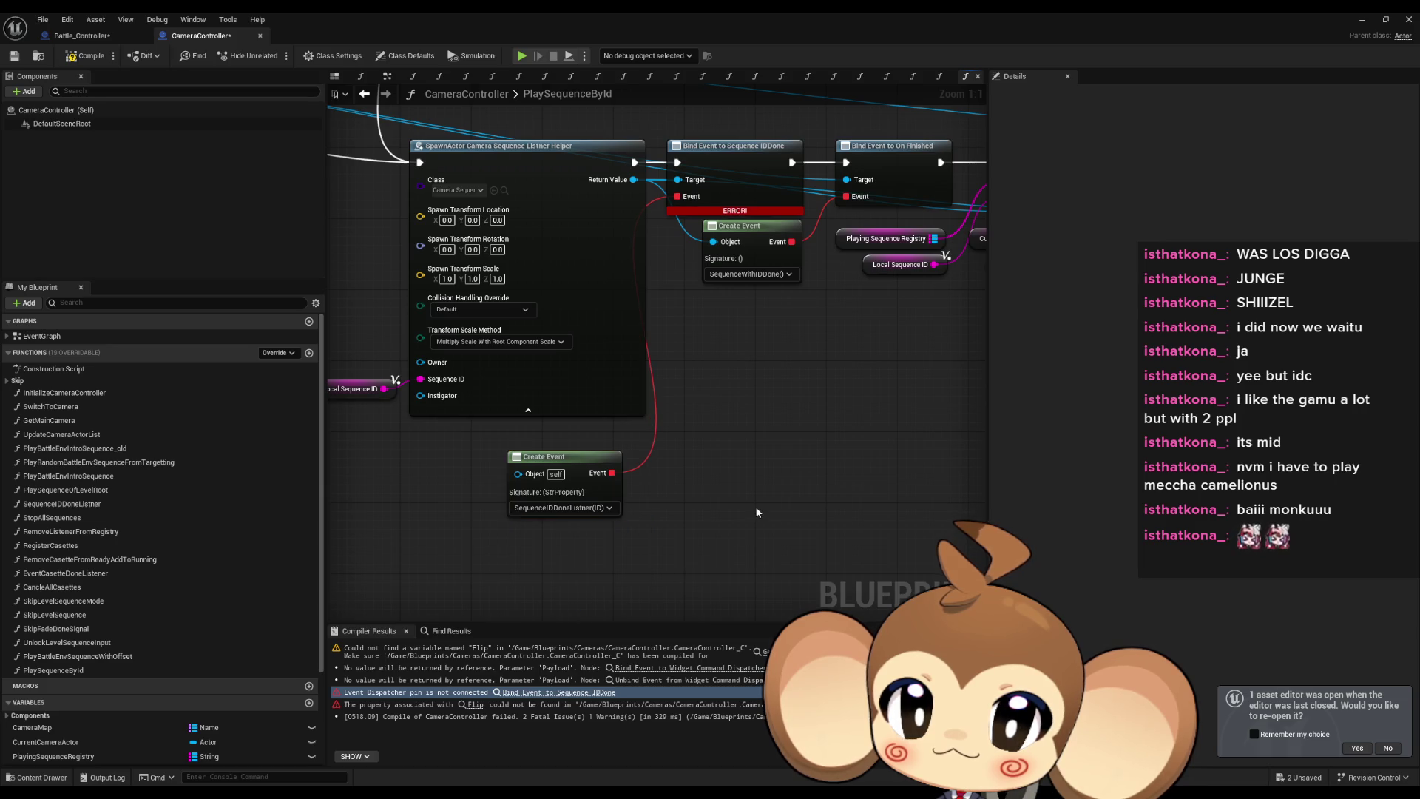
{"action": "scroll", "coordinate": [757, 509], "scroll_direction": "down", "scroll_amount": 5}
{"action": "left_click", "coordinate": [85, 56]}
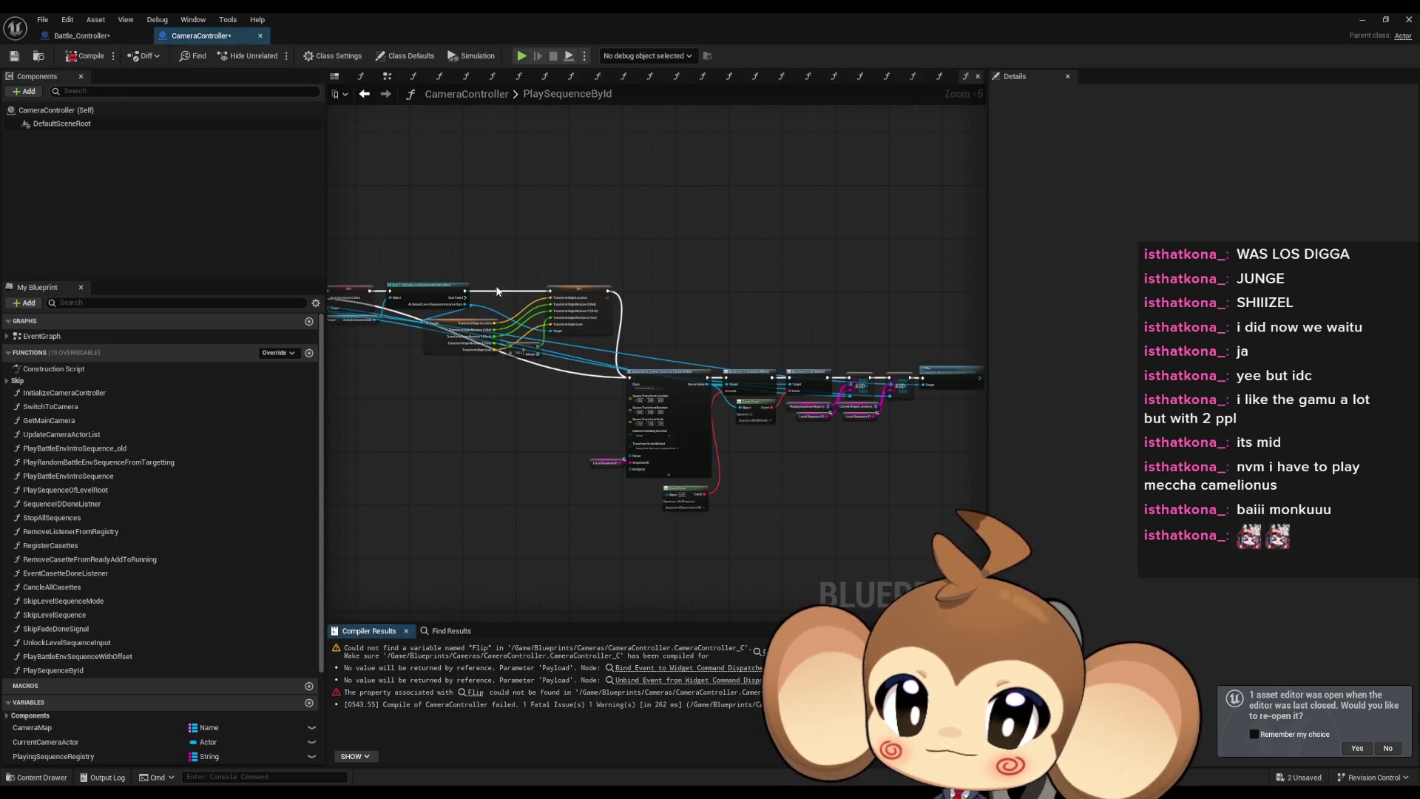
Review the Bind and Unbind Event warnings, recompile, and locate the broken Flip node.
{"action": "left_click", "coordinate": [655, 681]}
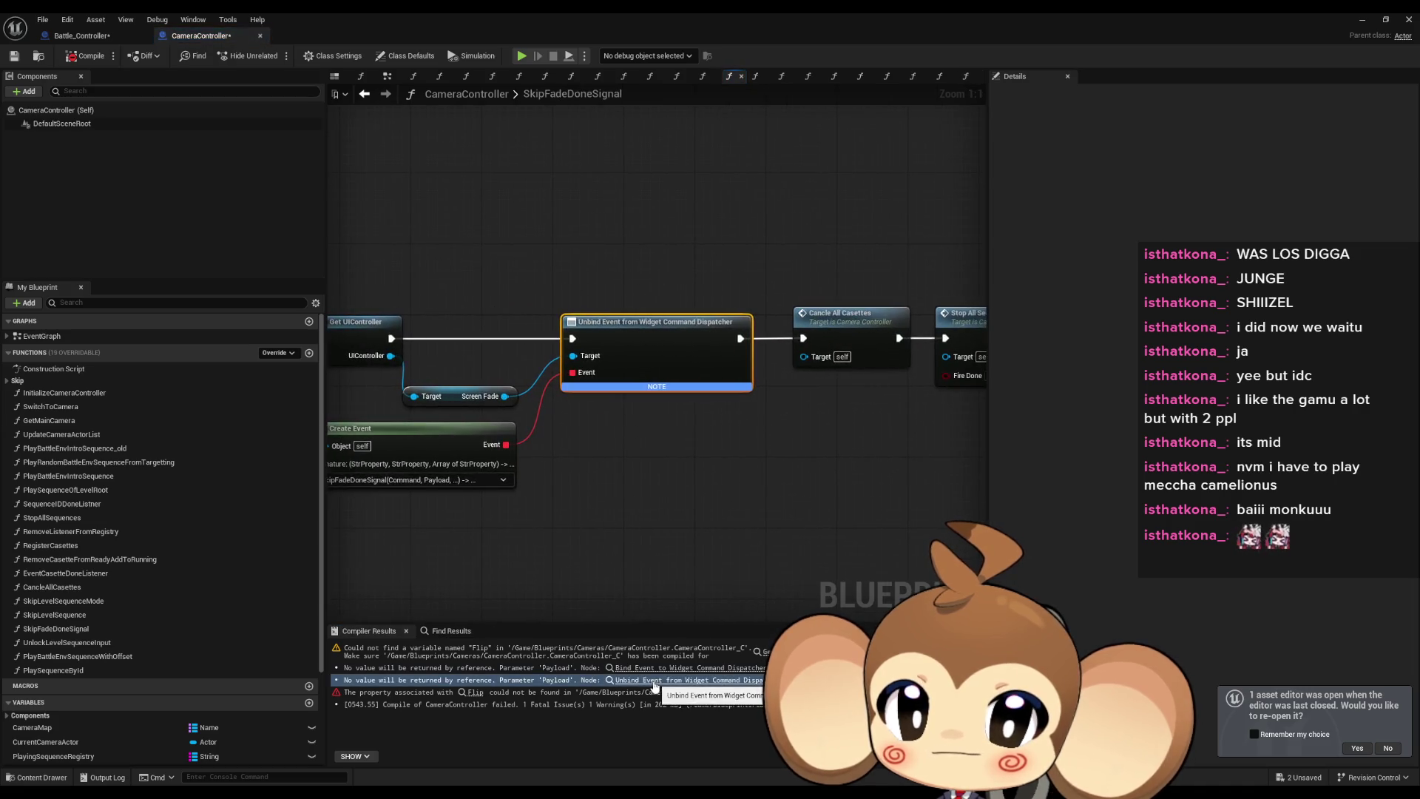
{"action": "left_click", "coordinate": [646, 668]}
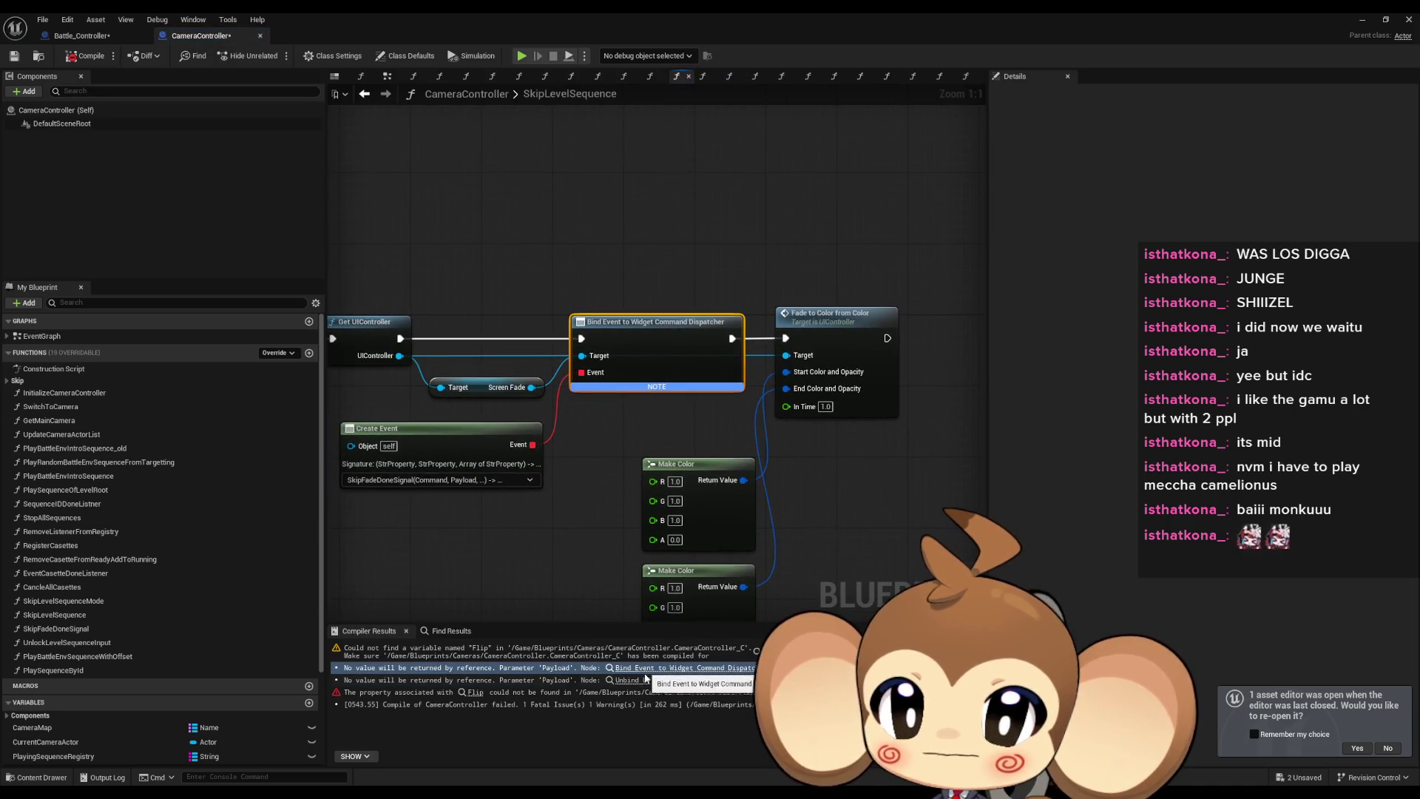
{"action": "left_click", "coordinate": [84, 58]}
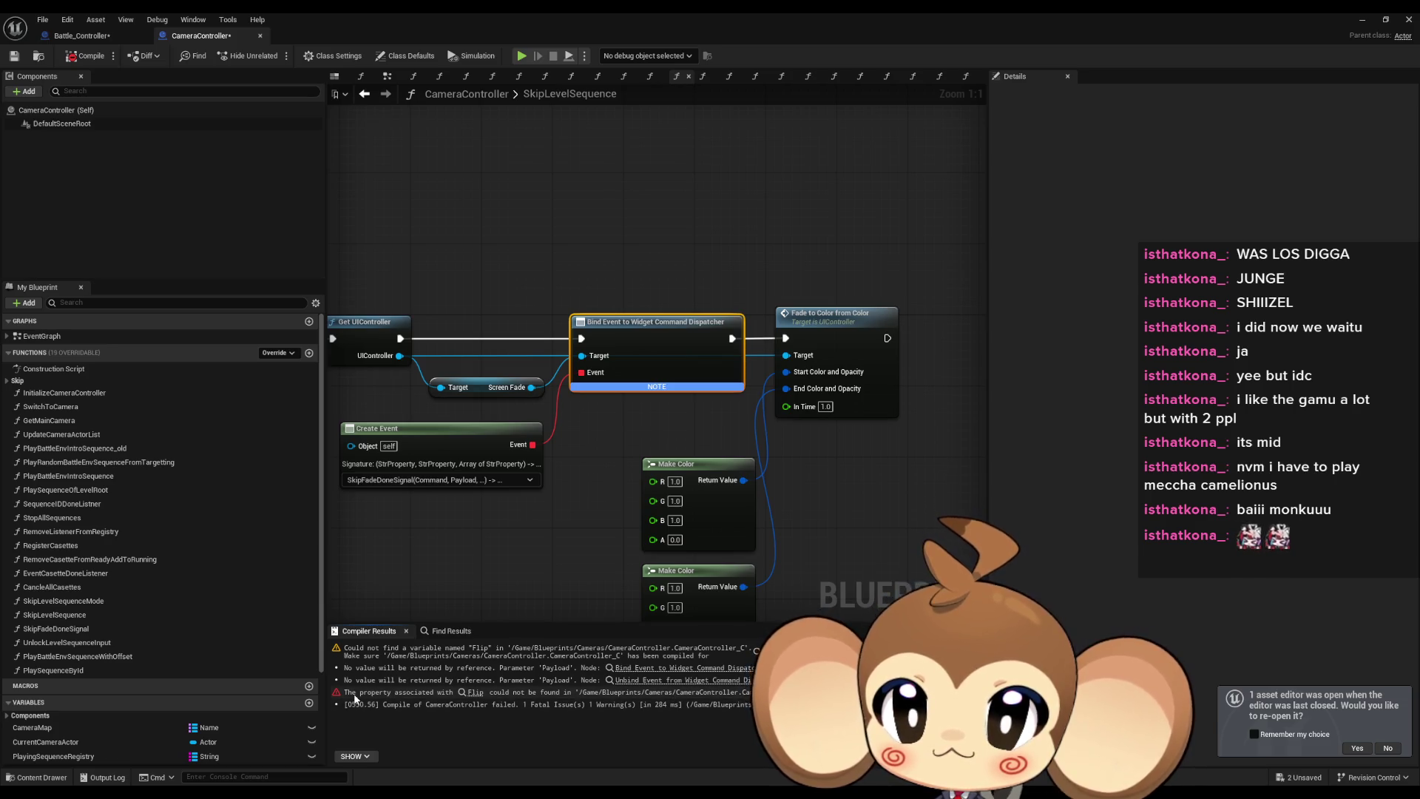
{"action": "left_click", "coordinate": [476, 694]}
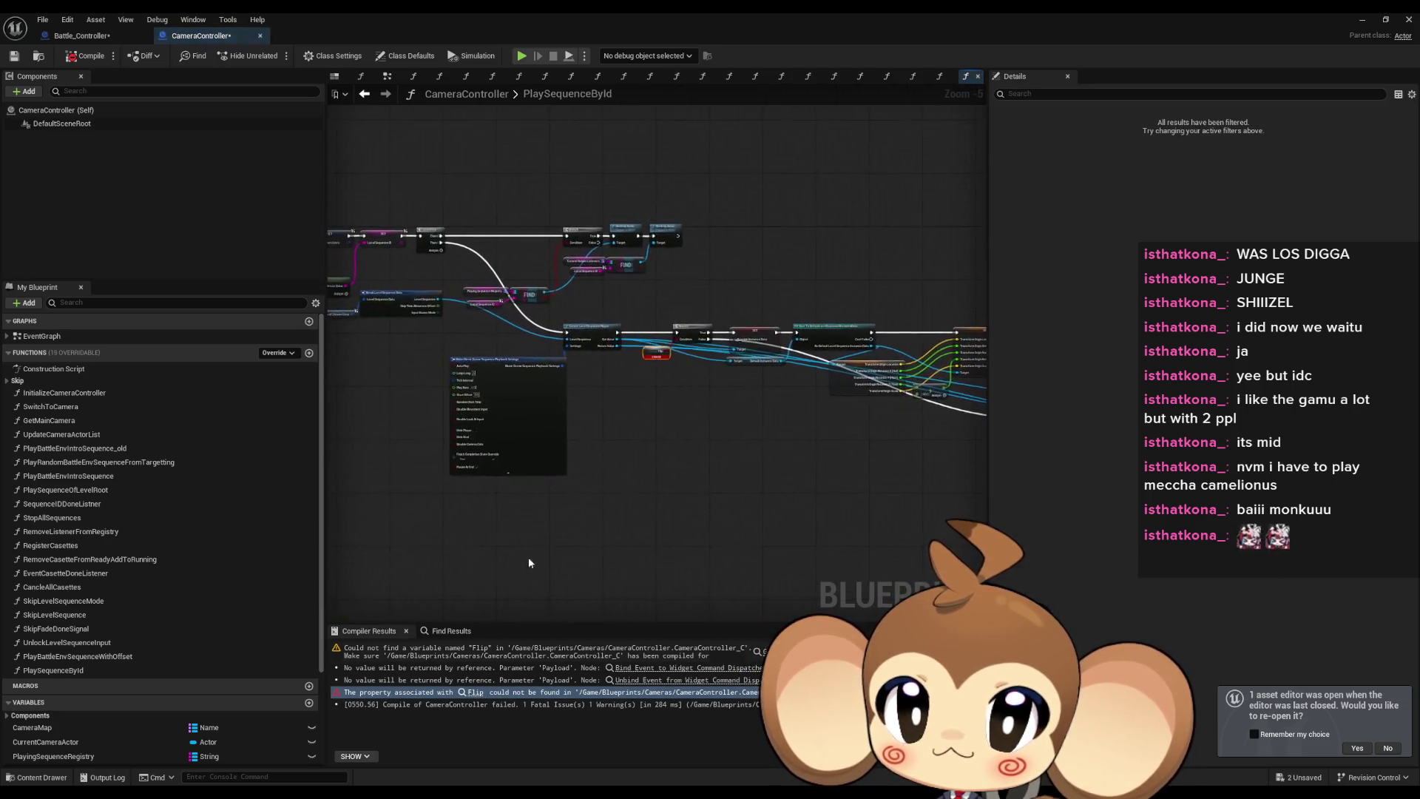
{"action": "right_click", "coordinate": [647, 343]}
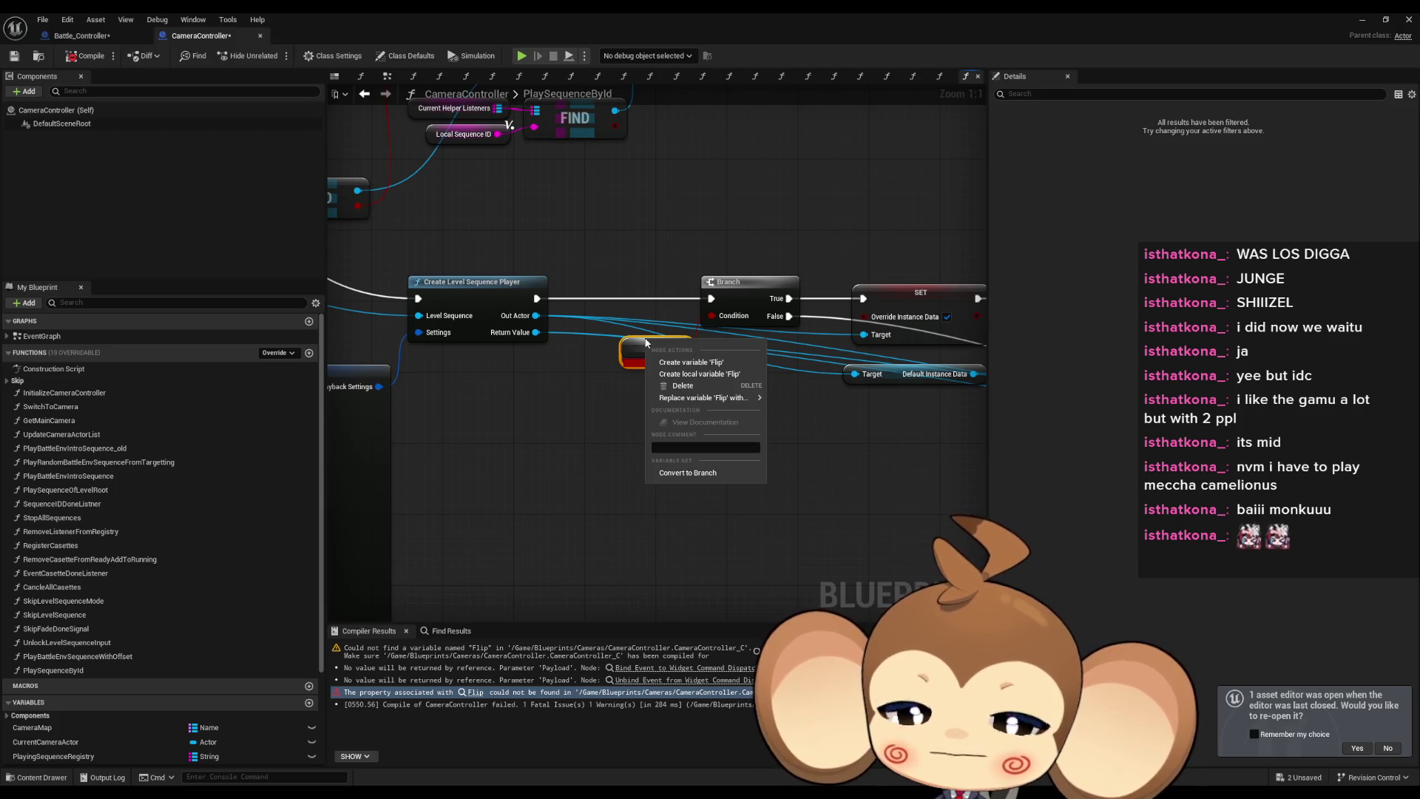
{"action": "left_click", "coordinate": [557, 420]}
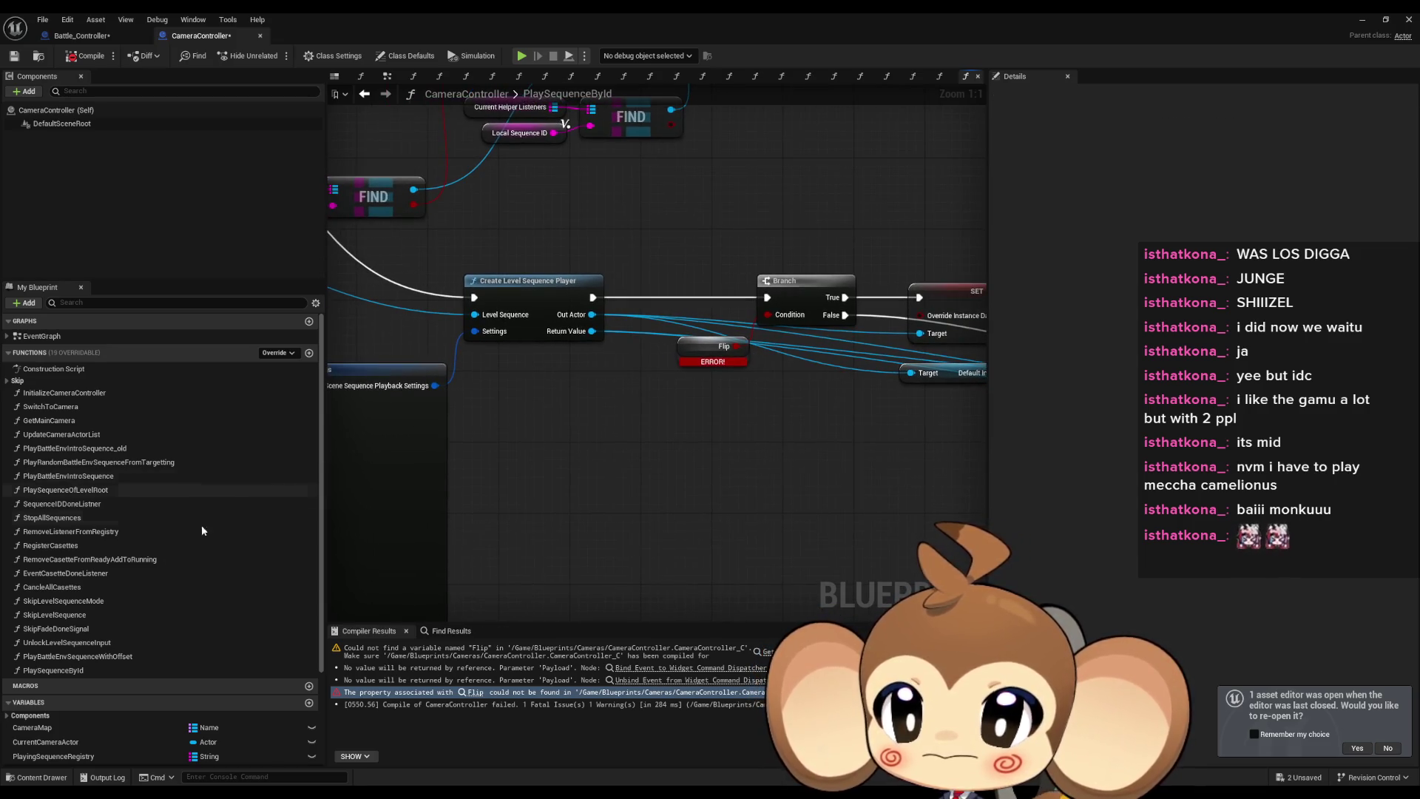
Inspect the Flip variable and local variables in PlayBattleEnvIntroSequence.
{"action": "double_click", "coordinate": [94, 477]}
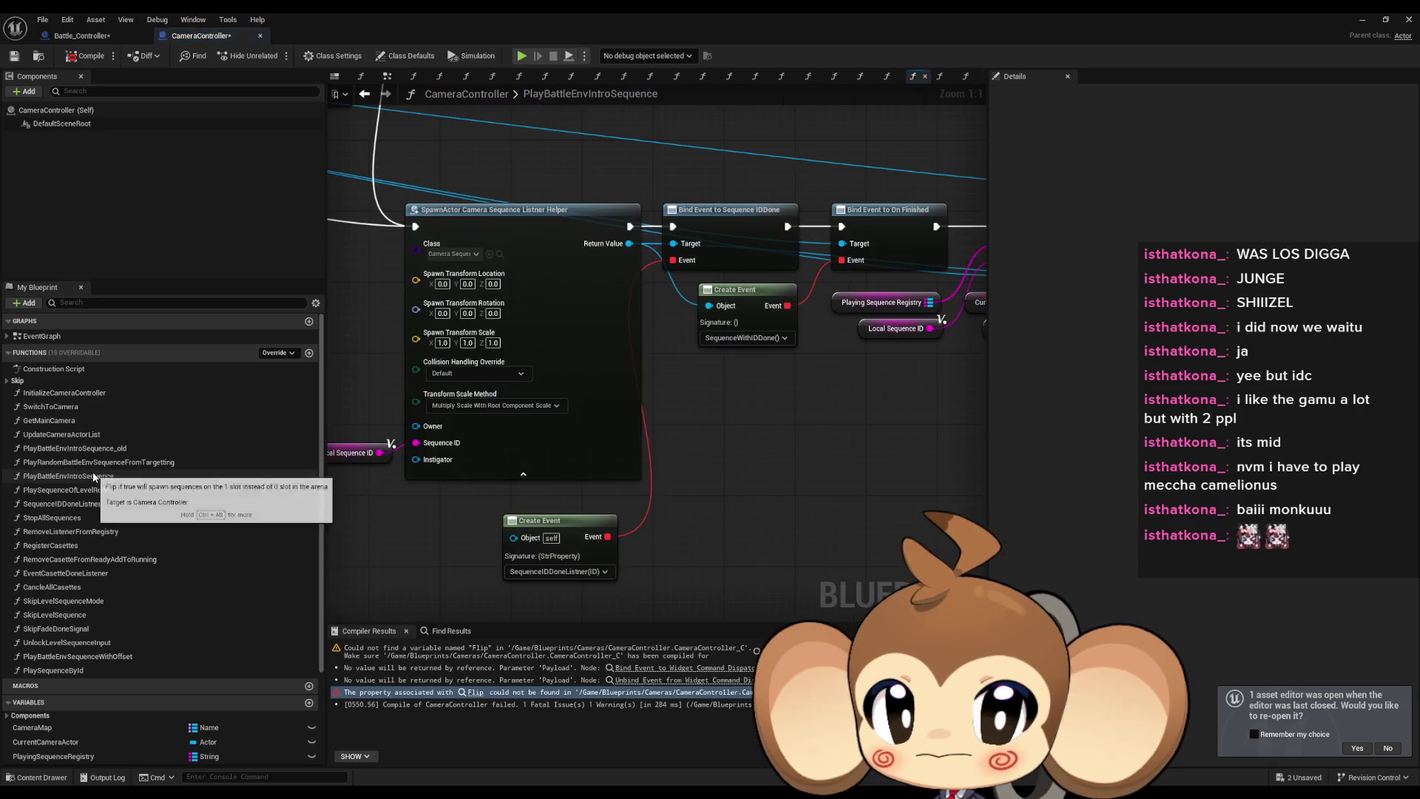
{"action": "scroll", "coordinate": [526, 483], "scroll_direction": "down", "scroll_amount": 6}
{"action": "scroll", "coordinate": [672, 432], "scroll_direction": "up", "scroll_amount": 5}
{"action": "left_click", "coordinate": [568, 368]}
{"action": "scroll", "coordinate": [148, 591], "scroll_direction": "down", "scroll_amount": 3}
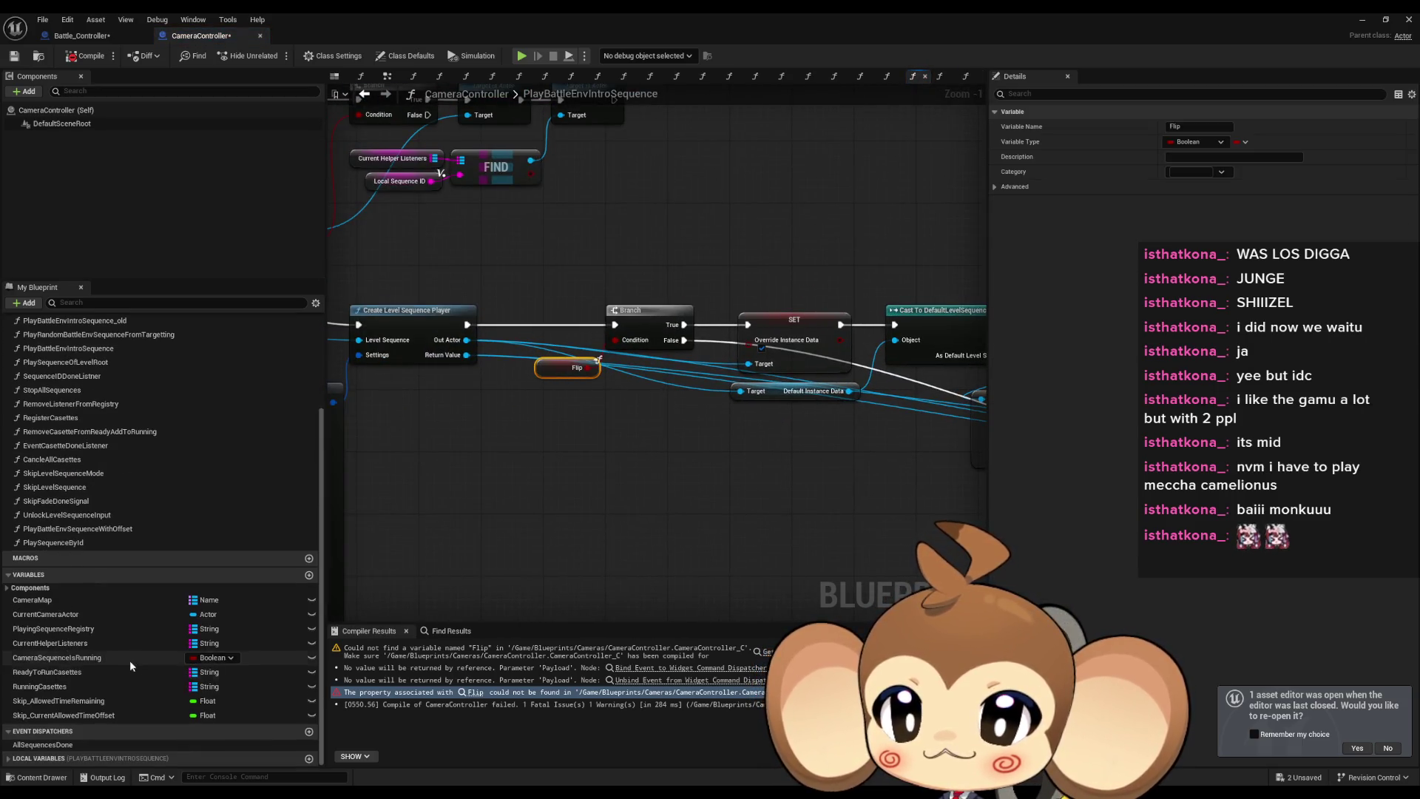
{"action": "left_click", "coordinate": [9, 761]}
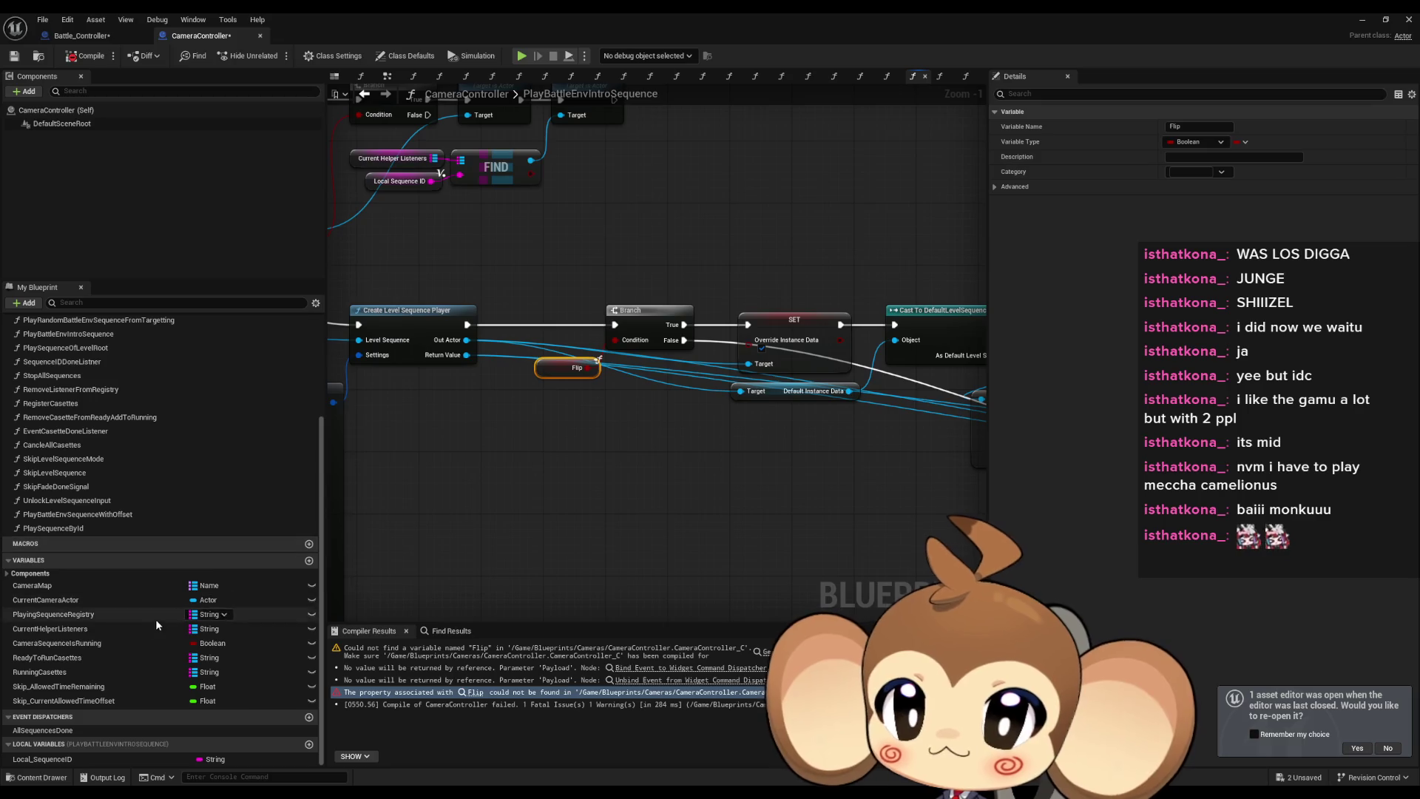
{"action": "scroll", "coordinate": [579, 373], "scroll_direction": "up", "scroll_amount": 1}
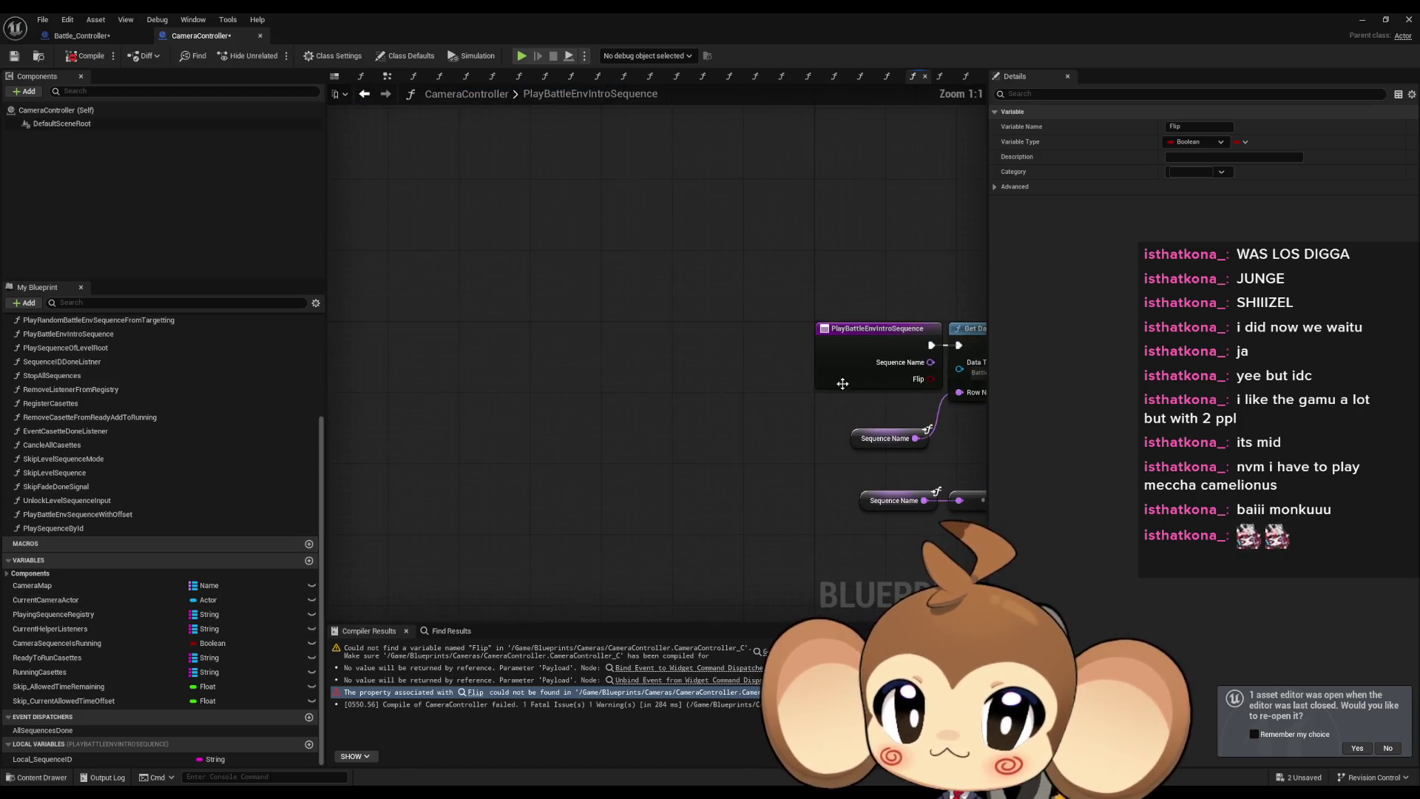
{"action": "mouse_move", "coordinate": [452, 242]}
{"action": "left_mouse_down"}
{"action": "mouse_move", "coordinate": [633, 390]}
{"action": "mouse_move", "coordinate": [531, 317]}
{"action": "mouse_move", "coordinate": [557, 320]}
{"action": "left_mouse_up"}
{"action": "scroll", "coordinate": [634, 390], "scroll_direction": "down", "scroll_amount": 3}
{"action": "left_click_drag", "start_coordinate": [645, 406], "coordinate": [380, 344]}
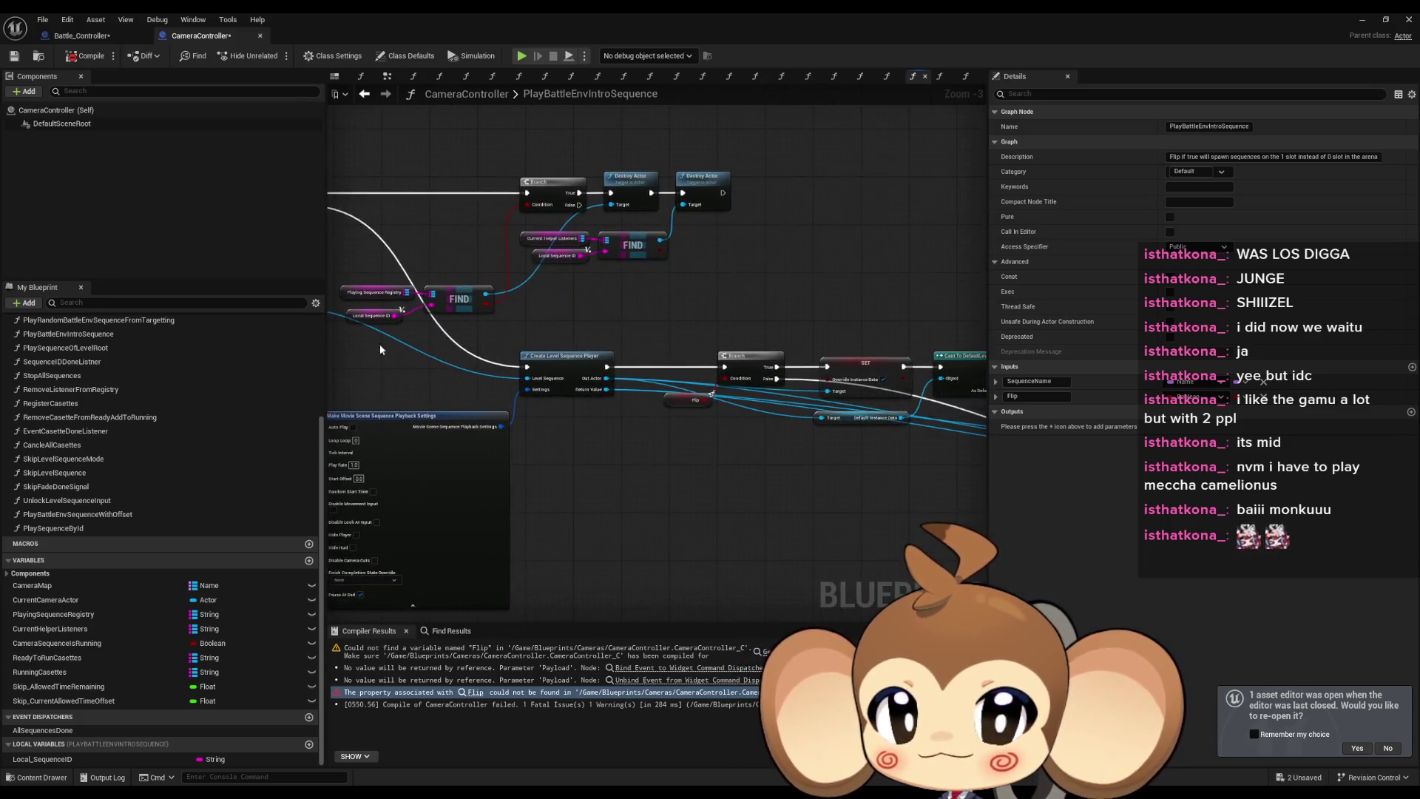
{"action": "left_click_drag", "start_coordinate": [682, 410], "coordinate": [682, 398]}
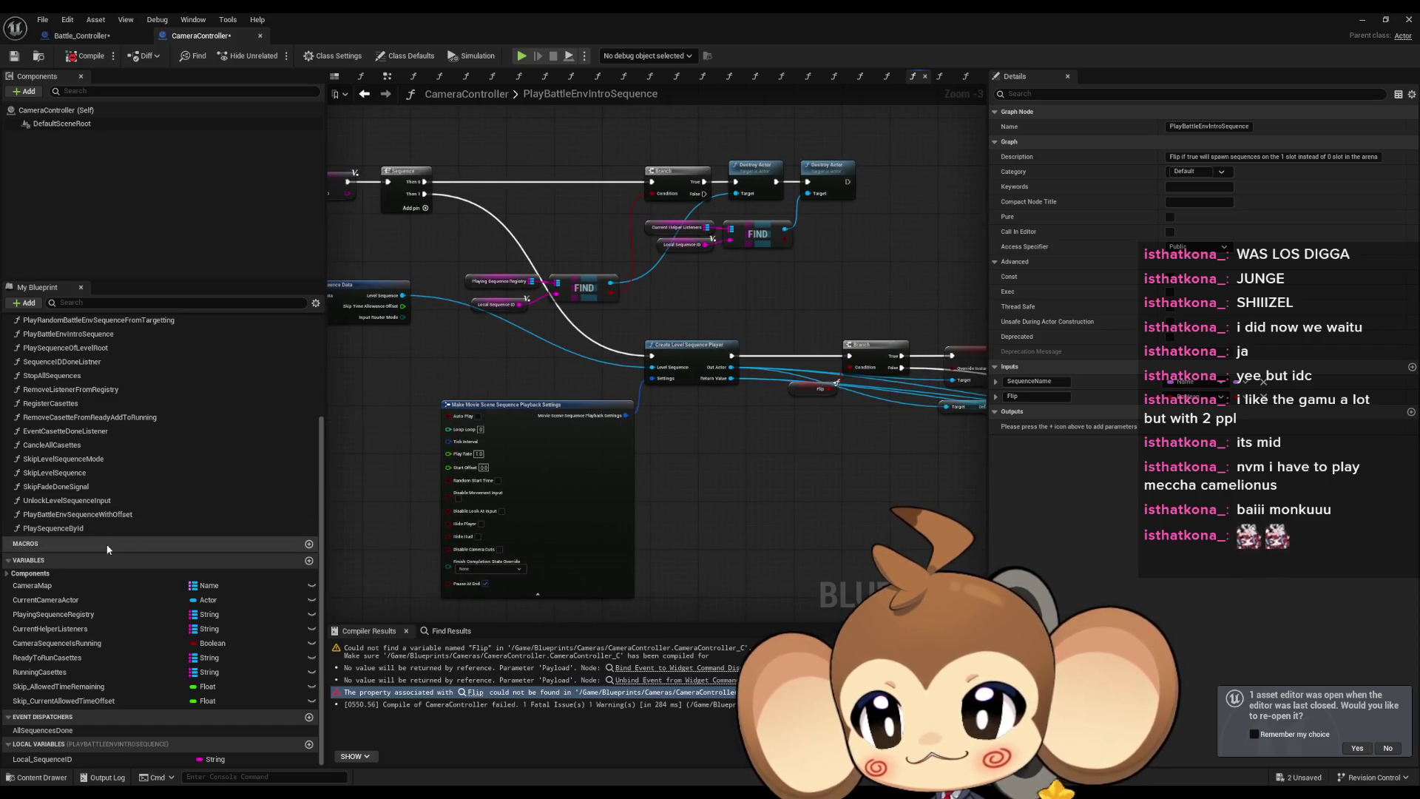
Return to PlaySequenceById and check the entry node's inputs near the broken Flip node.
{"action": "double_click", "coordinate": [100, 528]}
{"action": "mouse_move", "coordinate": [829, 385]}
{"action": "left_mouse_down"}
{"action": "mouse_move", "coordinate": [850, 405]}
{"action": "mouse_move", "coordinate": [793, 386]}
{"action": "mouse_move", "coordinate": [574, 385]}
{"action": "left_mouse_up"}
{"action": "key", "text": "Home"}
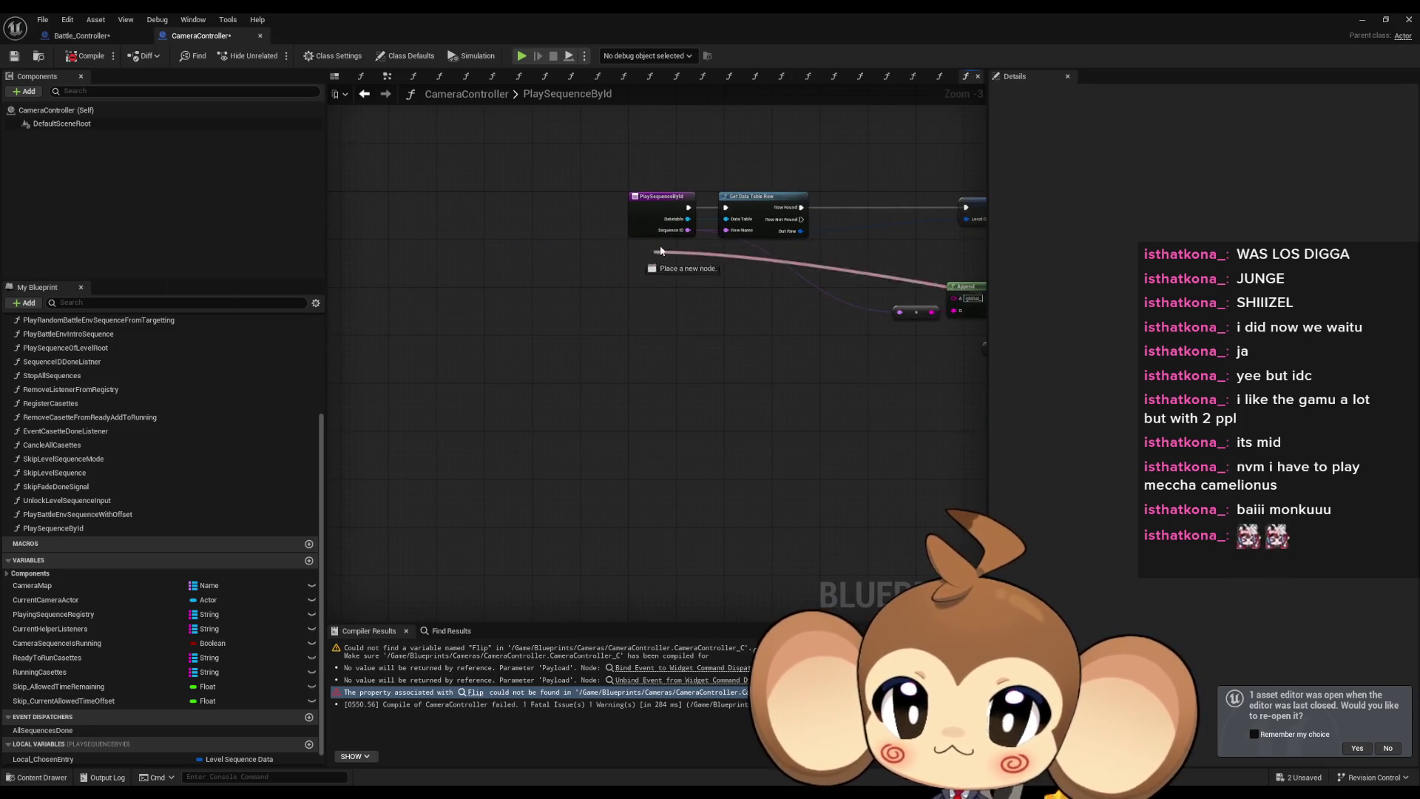
{"action": "left_click", "coordinate": [658, 242]}
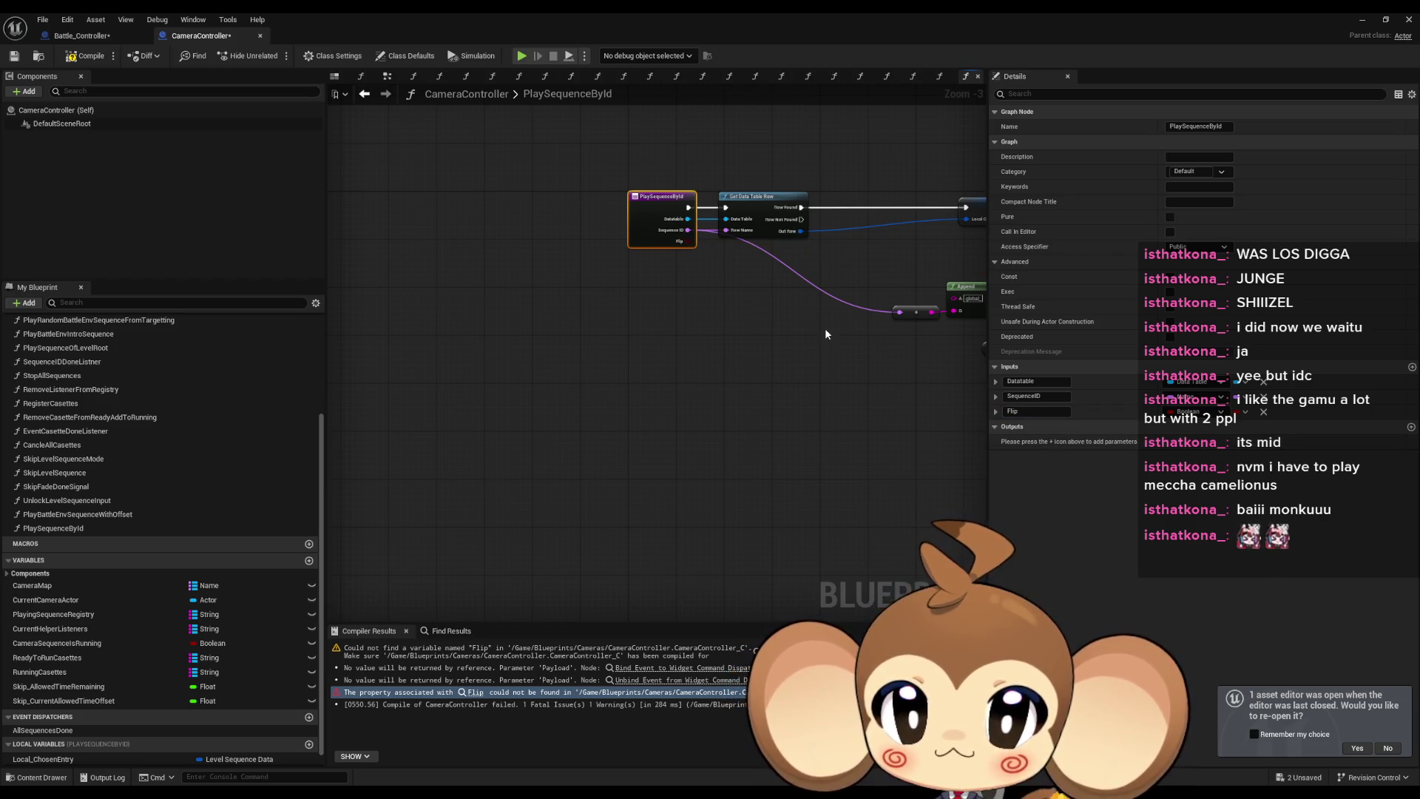
{"action": "left_click_drag", "start_coordinate": [826, 334], "coordinate": [571, 291]}
{"action": "scroll", "coordinate": [620, 319], "scroll_direction": "up", "scroll_amount": 3}
Replace the broken Flip node with a Get Flip wired to the Branch condition, then compile and save.
{"action": "left_click_drag", "start_coordinate": [660, 378], "coordinate": [642, 366]}
{"action": "key", "text": "Delete"}
{"action": "right_click", "coordinate": [605, 376]}
{"action": "type", "text": "get flip"}
{"action": "key", "text": "Return"}
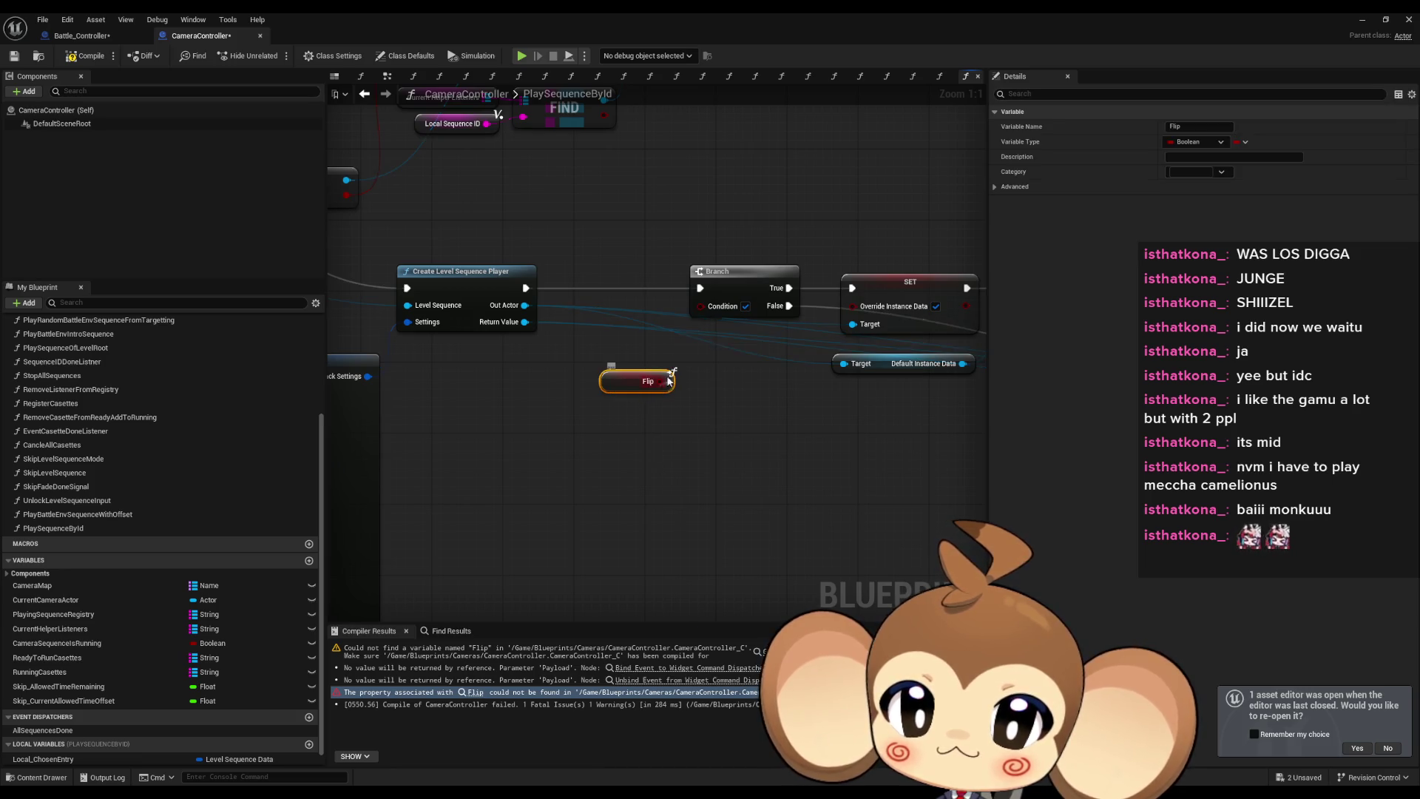
{"action": "left_click_drag", "start_coordinate": [697, 309], "coordinate": [700, 307]}
{"action": "key", "text": "ctrl+s"}
{"action": "scroll", "coordinate": [685, 442], "scroll_direction": "down", "scroll_amount": 5}
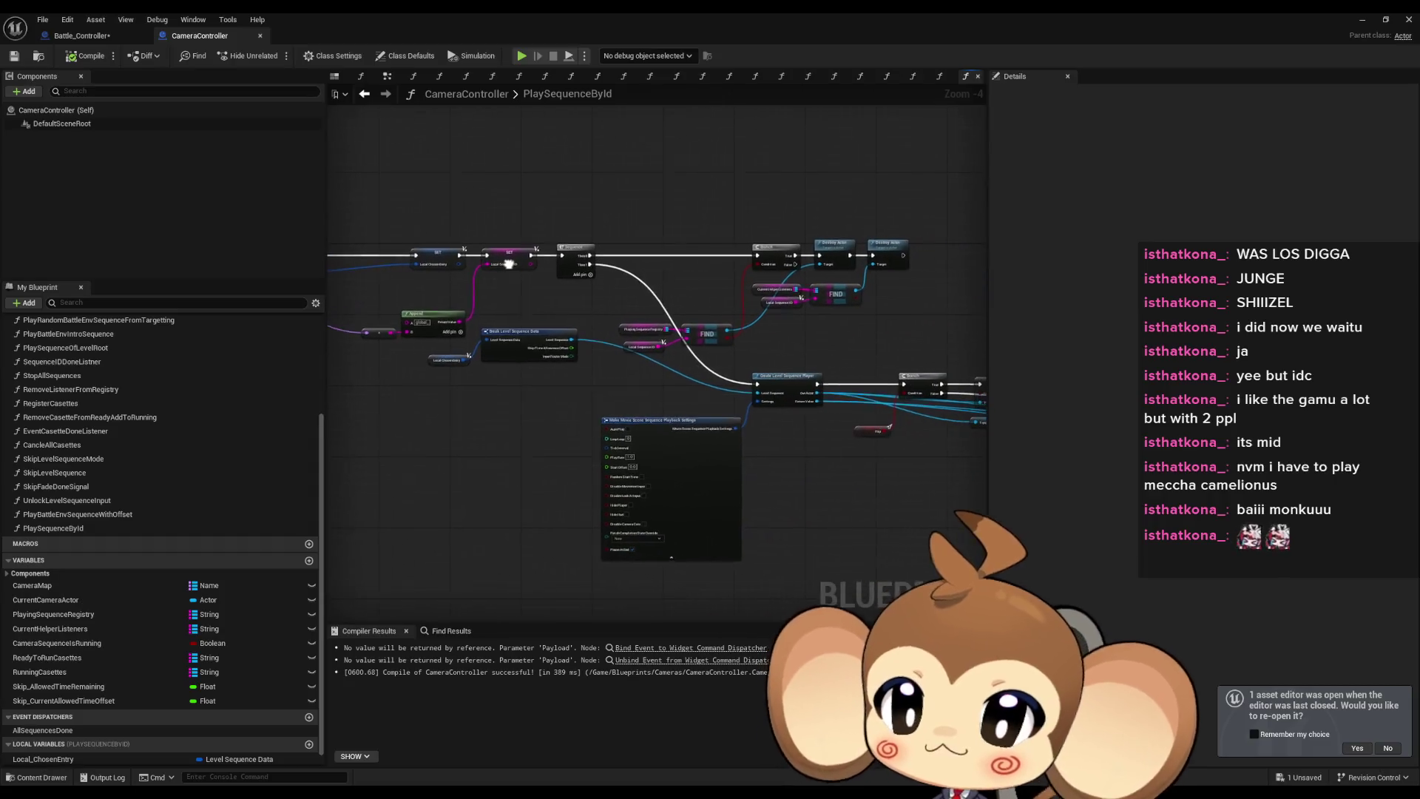
Move the Flip getter up beside the Branch node.
{"action": "scroll", "coordinate": [856, 330], "scroll_direction": "up", "scroll_amount": 4}
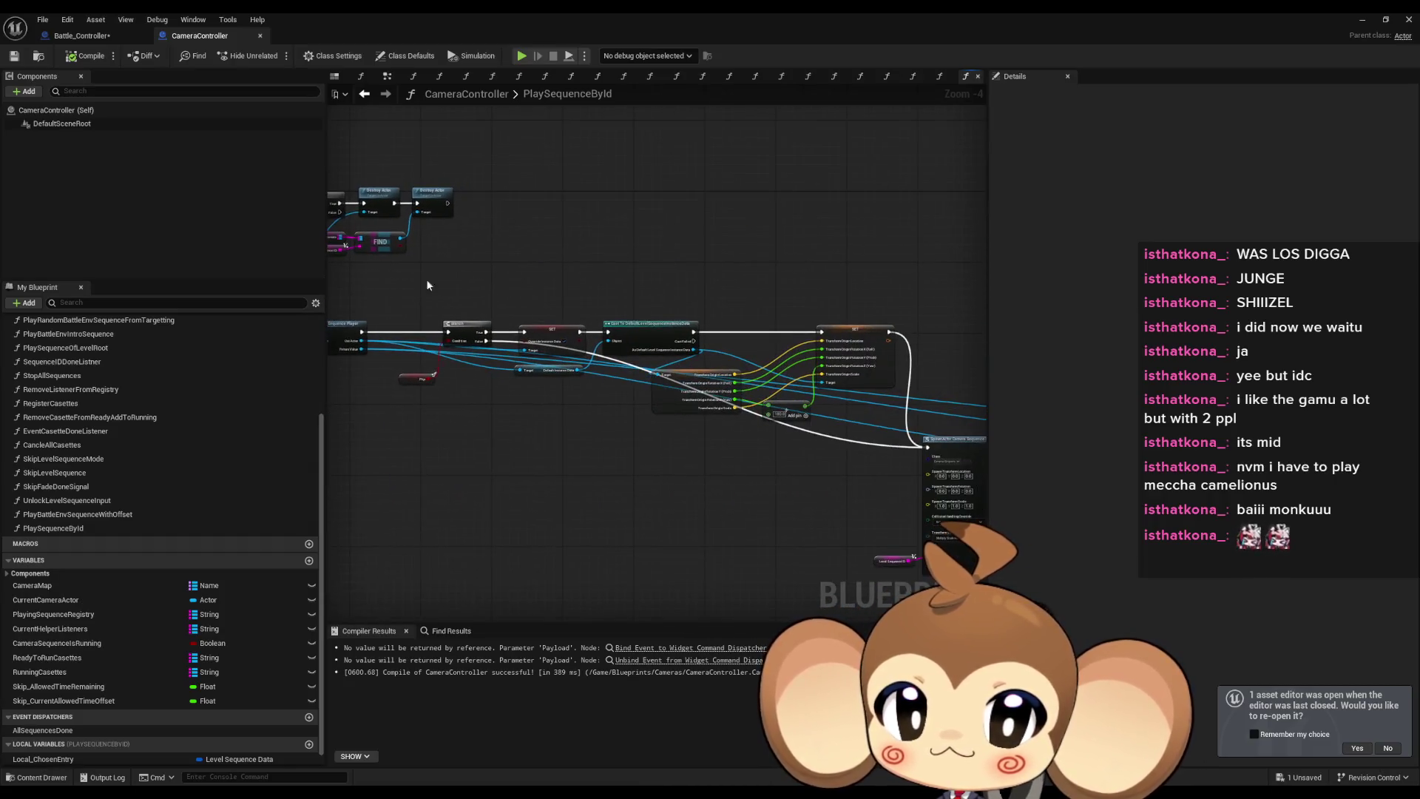
{"action": "left_click_drag", "start_coordinate": [634, 440], "coordinate": [624, 406]}
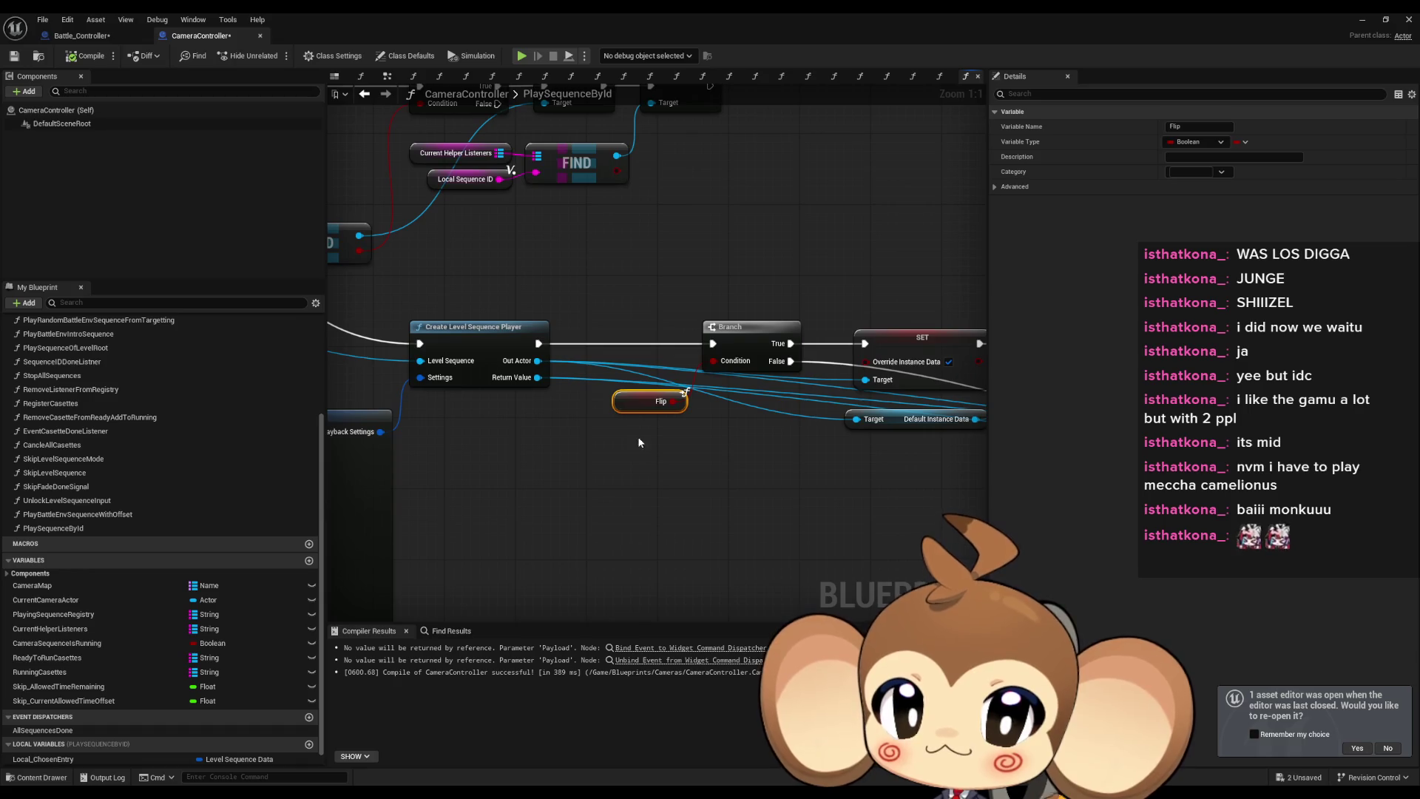
{"action": "left_click", "coordinate": [640, 443]}
{"action": "scroll", "coordinate": [640, 443], "scroll_direction": "down", "scroll_amount": 5}
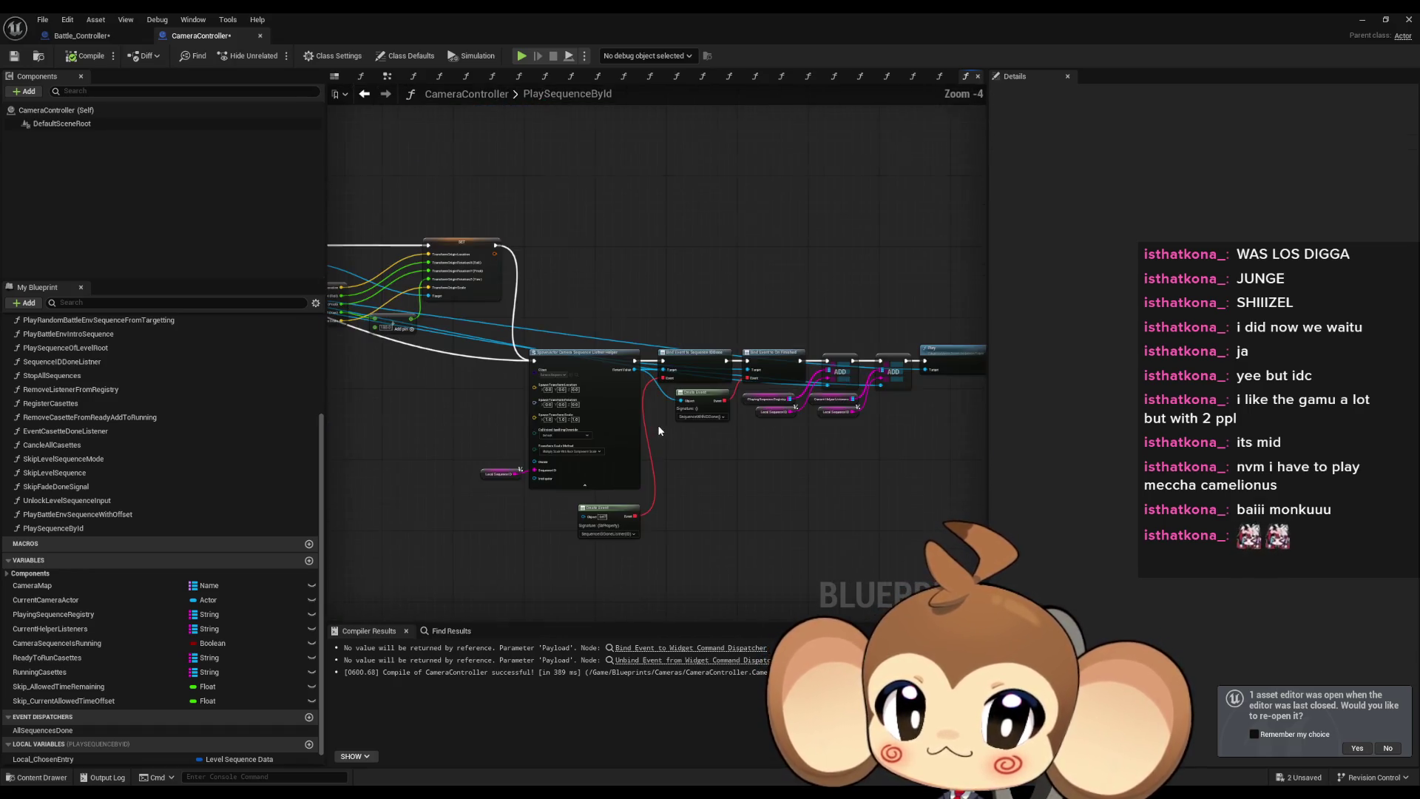
{"action": "mouse_move", "coordinate": [658, 424]}
{"action": "left_mouse_down"}
{"action": "mouse_move", "coordinate": [808, 491]}
{"action": "mouse_move", "coordinate": [886, 485]}
{"action": "mouse_move", "coordinate": [396, 450]}
{"action": "left_mouse_up"}
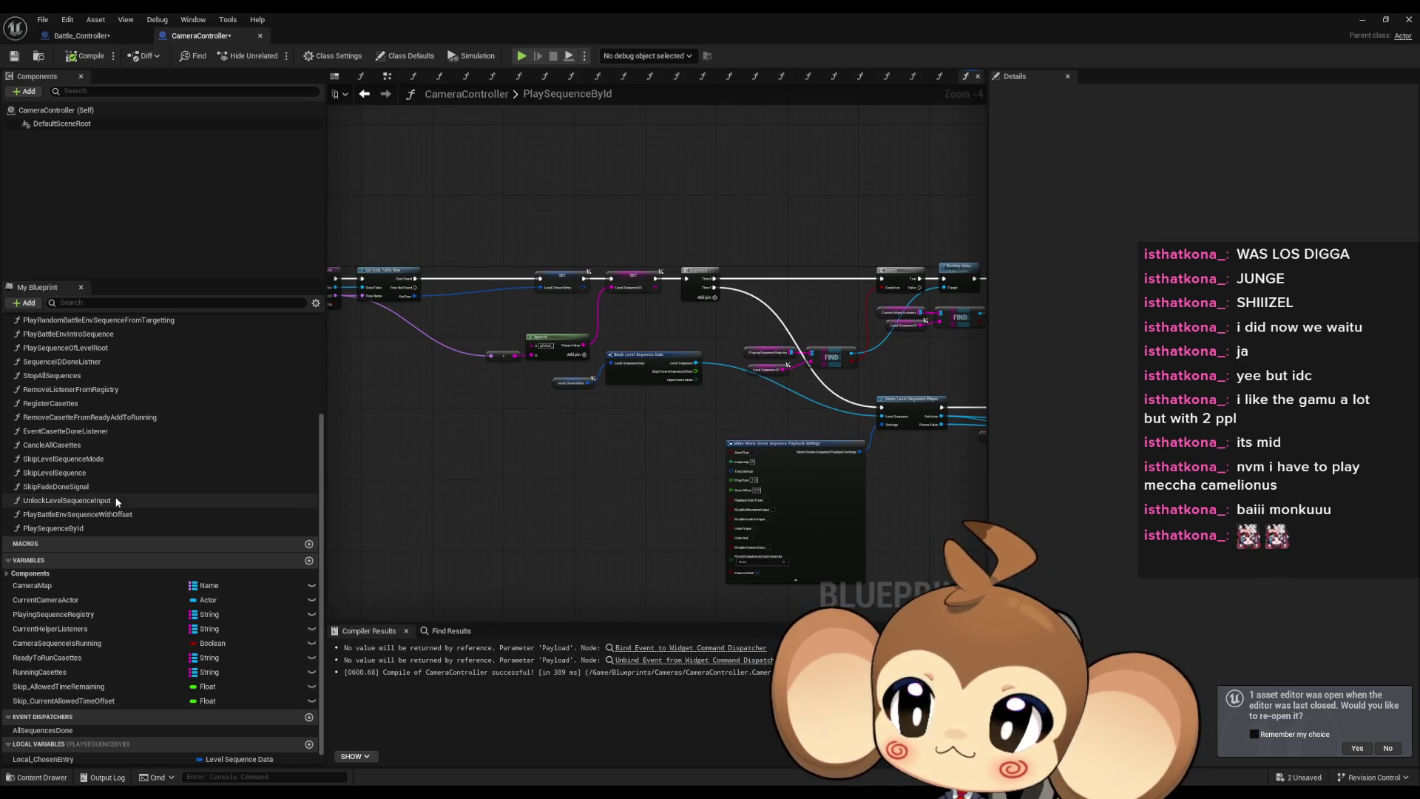
Move PlaySequenceById higher in the My Blueprint function list.
{"action": "double_click", "coordinate": [107, 514]}
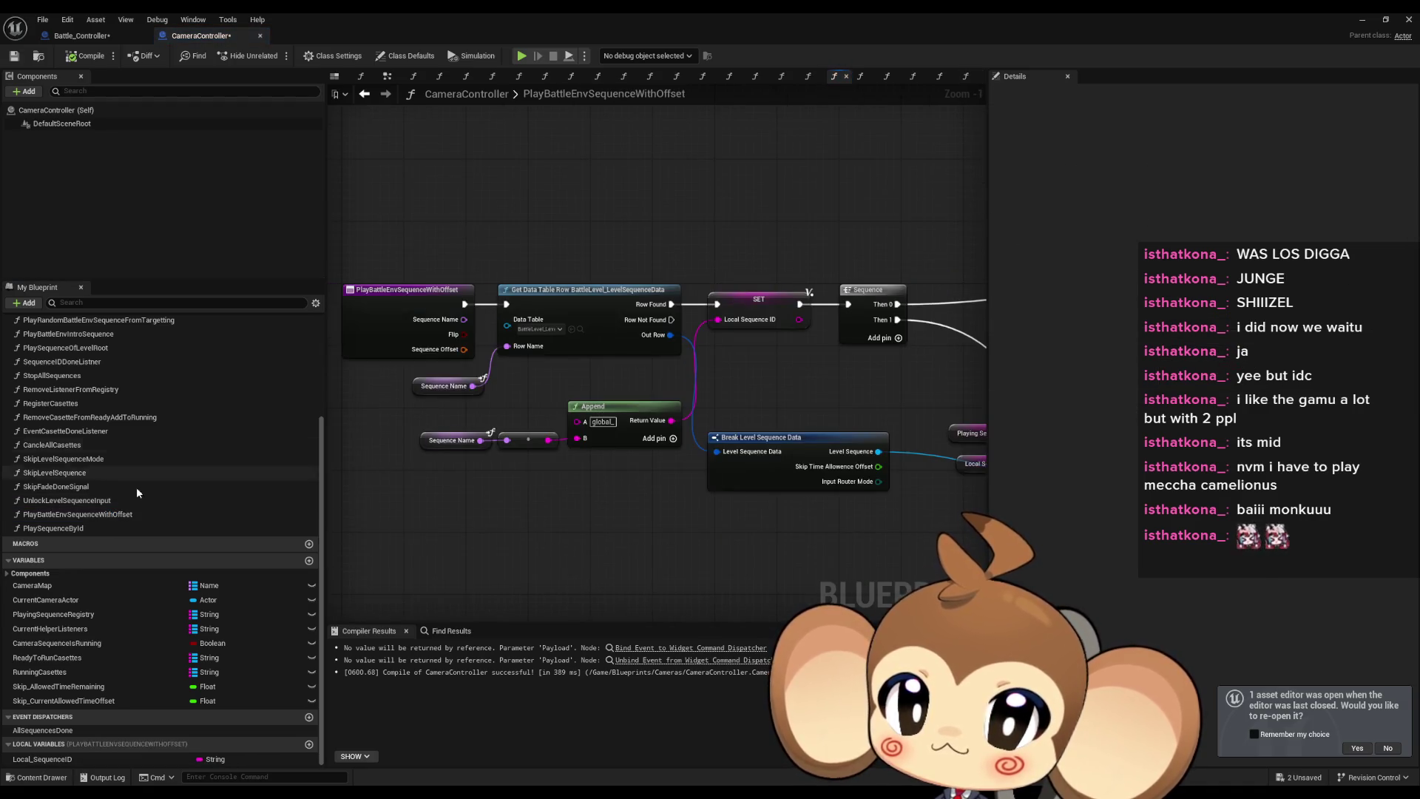
{"action": "double_click", "coordinate": [65, 527]}
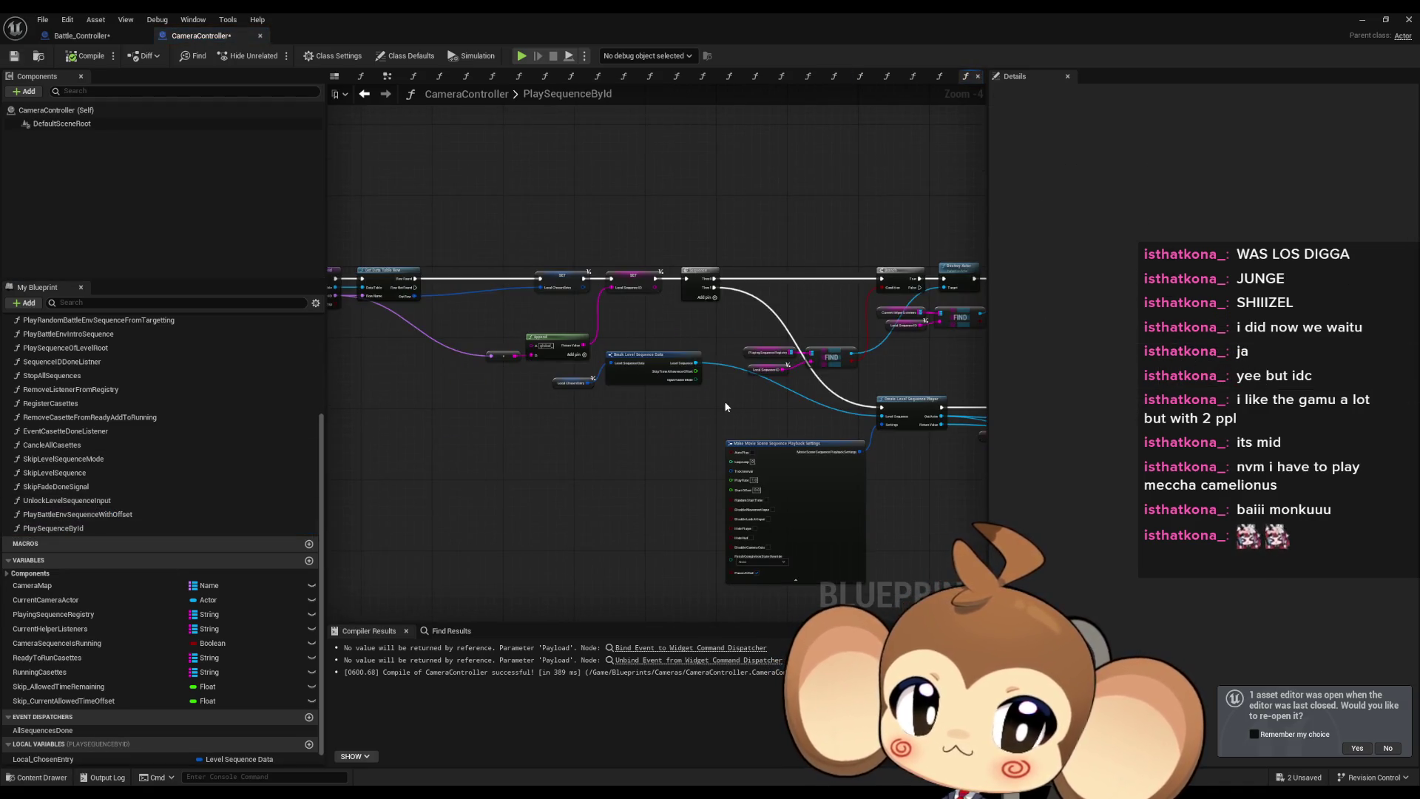
{"action": "scroll", "coordinate": [155, 458], "scroll_direction": "up", "scroll_amount": 3}
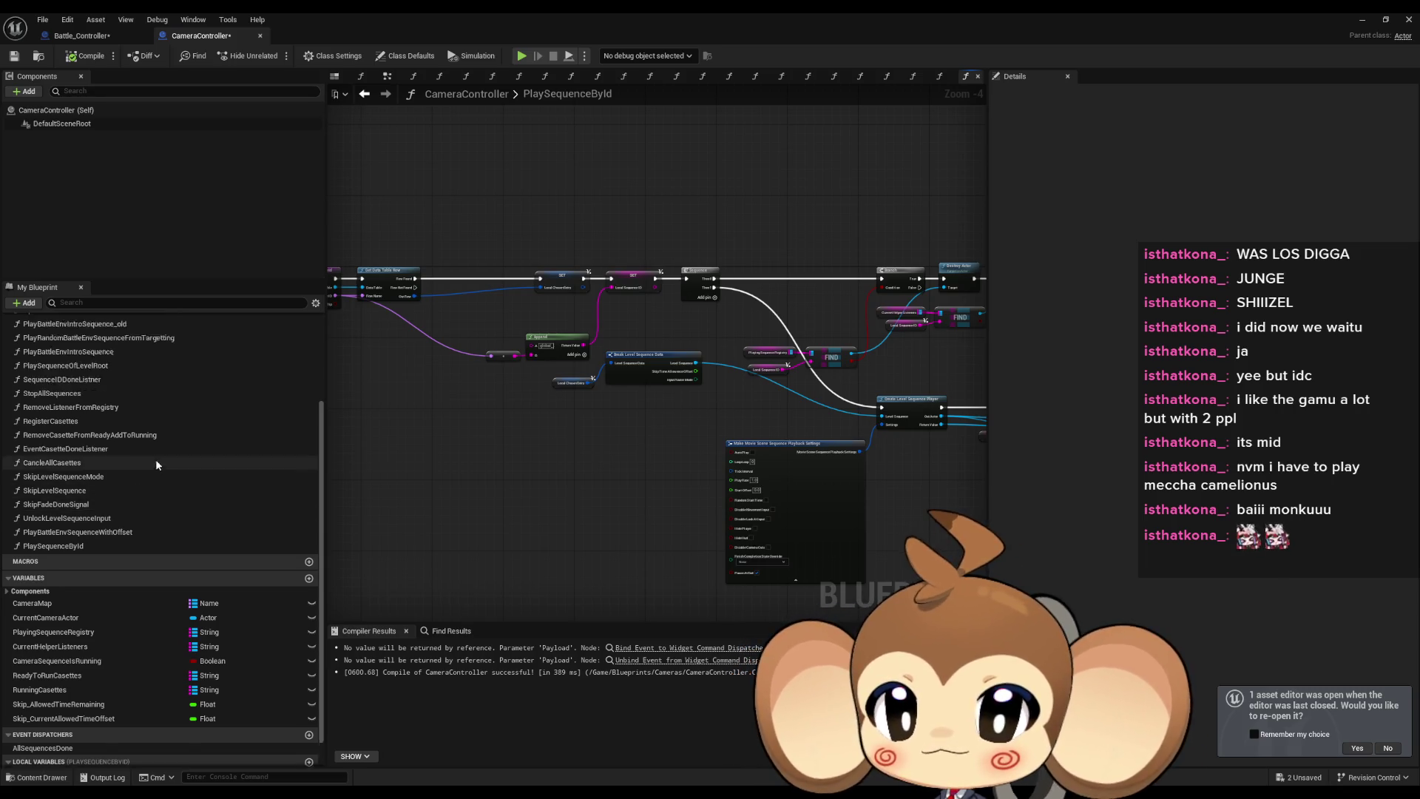
{"action": "scroll", "coordinate": [108, 575], "scroll_direction": "up", "scroll_amount": 2}
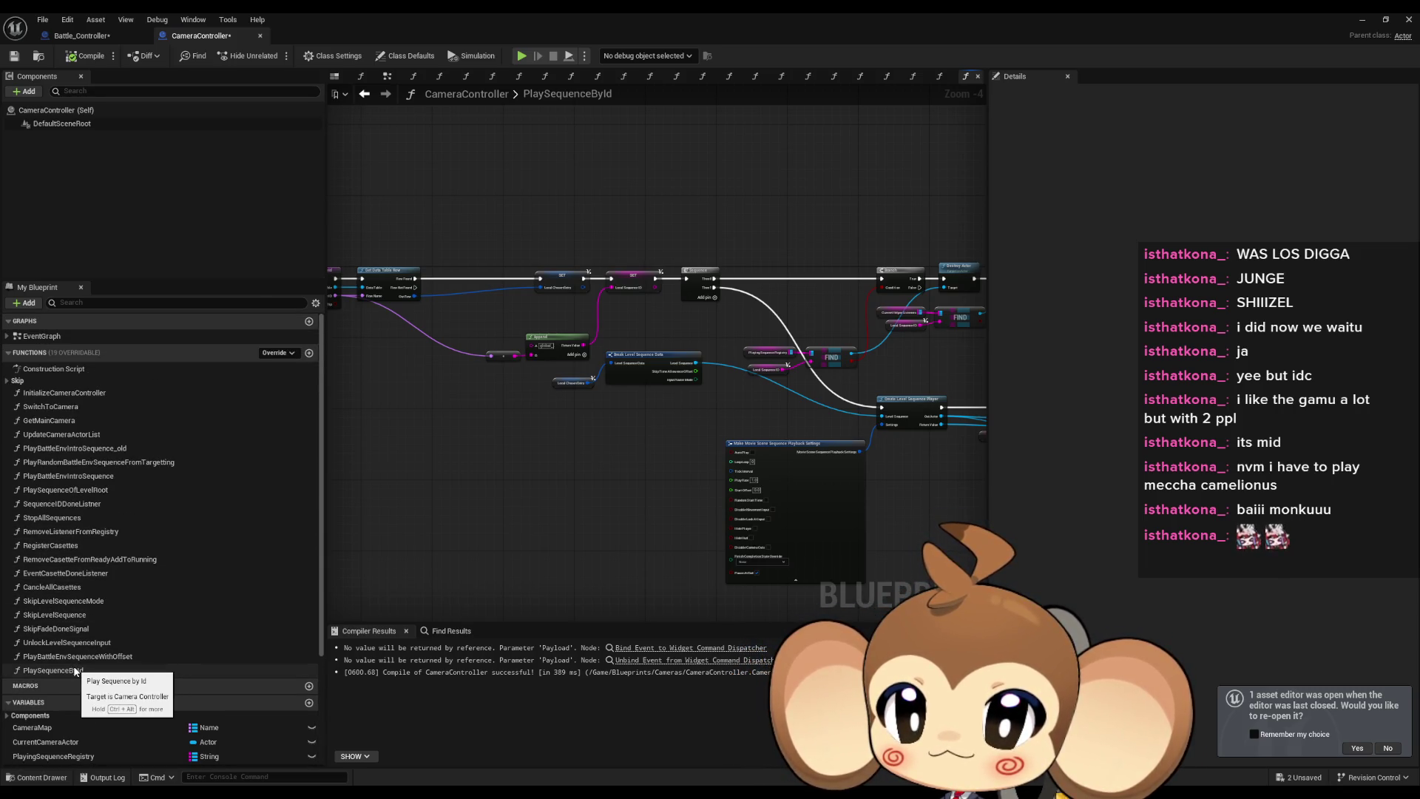
{"action": "left_click_drag", "start_coordinate": [75, 670], "coordinate": [99, 453]}
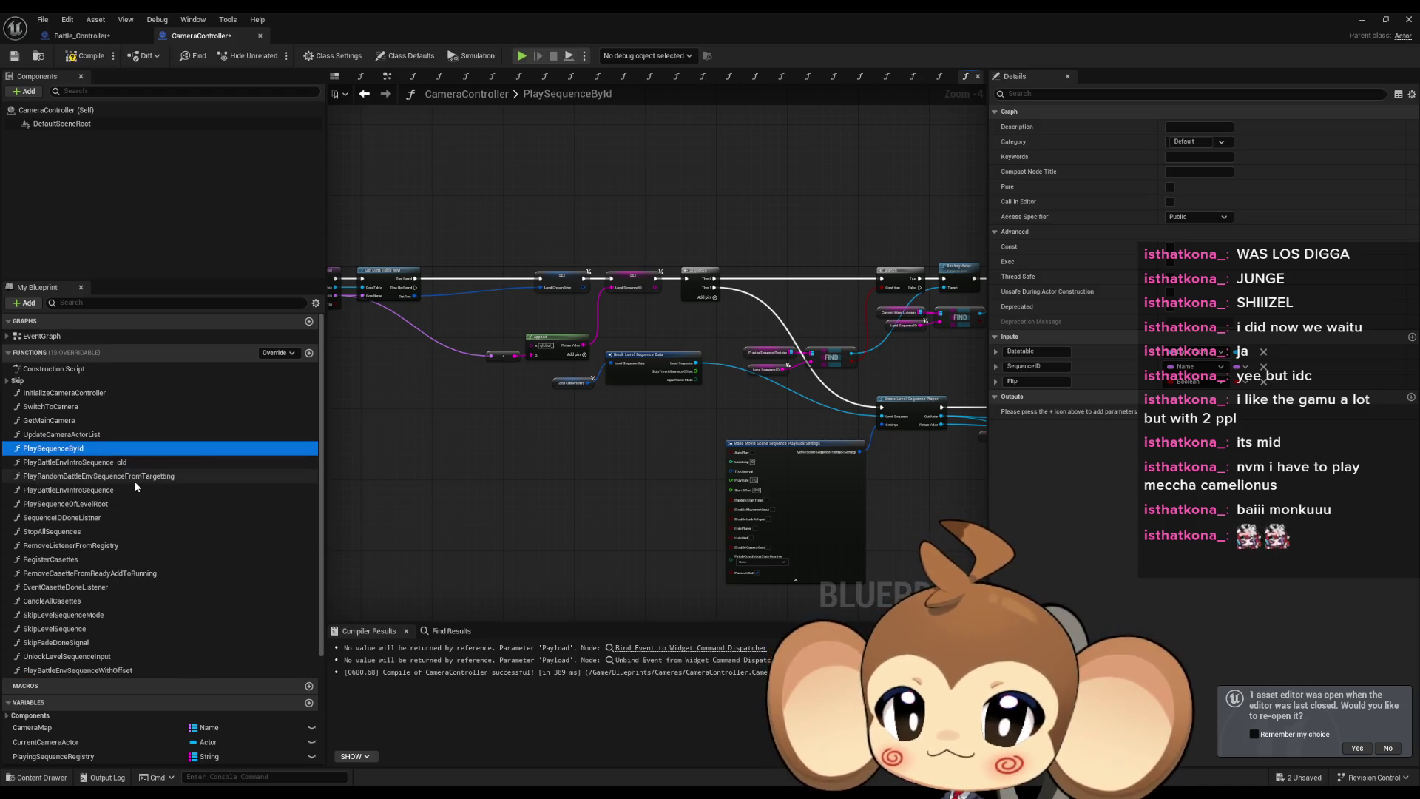
Place a Play Sequence by Id call above Get Data Table Row in PlayRandomBattleEnvSequenceFromTargetting.
{"action": "double_click", "coordinate": [135, 481]}
{"action": "mouse_move", "coordinate": [79, 449]}
{"action": "left_mouse_down"}
{"action": "mouse_move", "coordinate": [573, 274]}
{"action": "mouse_move", "coordinate": [536, 253]}
{"action": "left_mouse_up"}
{"action": "mouse_move", "coordinate": [721, 368]}
{"action": "left_mouse_down"}
{"action": "mouse_move", "coordinate": [576, 339]}
{"action": "mouse_move", "coordinate": [760, 307]}
{"action": "mouse_move", "coordinate": [662, 330]}
{"action": "mouse_move", "coordinate": [626, 511]}
{"action": "mouse_move", "coordinate": [658, 375]}
{"action": "left_mouse_up"}
{"action": "left_click_drag", "start_coordinate": [671, 522], "coordinate": [673, 479]}
{"action": "key", "text": "Escape"}
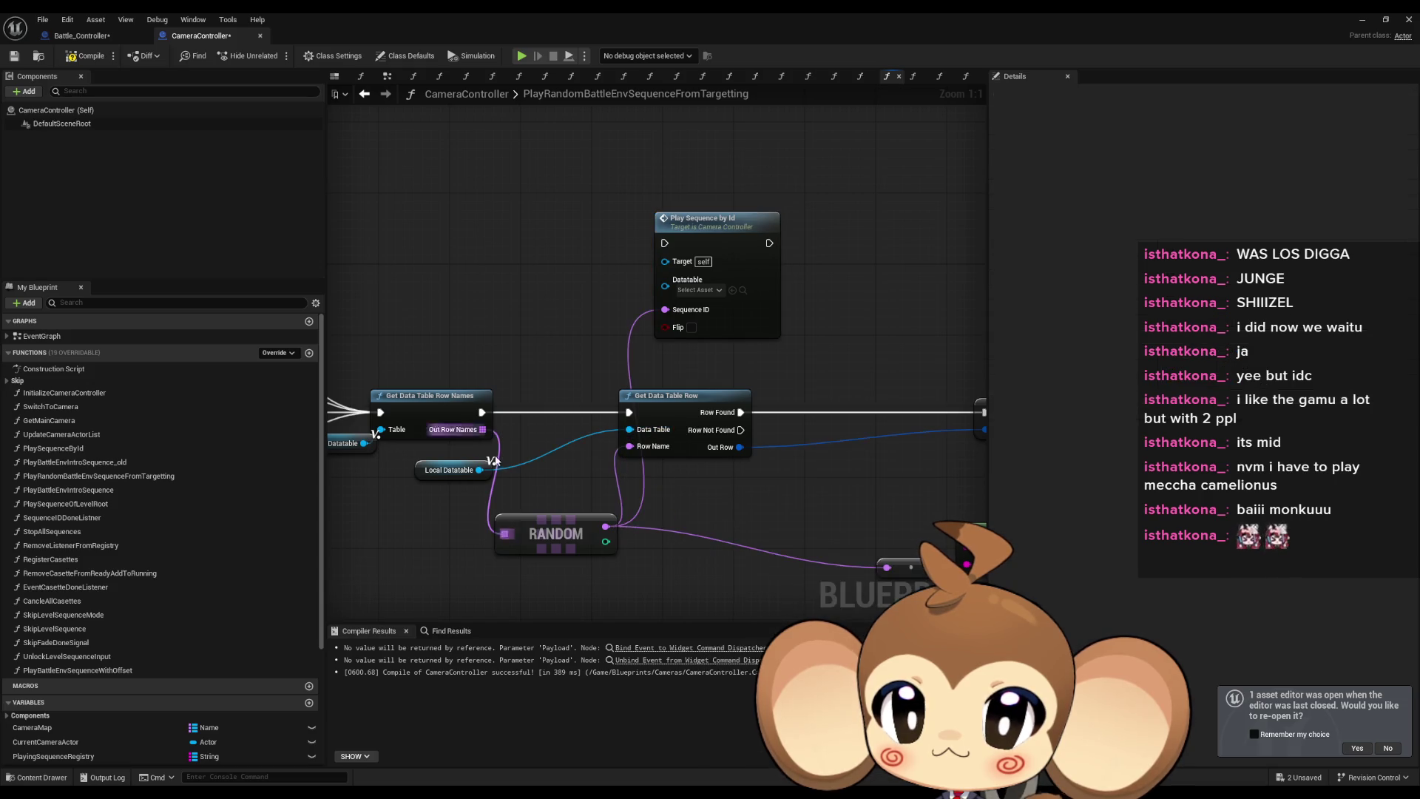
Feed Local Datatable into Play Sequence by Id's Datatable input.
{"action": "left_click_drag", "start_coordinate": [480, 470], "coordinate": [670, 292]}
{"action": "scroll", "coordinate": [762, 459], "scroll_direction": "down", "scroll_amount": 3}
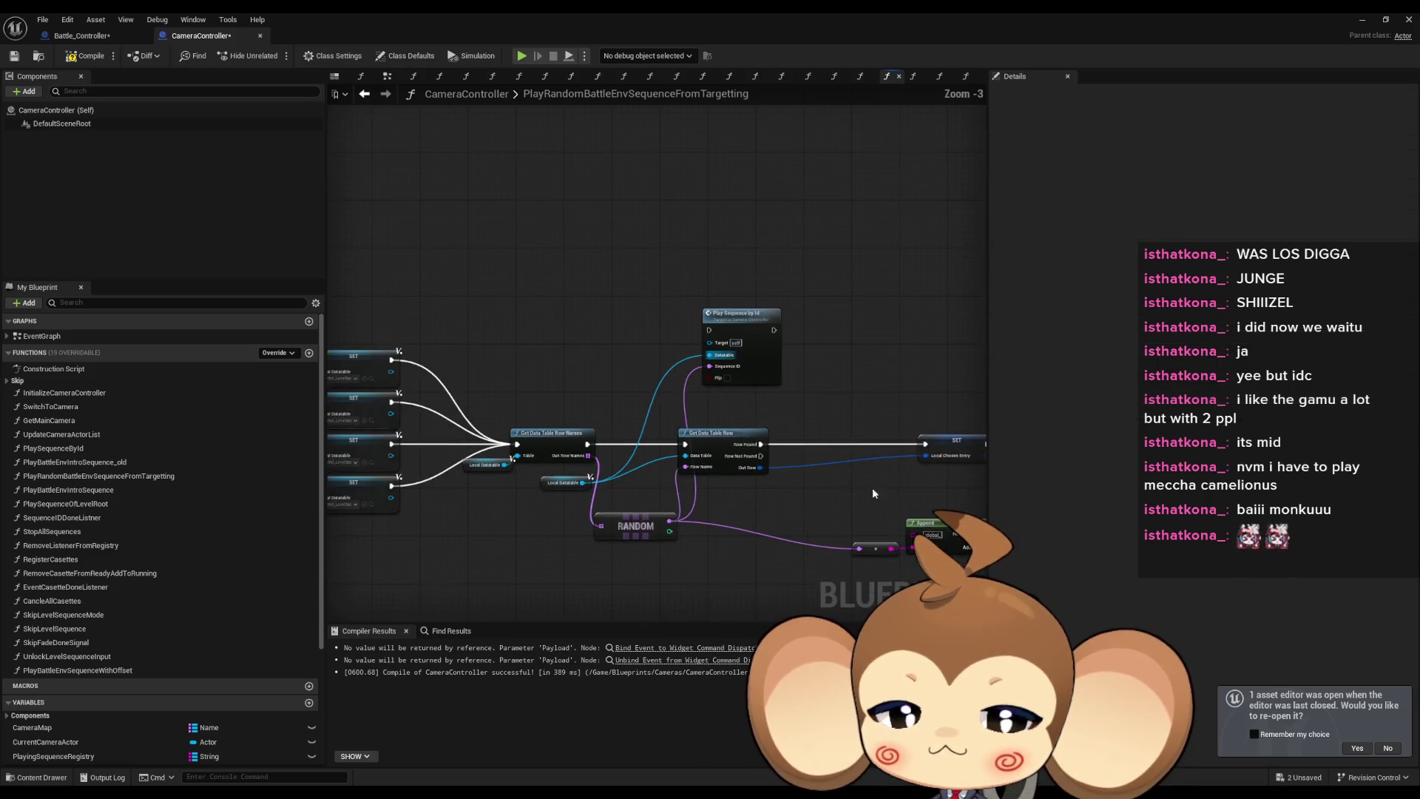
{"action": "left_click_drag", "start_coordinate": [1095, 444], "coordinate": [763, 409]}
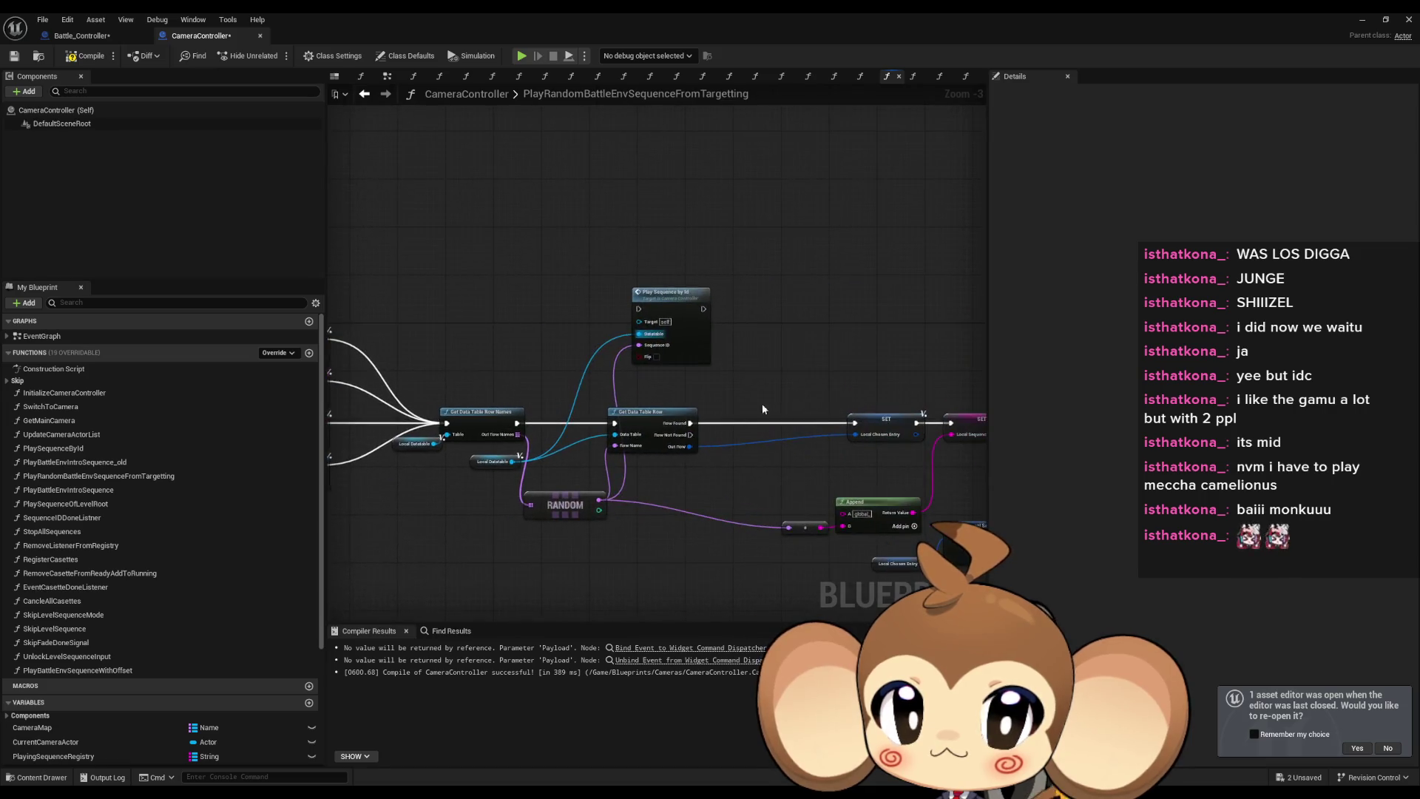
Add a Get Flip node wired into Play Sequence by Id's Flip input.
{"action": "right_click", "coordinate": [584, 372]}
{"action": "type", "text": "get flip"}
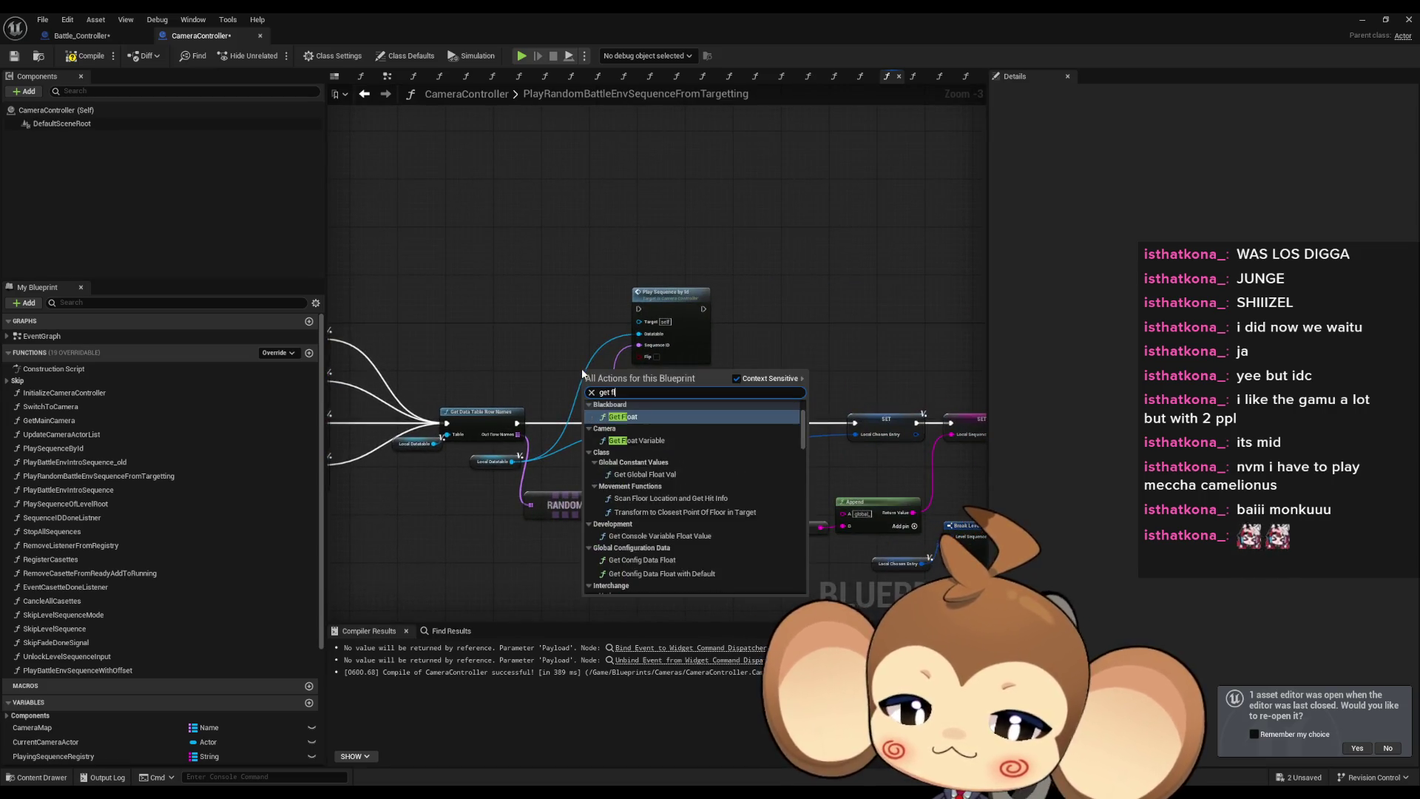
{"action": "key", "text": "Return"}
{"action": "scroll", "coordinate": [592, 366], "scroll_direction": "up", "scroll_amount": 3}
{"action": "left_click_drag", "start_coordinate": [634, 374], "coordinate": [662, 351]}
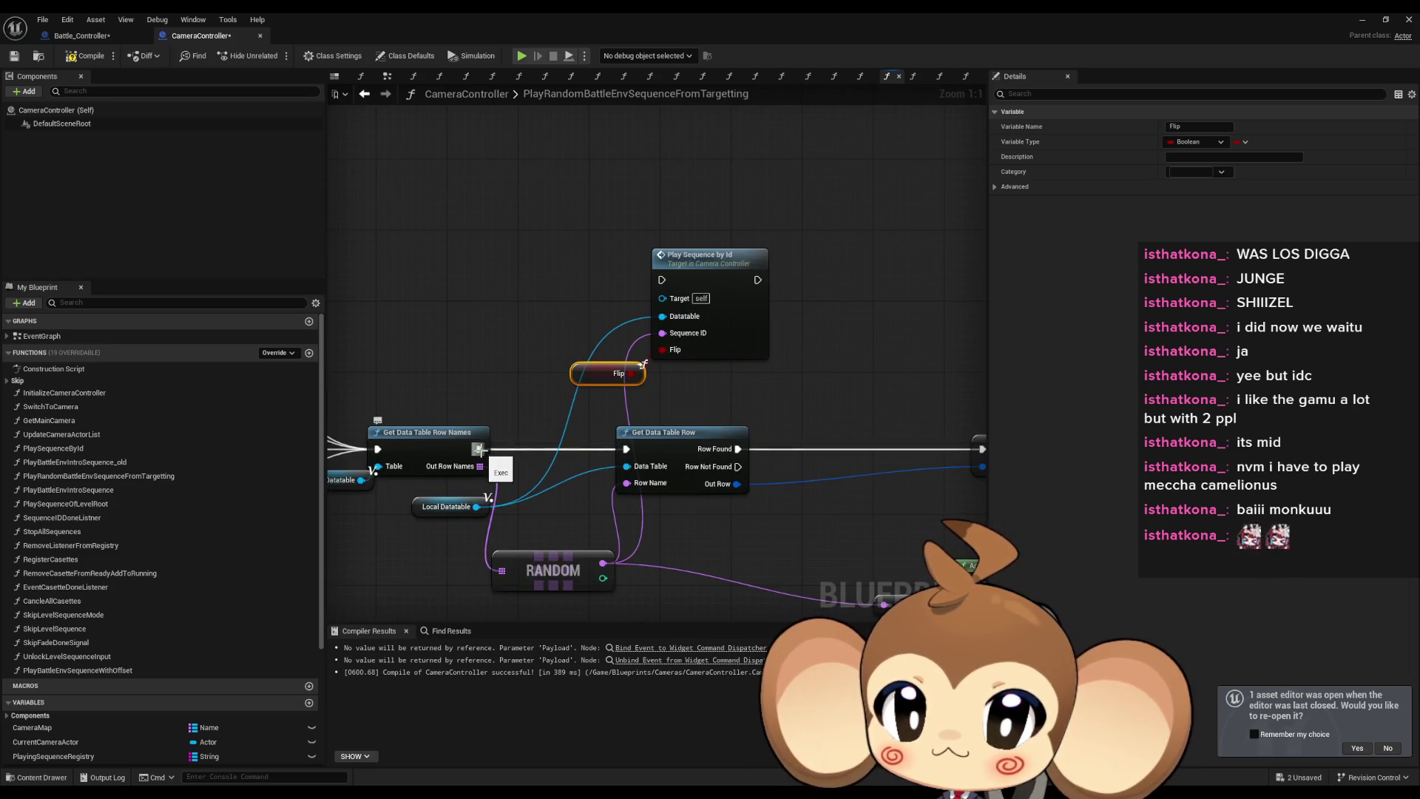
{"action": "left_click", "coordinate": [849, 410]}
Compile and save the CameraController blueprint.
{"action": "scroll", "coordinate": [735, 429], "scroll_direction": "down", "scroll_amount": 4}
{"action": "left_click_drag", "start_coordinate": [736, 429], "coordinate": [784, 414]}
{"action": "scroll", "coordinate": [490, 391], "scroll_direction": "up", "scroll_amount": 5}
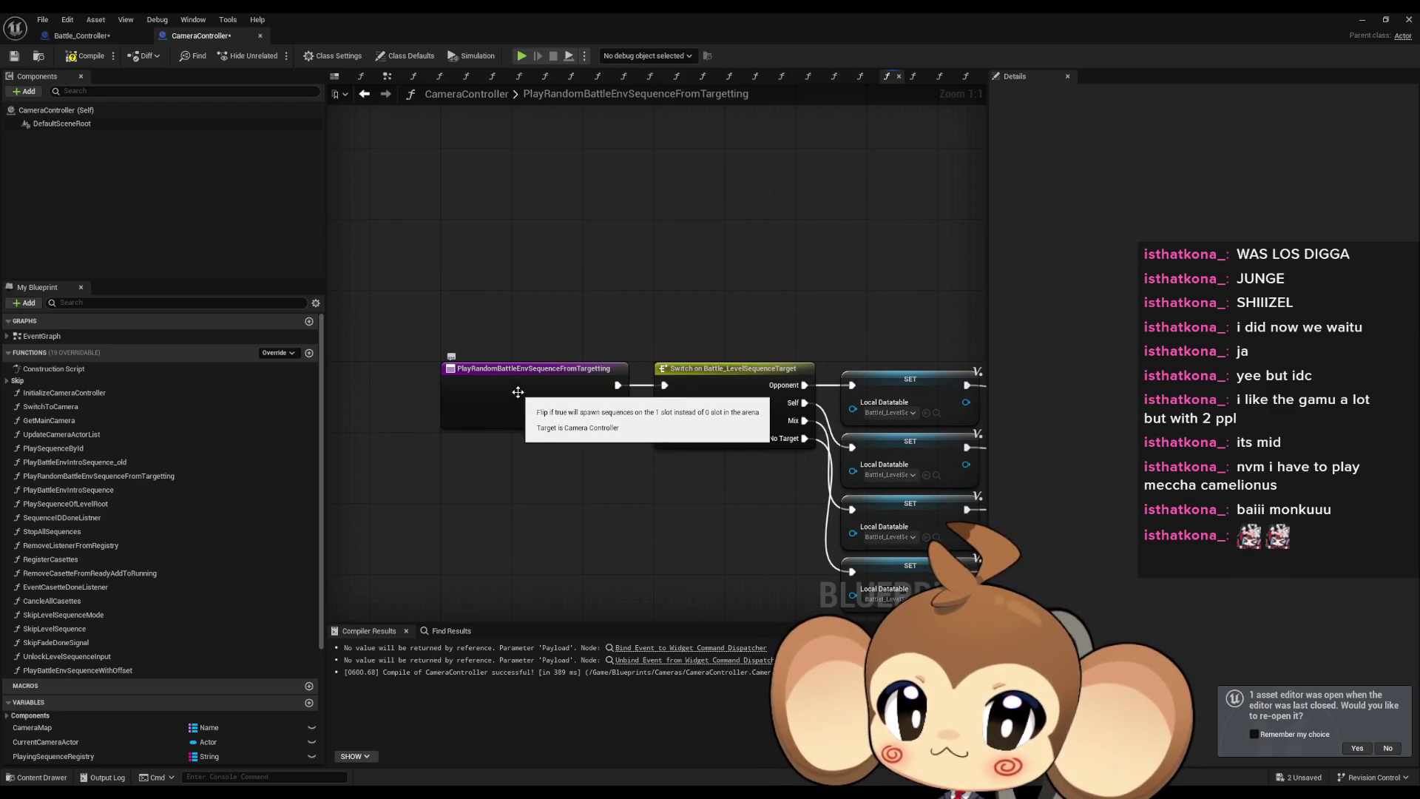
{"action": "key", "text": "ctrl+s"}
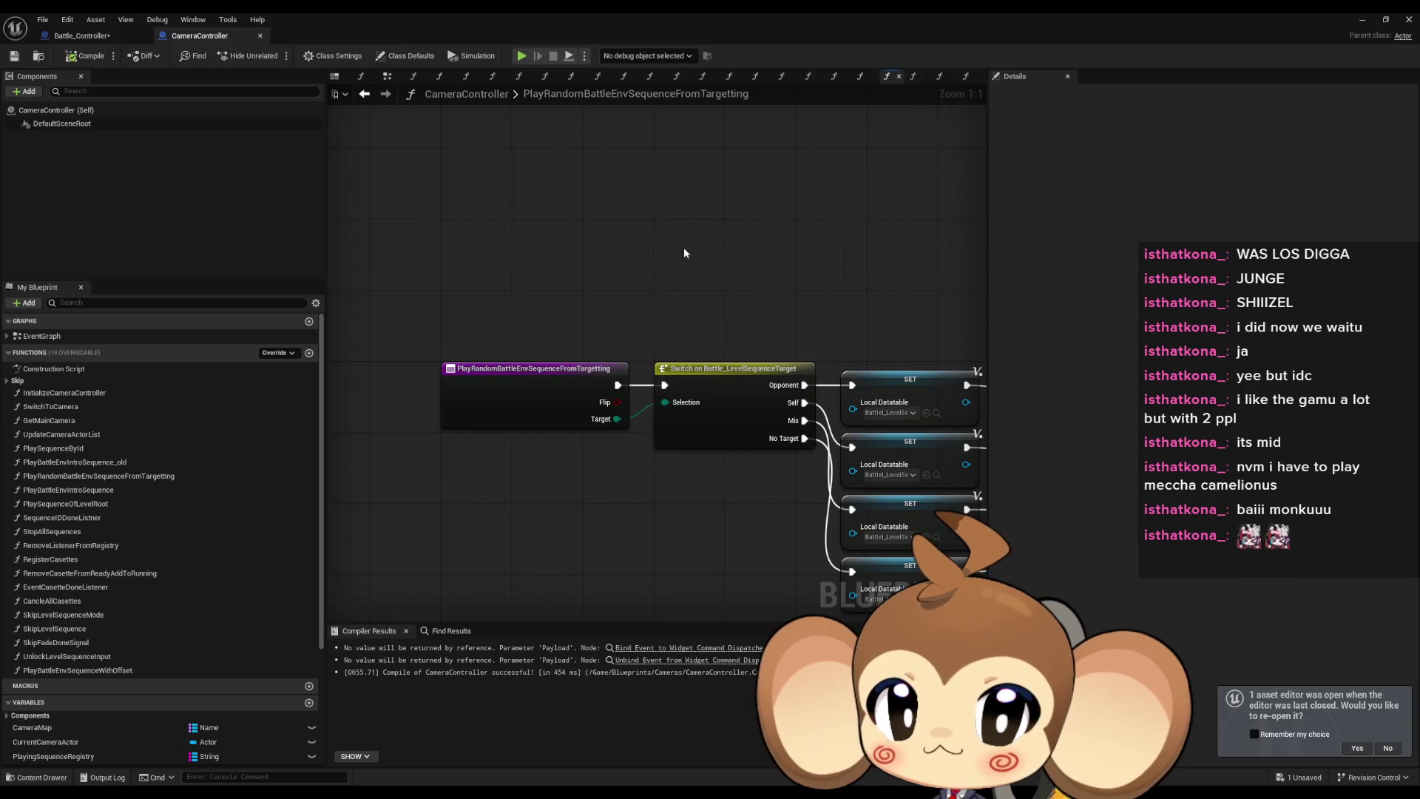
{"action": "left_click_drag", "start_coordinate": [684, 247], "coordinate": [622, 258]}
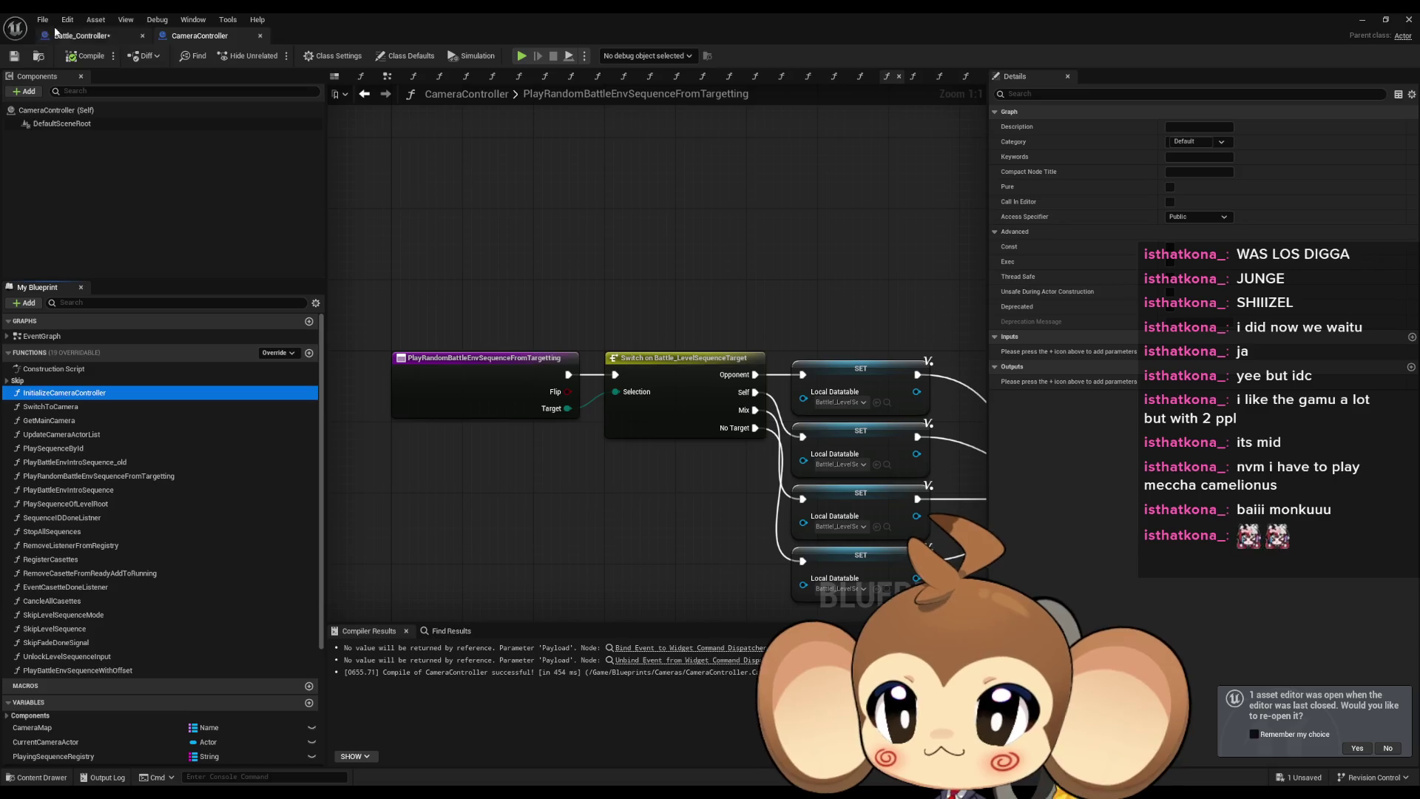
Open the InitializeBattleController graph in the Battle_Controller blueprint.
{"action": "left_click", "coordinate": [68, 39]}
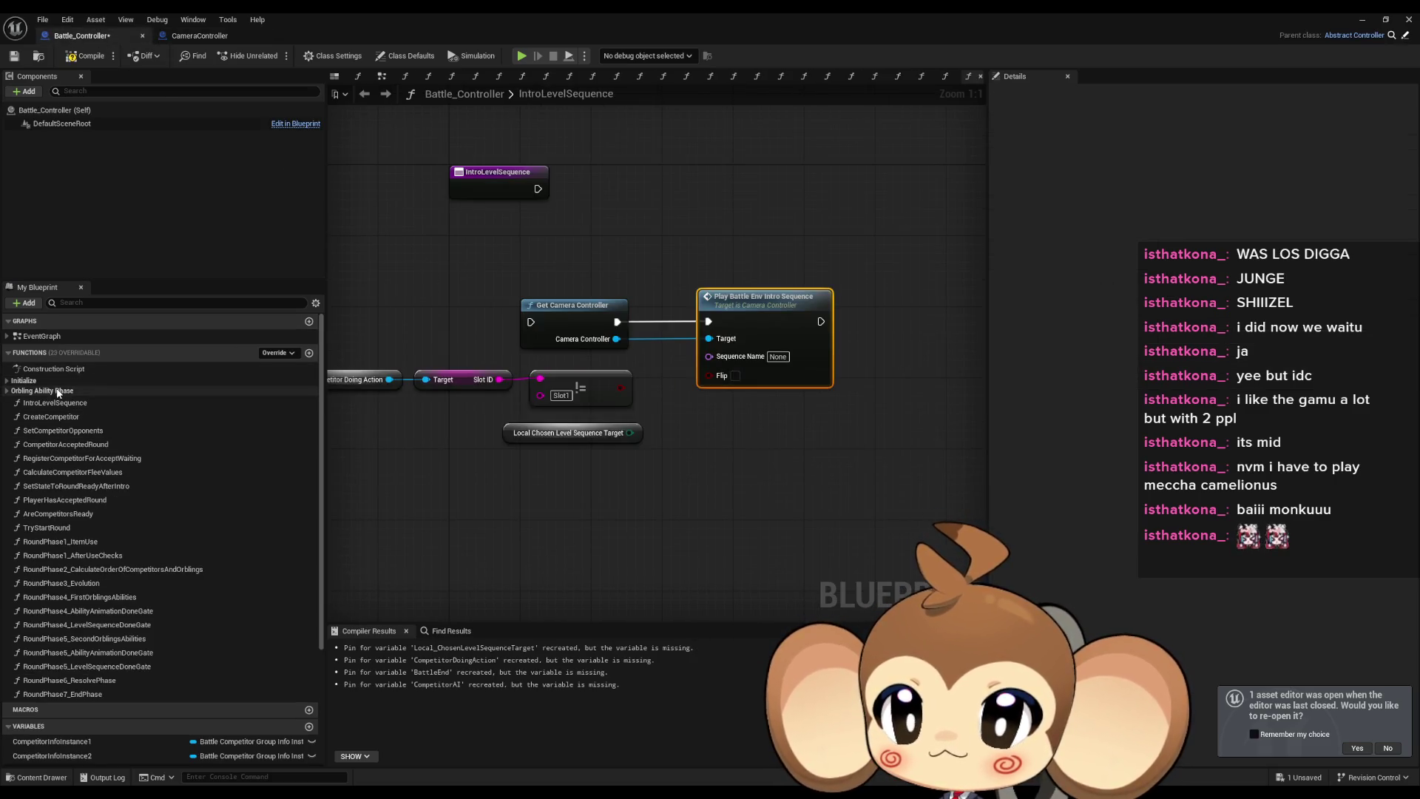
{"action": "left_click", "coordinate": [7, 381]}
{"action": "double_click", "coordinate": [66, 393]}
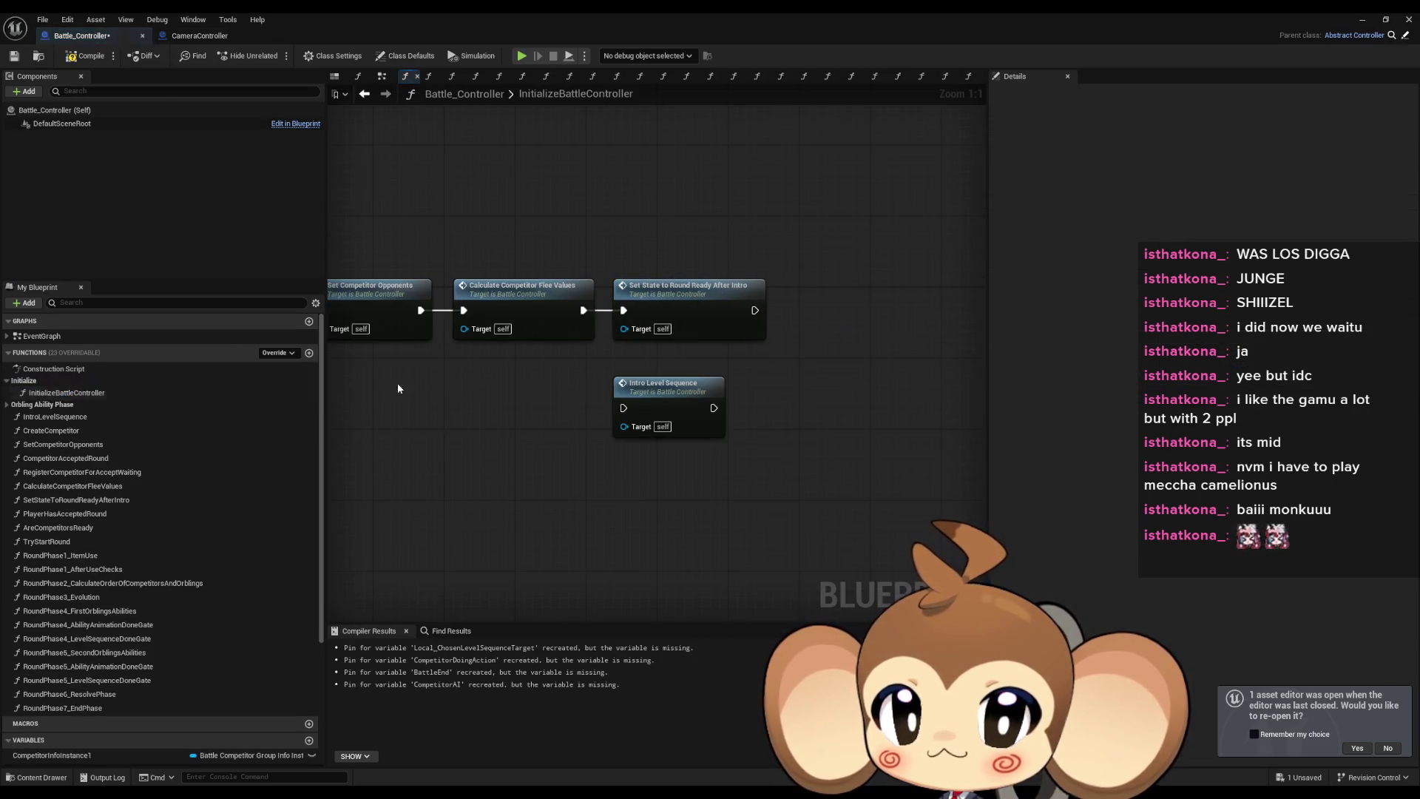
Play the level to test the battle intro, then stop the play session.
{"action": "left_click", "coordinate": [1356, 22]}
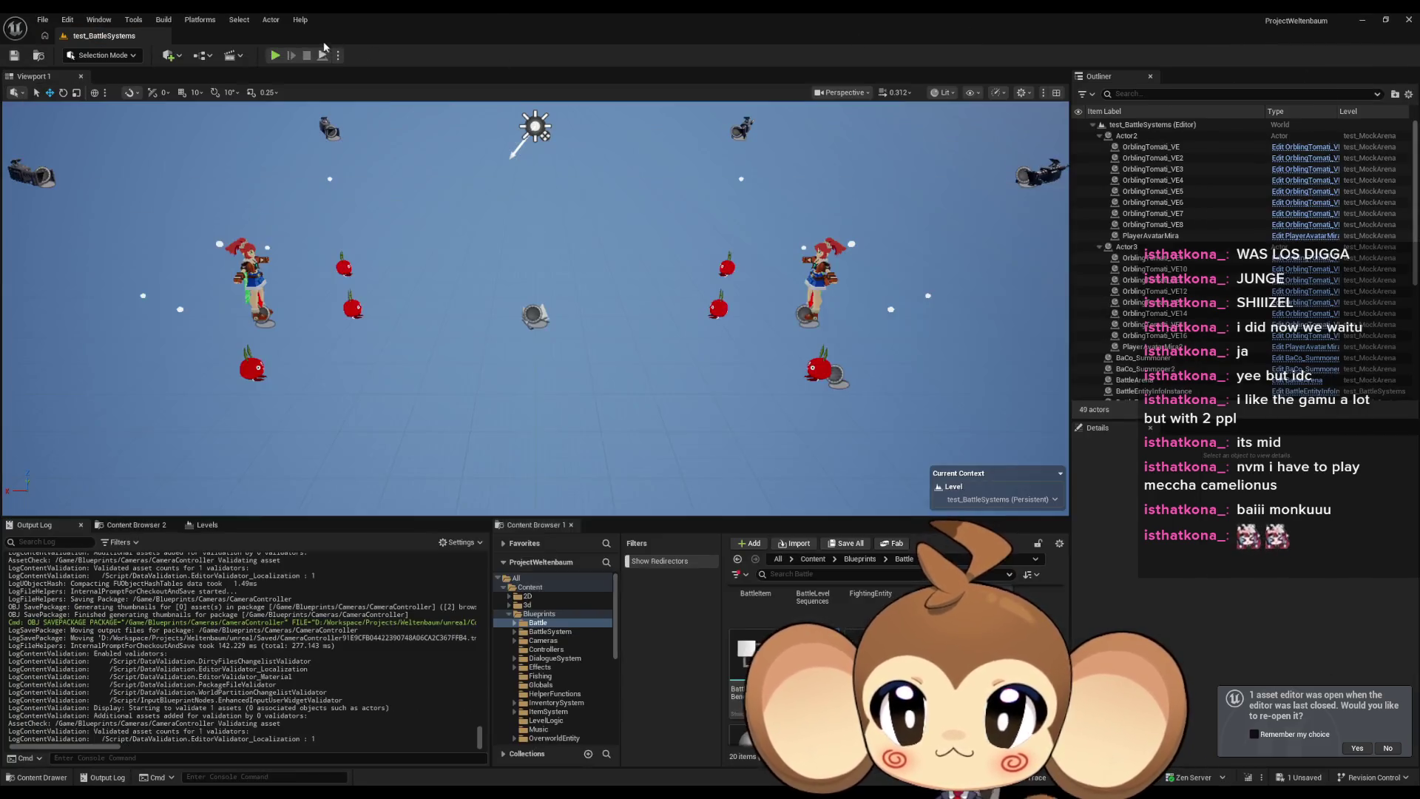
{"action": "left_click", "coordinate": [275, 55]}
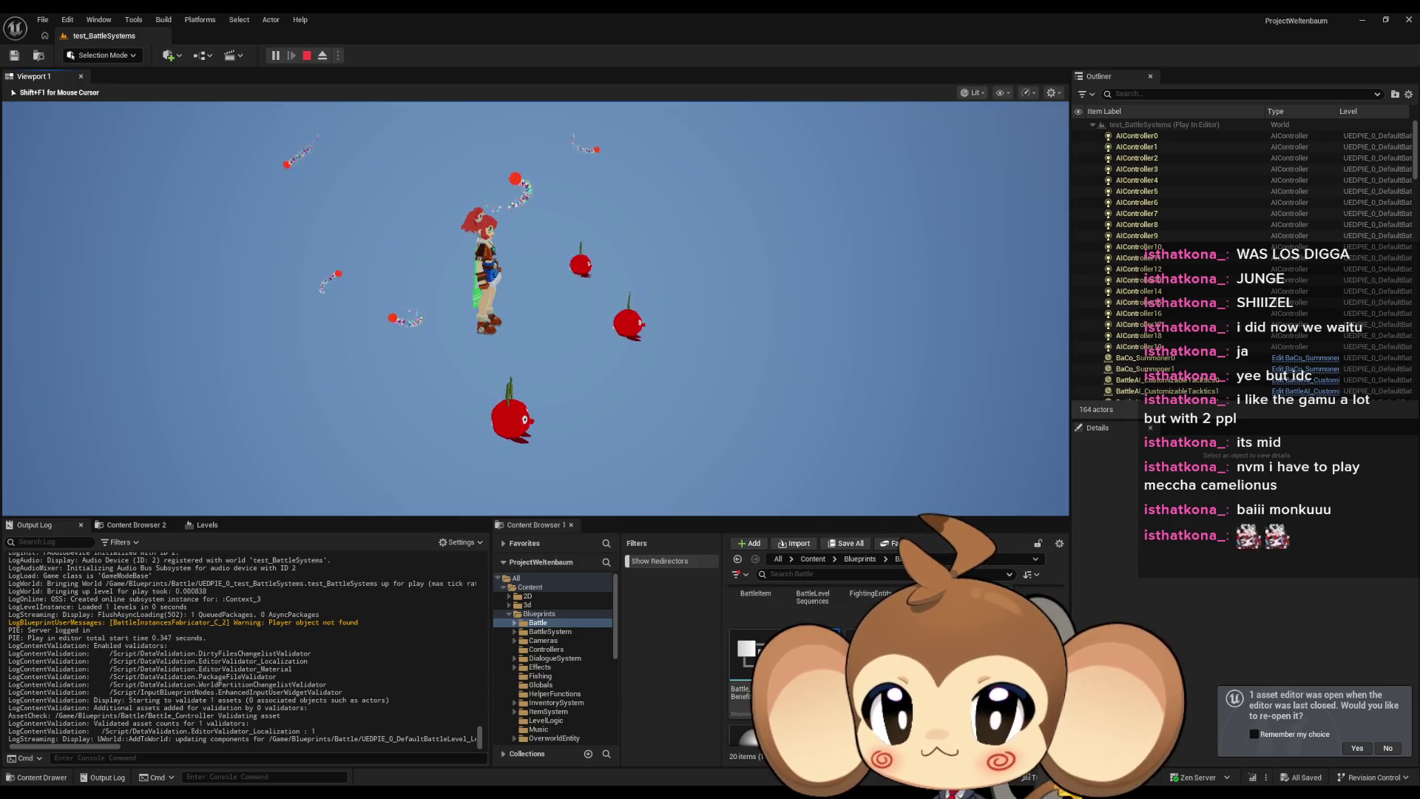
{"action": "key", "text": "shift+F1"}
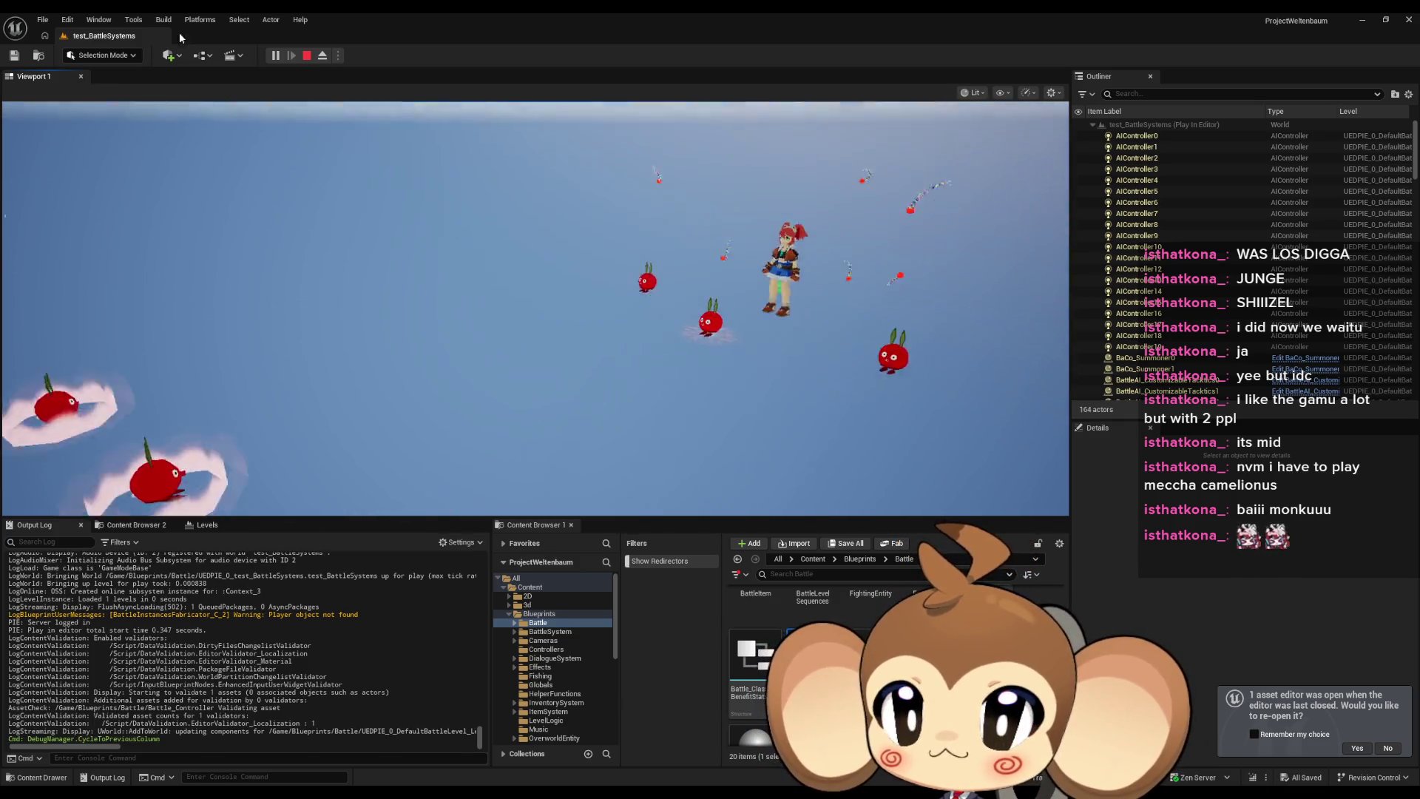
{"action": "key", "text": "Escape"}
Reopen the Battle_Controller blueprint and switch to the CameraController blueprint.
{"action": "scroll", "coordinate": [638, 752], "scroll_direction": "down", "scroll_amount": 1}
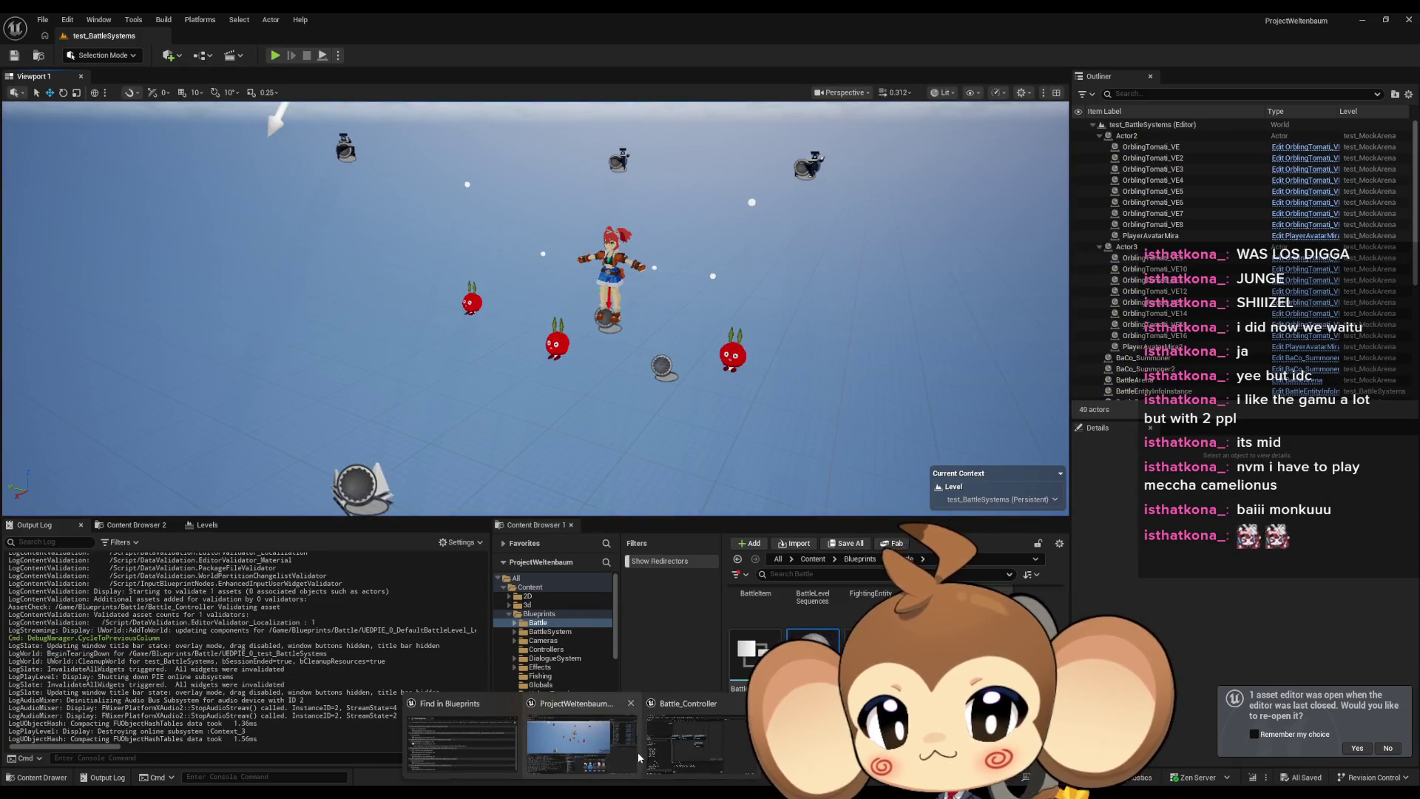
{"action": "double_click", "coordinate": [638, 753]}
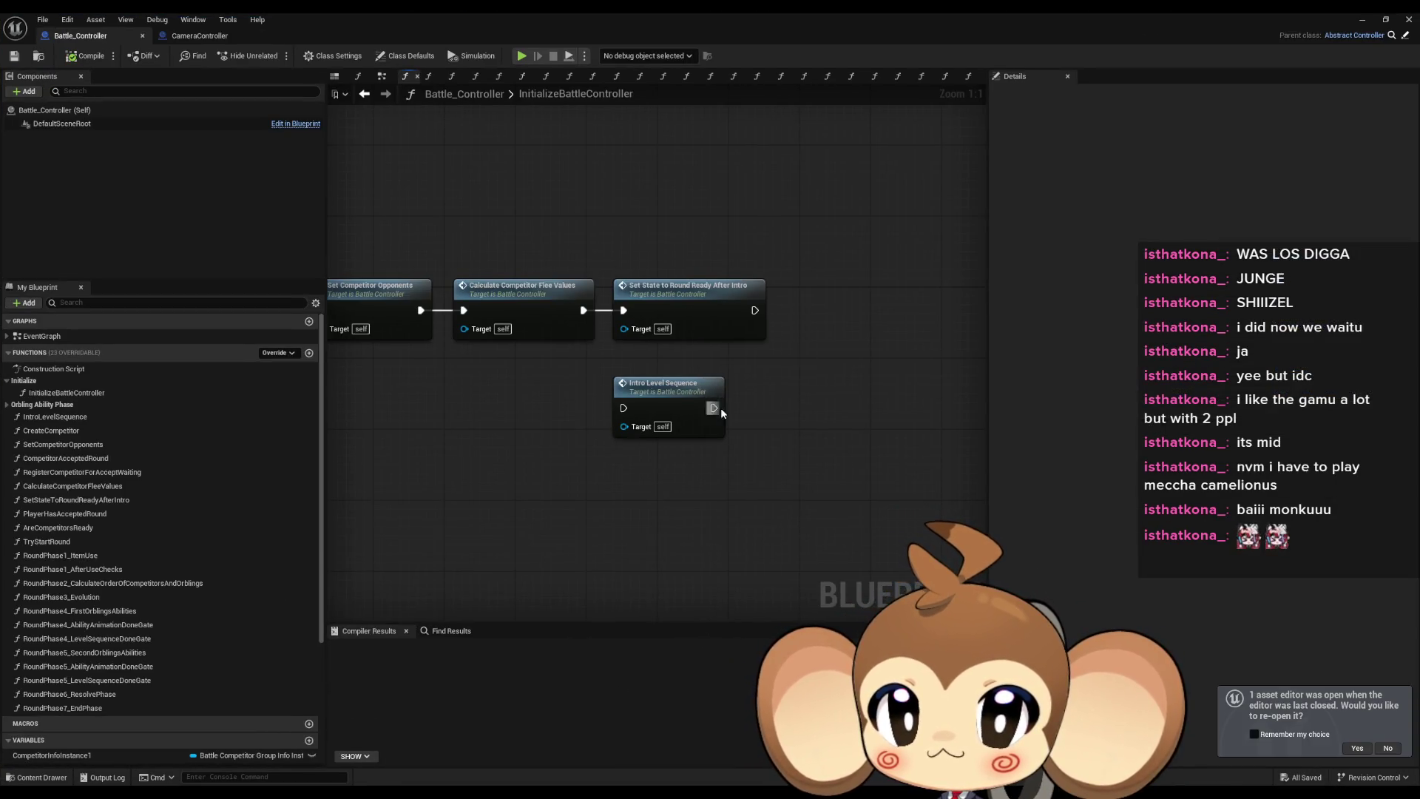
{"action": "left_click", "coordinate": [193, 37]}
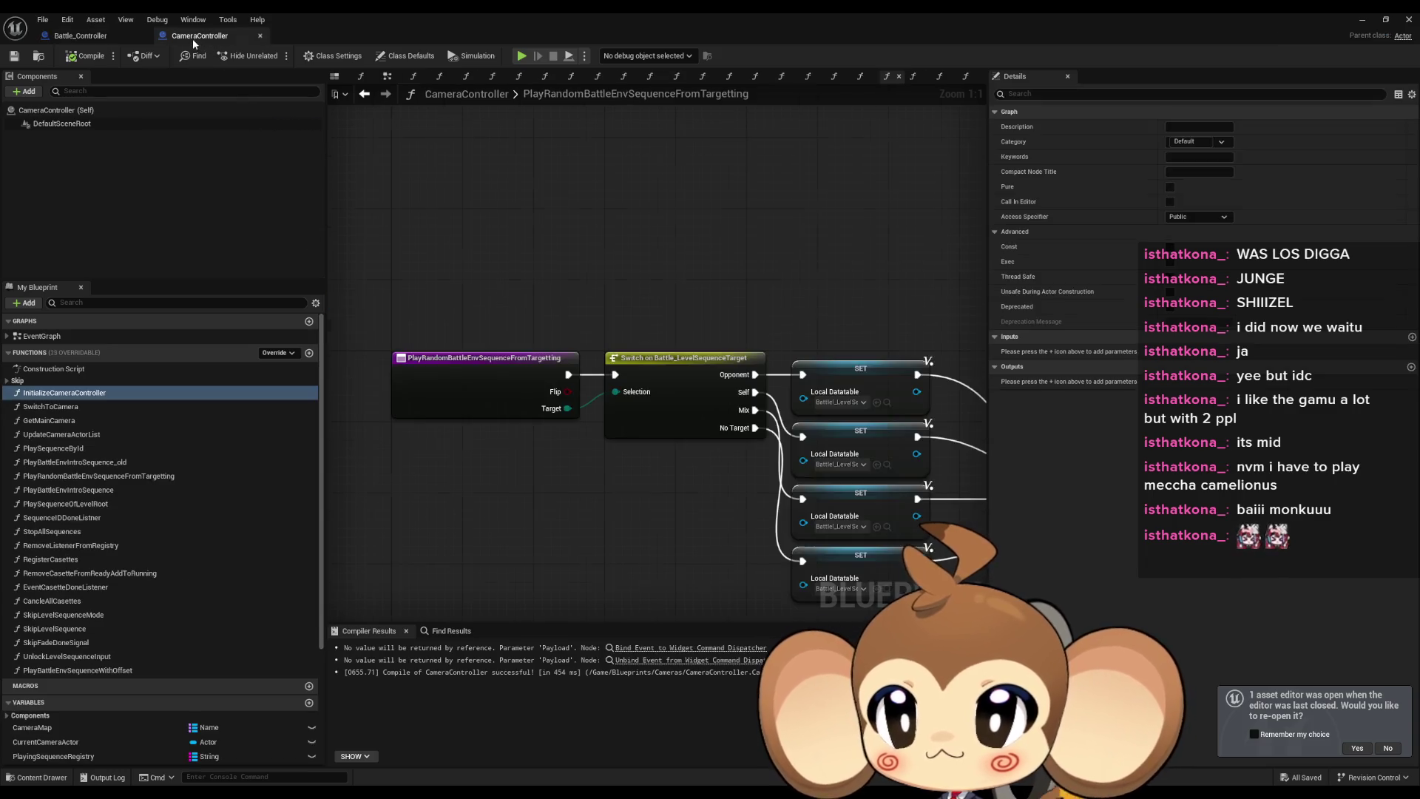
In PlayBattleEnvIntroSequence, add a Play Sequence by Id node below Break Level Sequence Data.
{"action": "scroll", "coordinate": [709, 480], "scroll_direction": "down", "scroll_amount": 5}
{"action": "mouse_move", "coordinate": [925, 474]}
{"action": "left_mouse_down"}
{"action": "mouse_move", "coordinate": [632, 392]}
{"action": "mouse_move", "coordinate": [820, 470]}
{"action": "left_mouse_up"}
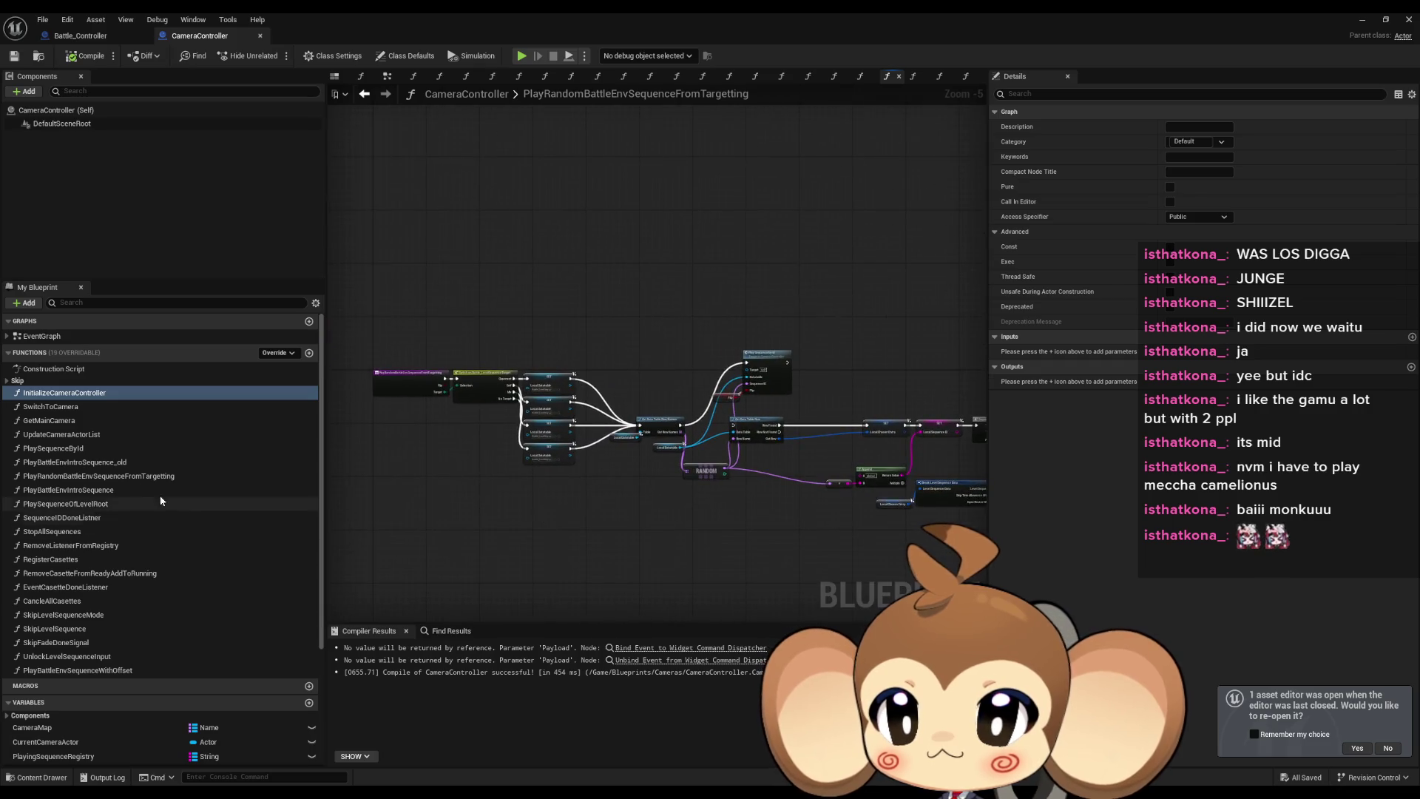
{"action": "double_click", "coordinate": [115, 491]}
{"action": "left_click_drag", "start_coordinate": [89, 448], "coordinate": [641, 523]}
{"action": "scroll", "coordinate": [640, 522], "scroll_direction": "up", "scroll_amount": 1}
{"action": "left_click_drag", "start_coordinate": [518, 447], "coordinate": [759, 400]}
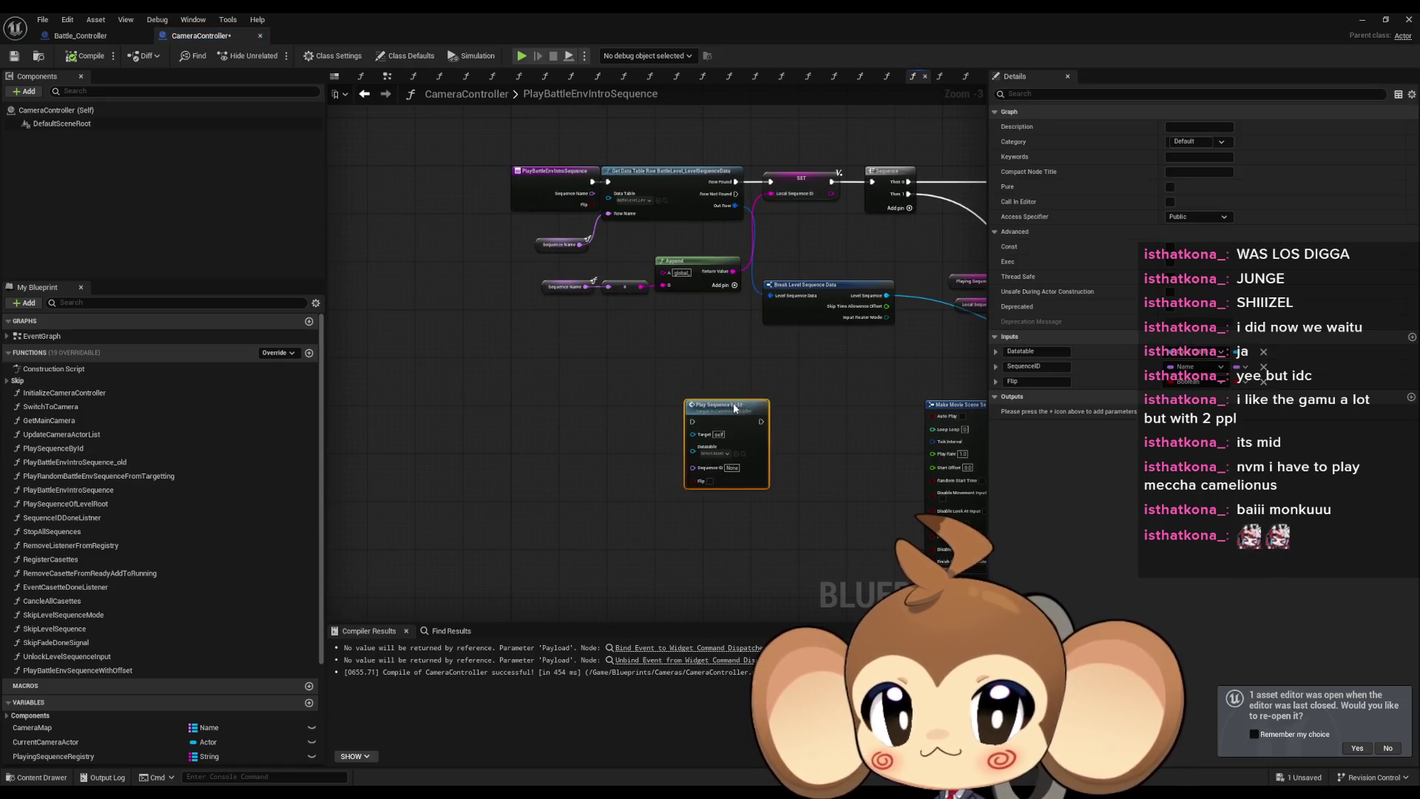
{"action": "scroll", "coordinate": [758, 393], "scroll_direction": "up", "scroll_amount": 2}
{"action": "left_click_drag", "start_coordinate": [638, 511], "coordinate": [638, 431]}
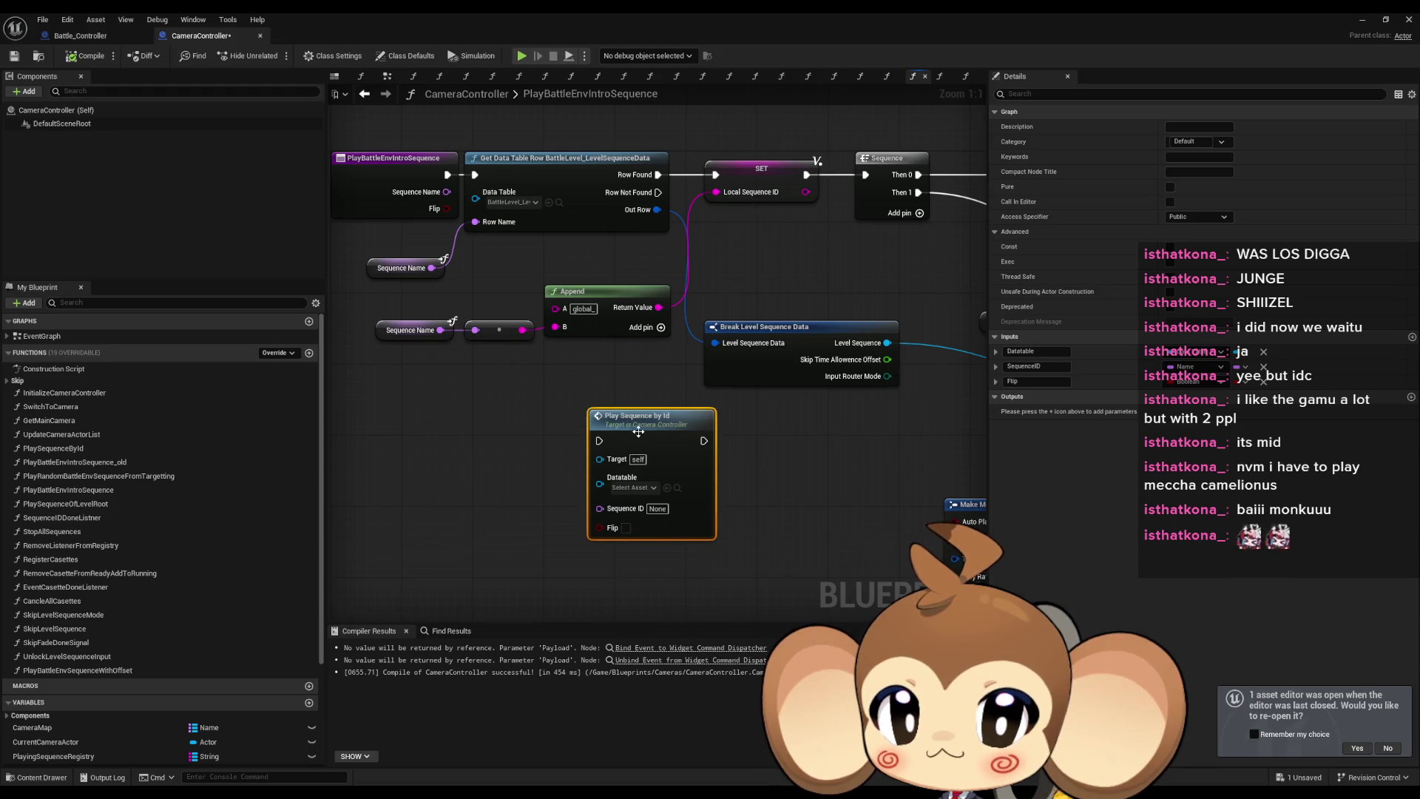
{"action": "mouse_move", "coordinate": [583, 338]}
{"action": "left_mouse_down"}
{"action": "mouse_move", "coordinate": [699, 418]}
{"action": "mouse_move", "coordinate": [614, 418]}
{"action": "mouse_move", "coordinate": [704, 463]}
{"action": "left_mouse_up"}
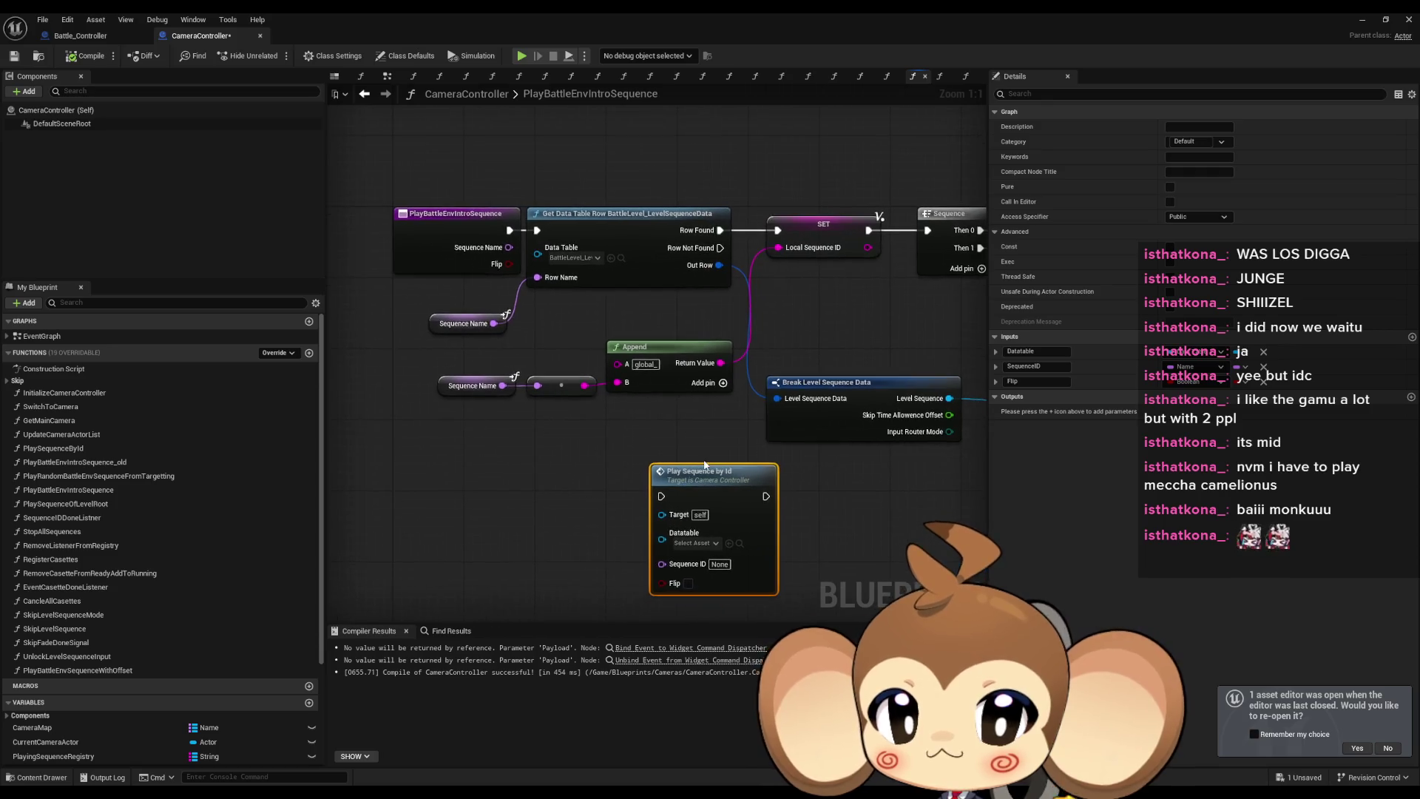
Set Play Sequence by Id's data table to the battle level-sequence table and wire Sequence ID and exec from the entry.
{"action": "left_click", "coordinate": [715, 545]}
{"action": "type", "text": "intro"}
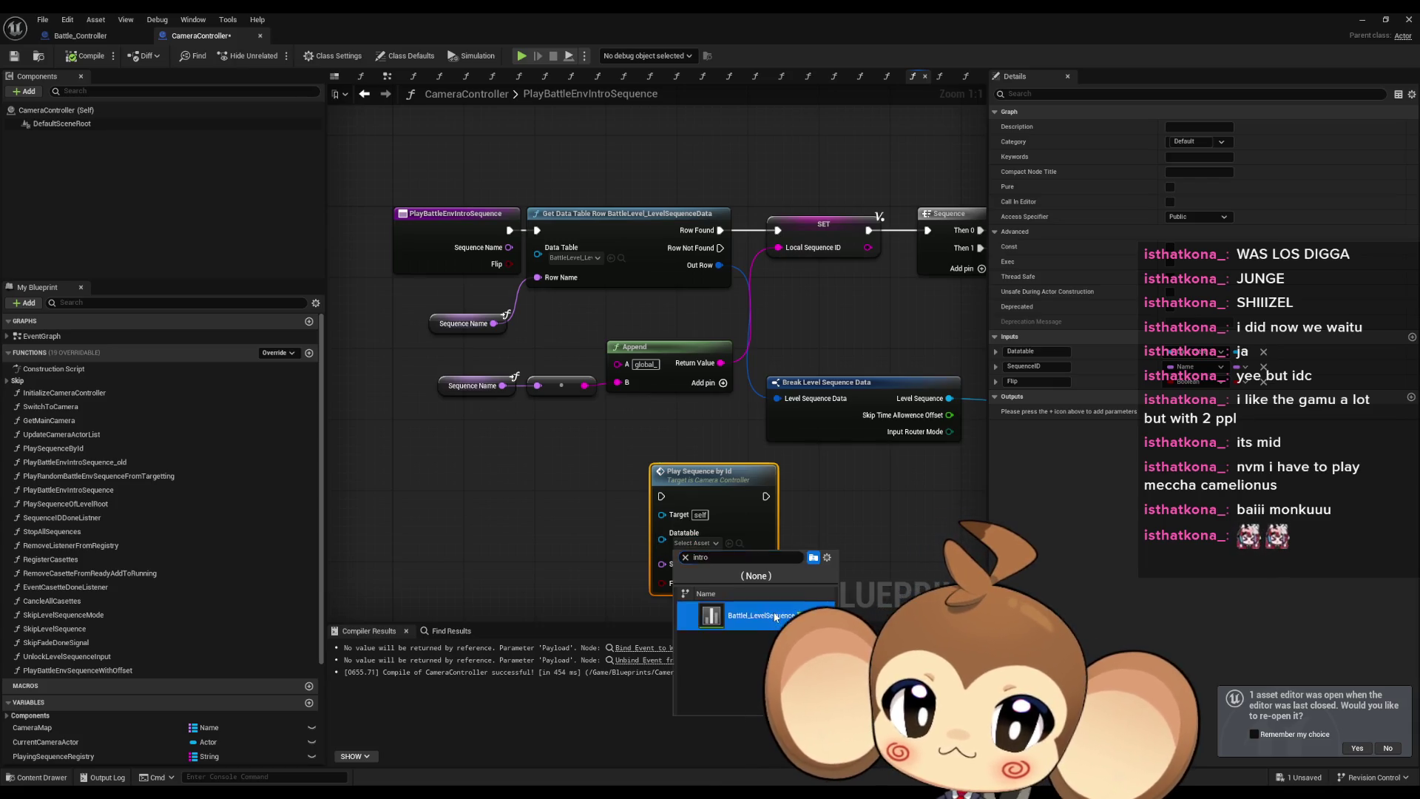
{"action": "left_click", "coordinate": [776, 617]}
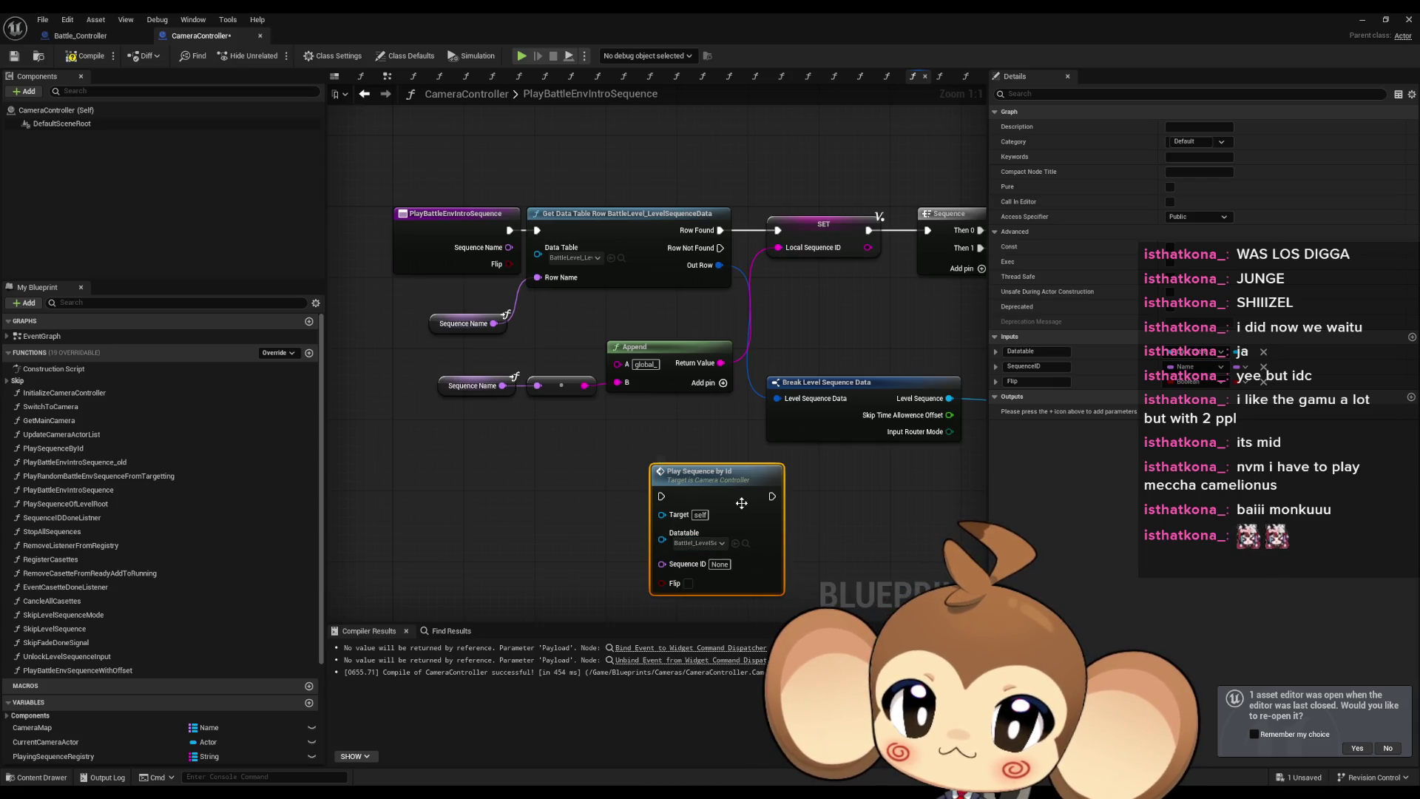
{"action": "left_click_drag", "start_coordinate": [726, 487], "coordinate": [664, 461]}
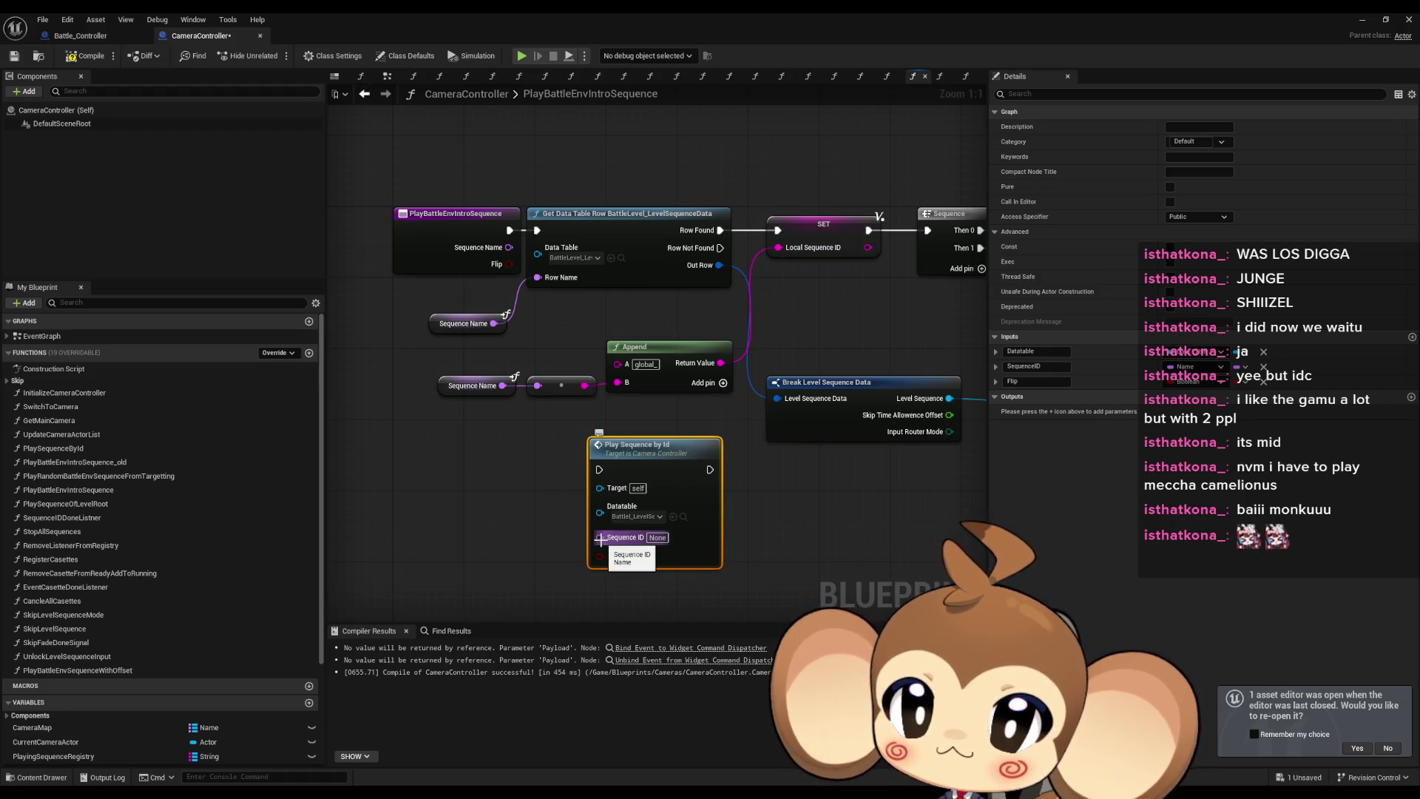
{"action": "mouse_move", "coordinate": [600, 538]}
{"action": "left_mouse_down"}
{"action": "mouse_move", "coordinate": [511, 255]}
{"action": "mouse_move", "coordinate": [533, 281]}
{"action": "mouse_move", "coordinate": [600, 536]}
{"action": "left_mouse_up"}
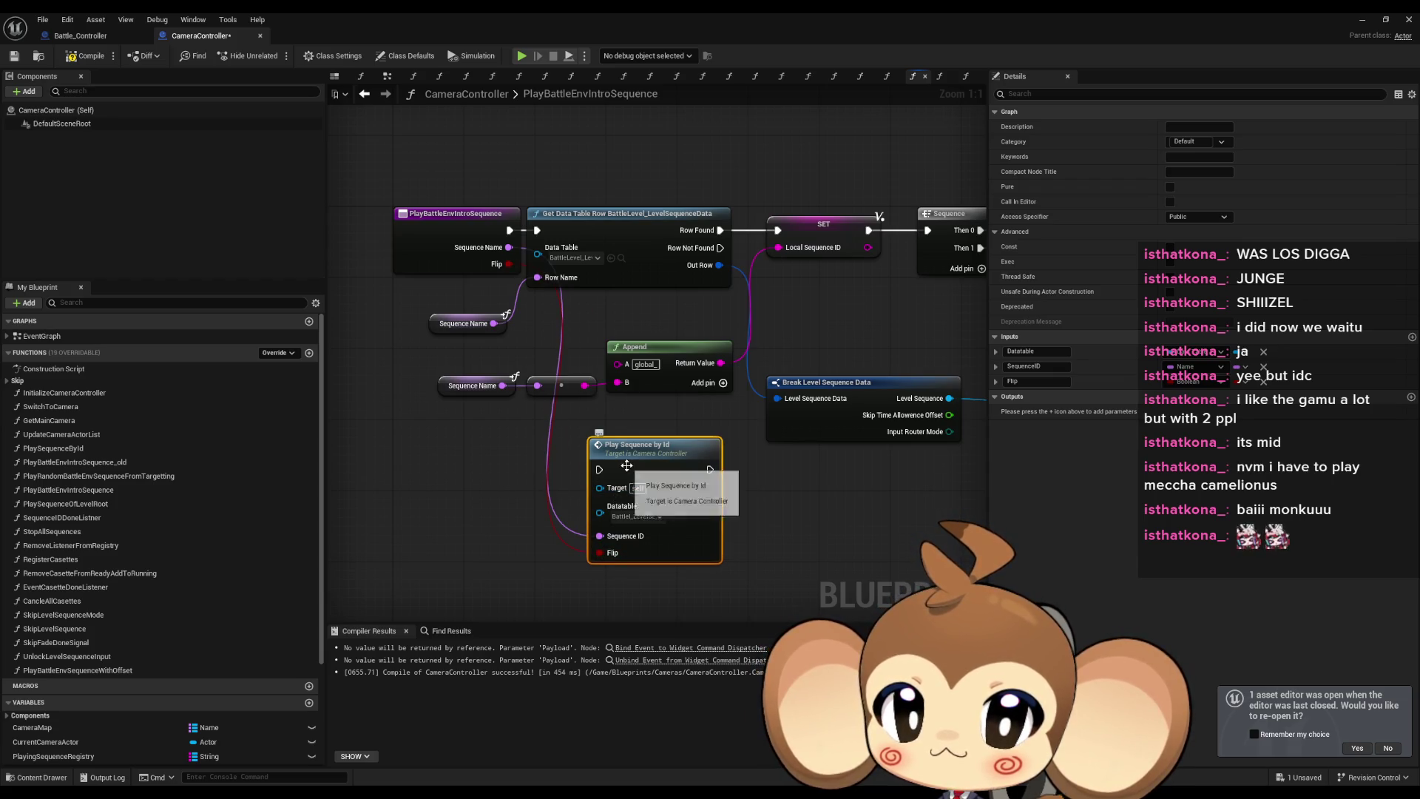
{"action": "left_click_drag", "start_coordinate": [611, 472], "coordinate": [510, 230]}
Delete the old table lookup and sequence nodes, then compile and save CameraController.
{"action": "left_click_drag", "start_coordinate": [423, 305], "coordinate": [691, 385]}
{"action": "mouse_move", "coordinate": [713, 166]}
{"action": "left_mouse_down"}
{"action": "mouse_move", "coordinate": [951, 443]}
{"action": "mouse_move", "coordinate": [910, 424]}
{"action": "left_mouse_up"}
{"action": "key", "text": "Delete"}
{"action": "key", "text": "ctrl+z"}
{"action": "scroll", "coordinate": [771, 409], "scroll_direction": "down", "scroll_amount": 5}
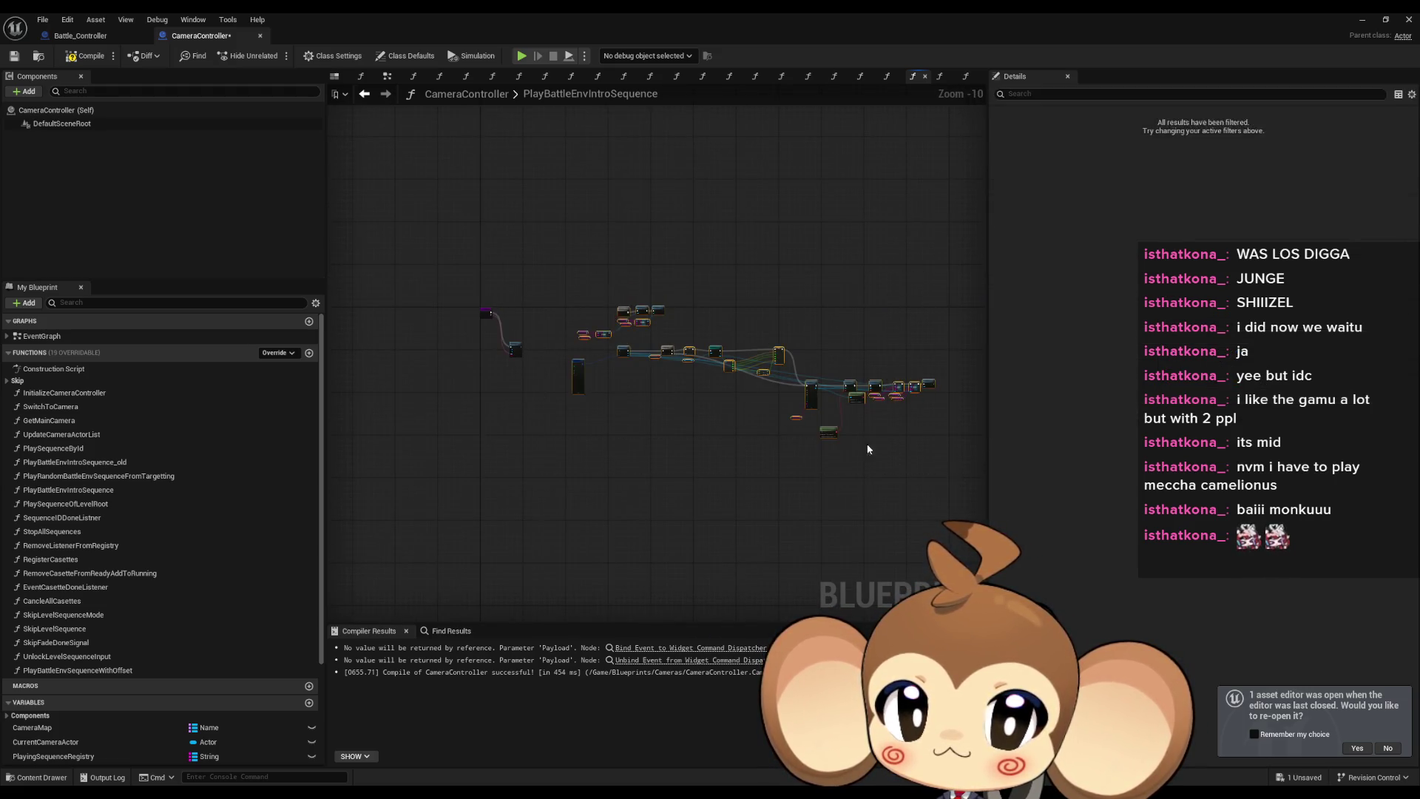
{"action": "key", "text": "ctrl+y"}
{"action": "left_click", "coordinate": [510, 382]}
{"action": "scroll", "coordinate": [459, 294], "scroll_direction": "up", "scroll_amount": 5}
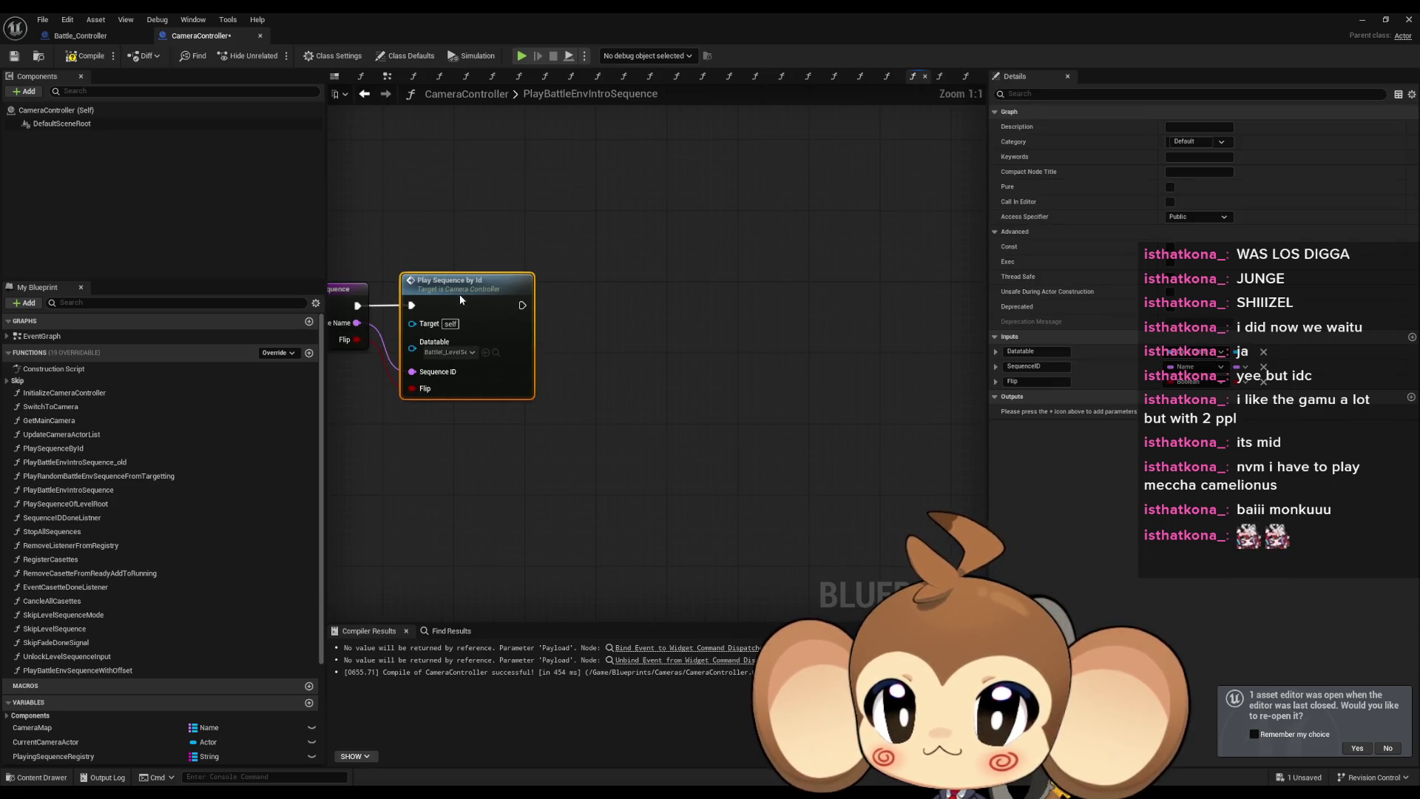
{"action": "left_click", "coordinate": [770, 453]}
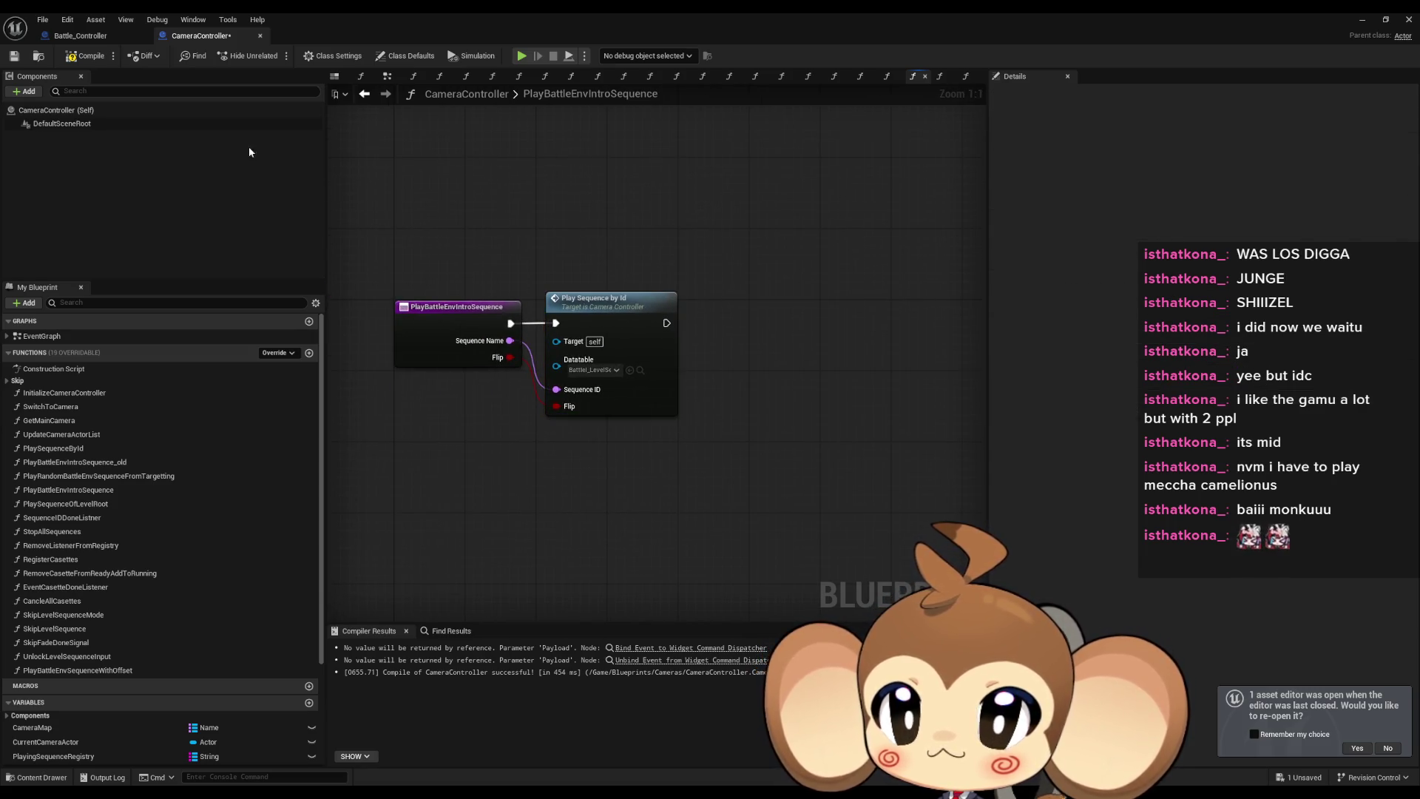
{"action": "left_click", "coordinate": [75, 63]}
{"action": "left_click", "coordinate": [80, 35]}
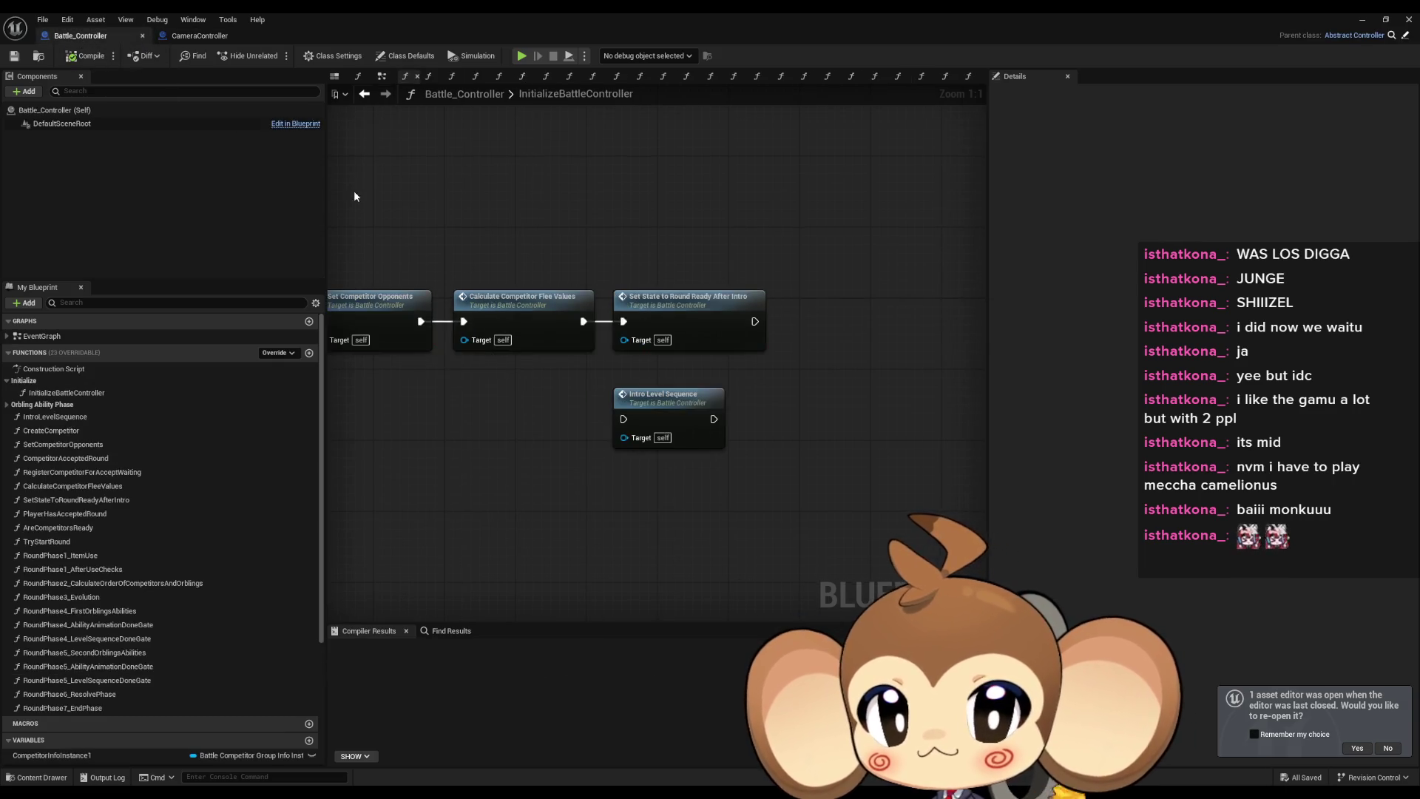
Open IntroLevelSequence and move the four old slot-check nodes out of the way.
{"action": "double_click", "coordinate": [686, 408]}
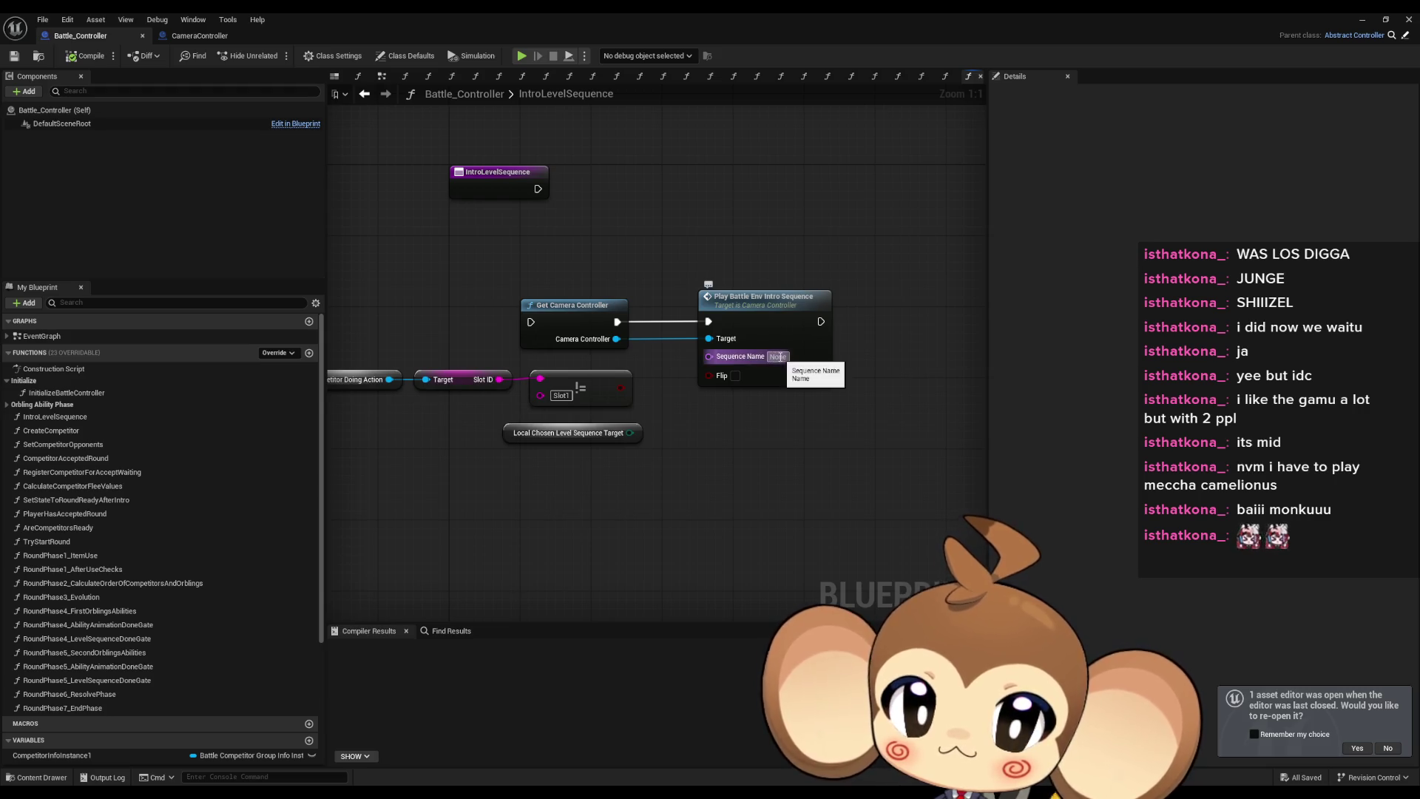
{"action": "double_click", "coordinate": [444, 16]}
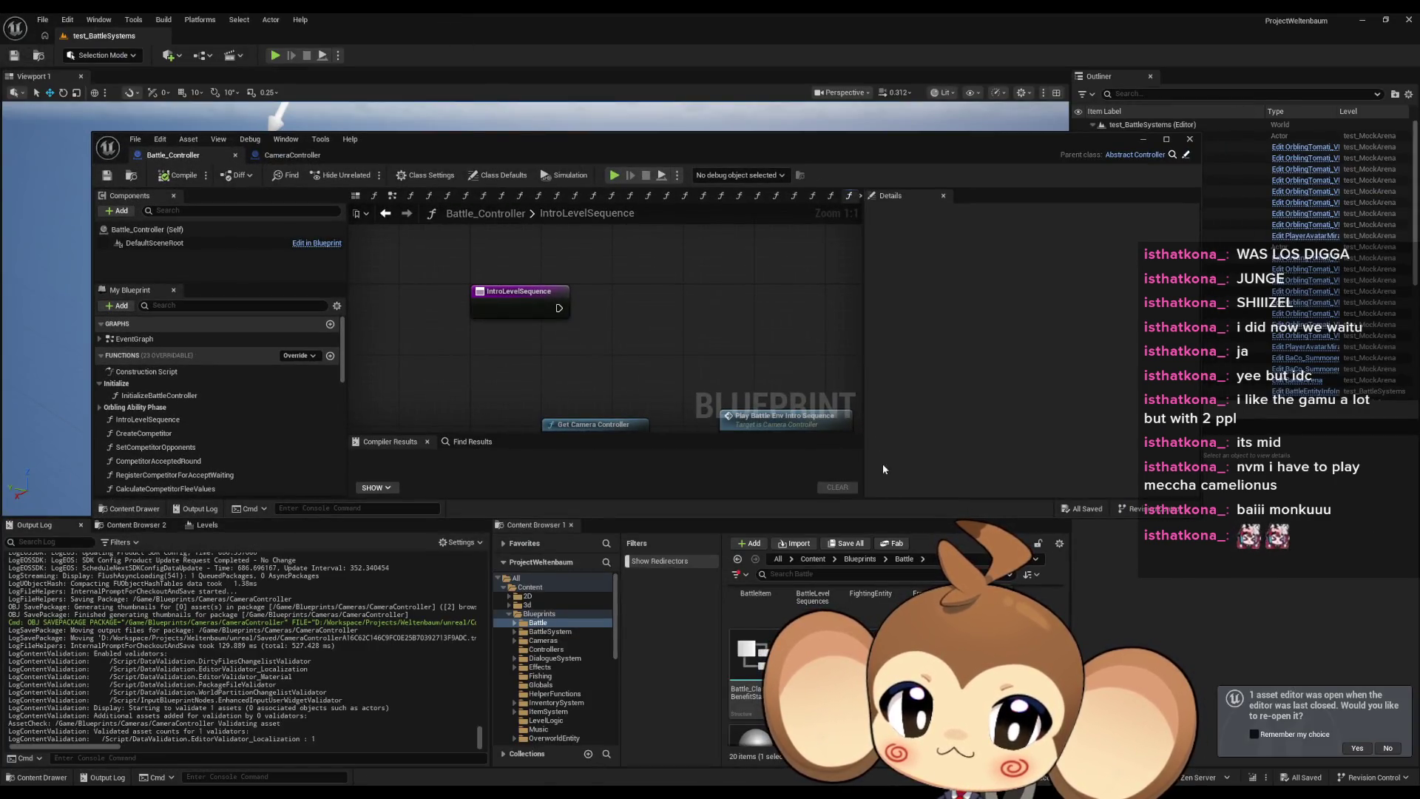
{"action": "double_click", "coordinate": [533, 140]}
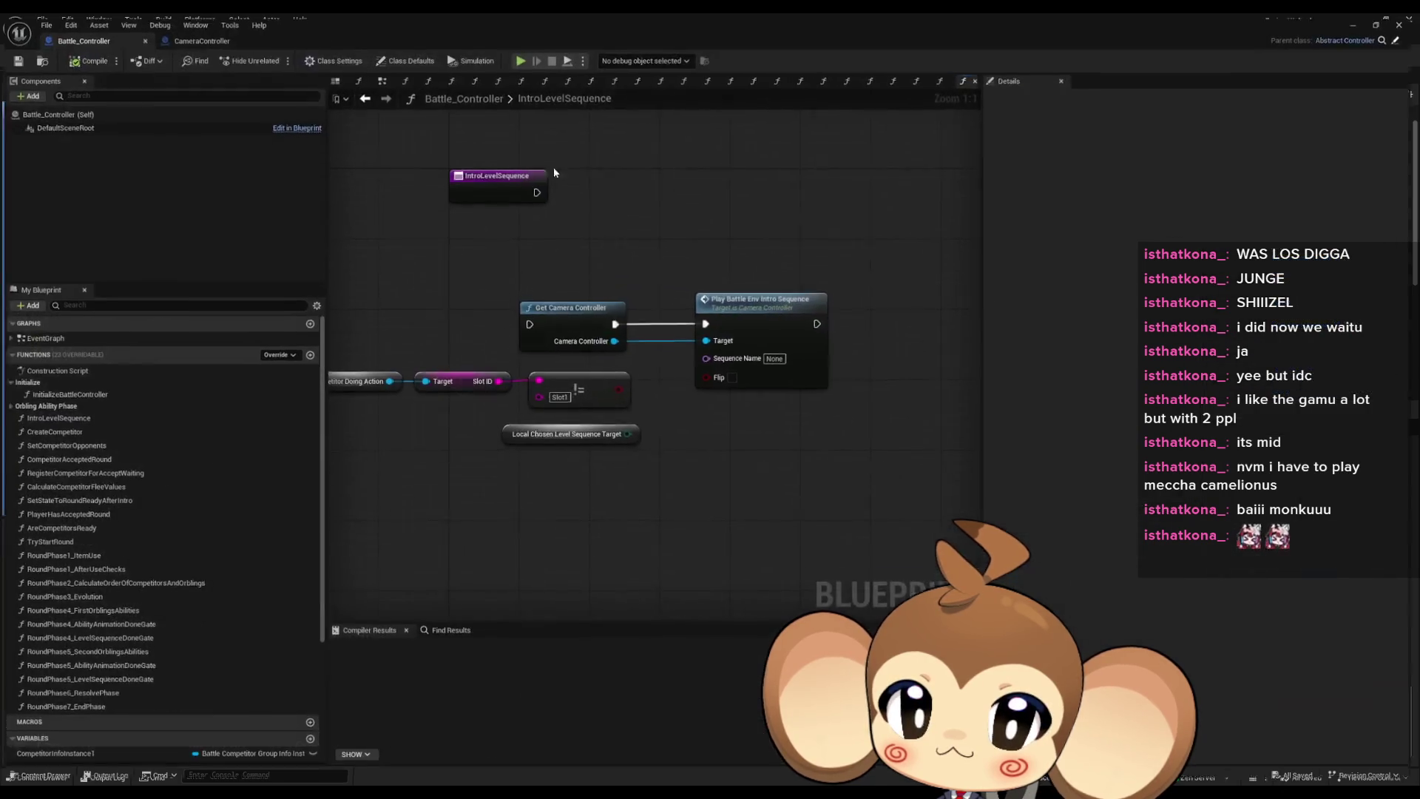
{"action": "left_click", "coordinate": [765, 372]}
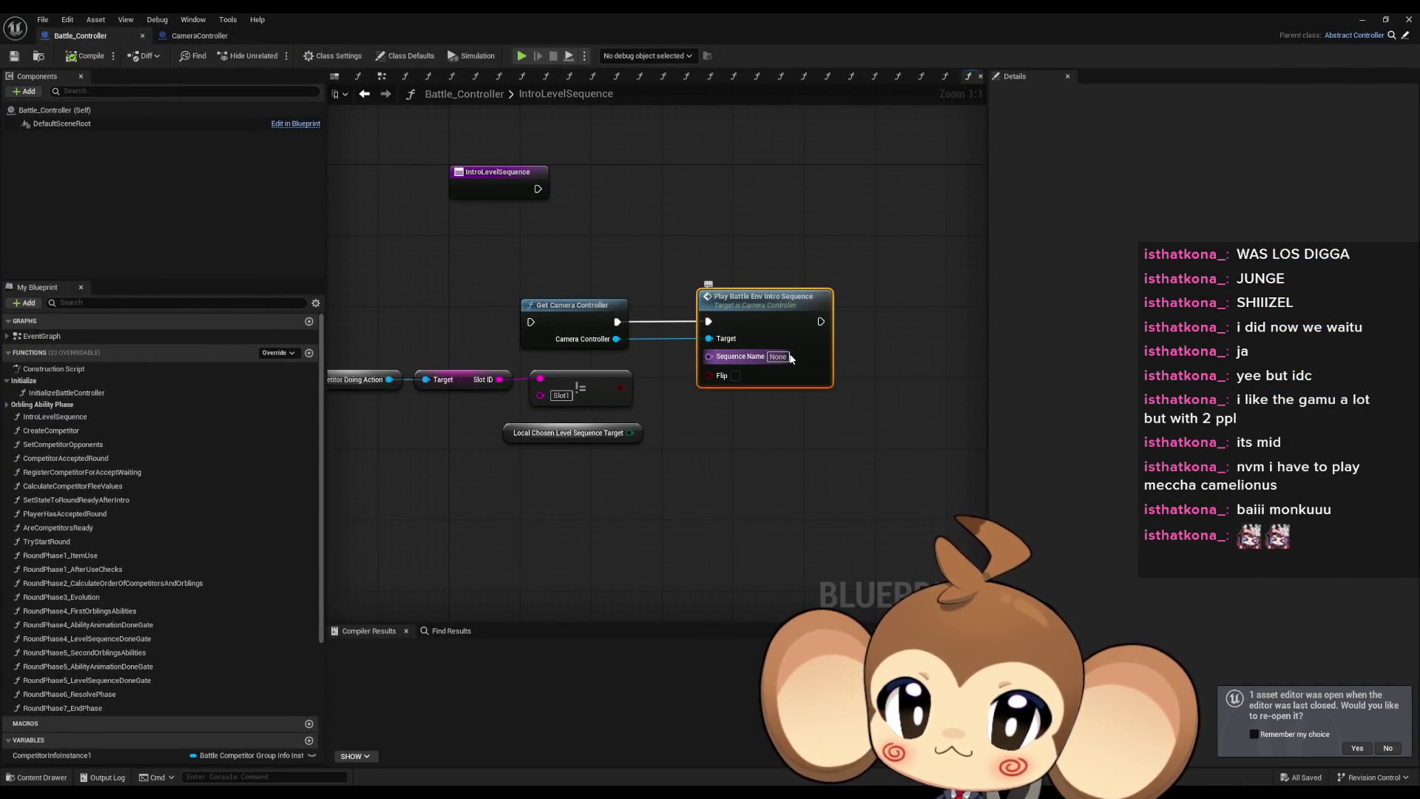
{"action": "left_click_drag", "start_coordinate": [818, 362], "coordinate": [840, 348]}
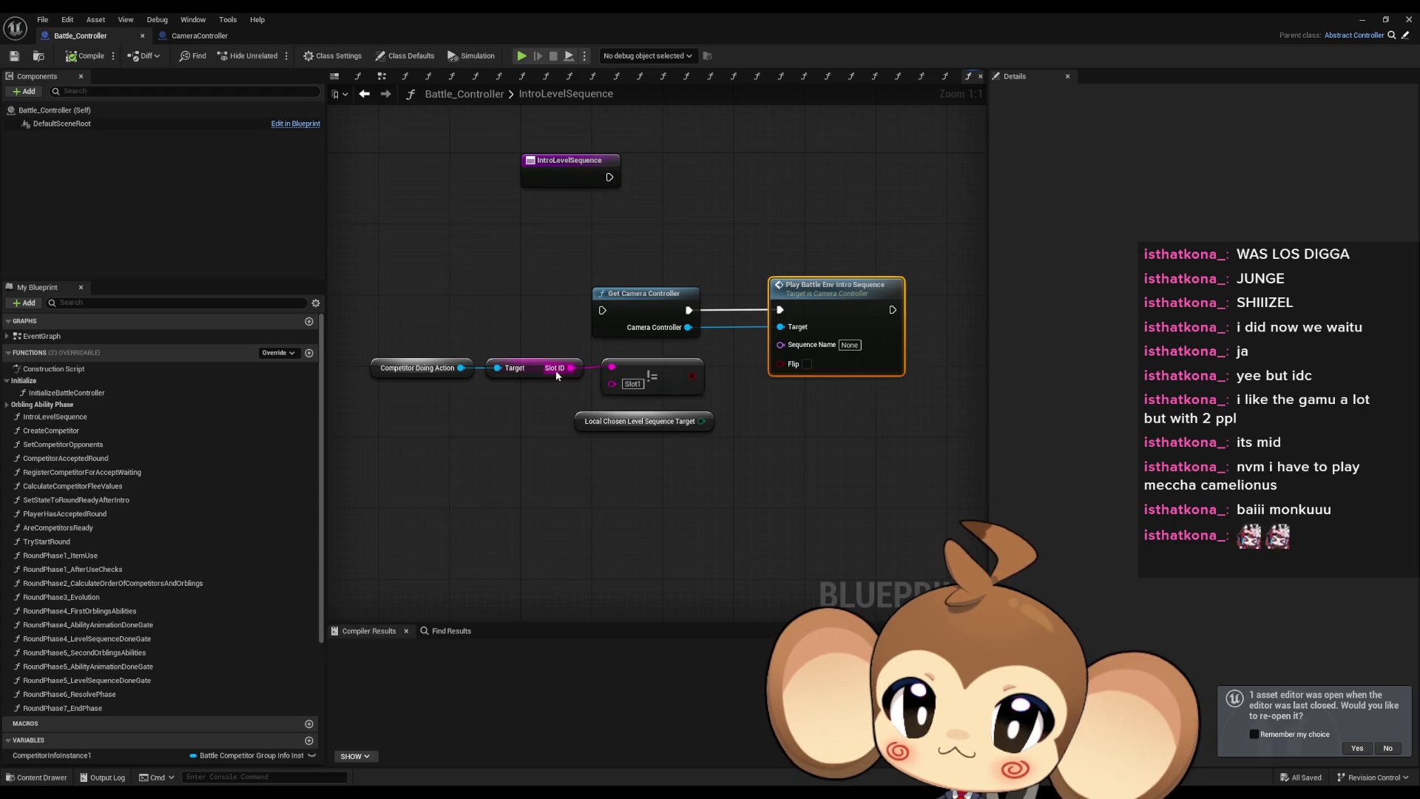
{"action": "left_click_drag", "start_coordinate": [748, 433], "coordinate": [363, 354]}
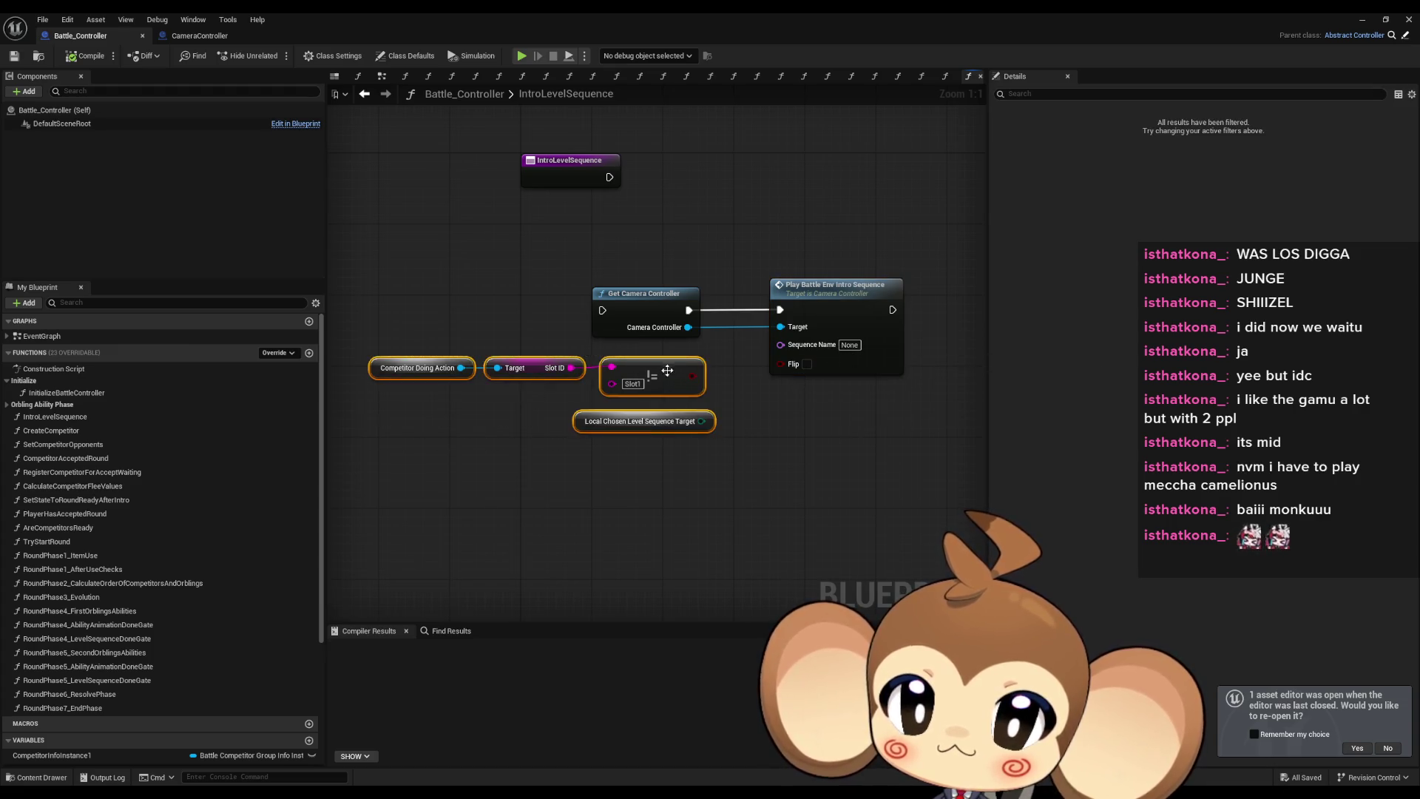
{"action": "left_click_drag", "start_coordinate": [666, 421], "coordinate": [391, 519]}
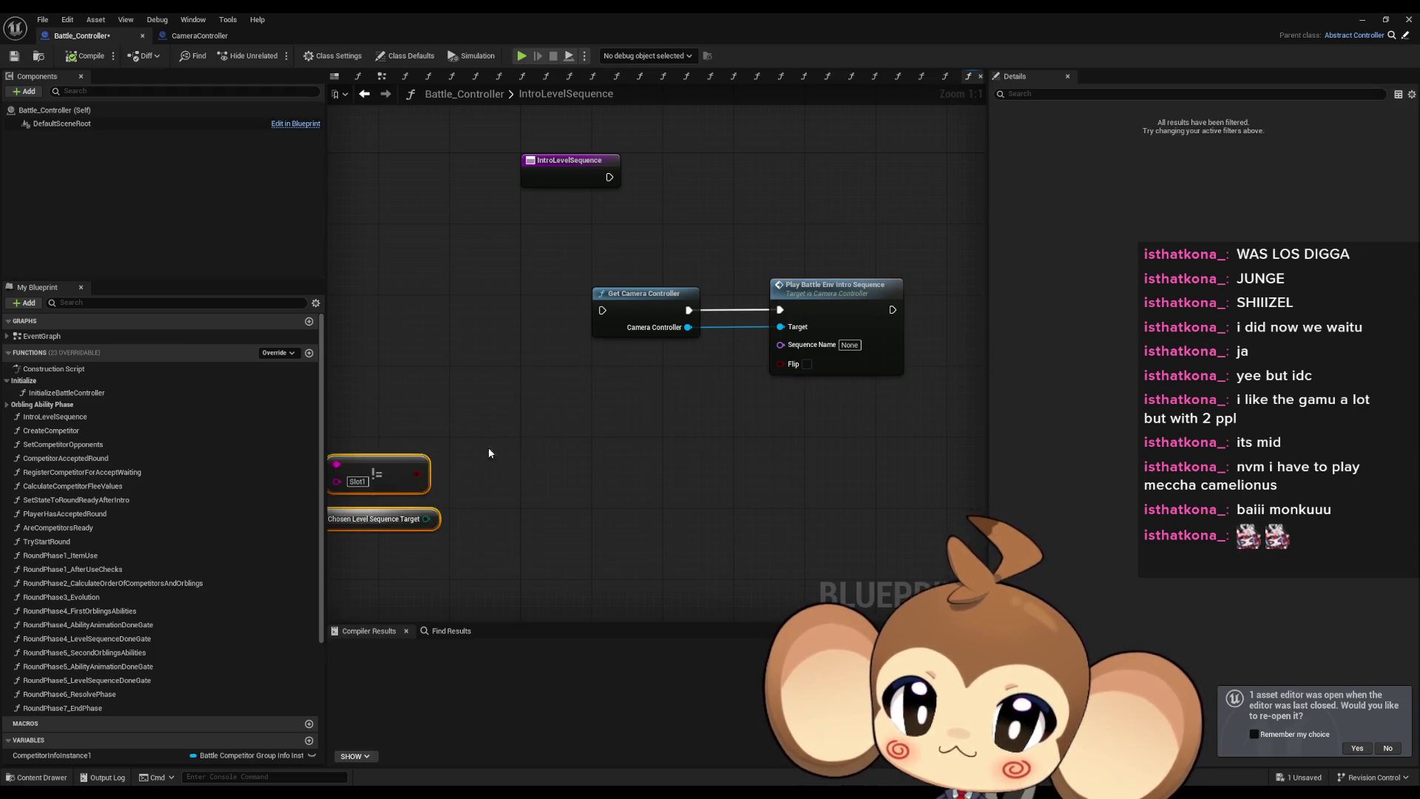
Add a Get Data Table Row Names node using the battle level-sequence table.
{"action": "right_click", "coordinate": [577, 404]}
{"action": "type", "text": "get row names"}
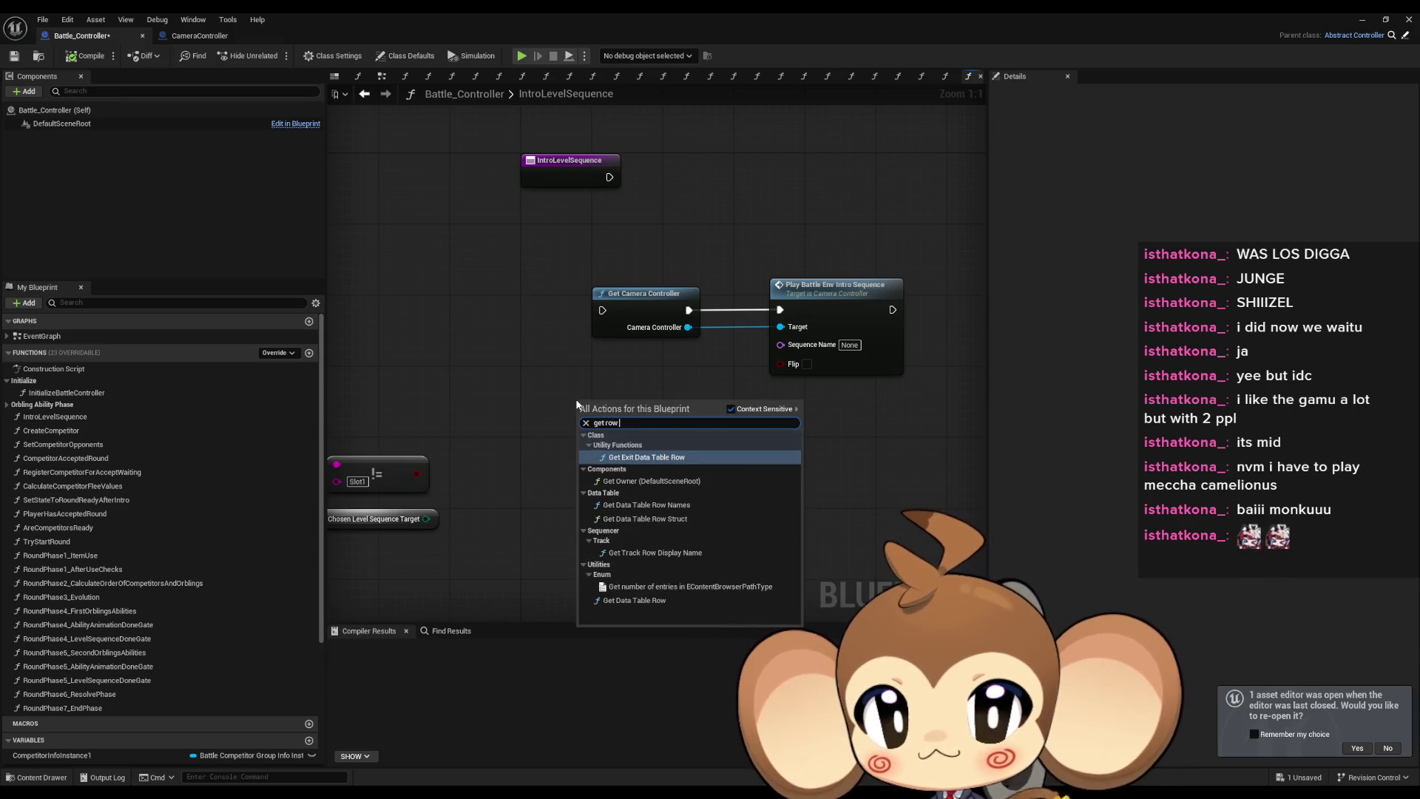
{"action": "key", "text": "Return"}
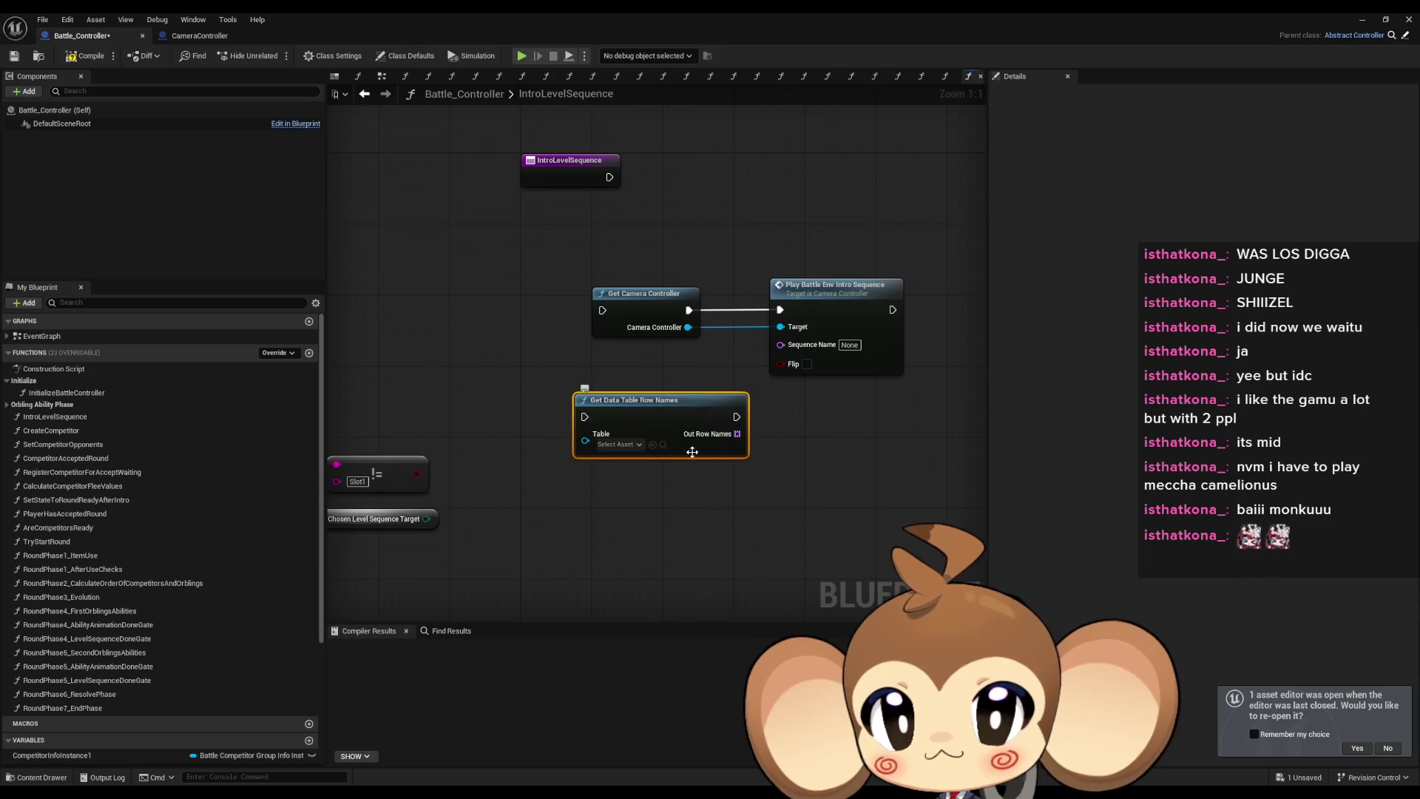
{"action": "left_click", "coordinate": [625, 443]}
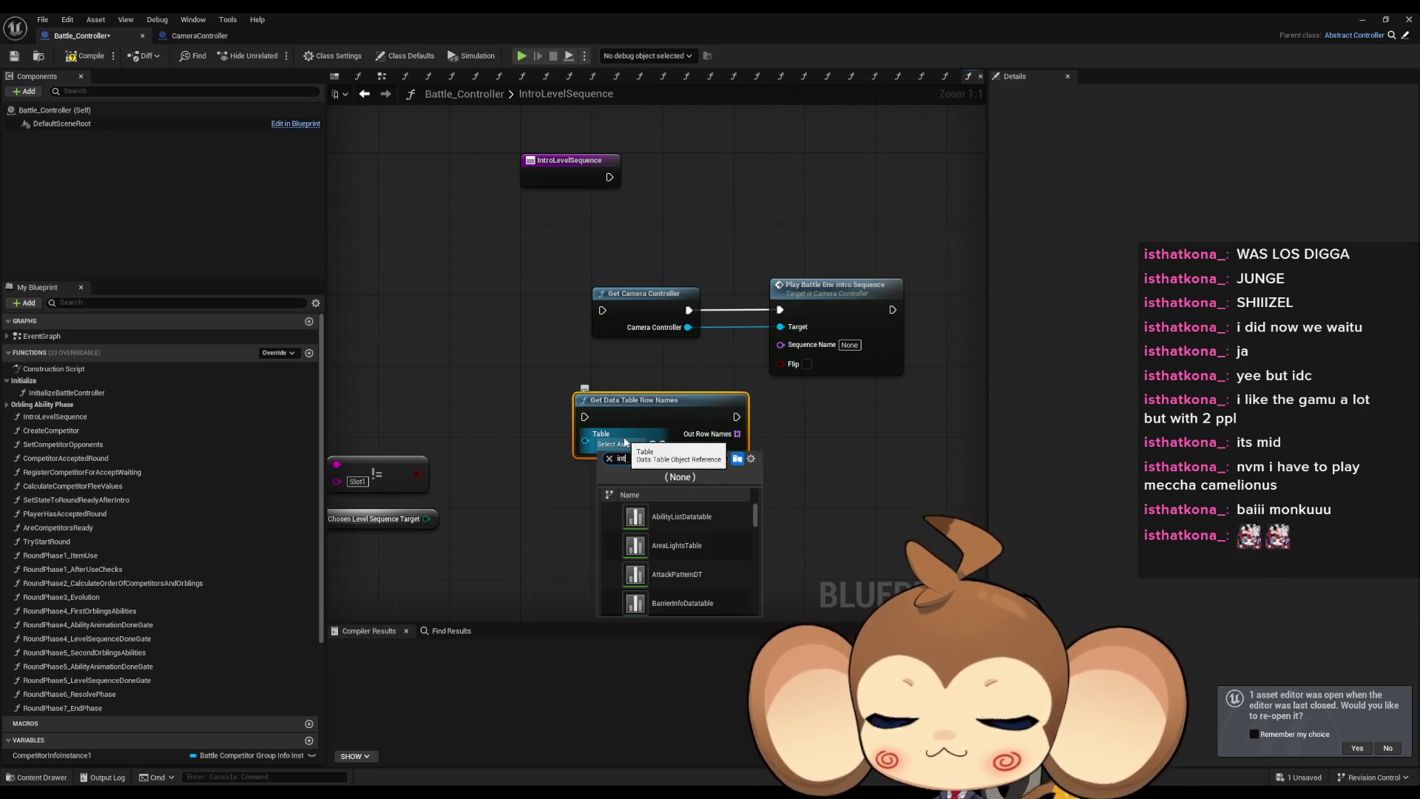
{"action": "type", "text": "ro"}
{"action": "left_click", "coordinate": [666, 516]}
{"action": "mouse_move", "coordinate": [671, 417]}
{"action": "left_mouse_down"}
{"action": "mouse_move", "coordinate": [530, 408]}
{"action": "mouse_move", "coordinate": [631, 432]}
{"action": "left_mouse_up"}
Feed a Random Array Item of the row names into Sequence Name, ahead of Get Camera Controller.
{"action": "type", "text": "rand"}
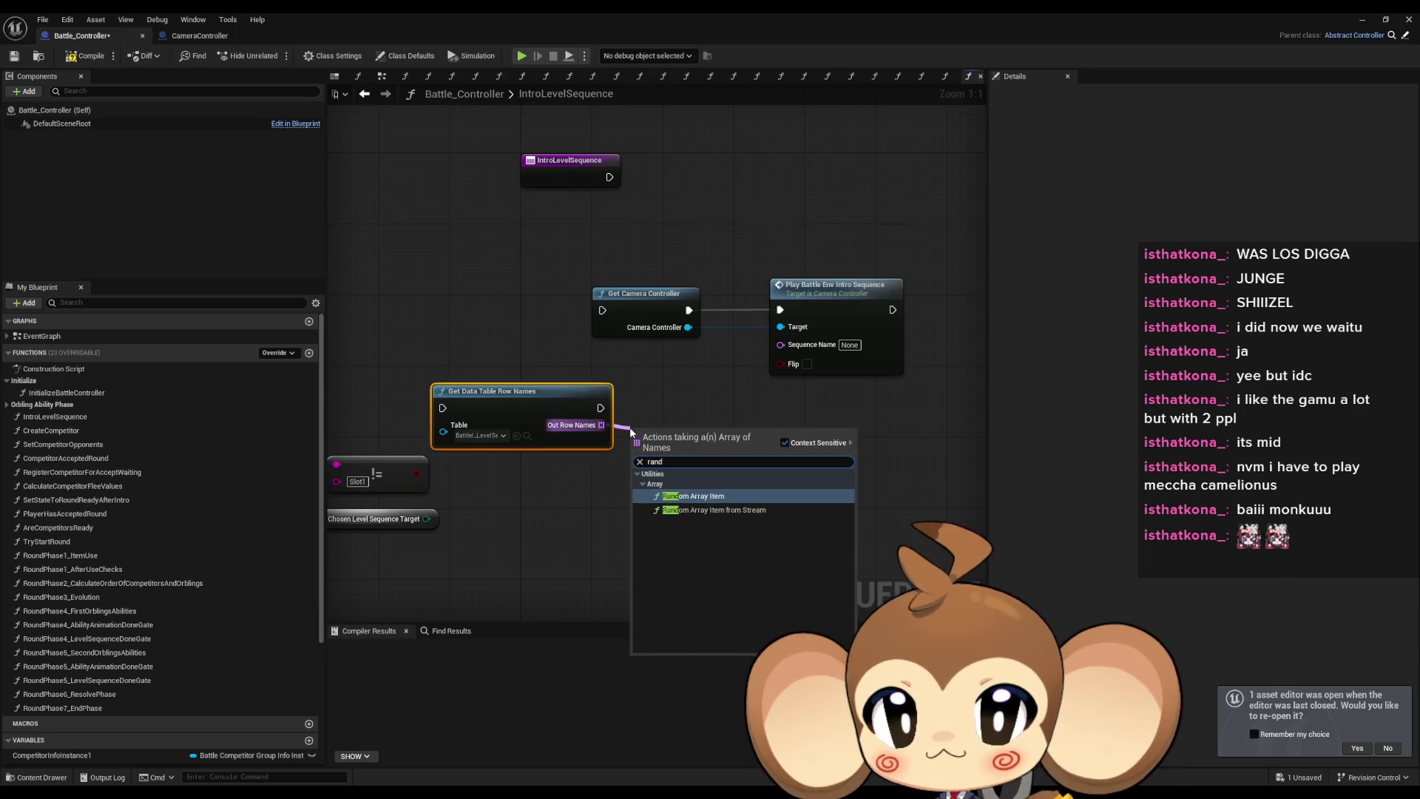
{"action": "key", "text": "Return"}
{"action": "left_click_drag", "start_coordinate": [736, 434], "coordinate": [781, 344]}
{"action": "left_click_drag", "start_coordinate": [599, 409], "coordinate": [602, 310]}
{"action": "left_click_drag", "start_coordinate": [514, 407], "coordinate": [468, 309]}
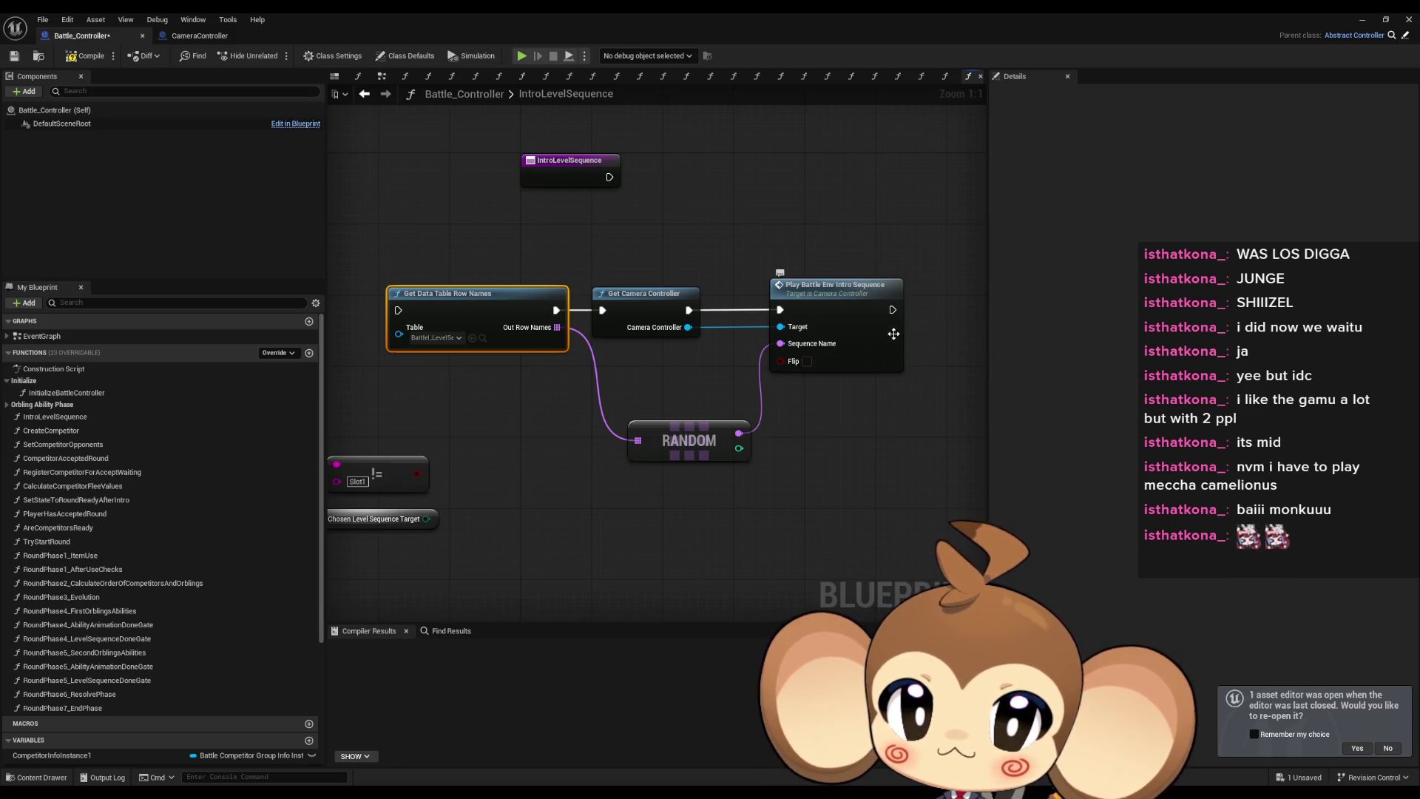
Rearrange the nodes and connect the IntroLevelSequence entry to the row-names lookup.
{"action": "left_click_drag", "start_coordinate": [533, 263], "coordinate": [941, 469]}
{"action": "scroll", "coordinate": [942, 469], "scroll_direction": "down", "scroll_amount": 1}
{"action": "mouse_move", "coordinate": [553, 335]}
{"action": "left_mouse_down"}
{"action": "mouse_move", "coordinate": [781, 245]}
{"action": "mouse_move", "coordinate": [757, 208]}
{"action": "left_mouse_up"}
{"action": "left_click_drag", "start_coordinate": [667, 200], "coordinate": [633, 203]}
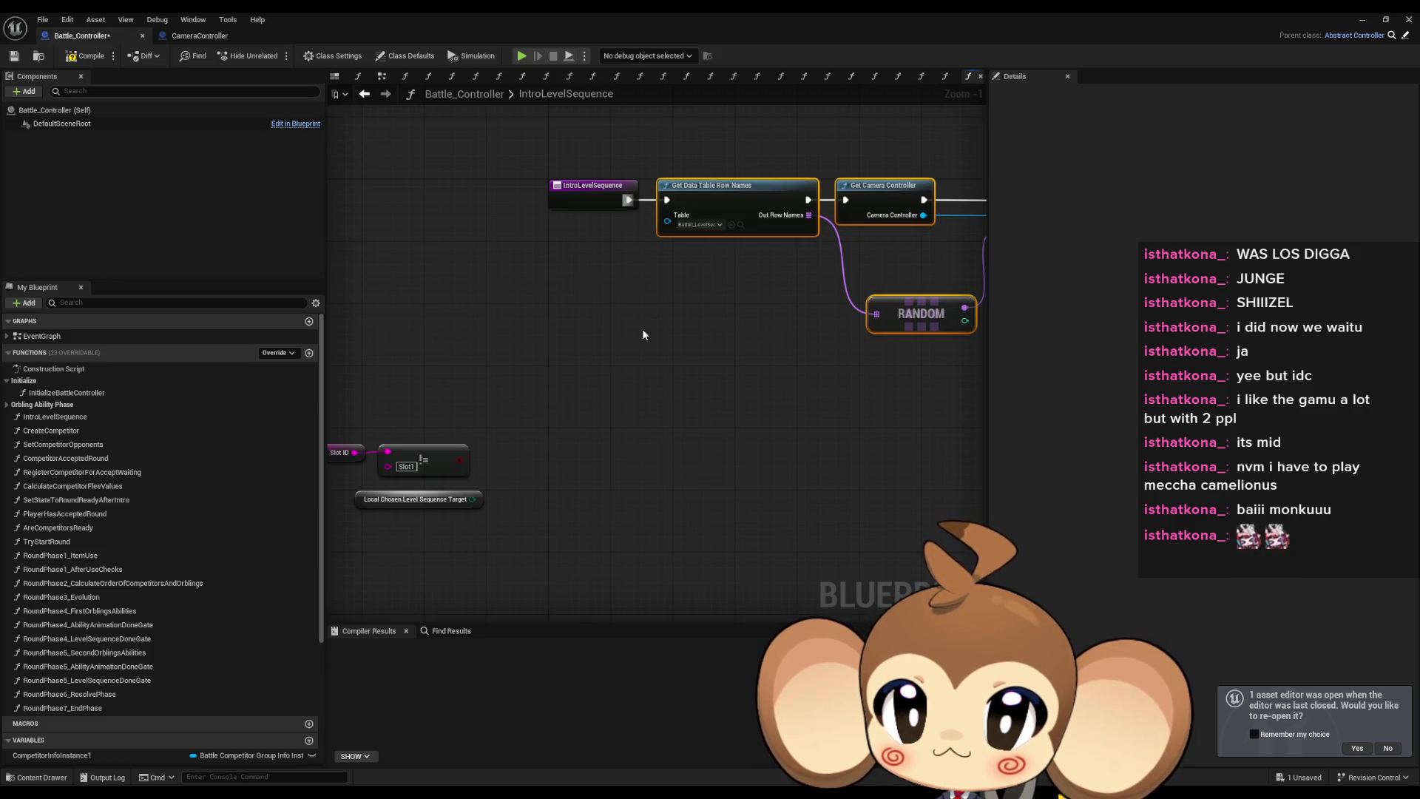
{"action": "left_click", "coordinate": [642, 334]}
{"action": "double_click", "coordinate": [66, 393]}
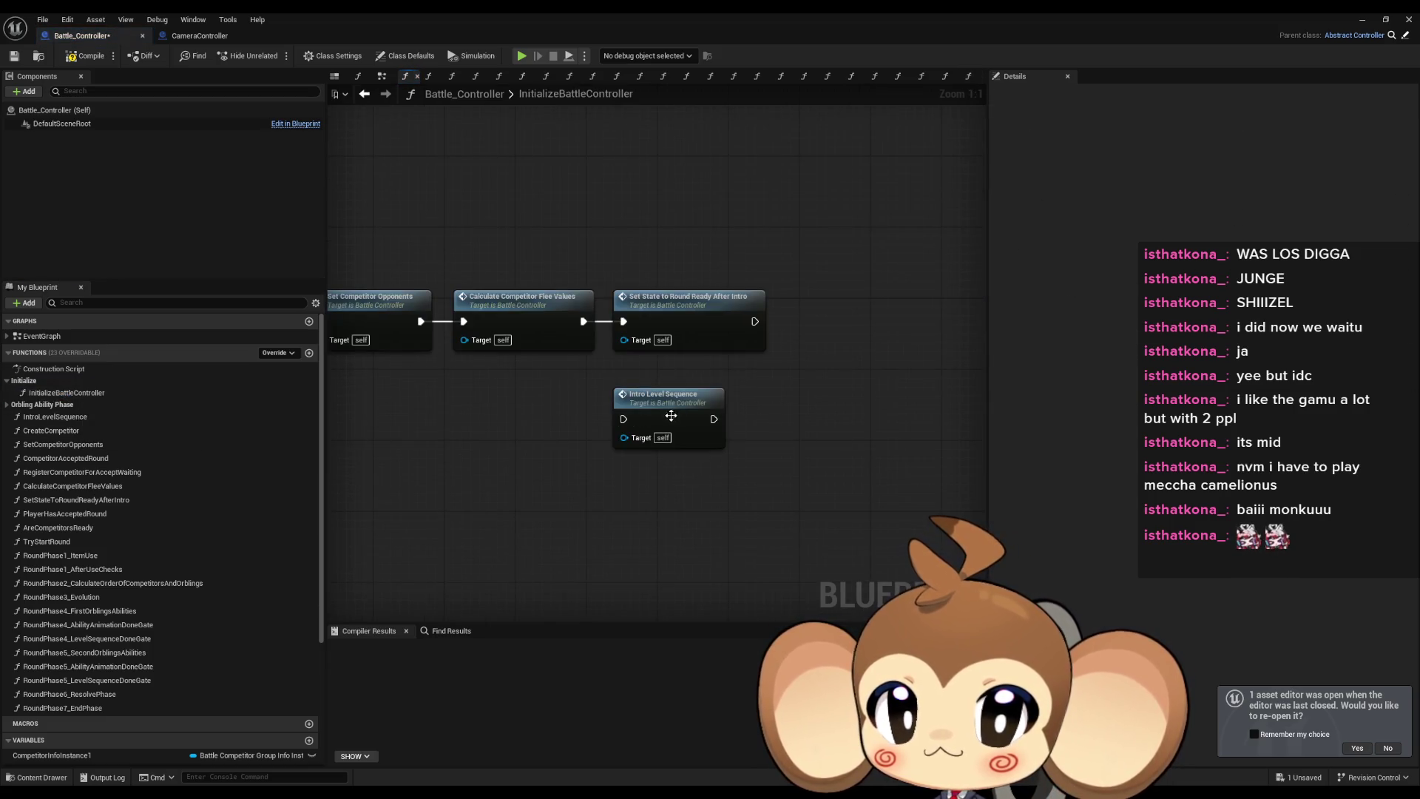
Run Intro Level Sequence after Calculate Competitor Flee Values and stop the running play session.
{"action": "left_click_drag", "start_coordinate": [623, 418], "coordinate": [583, 321]}
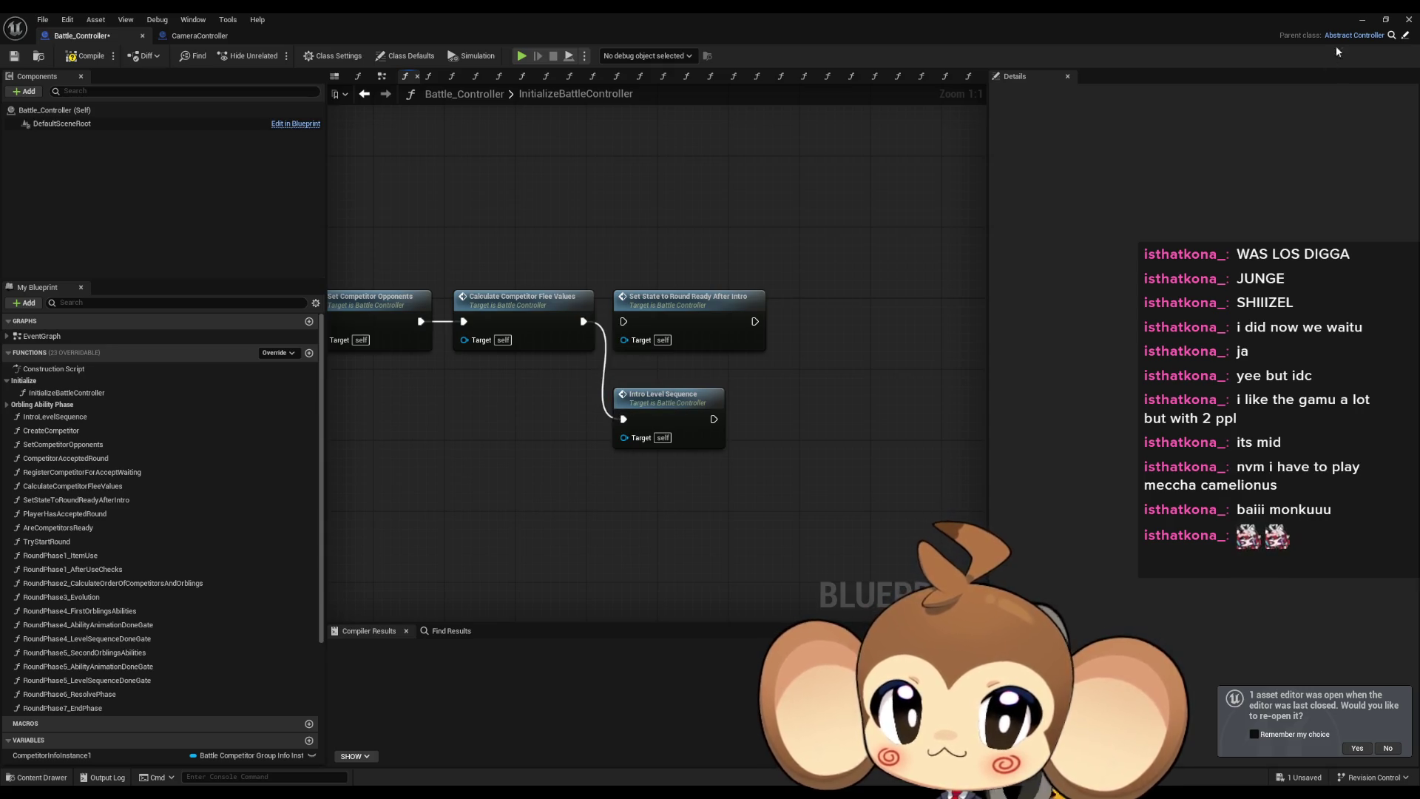
{"action": "left_click", "coordinate": [1362, 20]}
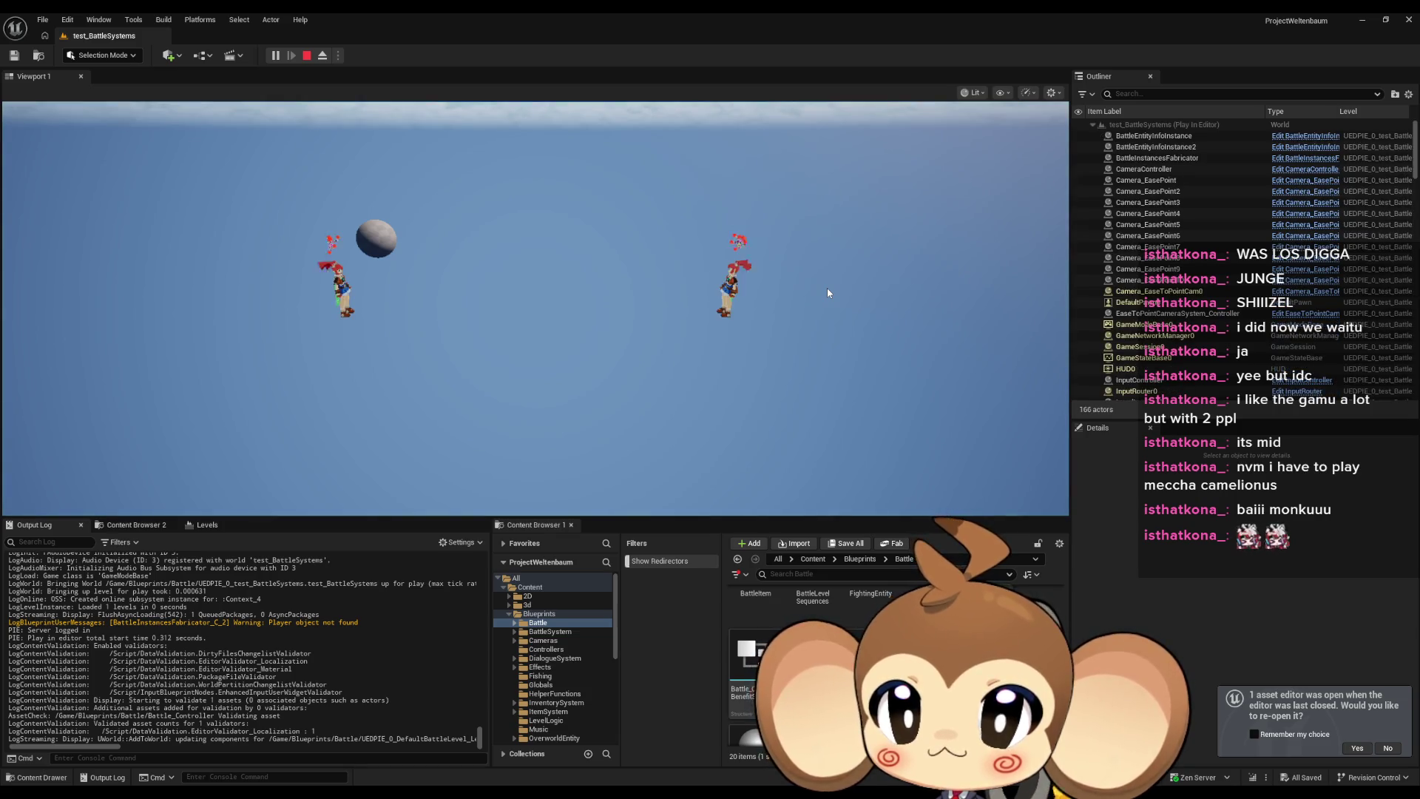
{"action": "left_click", "coordinate": [307, 57]}
Bring the Battle_Controller blueprint back and frame the whole IntroLevelSequence graph.
{"action": "mouse_move", "coordinate": [581, 792]}
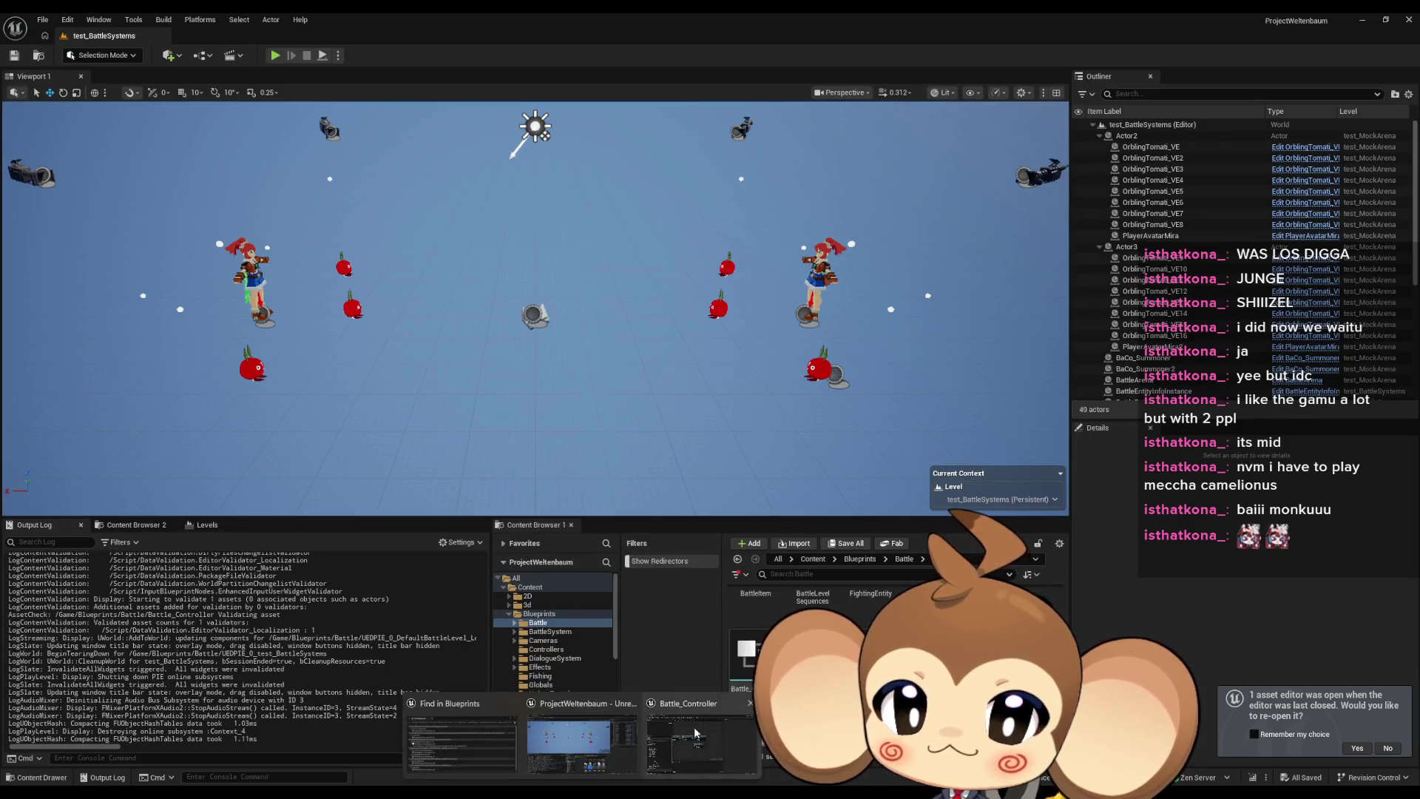
{"action": "double_click", "coordinate": [799, 666]}
{"action": "left_click_drag", "start_coordinate": [769, 350], "coordinate": [597, 390]}
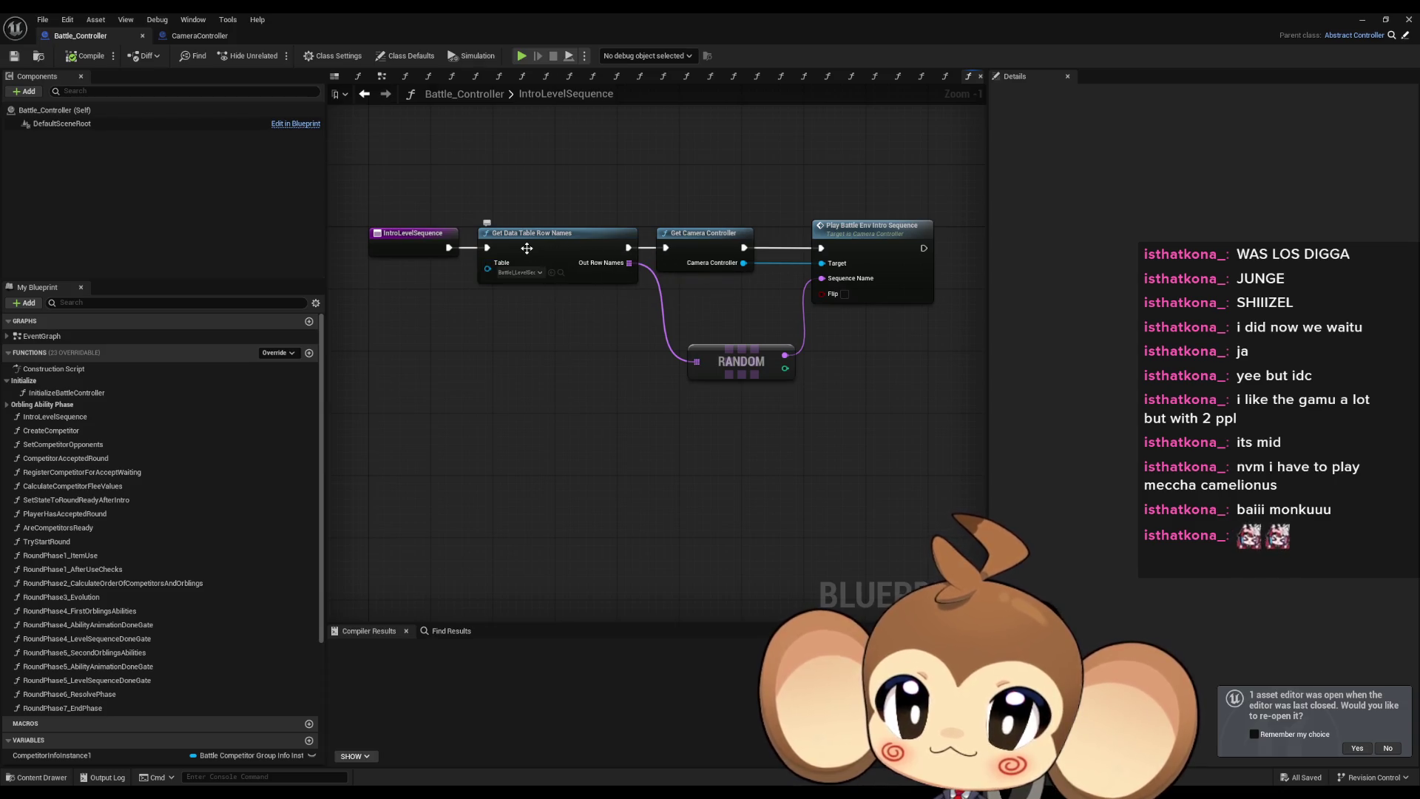
Breakpoint Get Data Table Row Names and step into Play Sequence by Id, checking Sequence ID is BattleMix_1.
{"action": "right_click", "coordinate": [527, 248]}
{"action": "left_click", "coordinate": [585, 500]}
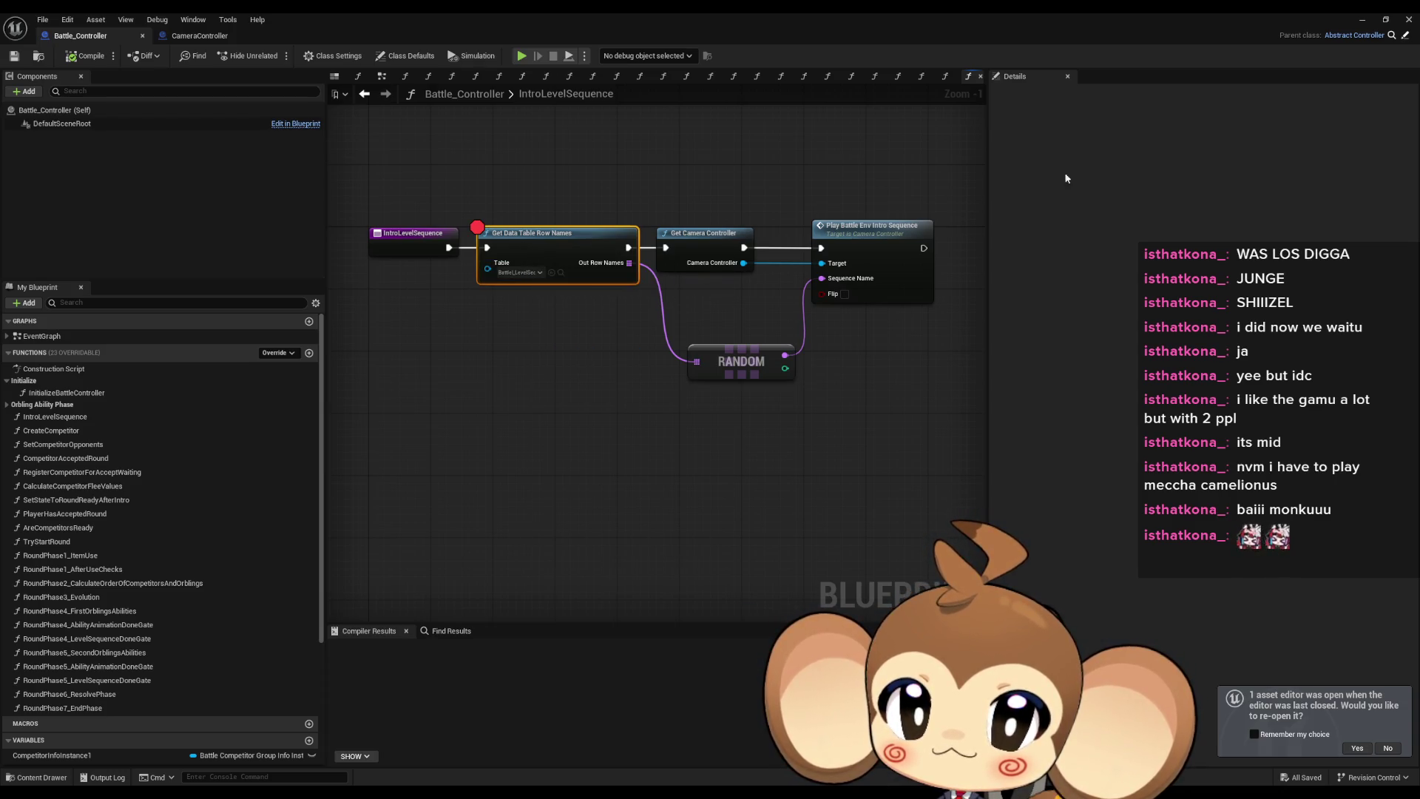
{"action": "left_click", "coordinate": [1371, 23]}
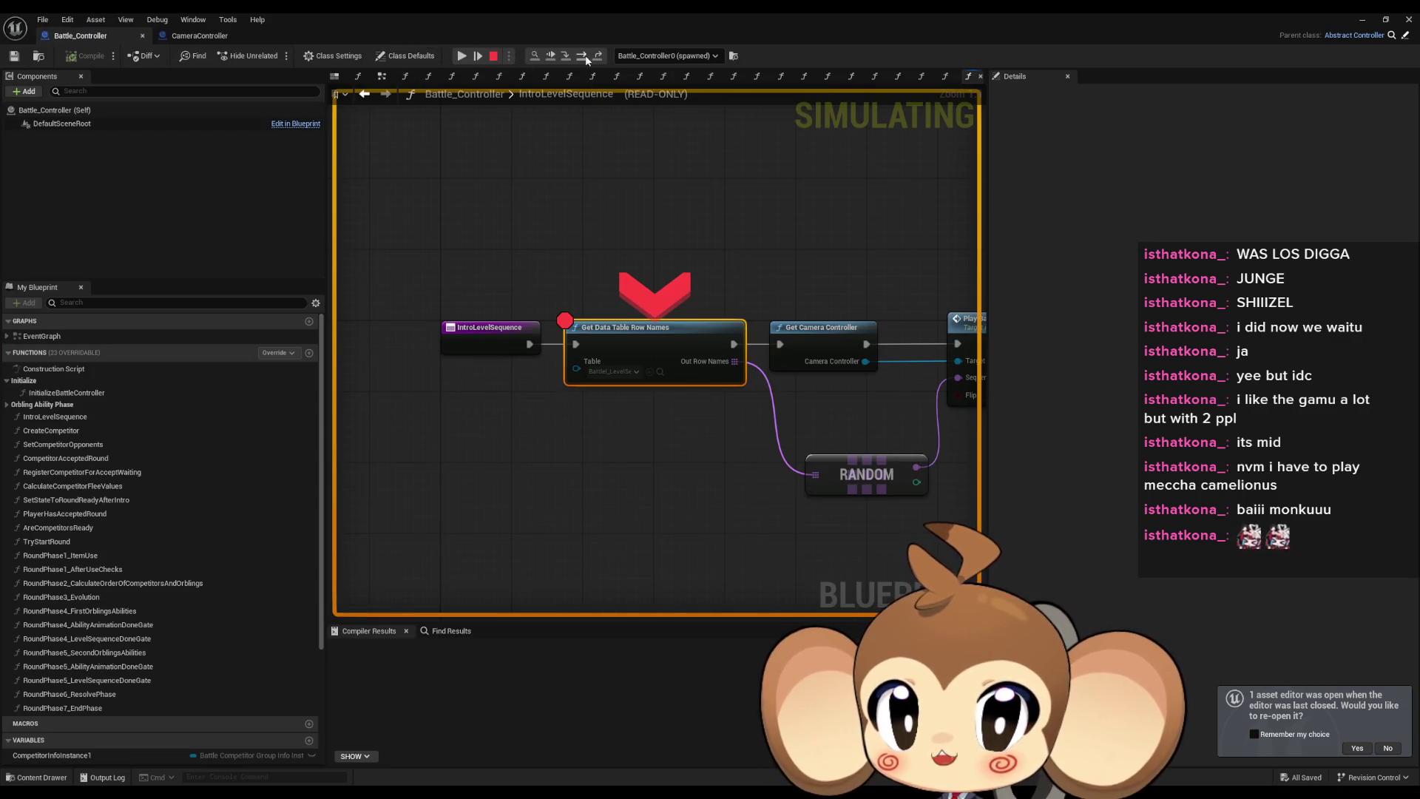
{"action": "left_click", "coordinate": [582, 57]}
{"action": "left_click", "coordinate": [583, 57]}
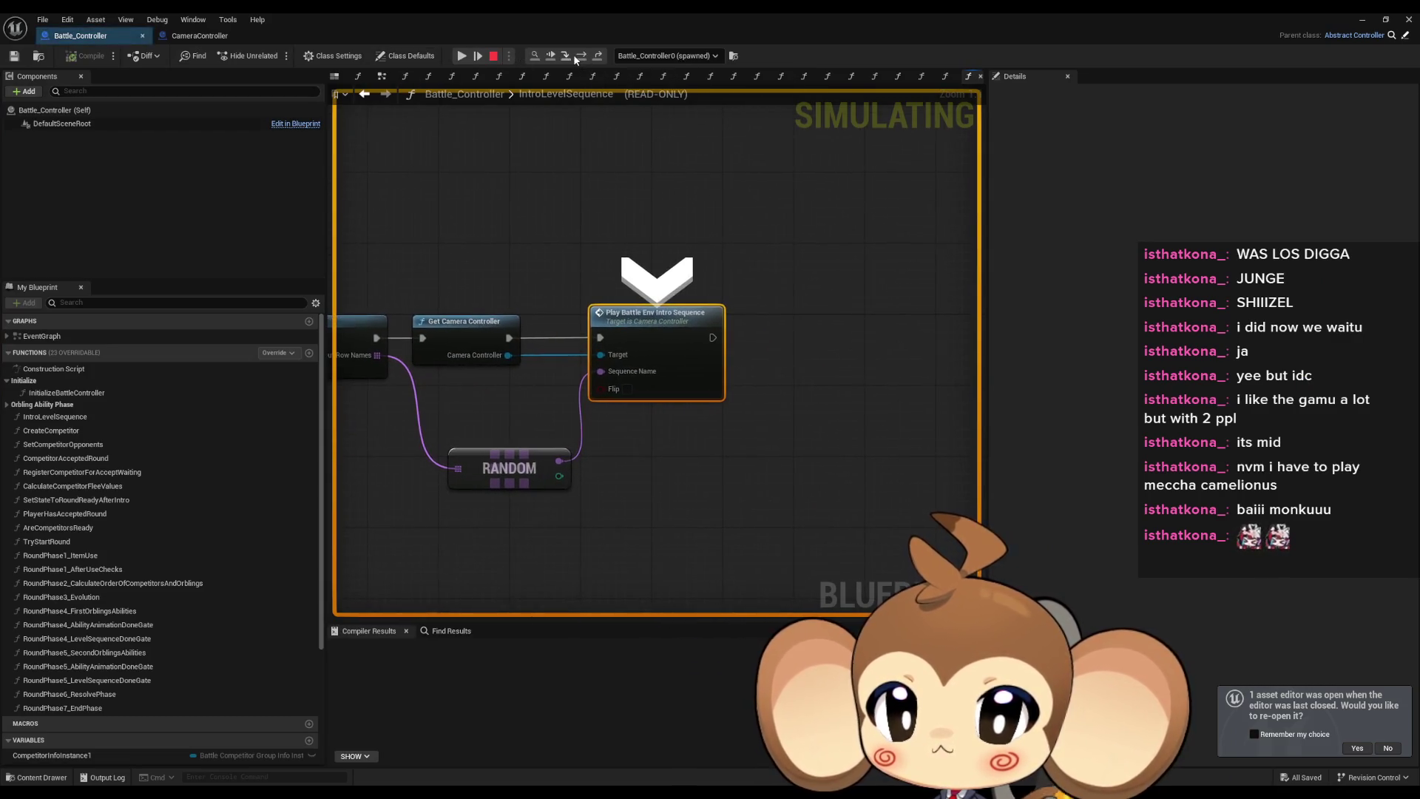
{"action": "left_click", "coordinate": [582, 57]}
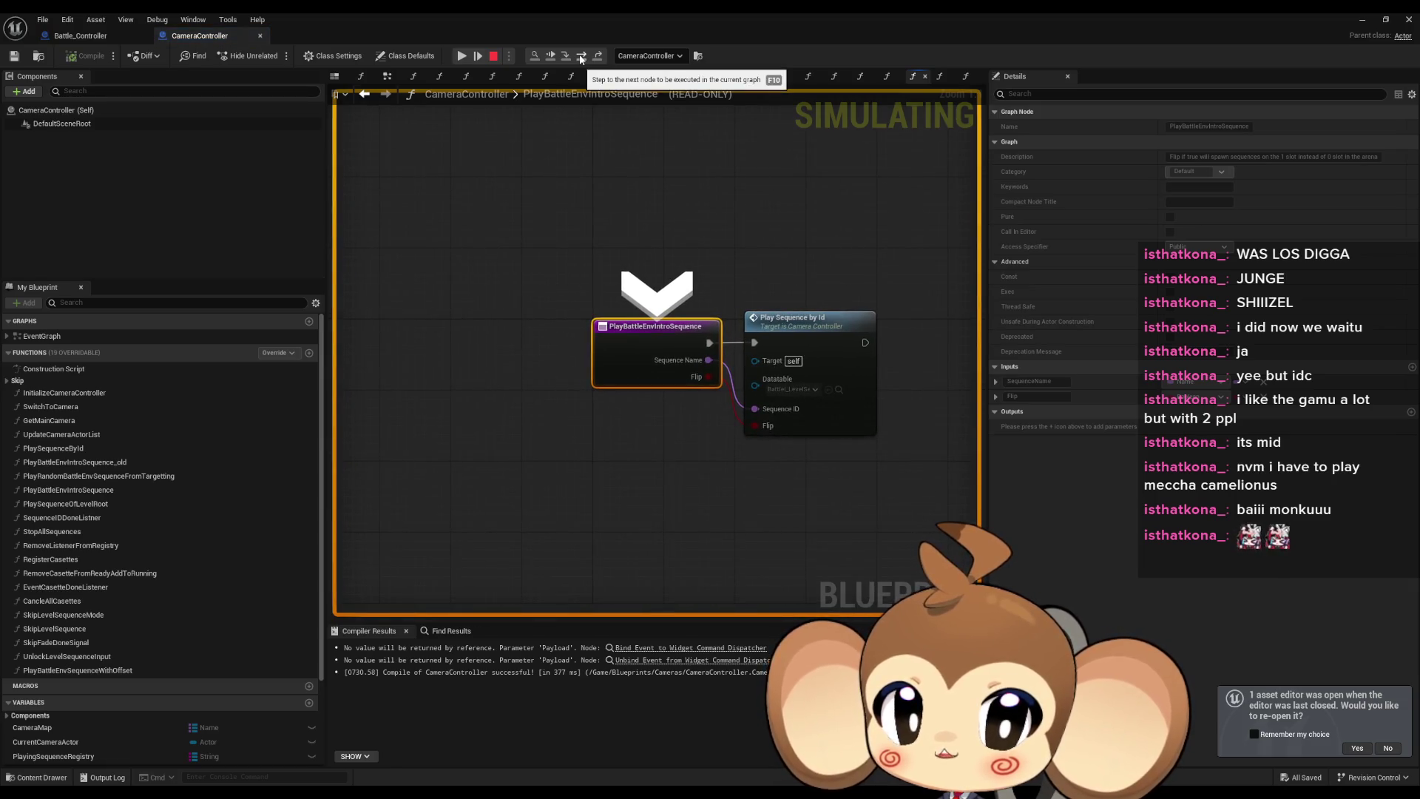
{"action": "left_click", "coordinate": [582, 57]}
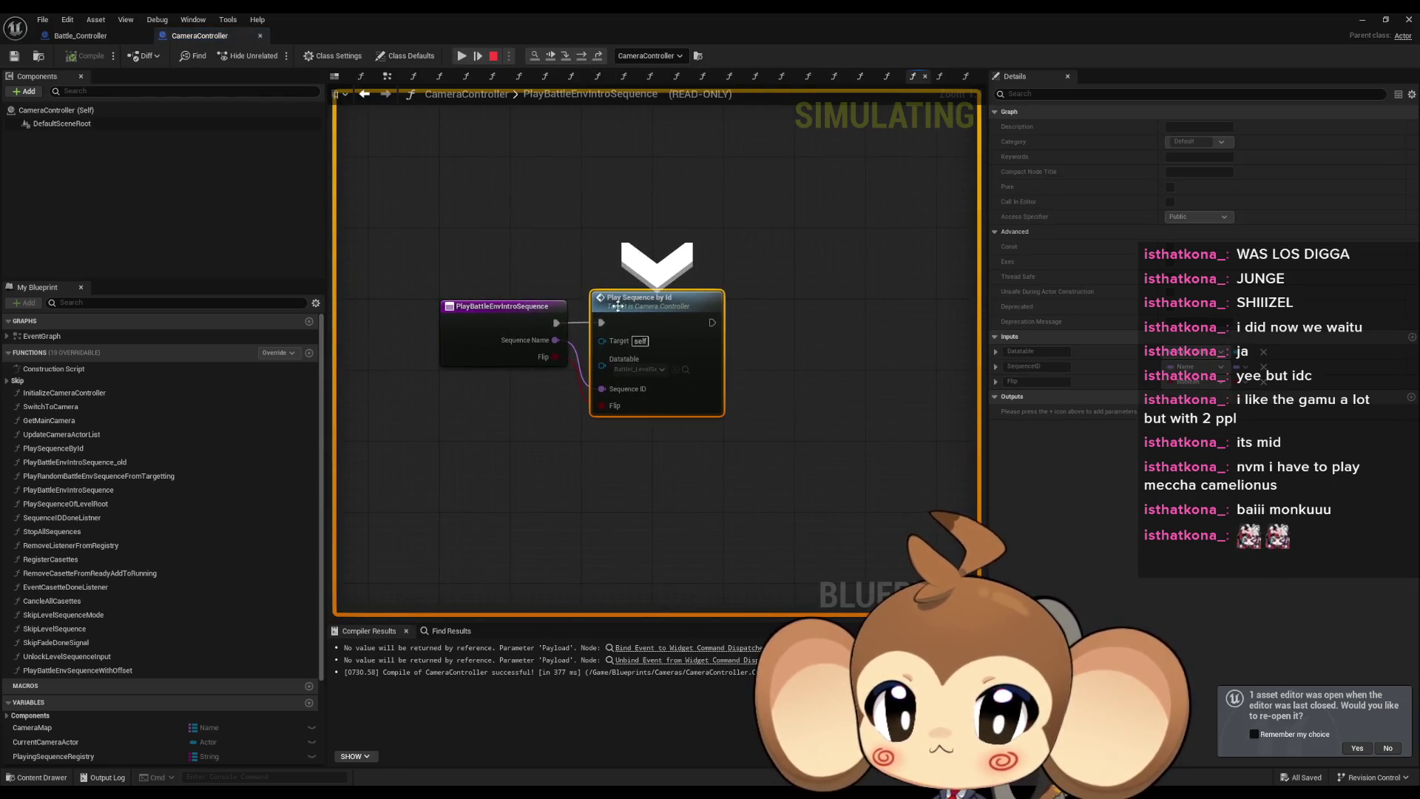
{"action": "mouse_move", "coordinate": [612, 392]}
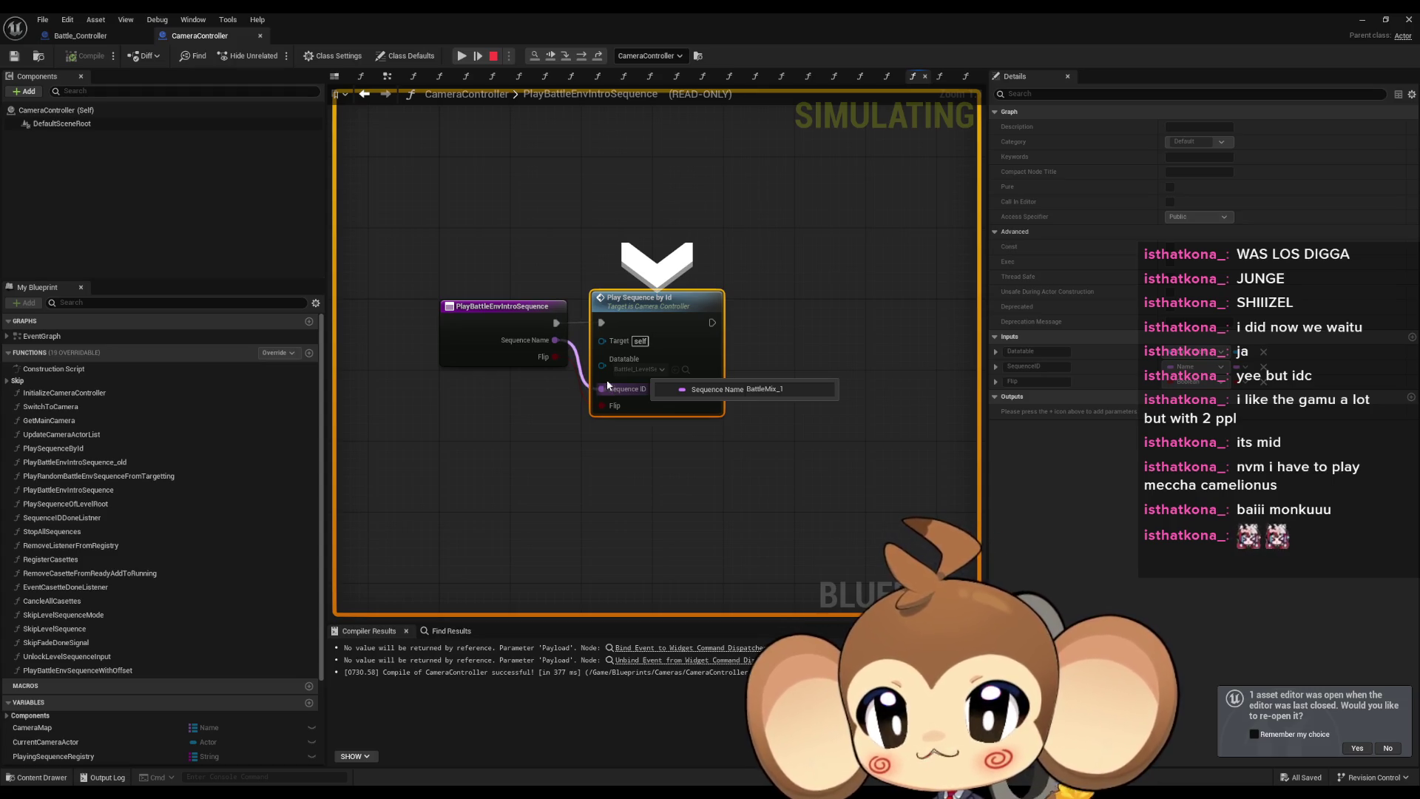
Stop the simulation, navigate back to the intro sequence function graph, and restore the window.
{"action": "left_click", "coordinate": [493, 56]}
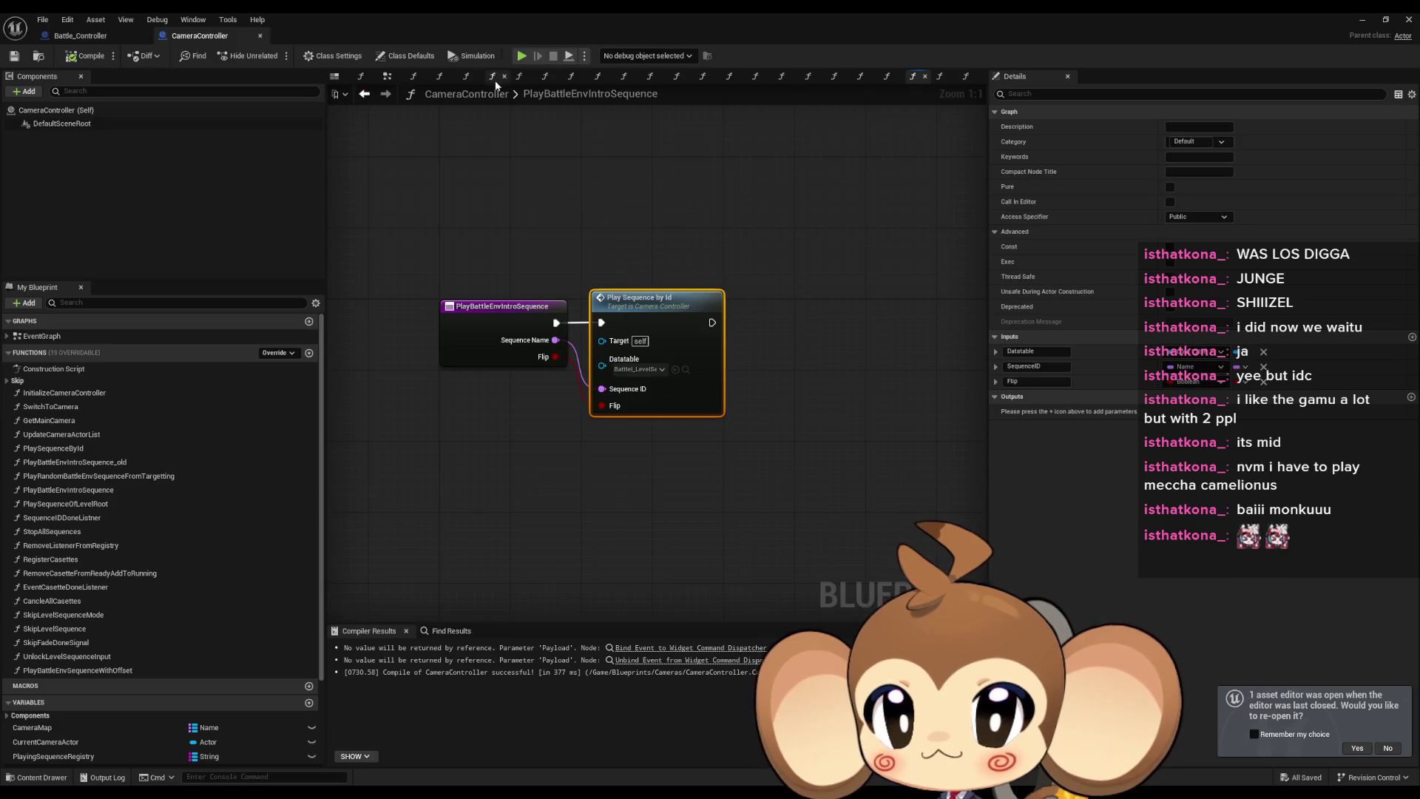
{"action": "left_click", "coordinate": [364, 96]}
{"action": "left_click", "coordinate": [364, 96]}
{"action": "left_click", "coordinate": [364, 97]}
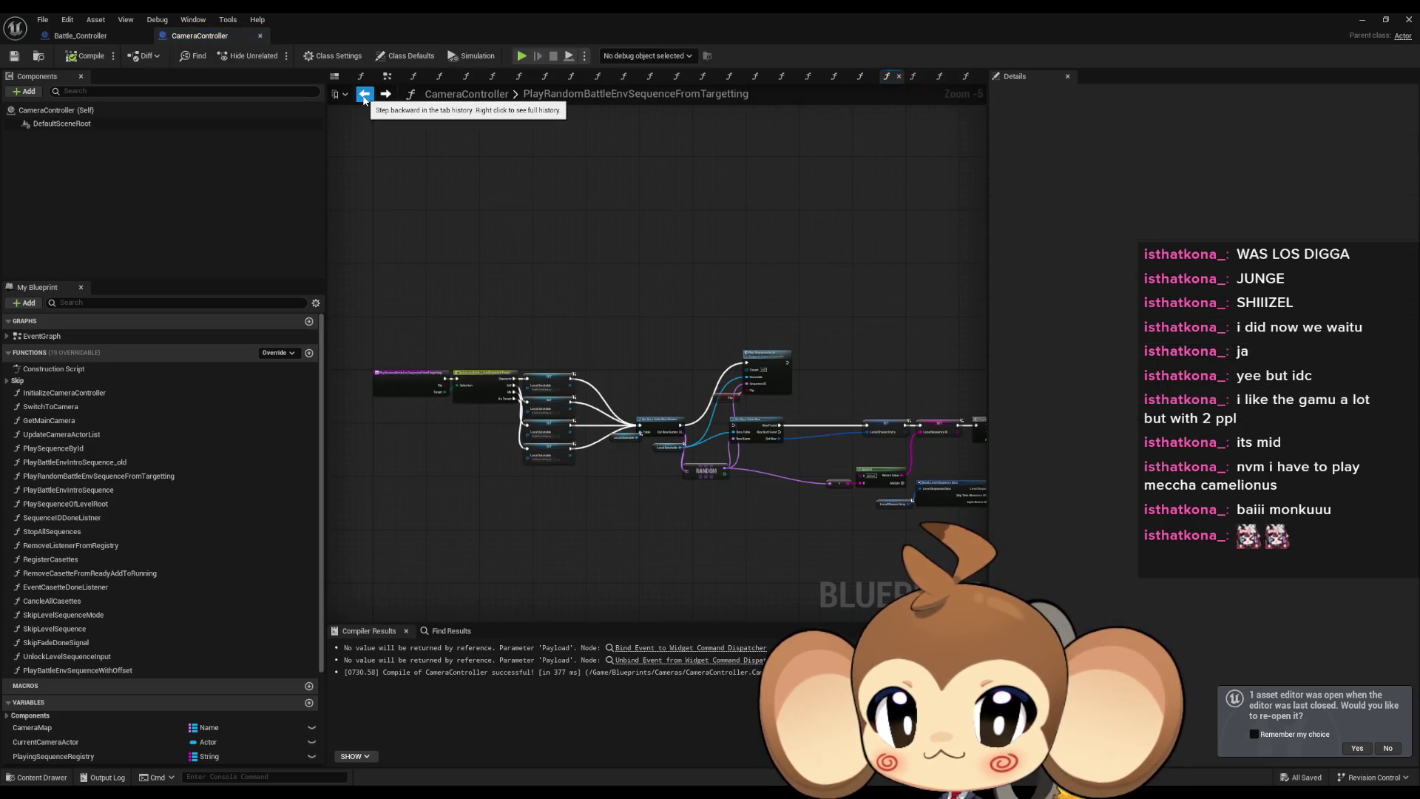
{"action": "left_click", "coordinate": [385, 95]}
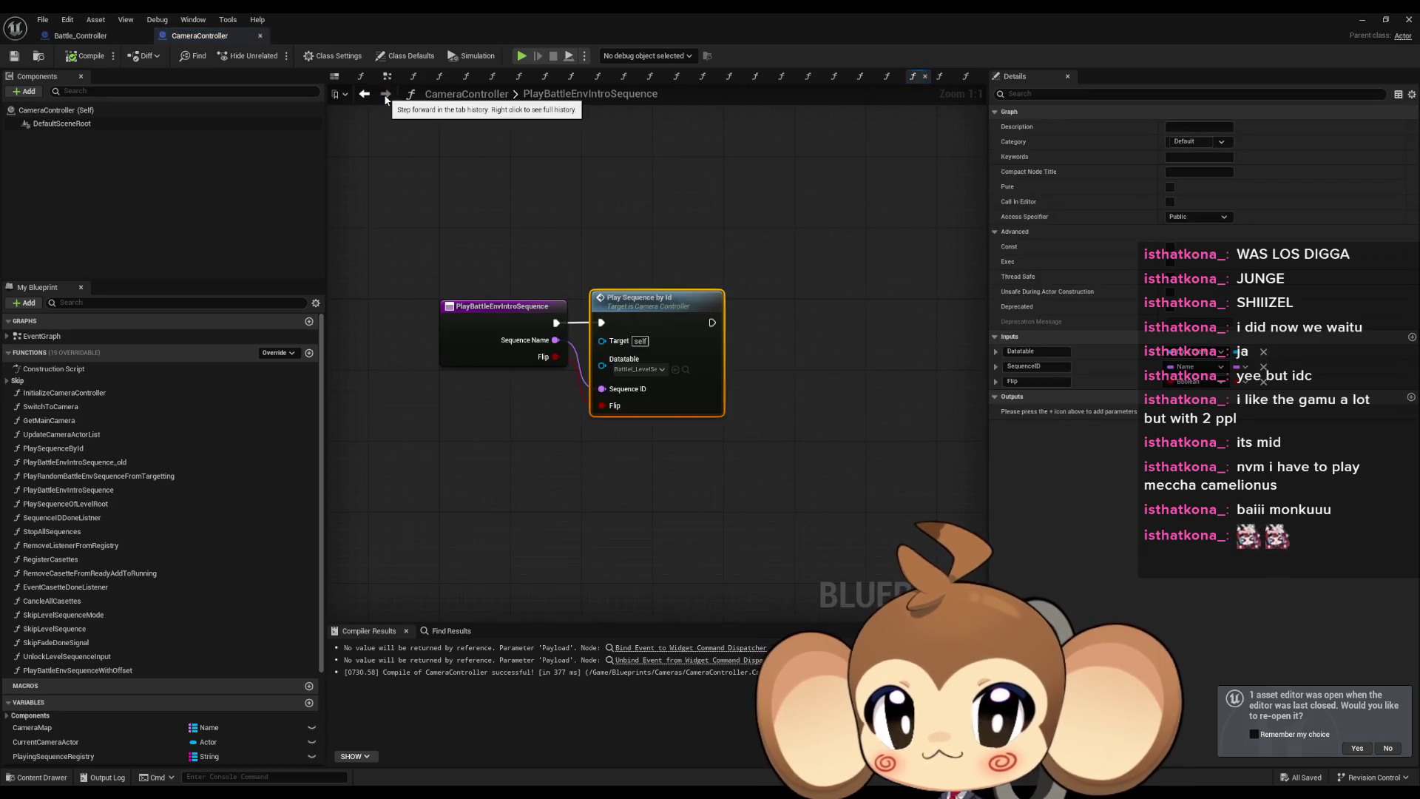
{"action": "double_click", "coordinate": [490, 20]}
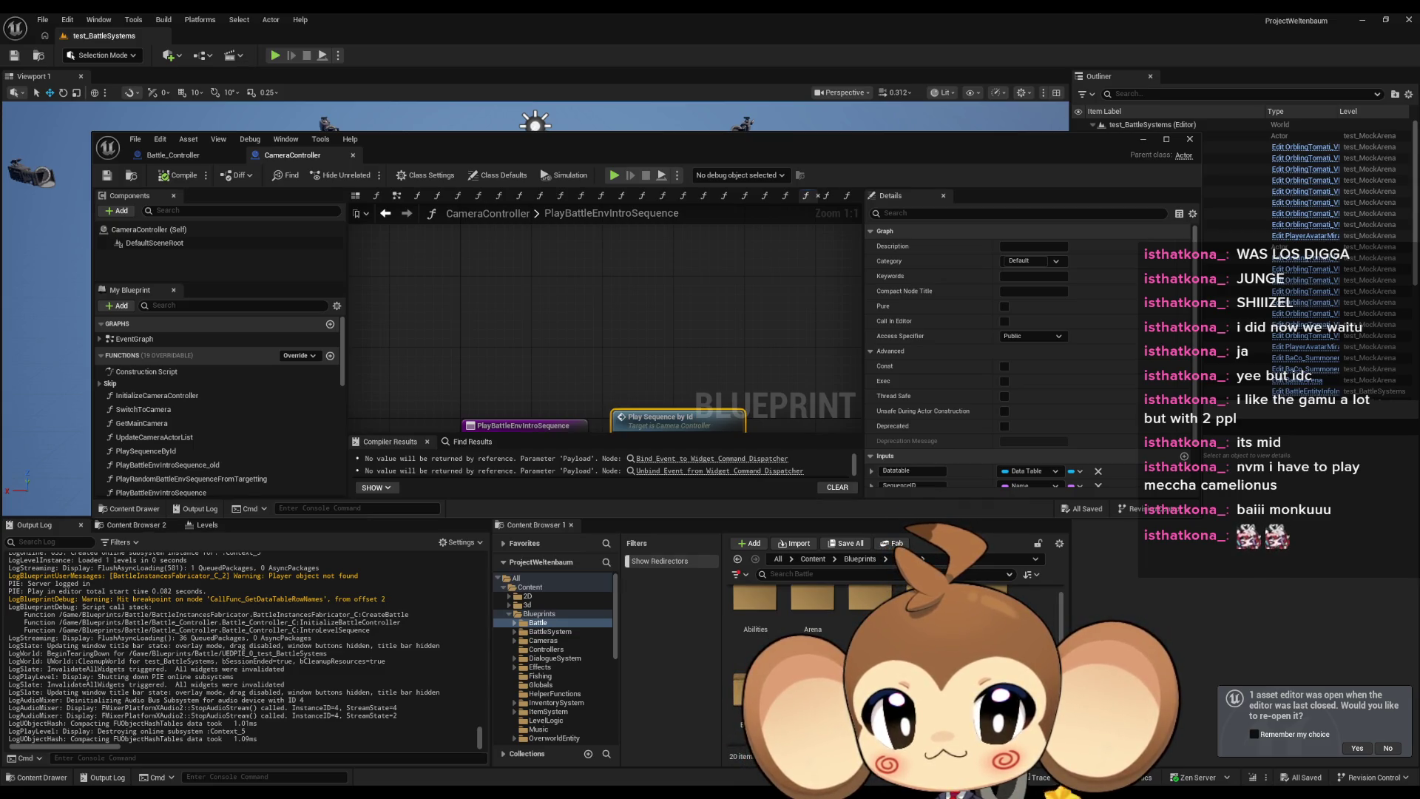
Open the Battel_LevelSequence_Intro DataTable and rename row BattleMix_1 to BattleIntro_1.
{"action": "left_click", "coordinate": [570, 684]}
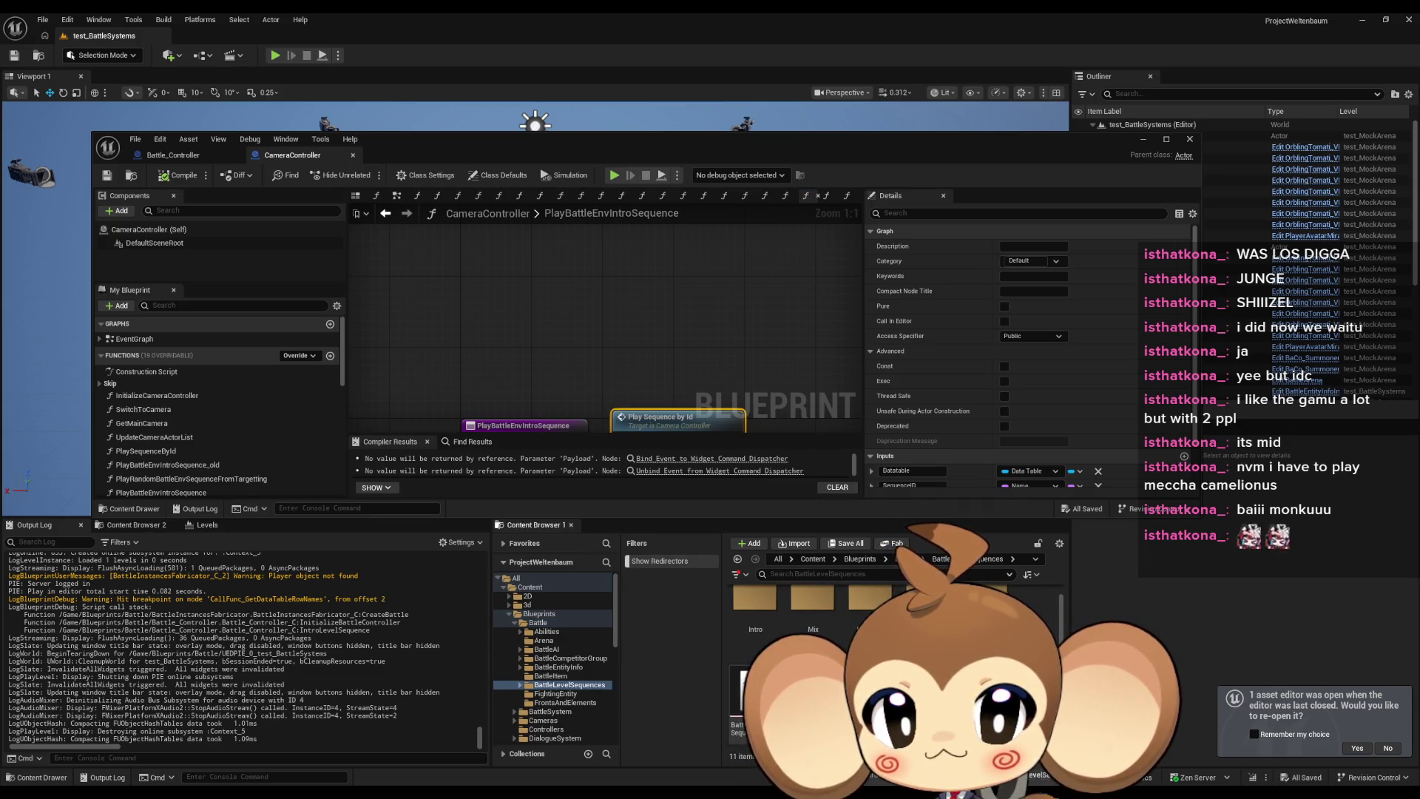
{"action": "double_click", "coordinate": [767, 620]}
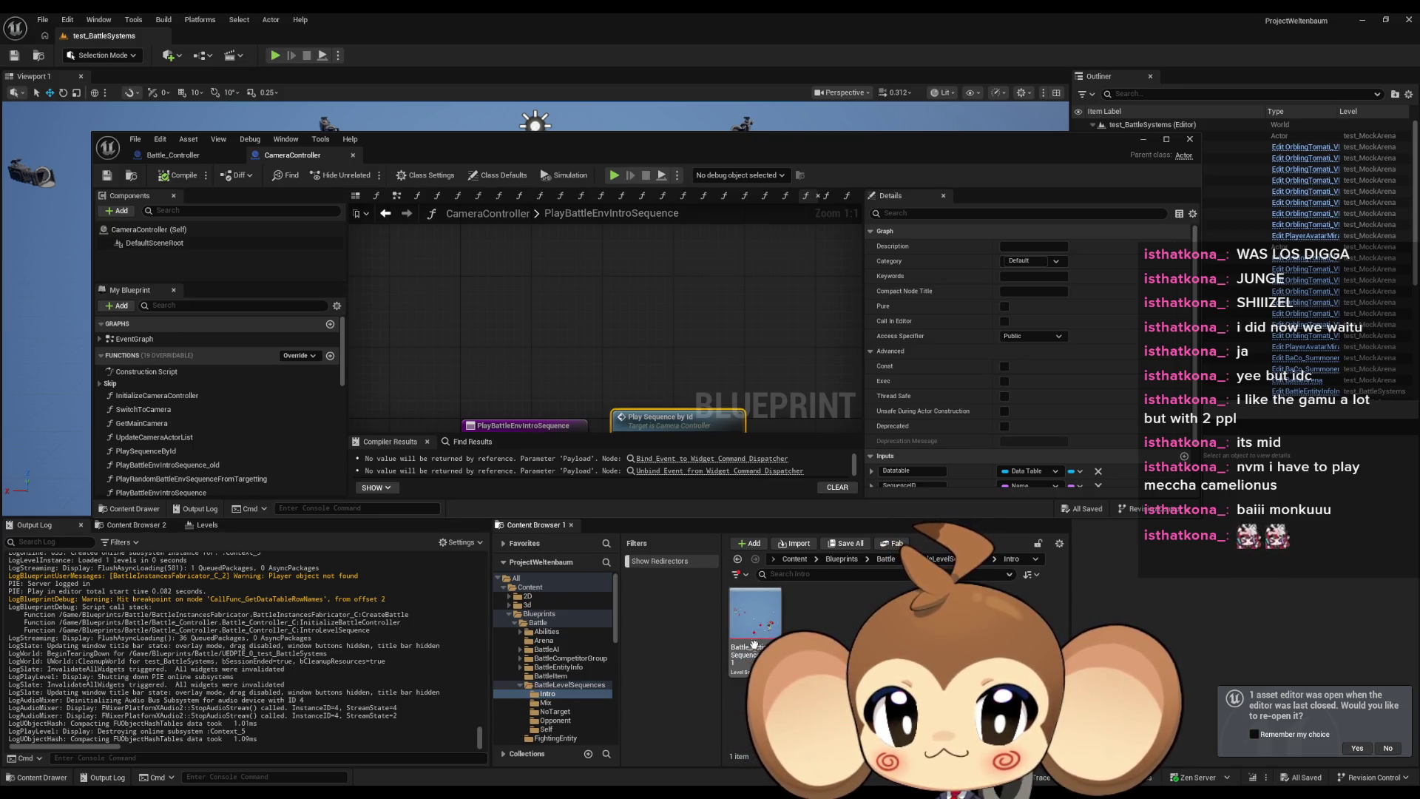
{"action": "left_click", "coordinate": [570, 685]}
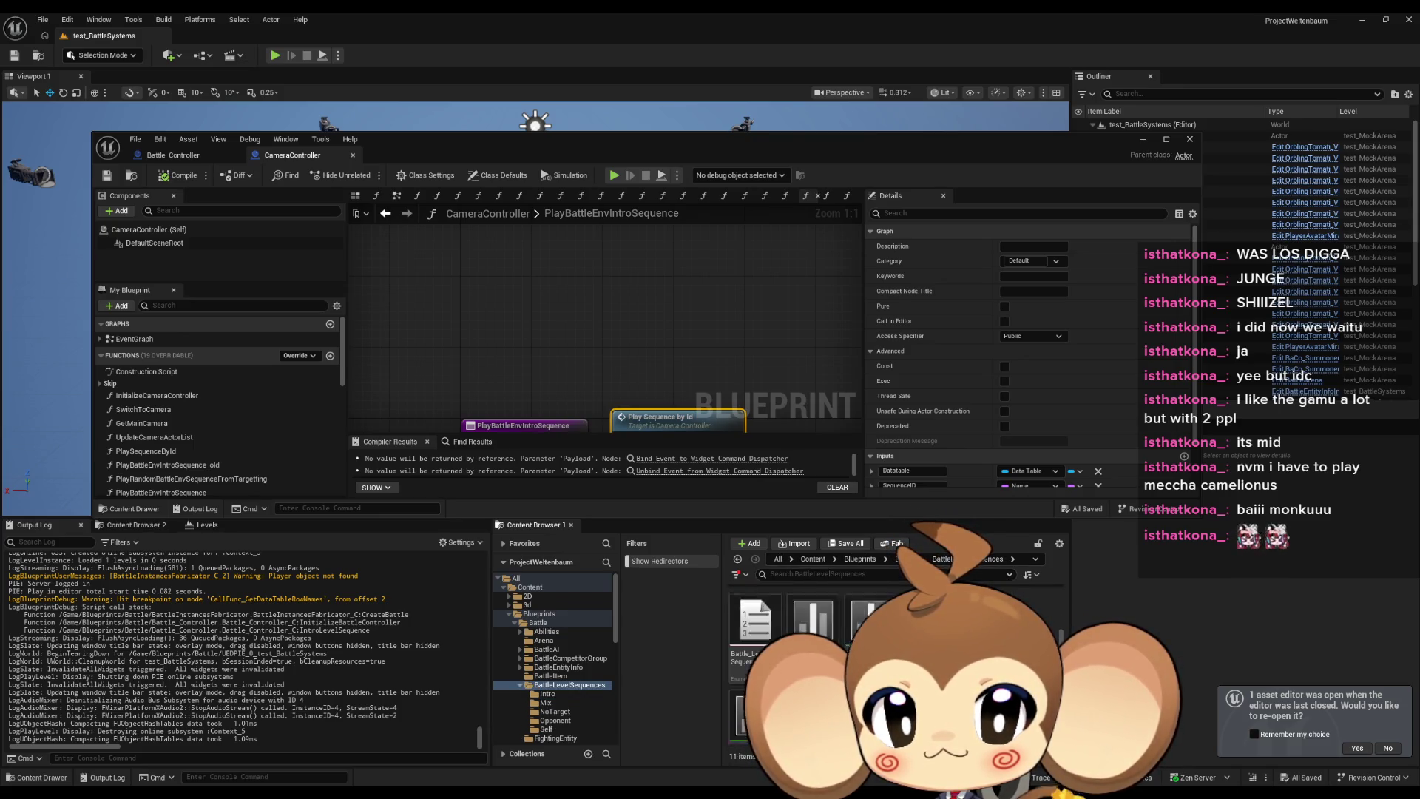
{"action": "double_click", "coordinate": [831, 640]}
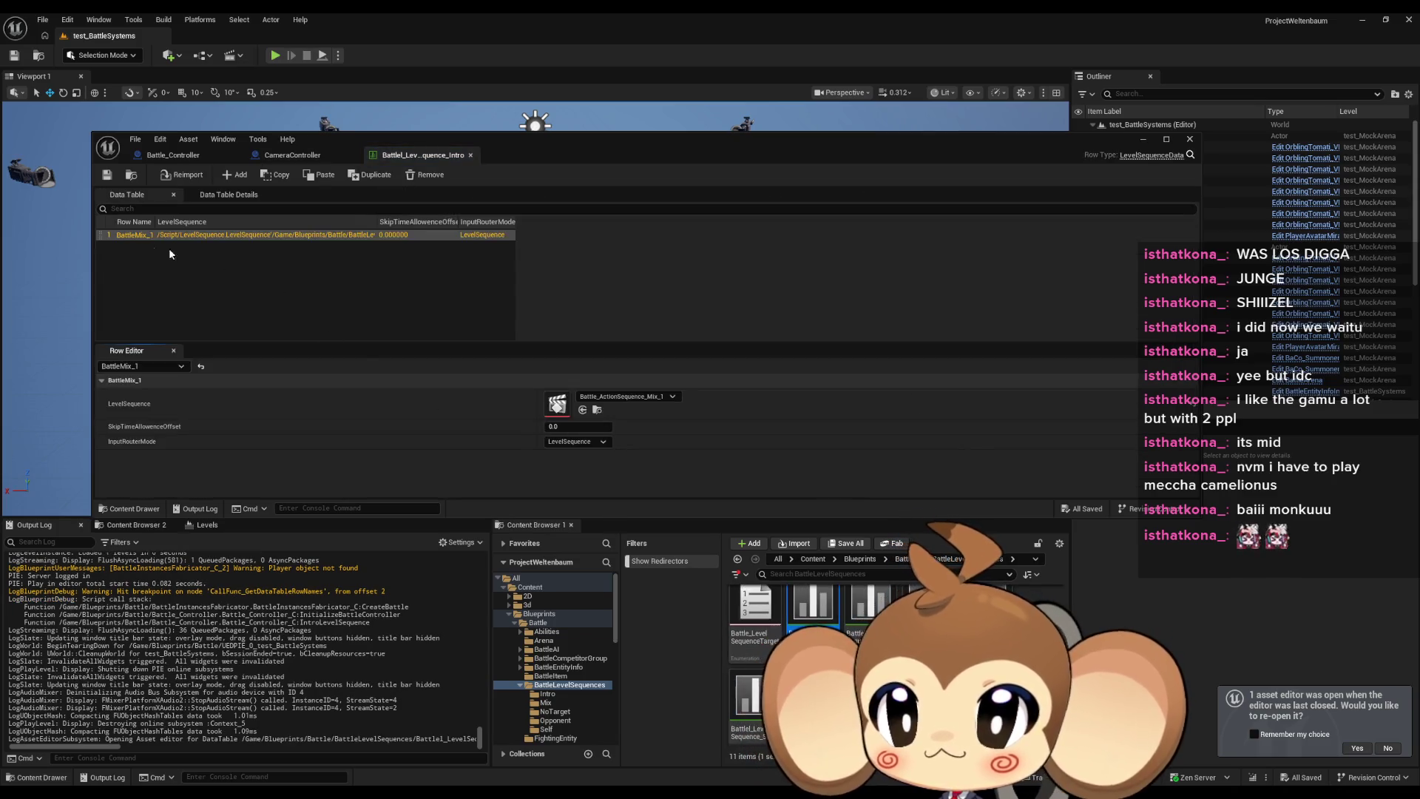
{"action": "double_click", "coordinate": [145, 238]}
{"action": "type", "text": "BattleIntro"}
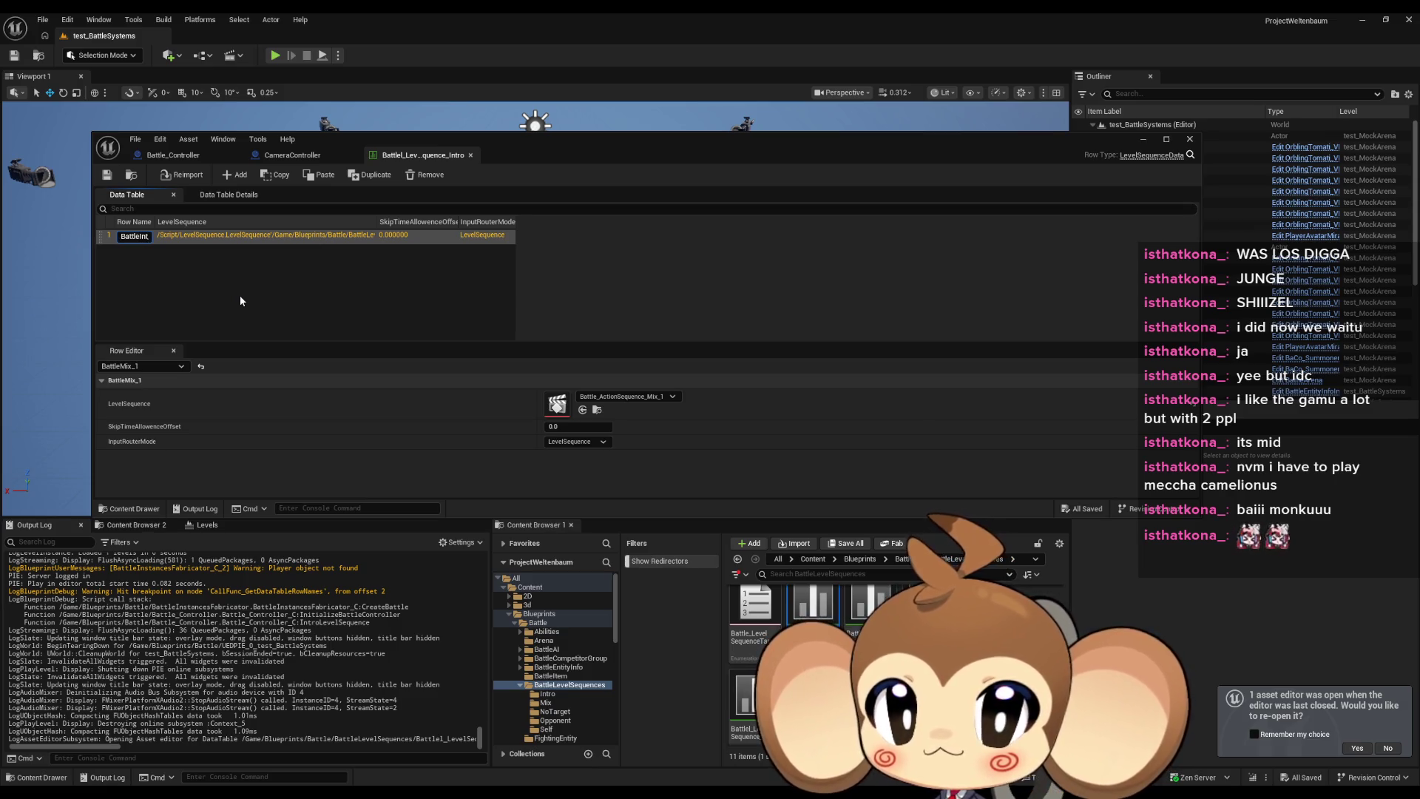
{"action": "type", "text": "_1"}
{"action": "key", "text": "Return"}
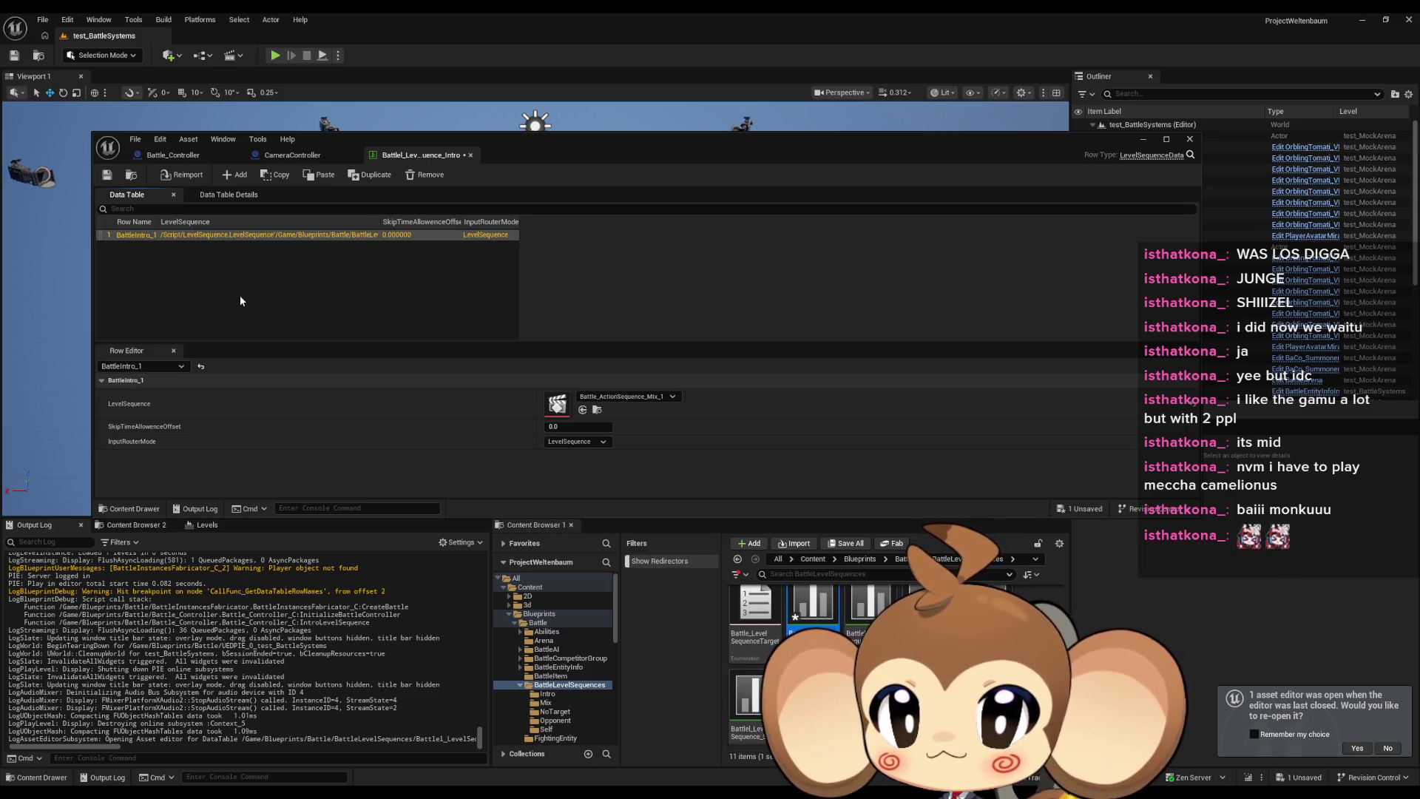
Set the BattleIntro_1 row's LevelSequence to Battle_ActionSequence_Intro_1.
{"action": "left_click", "coordinate": [629, 396]}
{"action": "type", "text": "in"}
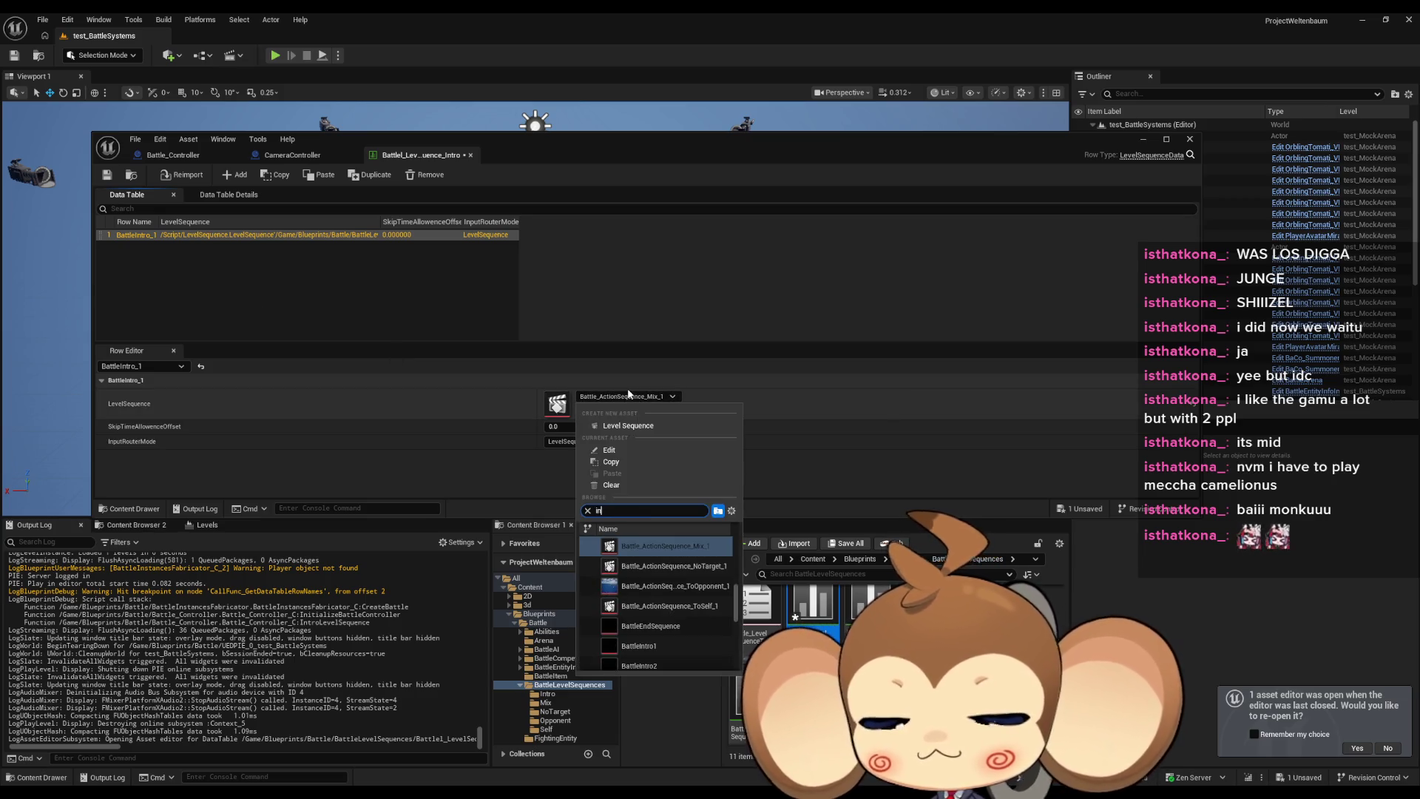
{"action": "type", "text": "tro batt"}
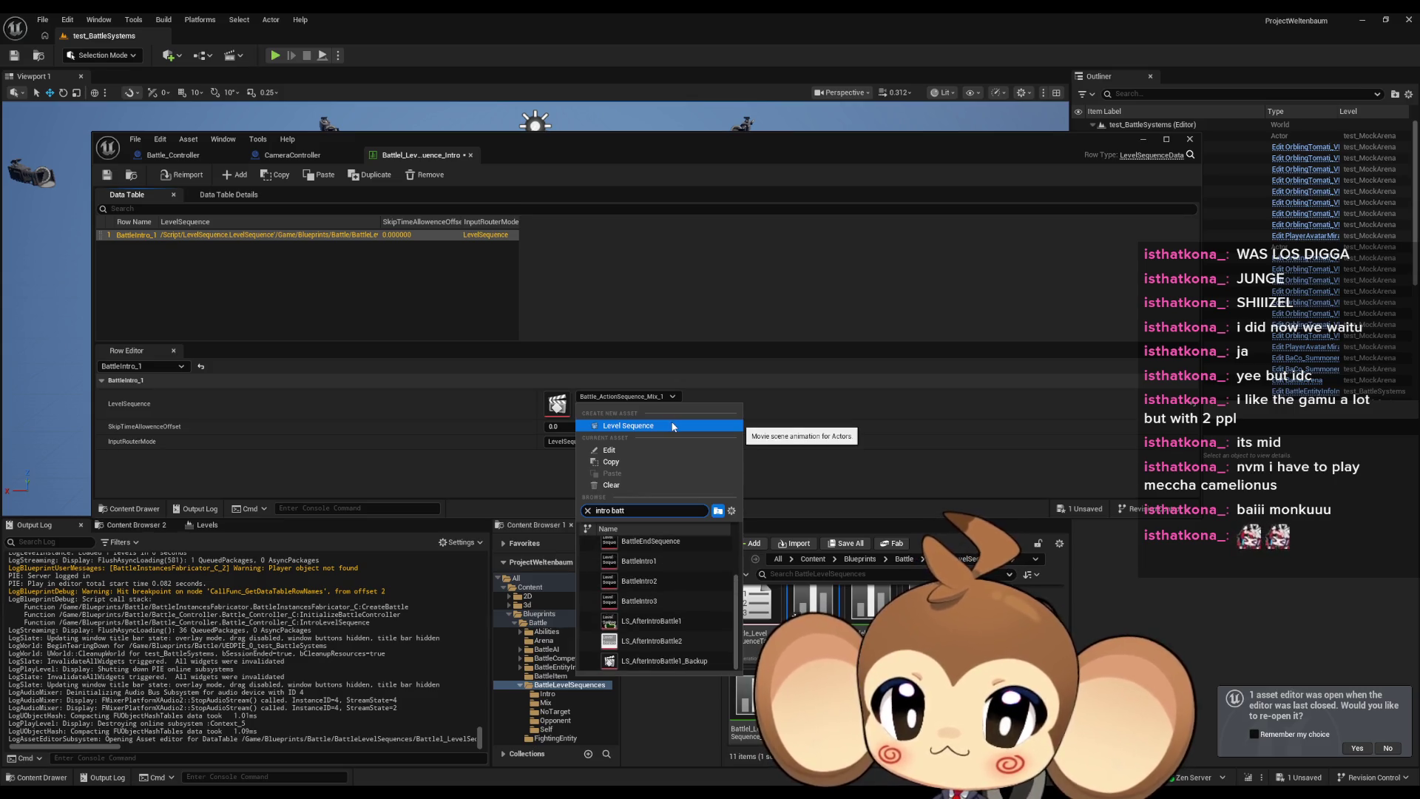
{"action": "scroll", "coordinate": [700, 552], "scroll_direction": "up", "scroll_amount": 2}
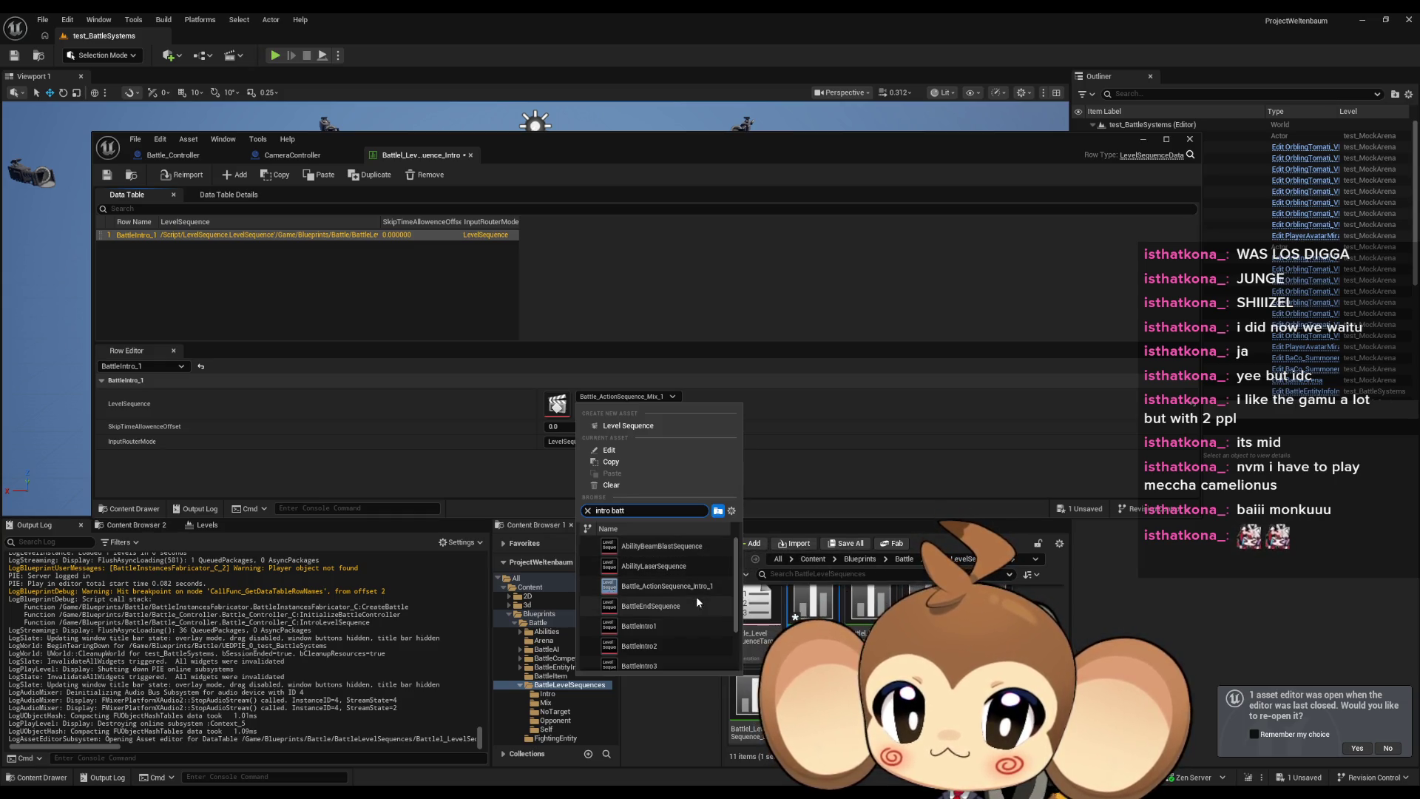
{"action": "scroll", "coordinate": [699, 588], "scroll_direction": "down", "scroll_amount": 3}
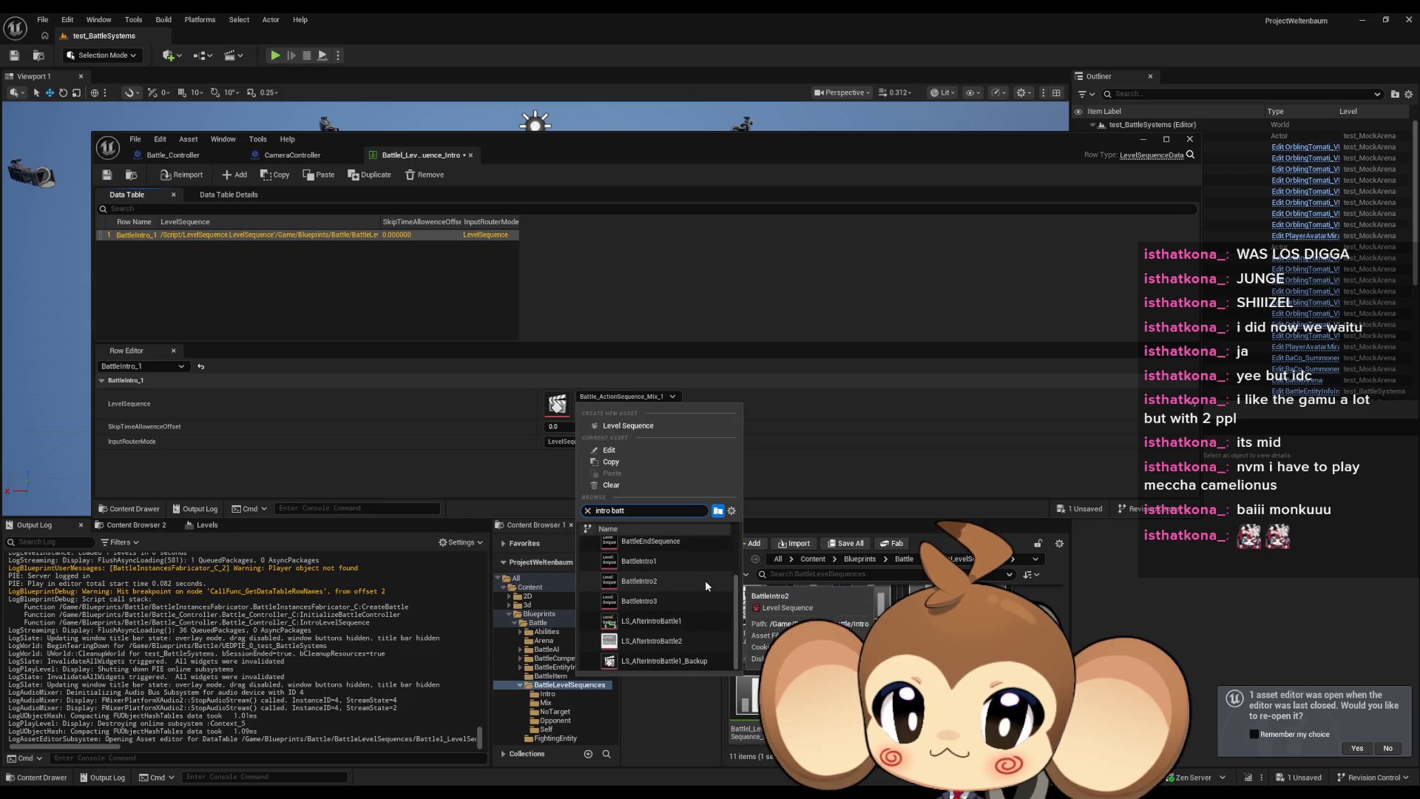
{"action": "scroll", "coordinate": [705, 579], "scroll_direction": "up", "scroll_amount": 2}
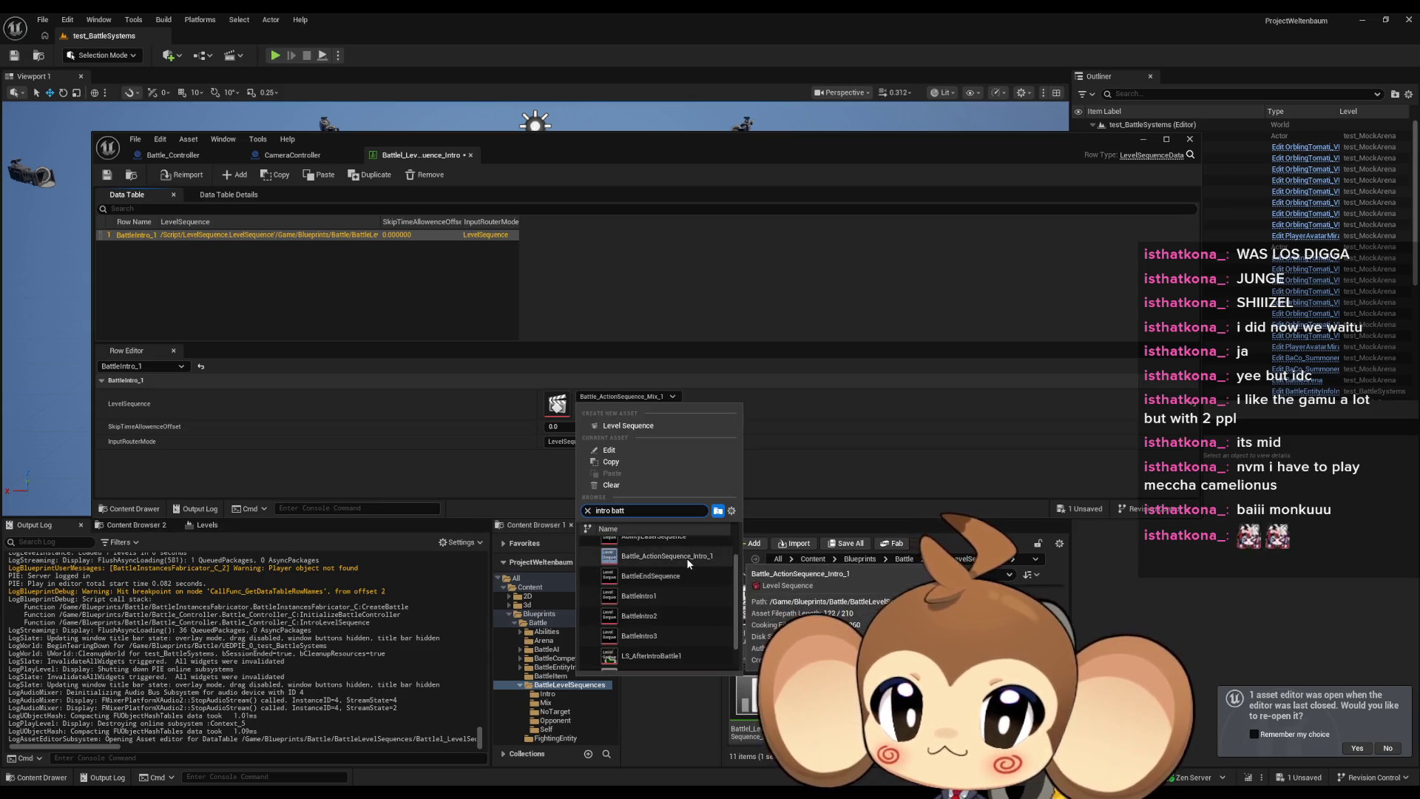
{"action": "left_click", "coordinate": [687, 557]}
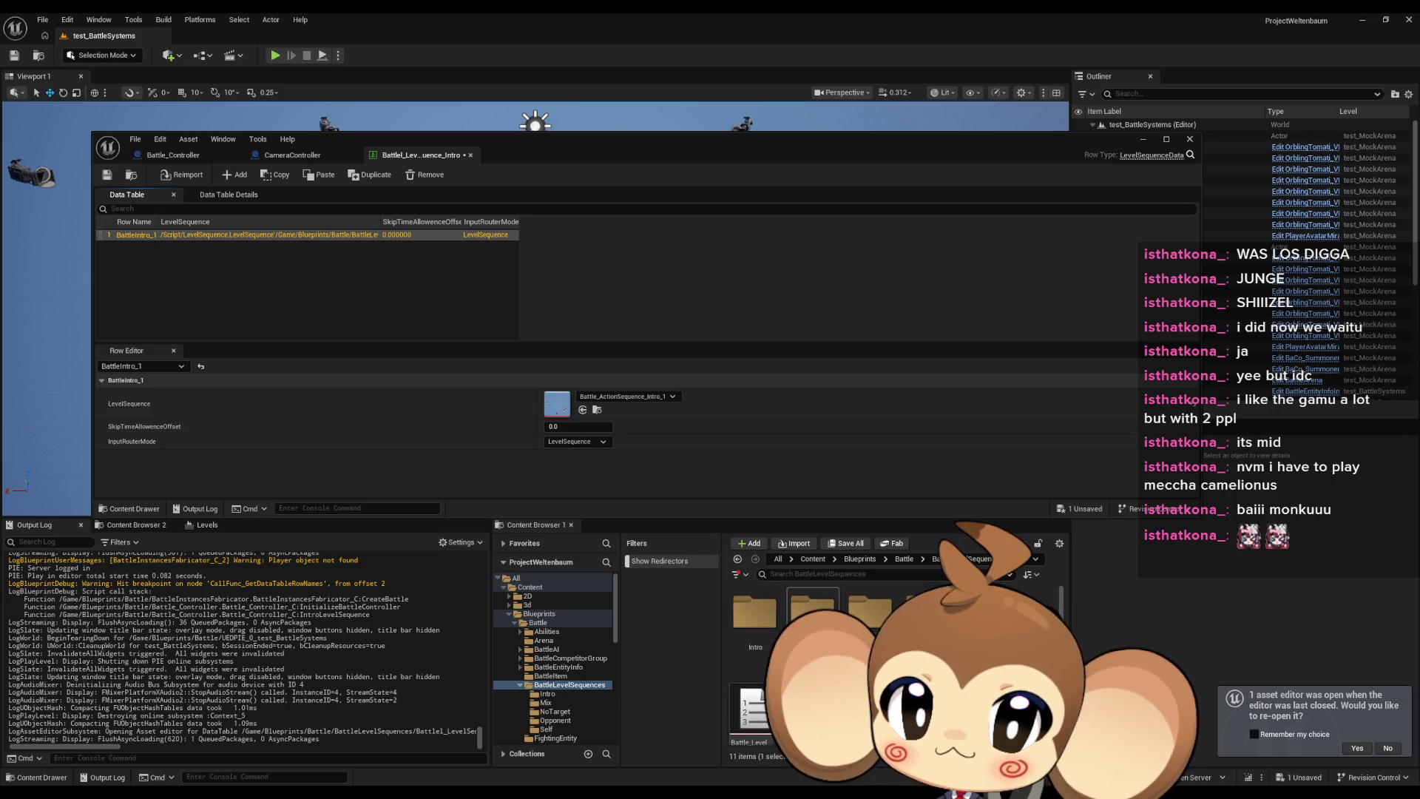
{"action": "left_click", "coordinate": [765, 621]}
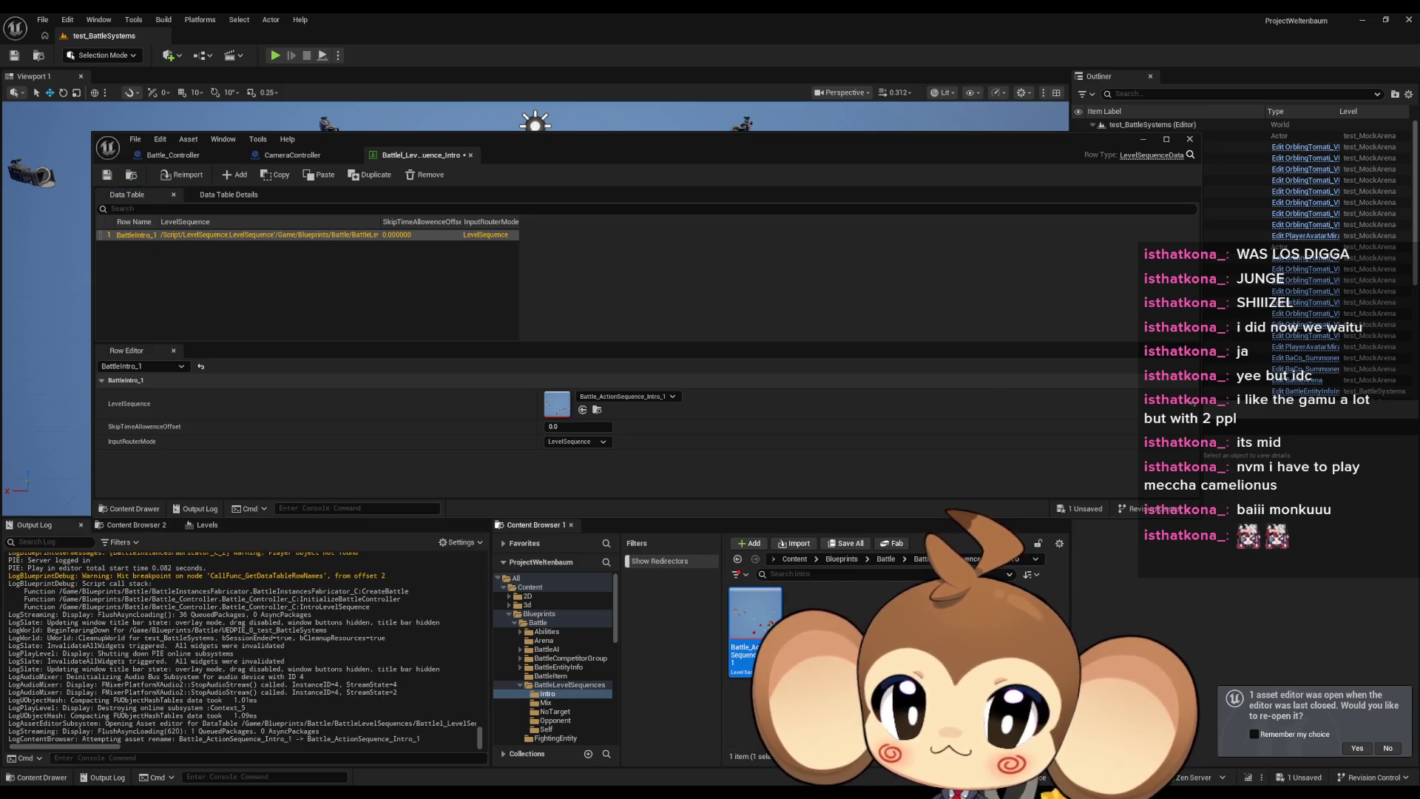
{"action": "left_click", "coordinate": [620, 397]}
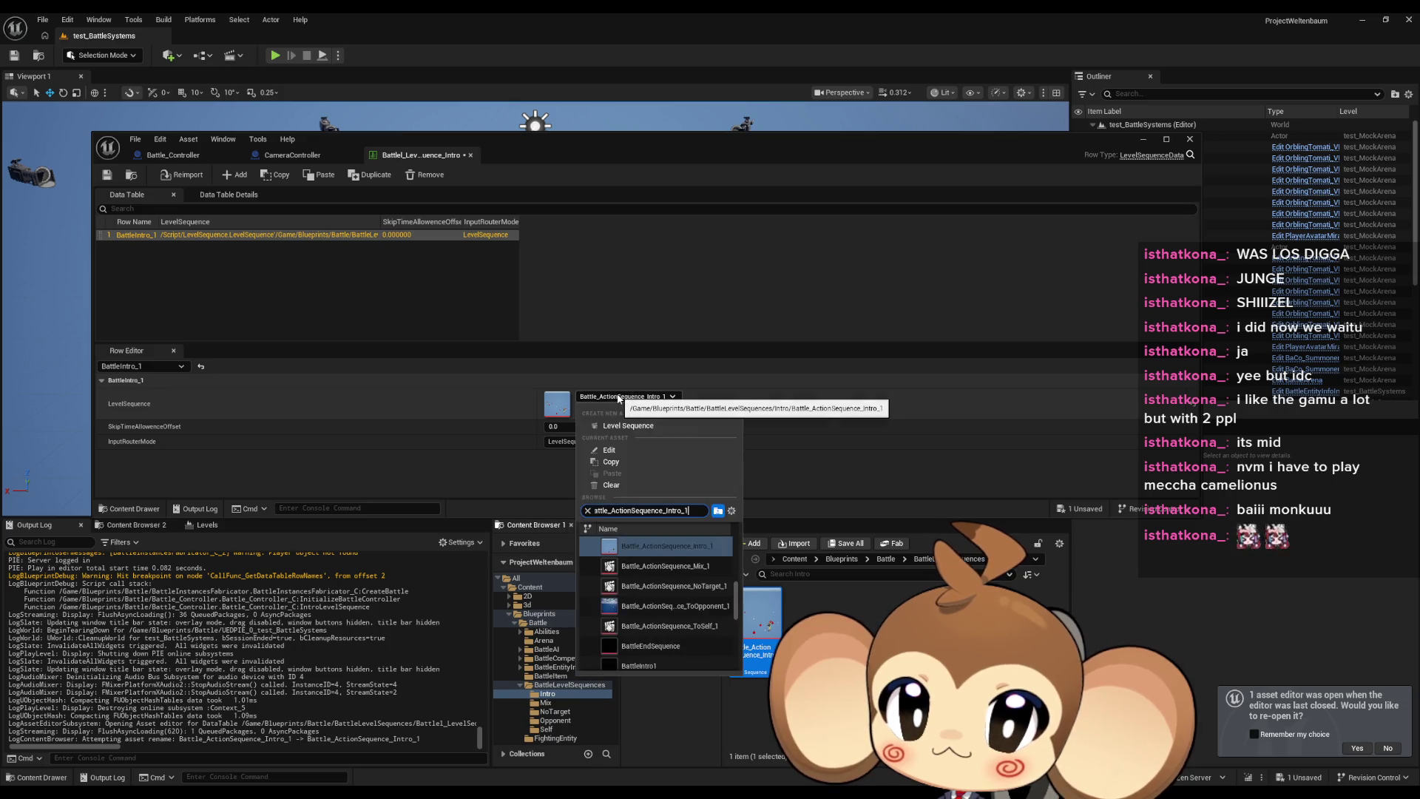
{"action": "left_click", "coordinate": [627, 557]}
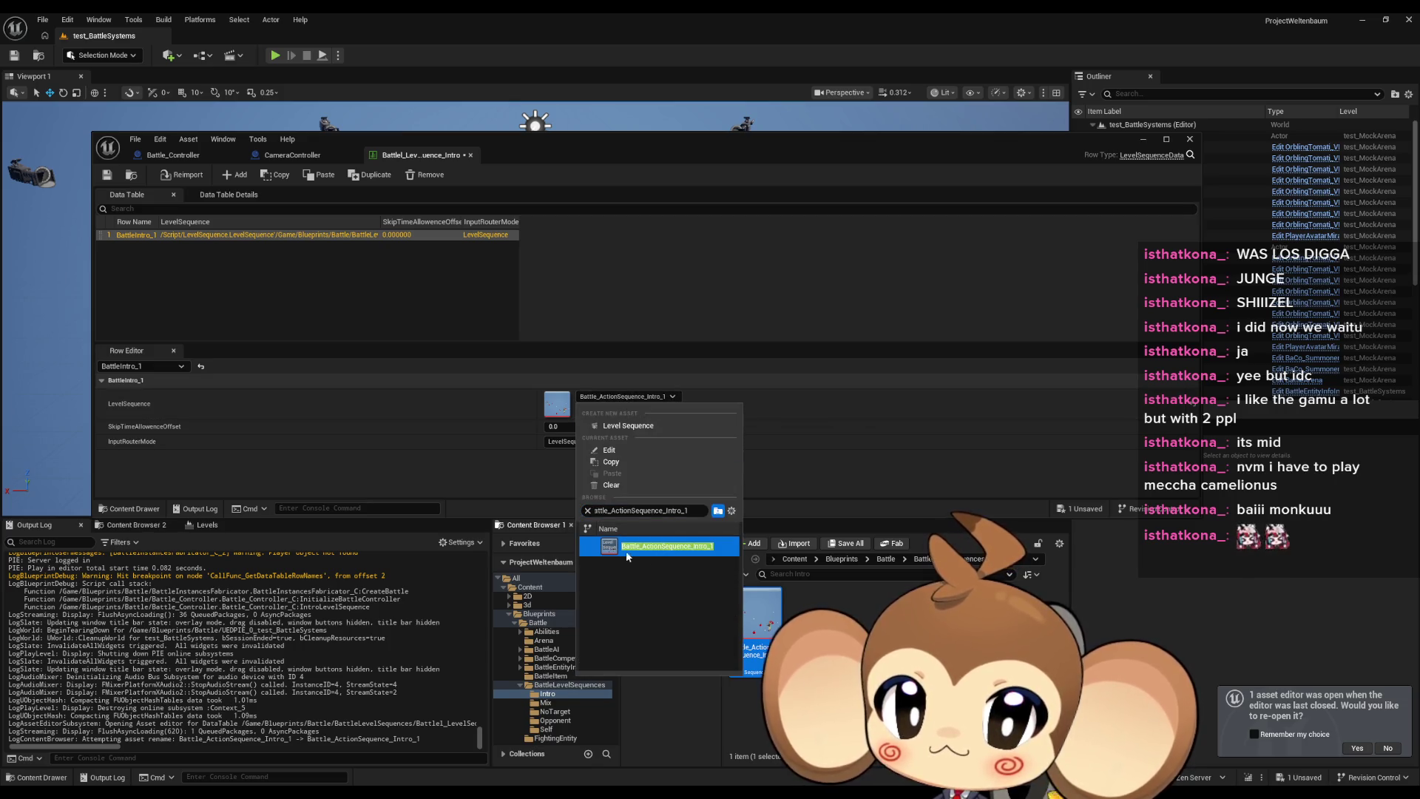
Rename the sequence to Battle_IntroSequence_1, save the intro DataTable, and start a play test.
{"action": "left_click", "coordinate": [621, 553]}
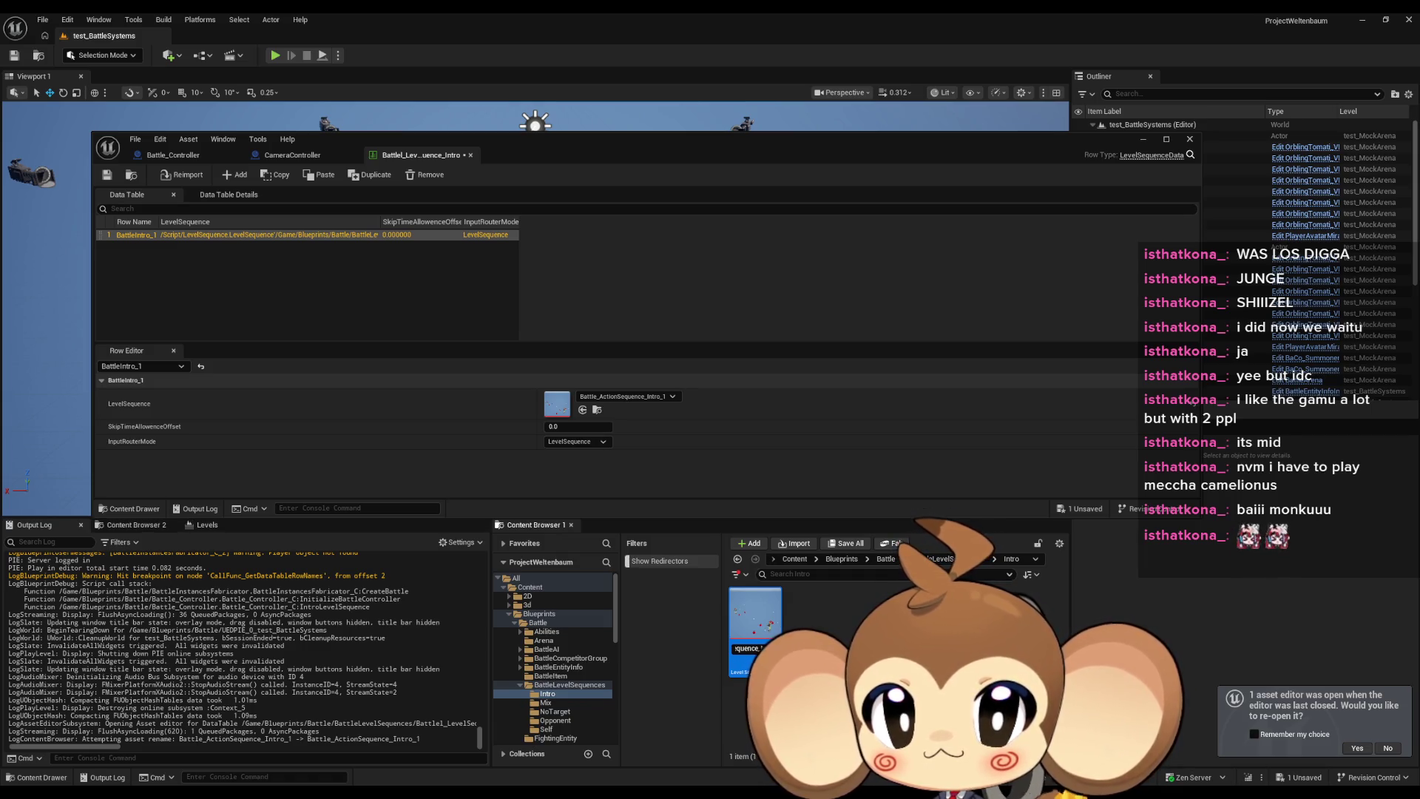
{"action": "key", "text": "Return"}
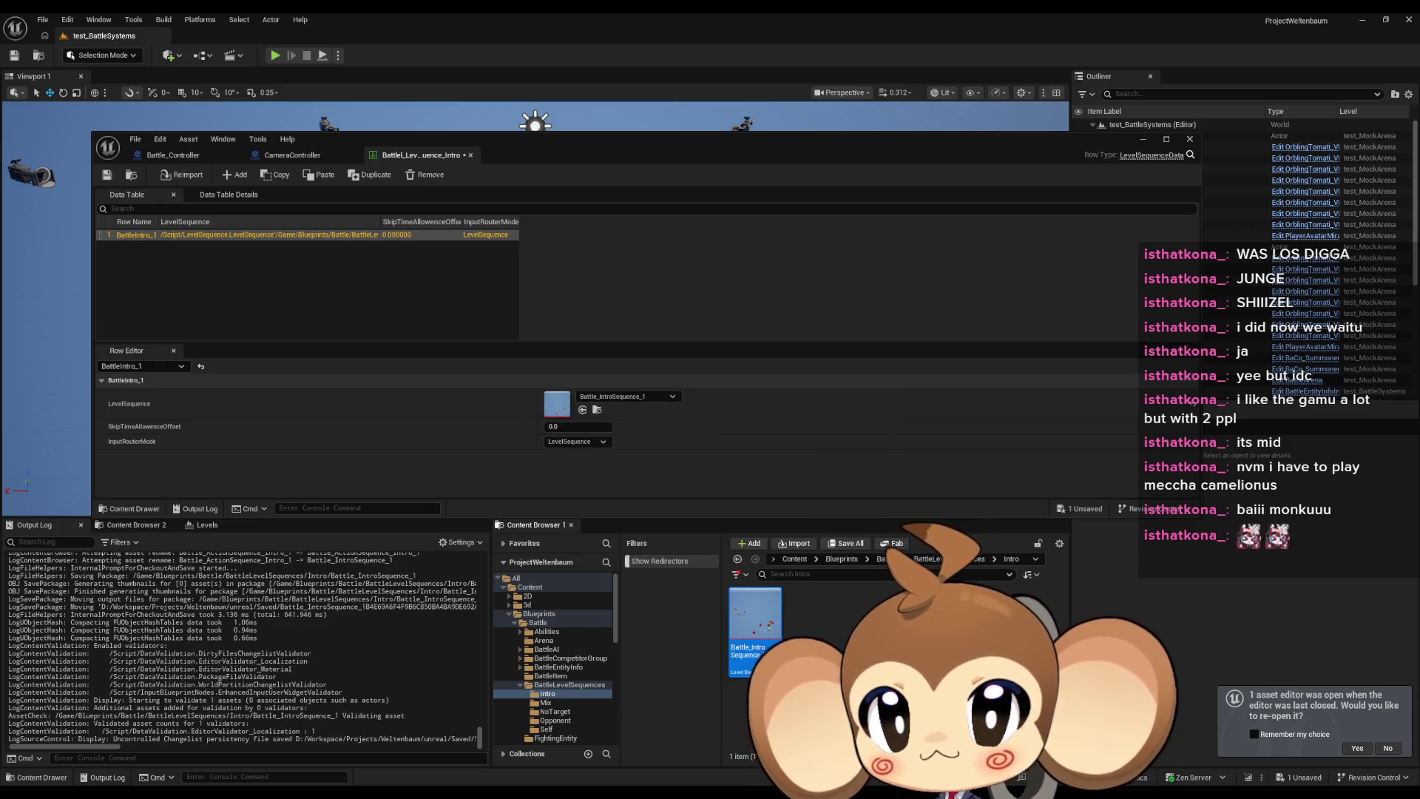
{"action": "left_click", "coordinate": [107, 174]}
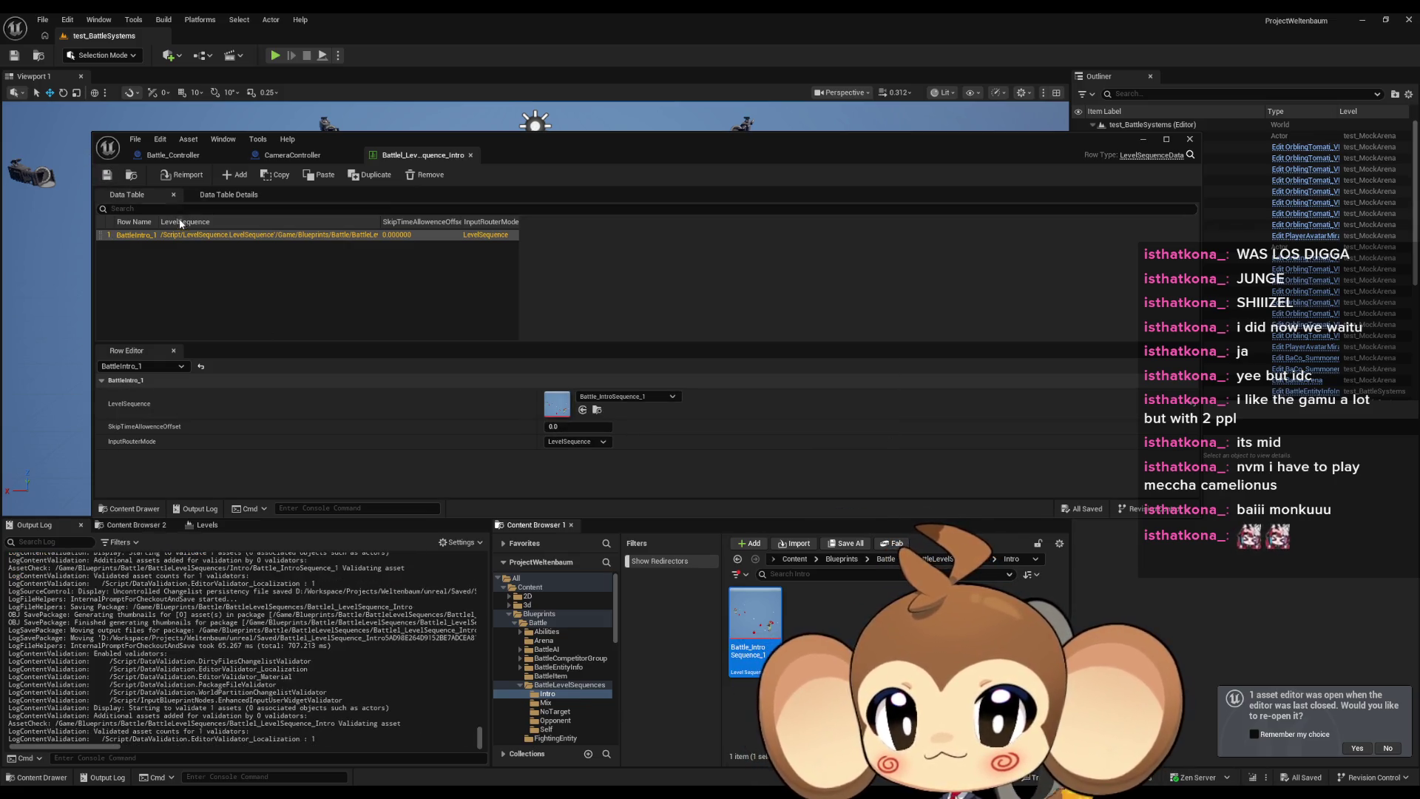
{"action": "left_click", "coordinate": [1058, 130]}
{"action": "key", "text": "alt+p"}
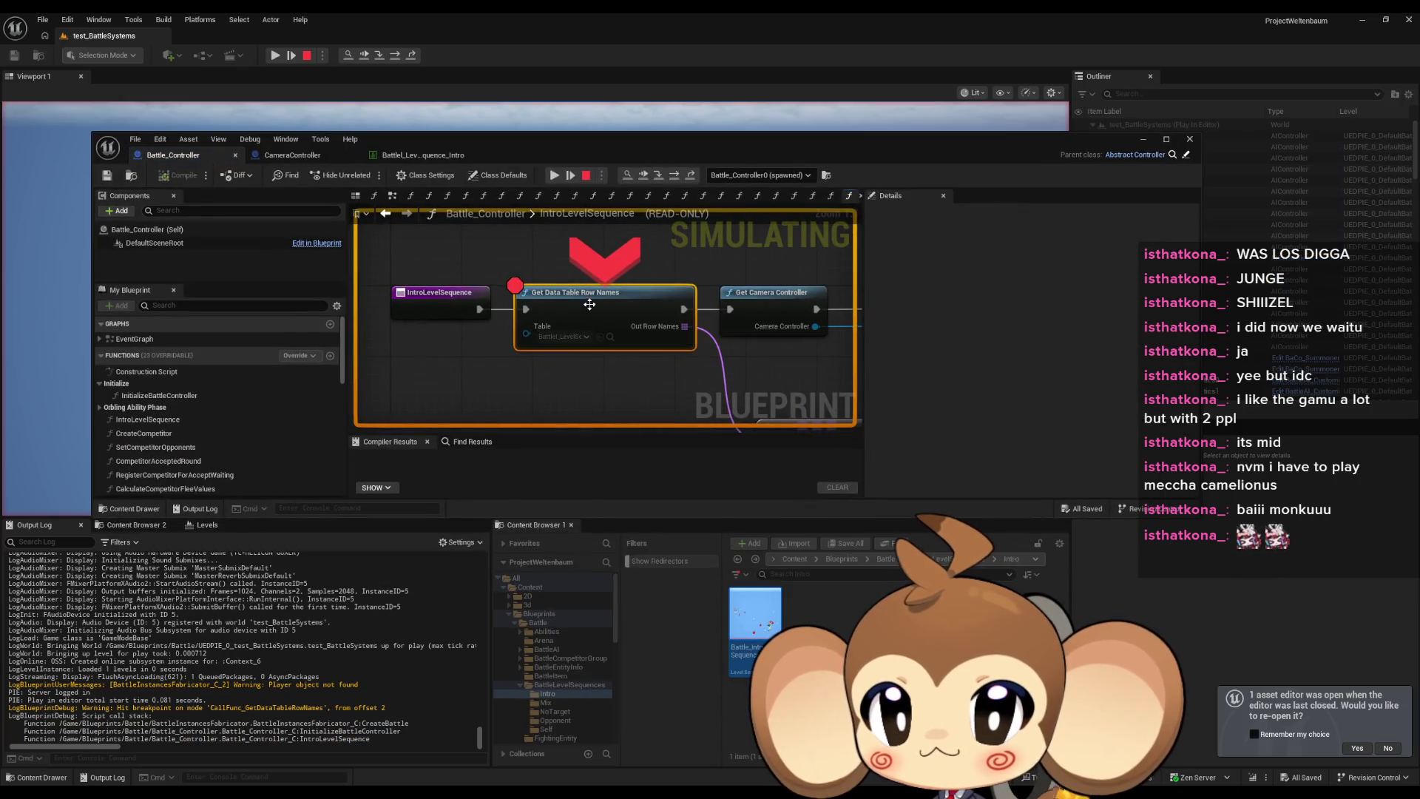
Remove the Get Data Table Row Names breakpoint, resume, and stop the play session.
{"action": "right_click", "coordinate": [594, 307]}
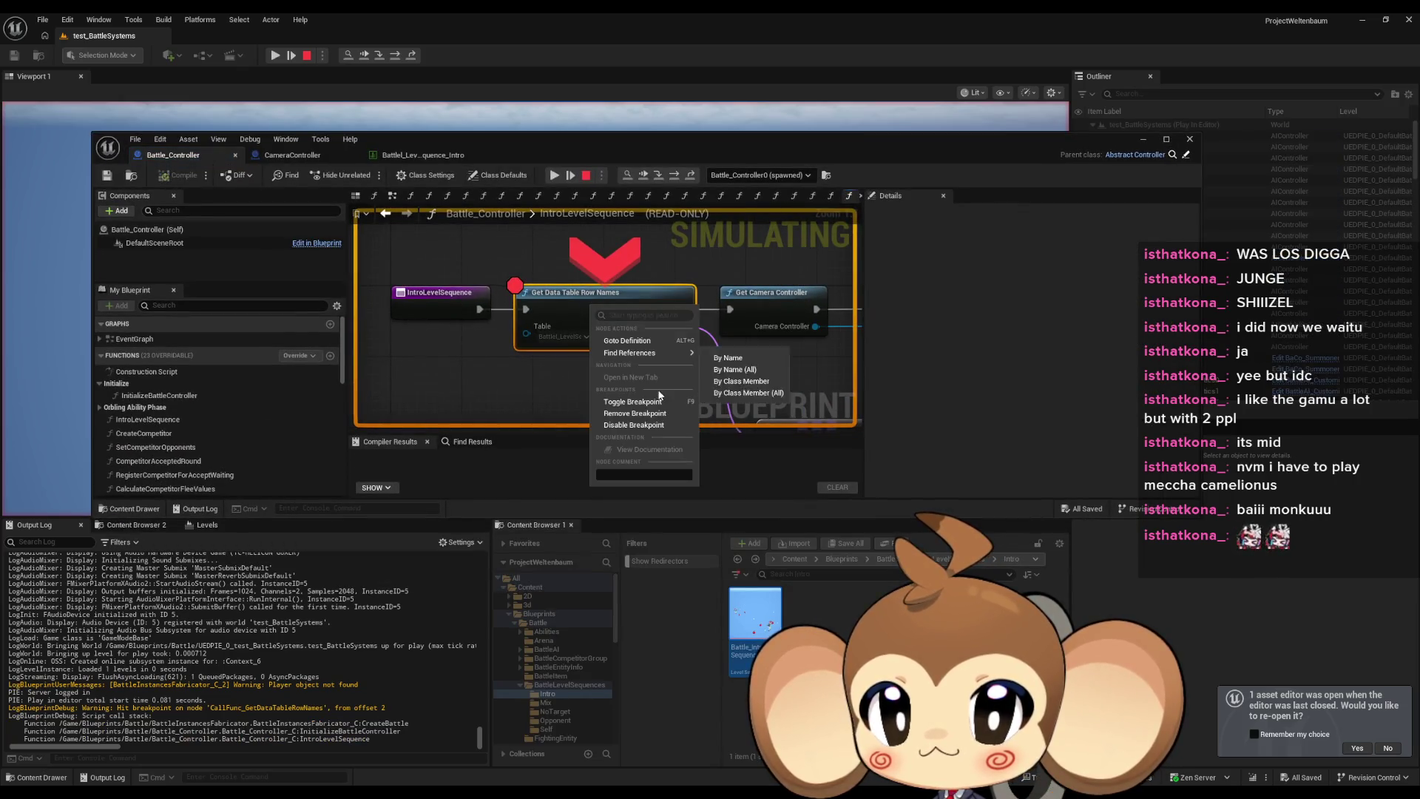
{"action": "left_click", "coordinate": [651, 413]}
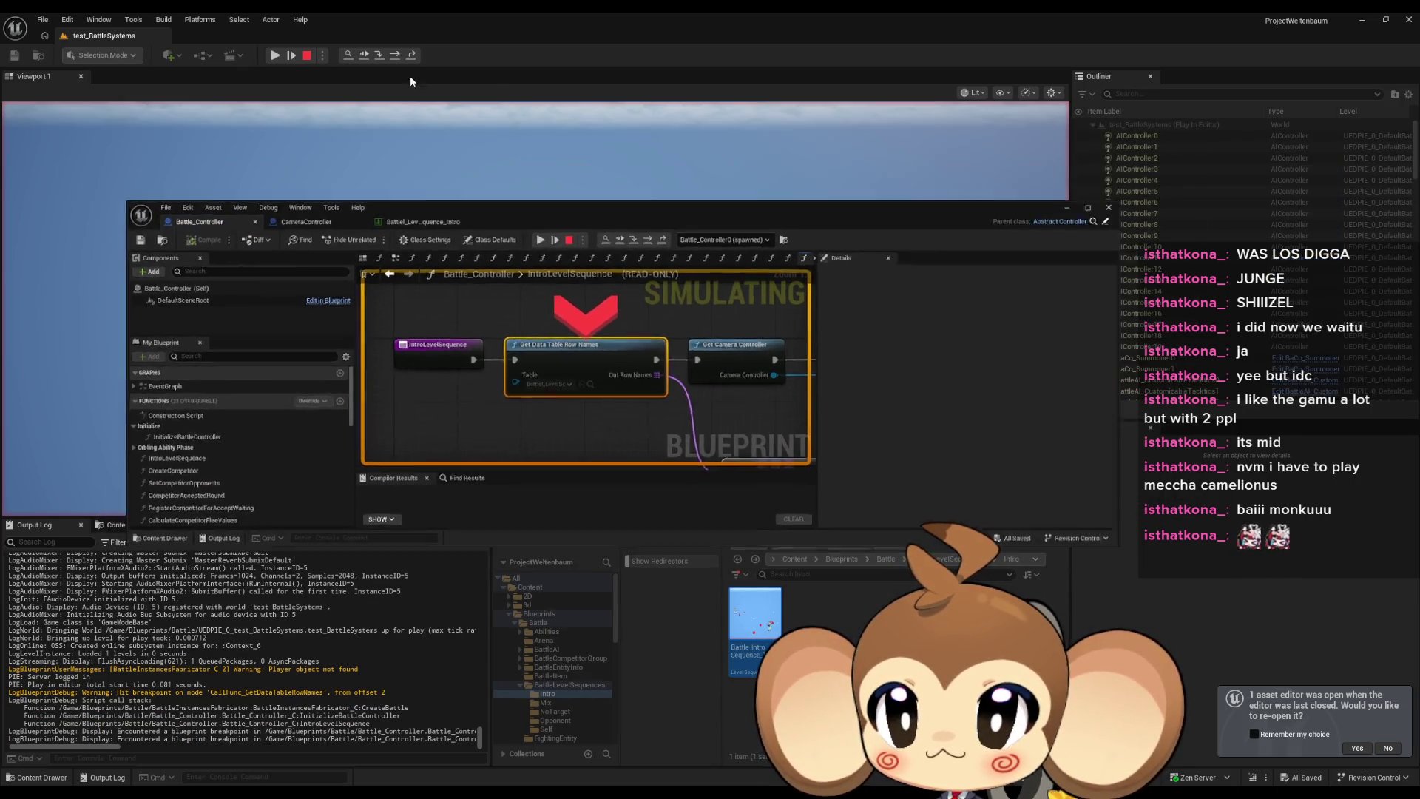
{"action": "left_click", "coordinate": [410, 76]}
{"action": "left_click", "coordinate": [290, 54]}
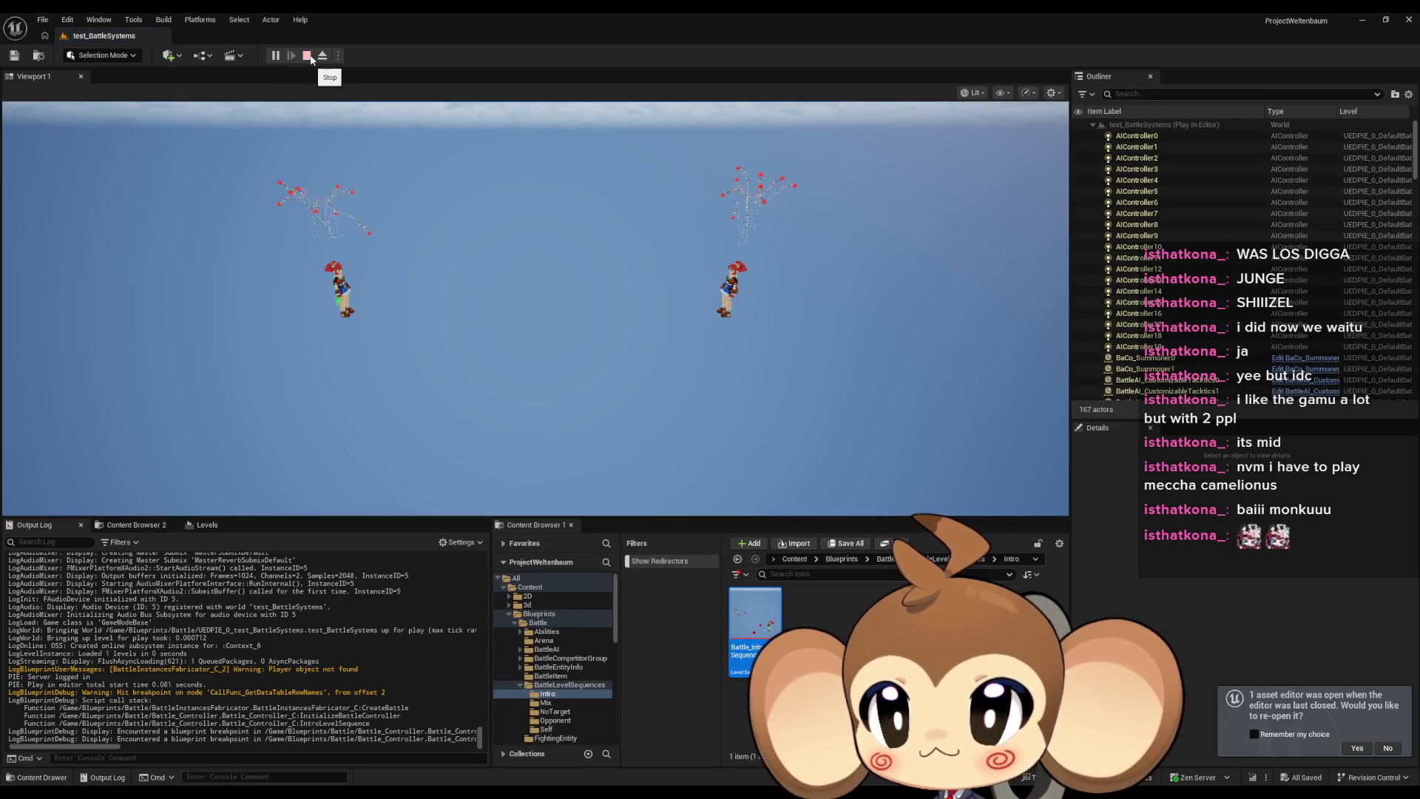
{"action": "left_click", "coordinate": [307, 55]}
Re-add the breakpoint on Get Data Table Row Names, play, and inspect the returned row names.
{"action": "mouse_move", "coordinate": [636, 767]}
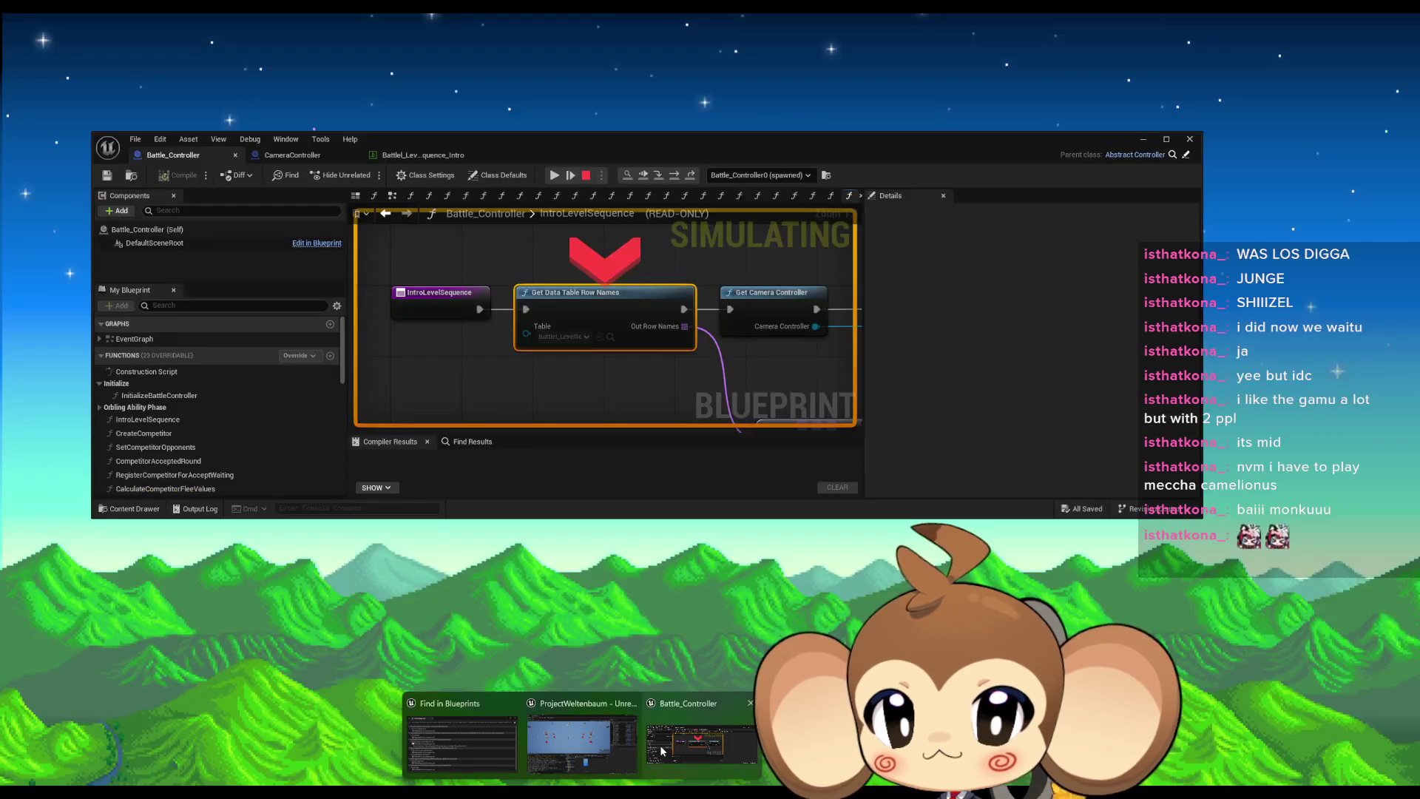
{"action": "left_click", "coordinate": [688, 751]}
{"action": "right_click", "coordinate": [578, 311]}
{"action": "left_click", "coordinate": [608, 548]}
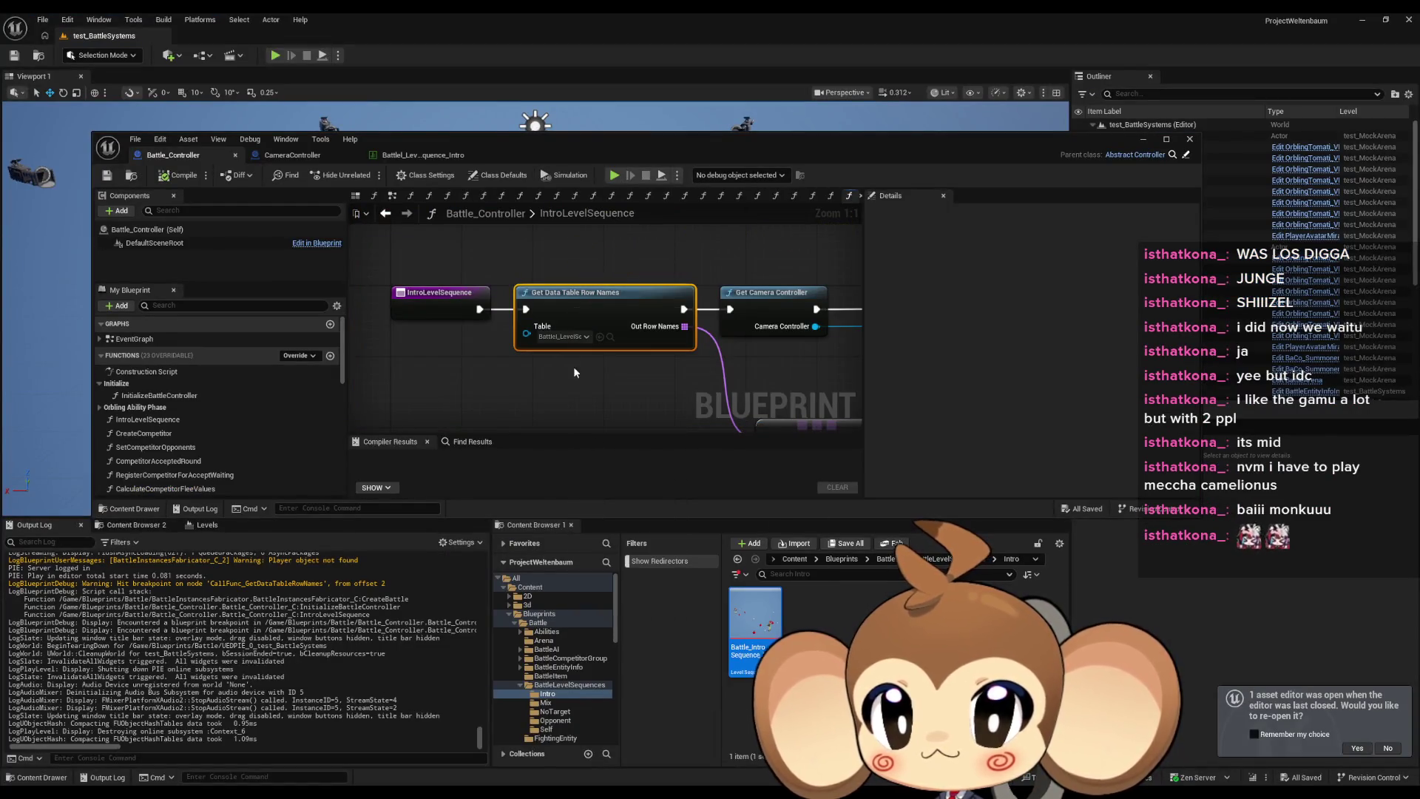
{"action": "left_click", "coordinate": [614, 176]}
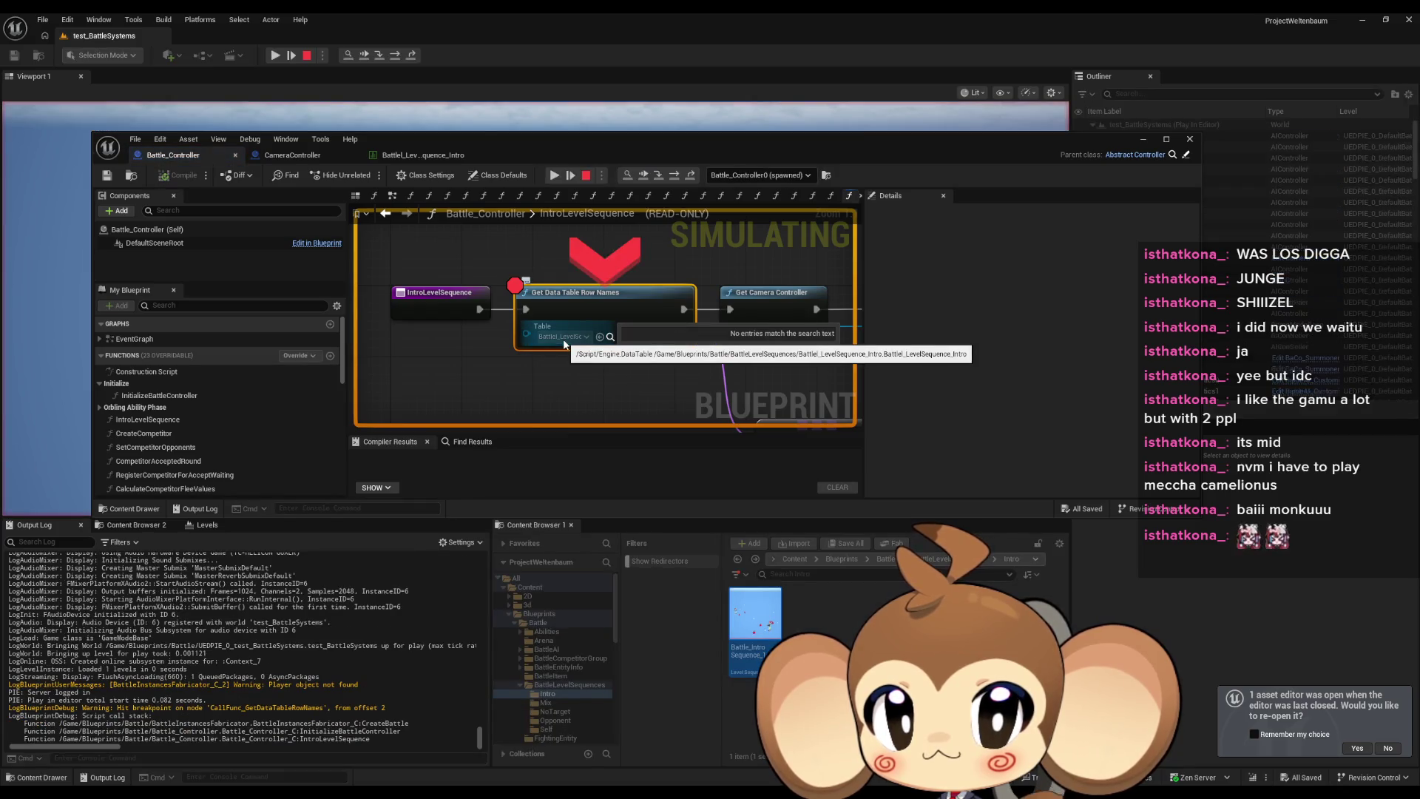
{"action": "left_click", "coordinate": [674, 176]}
{"action": "mouse_move", "coordinate": [483, 337]}
{"action": "left_click", "coordinate": [535, 346]}
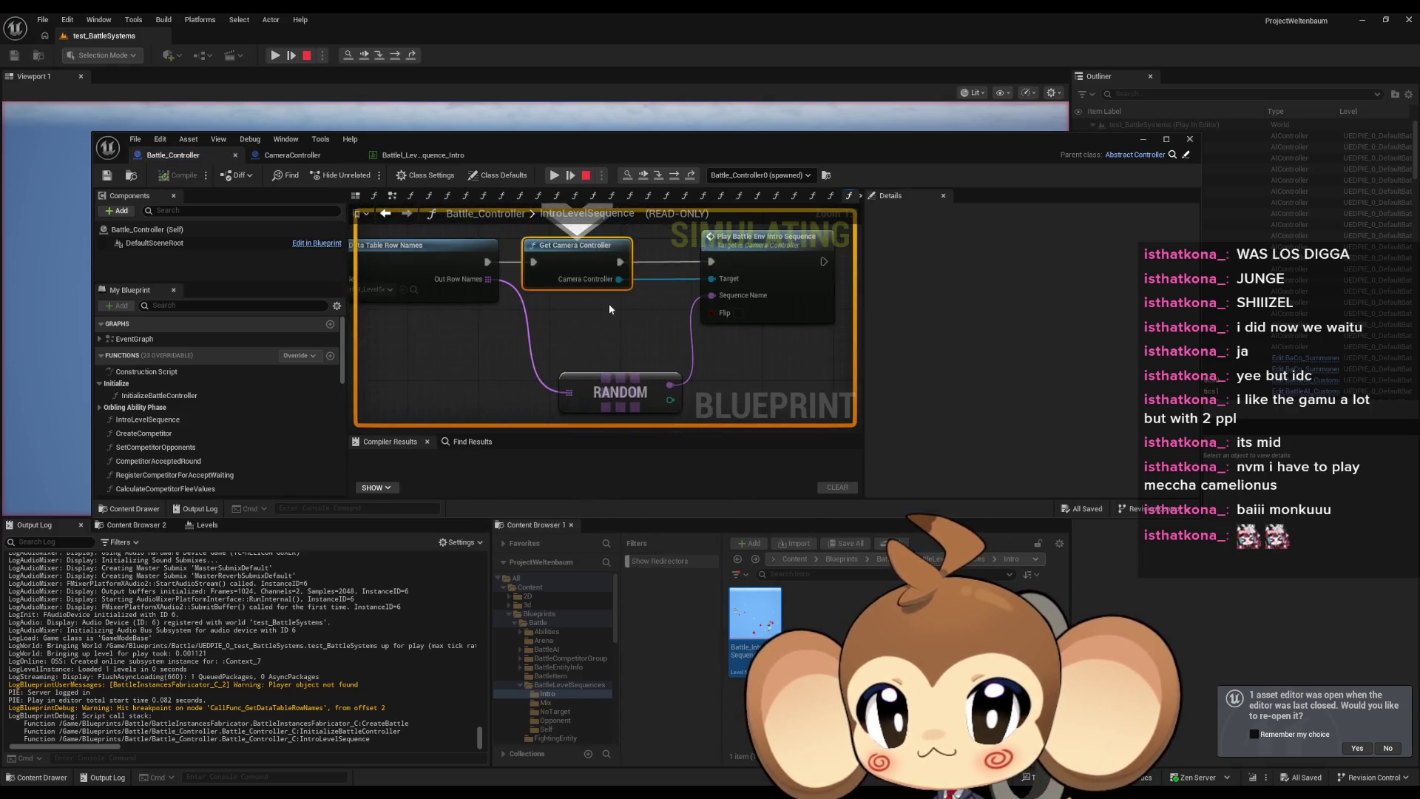
Step into the camera controller's intro function and PlaySequenceById through the BattleIntro_1 row lookup.
{"action": "left_click", "coordinate": [674, 177]}
{"action": "left_click", "coordinate": [674, 176]}
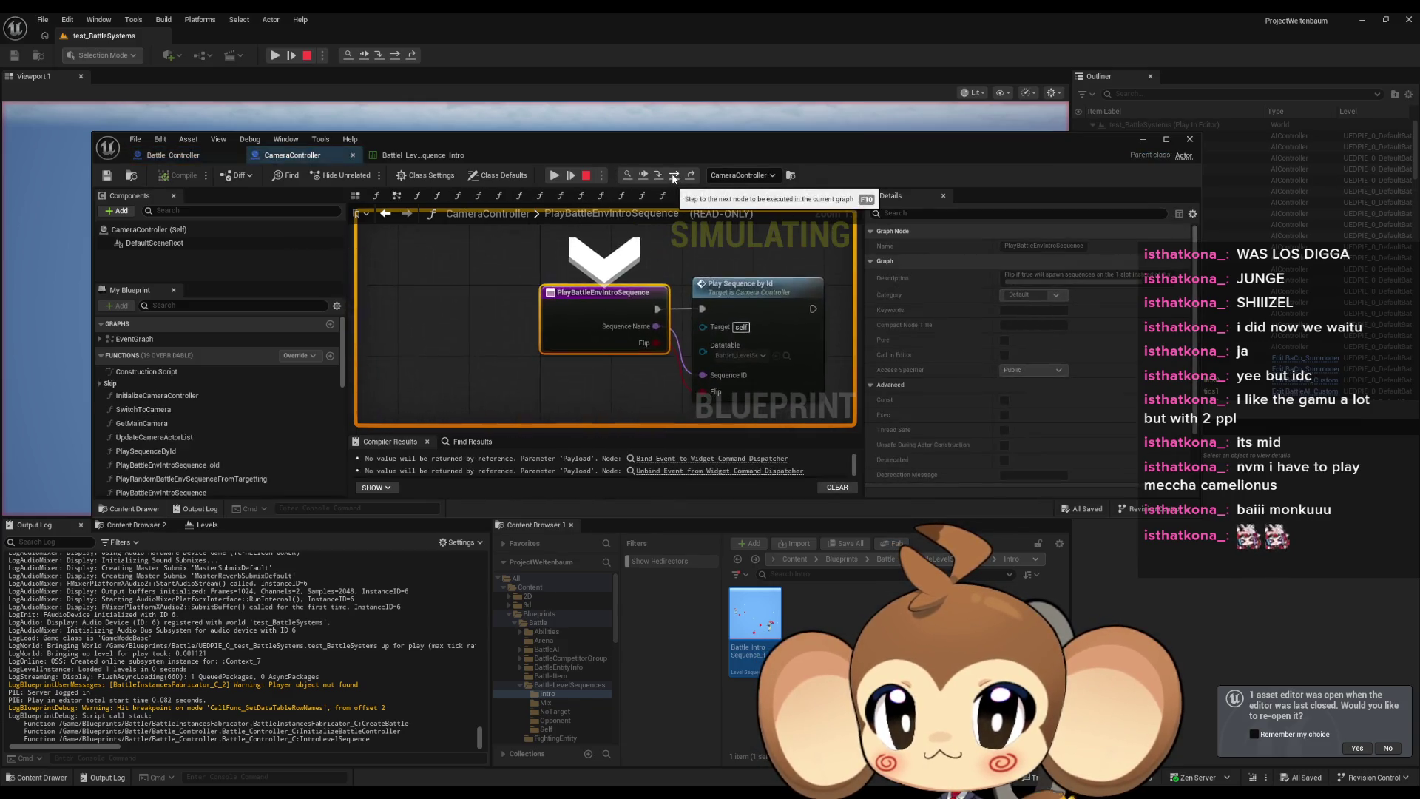
{"action": "left_click", "coordinate": [674, 176]}
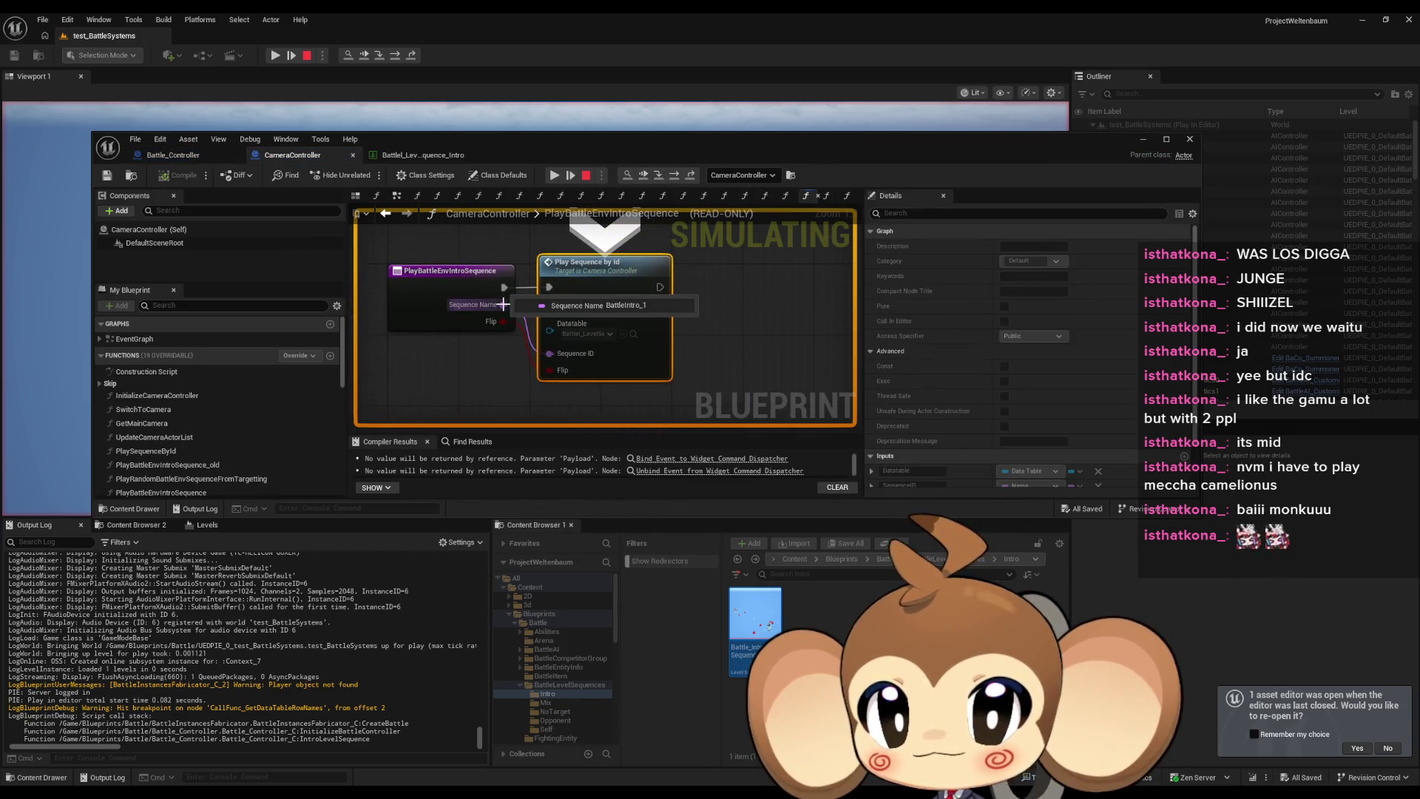
{"action": "left_click", "coordinate": [676, 176]}
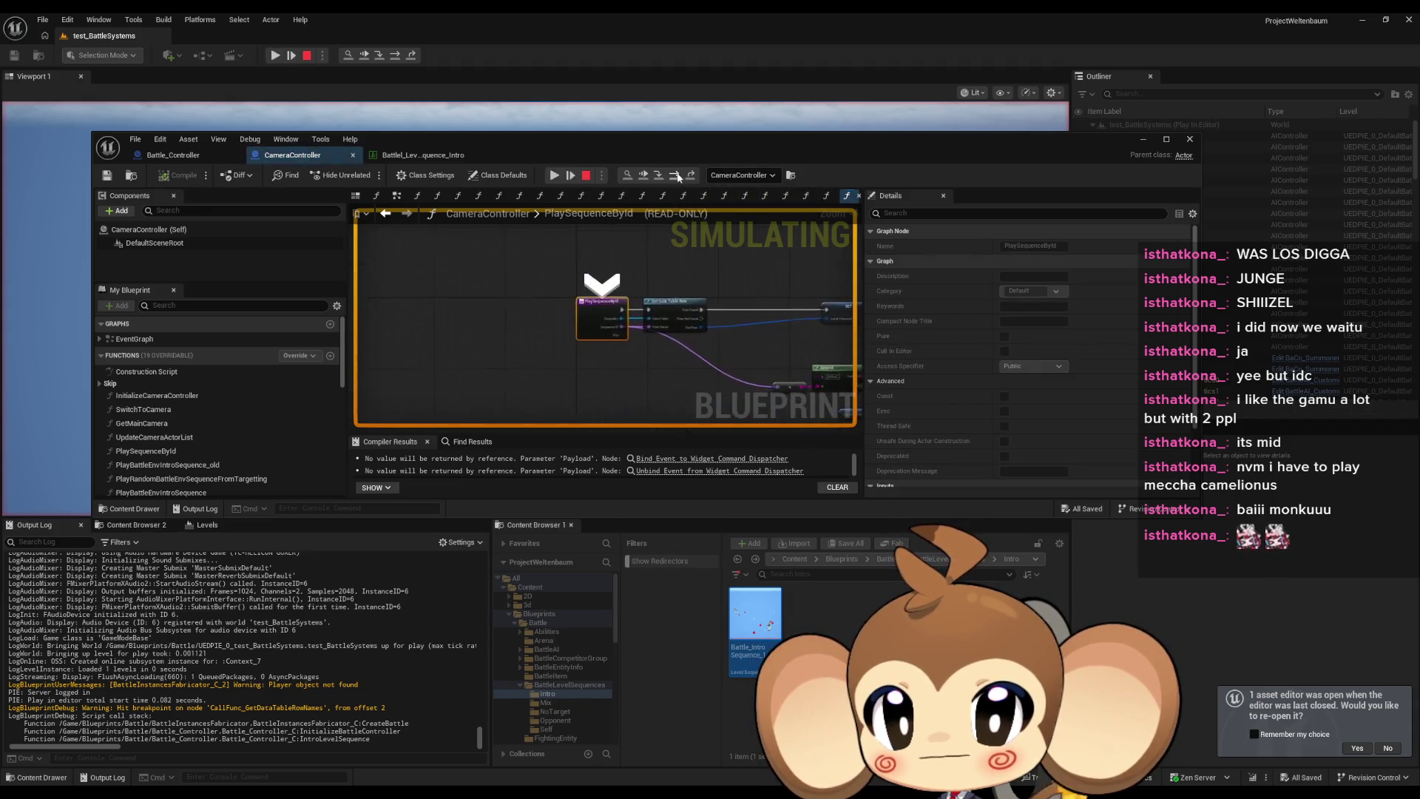
{"action": "left_click", "coordinate": [676, 177]}
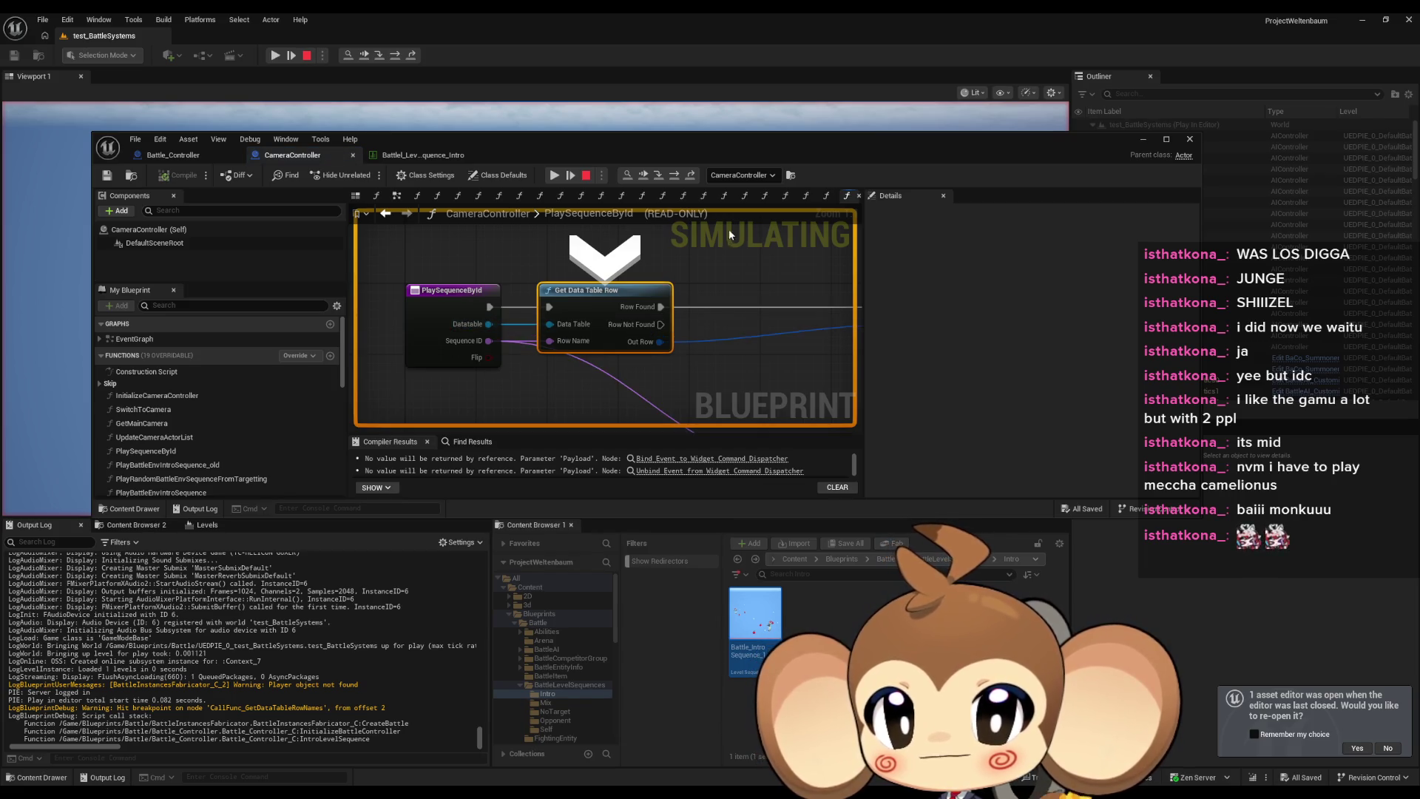
{"action": "left_click", "coordinate": [675, 177]}
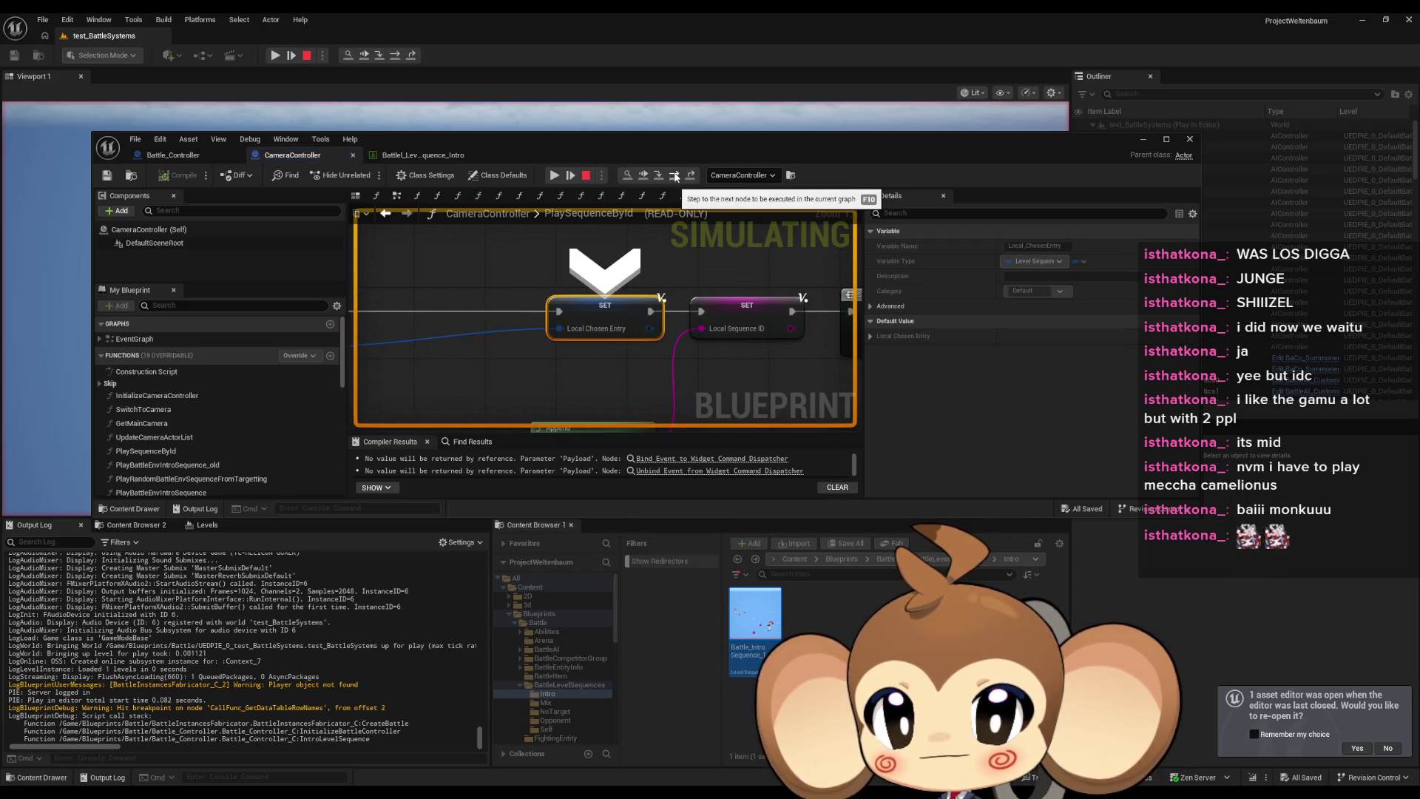
{"action": "left_click", "coordinate": [675, 177]}
{"action": "left_click", "coordinate": [675, 177]}
{"action": "left_click", "coordinate": [675, 176]}
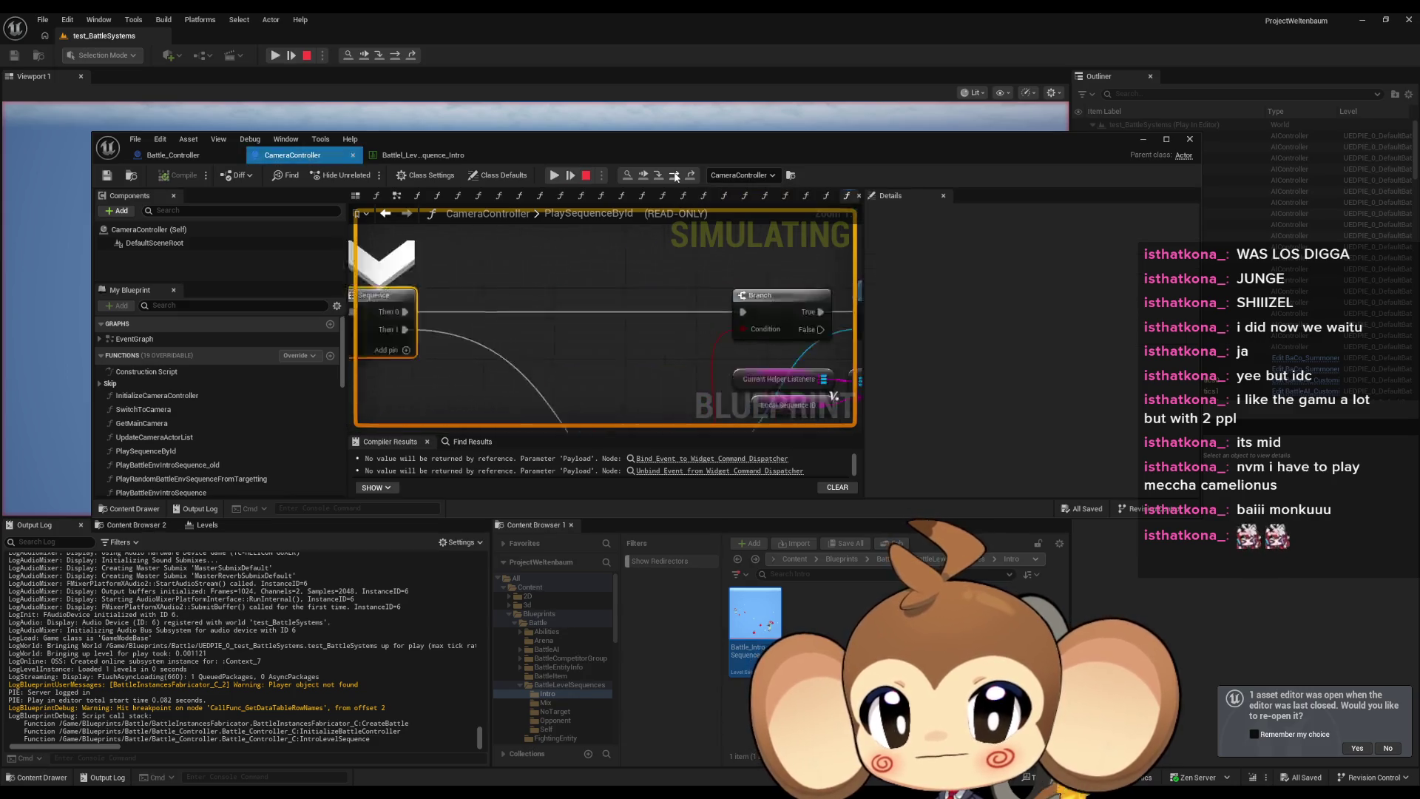
Step through the Branch and event bindings back to CreateBattle, then resume and stop playing.
{"action": "left_click", "coordinate": [675, 177]}
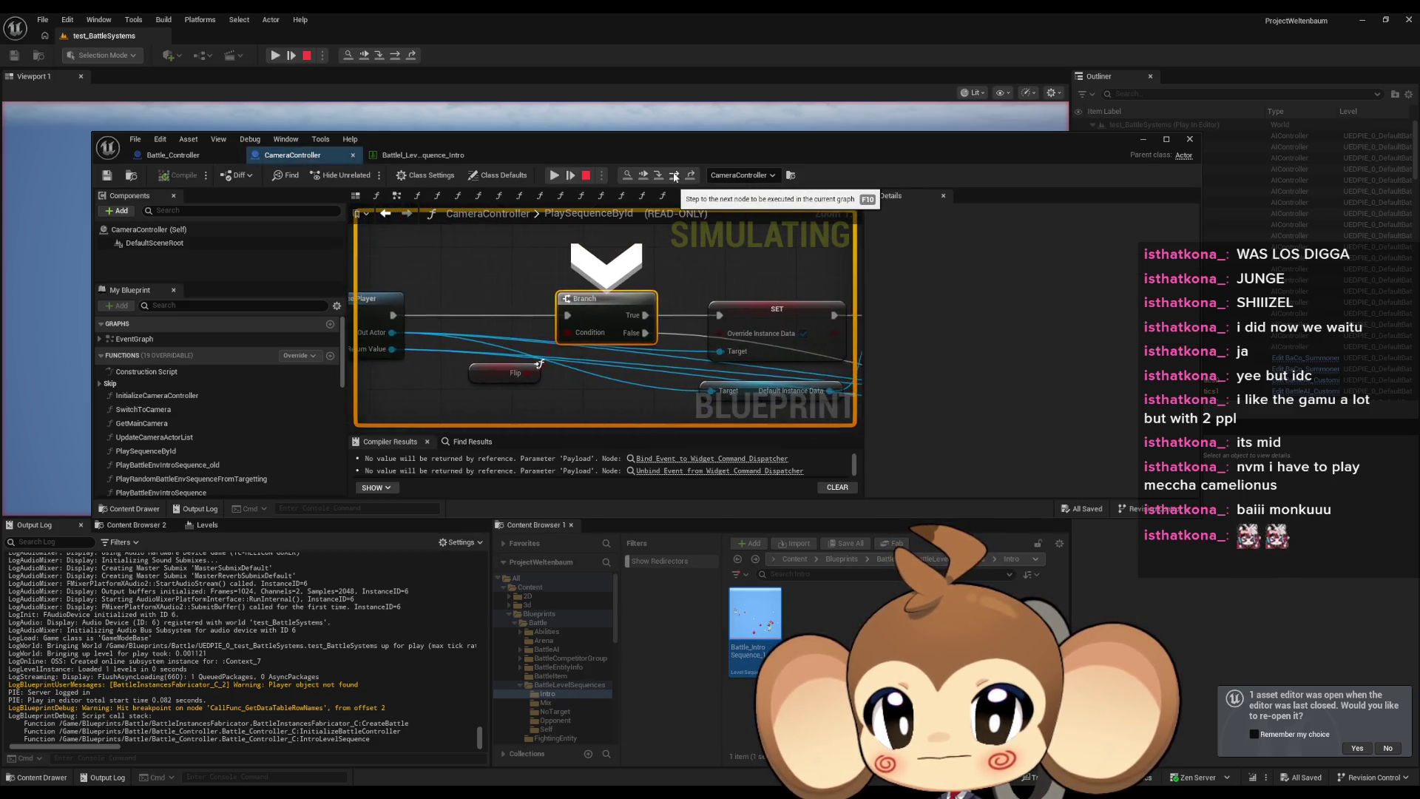
{"action": "left_click", "coordinate": [675, 177]}
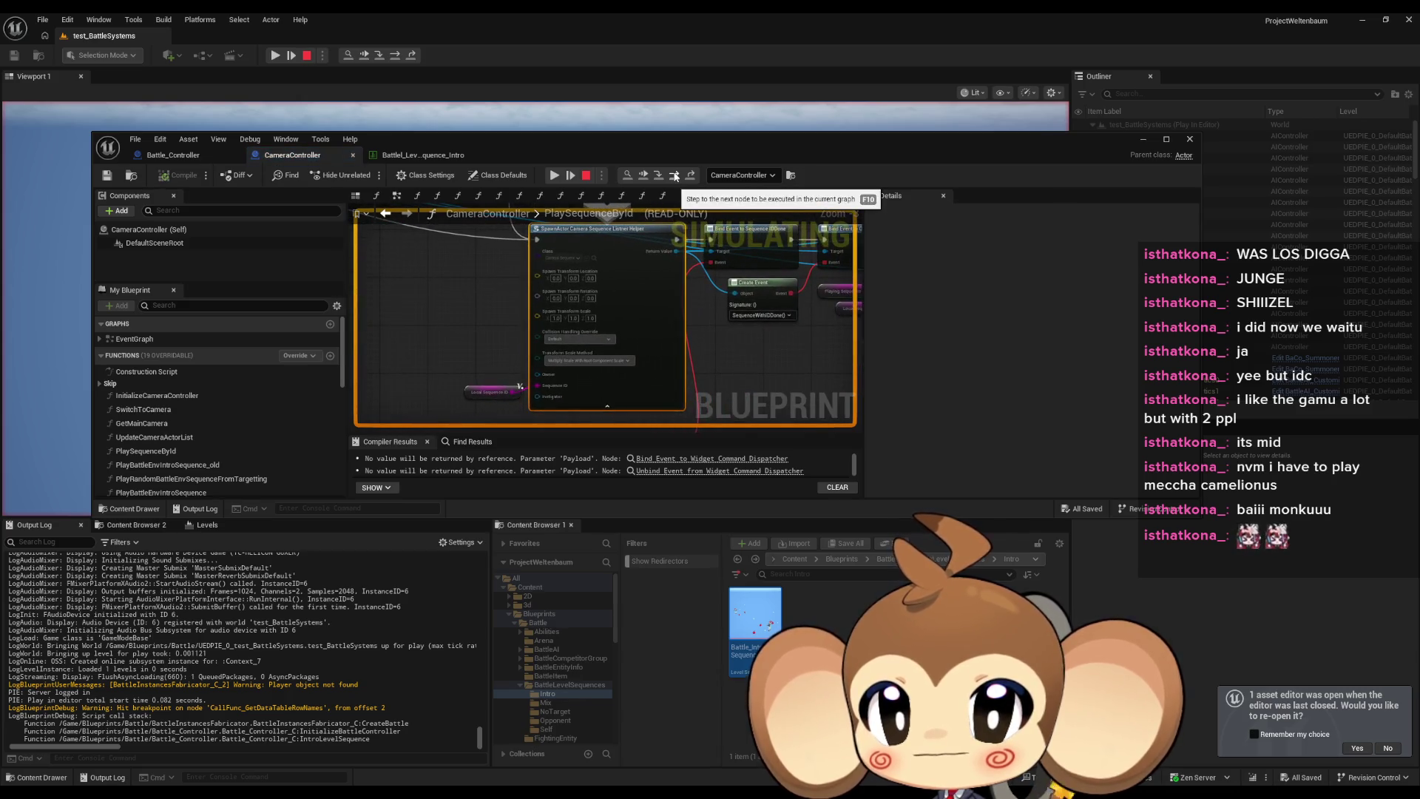
{"action": "left_click", "coordinate": [675, 177]}
{"action": "left_click", "coordinate": [675, 177]}
{"action": "left_click", "coordinate": [676, 176]}
{"action": "left_click", "coordinate": [676, 177]}
{"action": "left_click", "coordinate": [676, 177]}
{"action": "left_click", "coordinate": [675, 177]}
{"action": "left_click", "coordinate": [675, 177]}
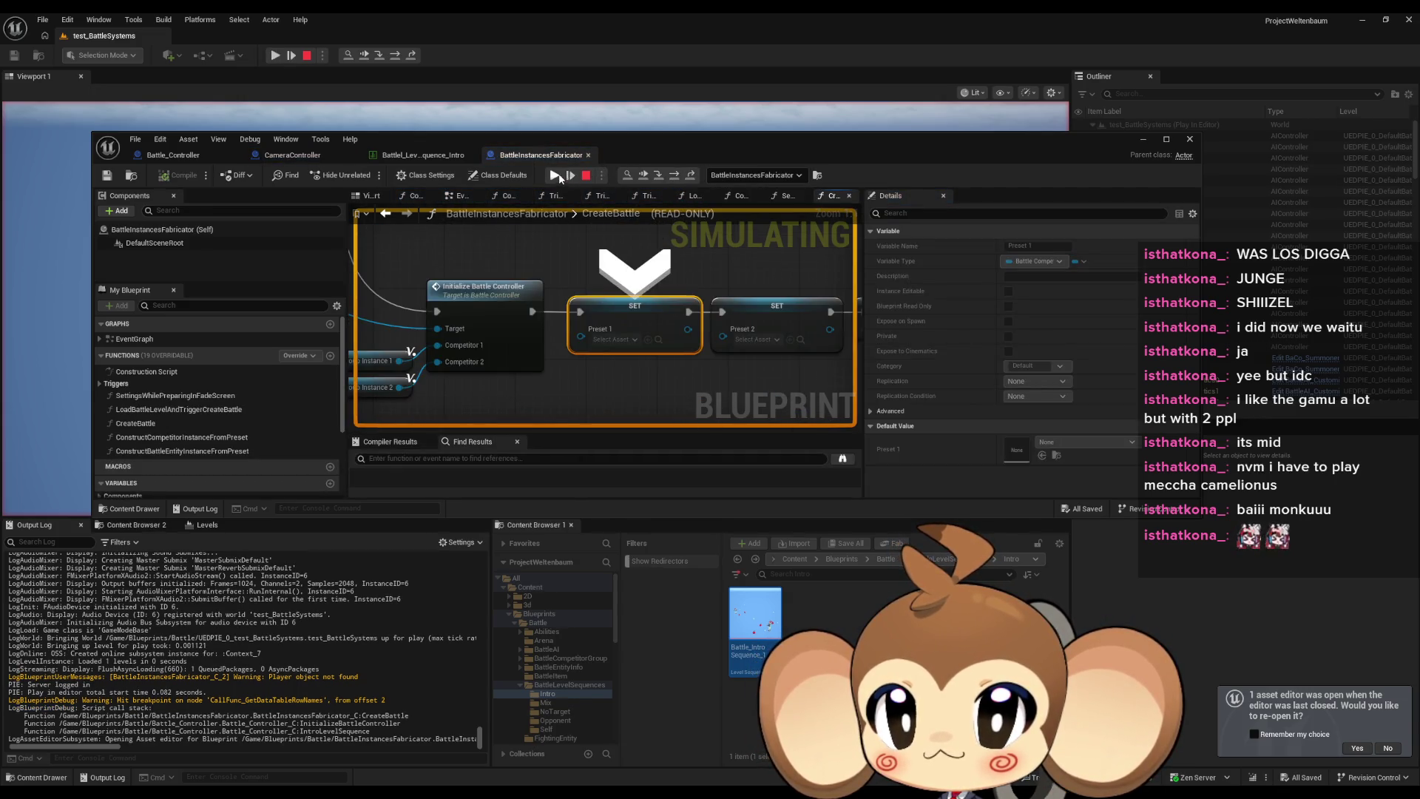
{"action": "left_click", "coordinate": [554, 176]}
{"action": "left_click", "coordinate": [646, 176]}
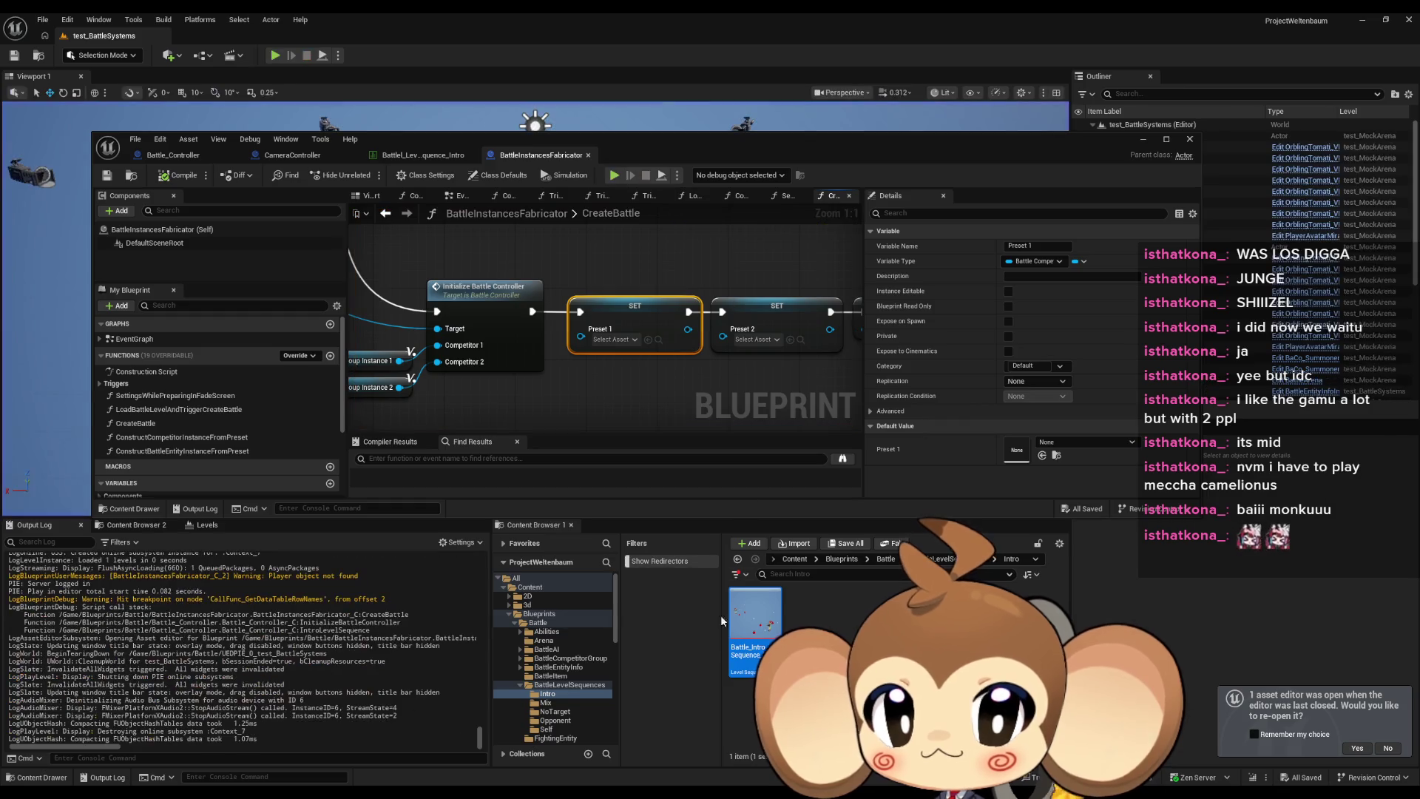
Set the Blueprint editor aside and preview the intro sequence forward and in reverse, then stop.
{"action": "left_click", "coordinate": [1142, 139]}
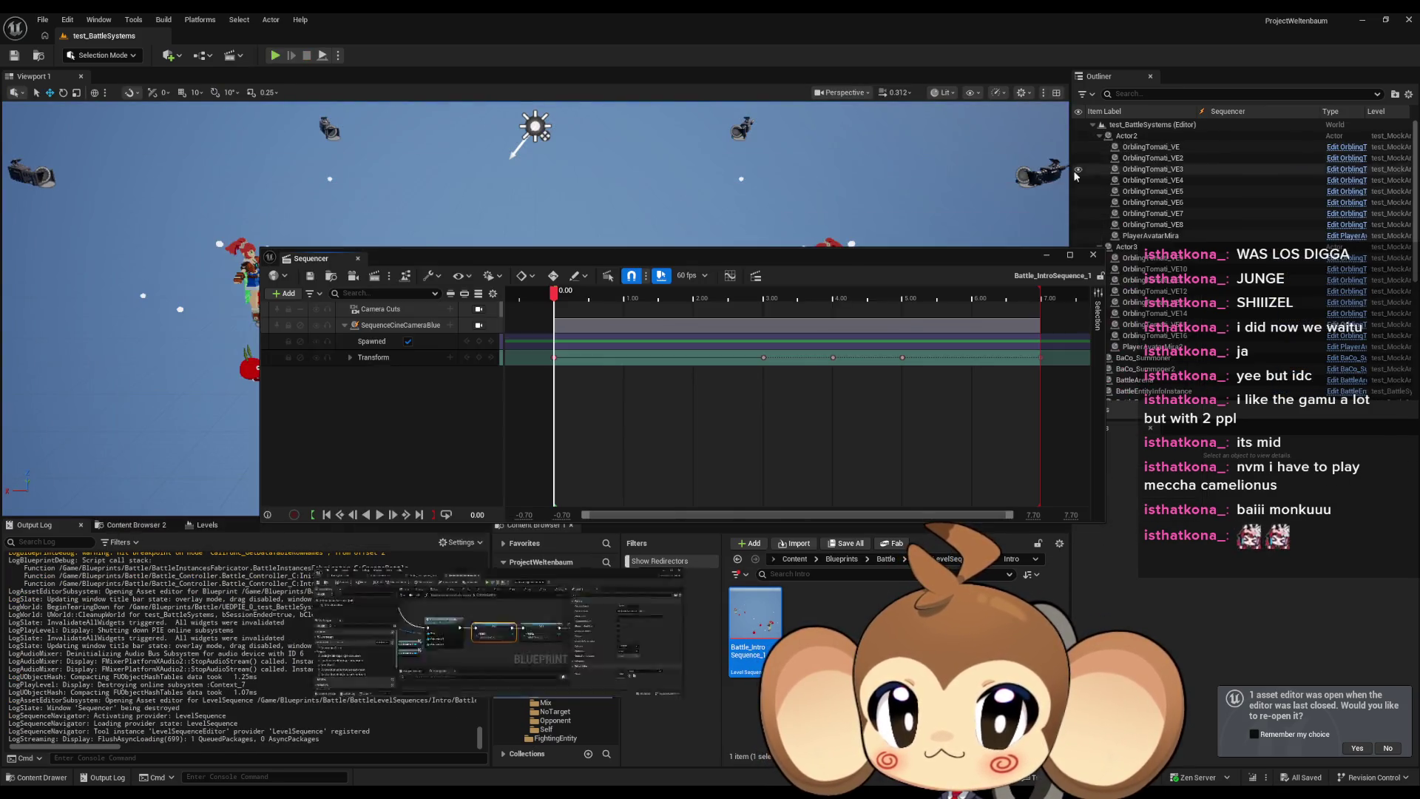
{"action": "left_click", "coordinate": [479, 309]}
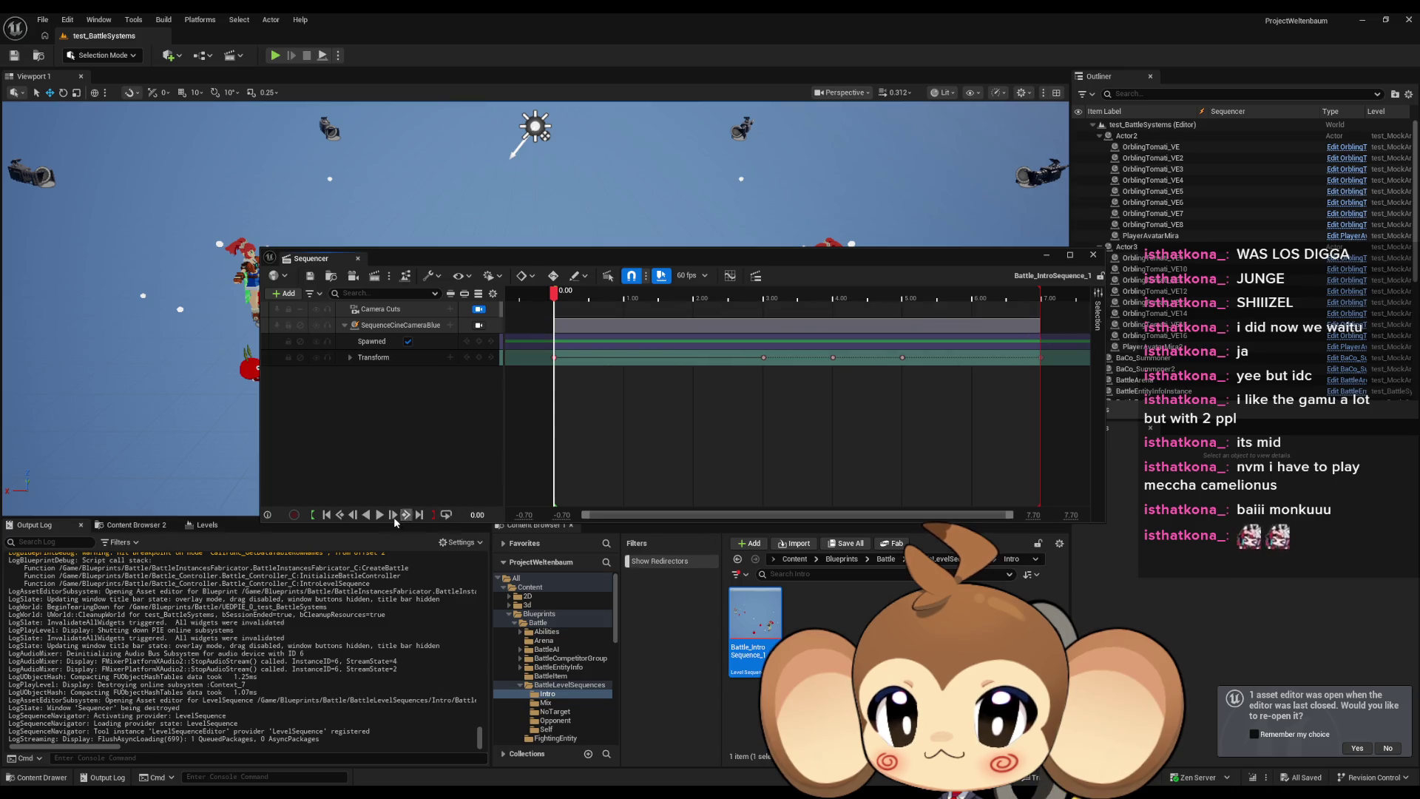
{"action": "left_click", "coordinate": [380, 515]}
{"action": "left_click", "coordinate": [366, 514]}
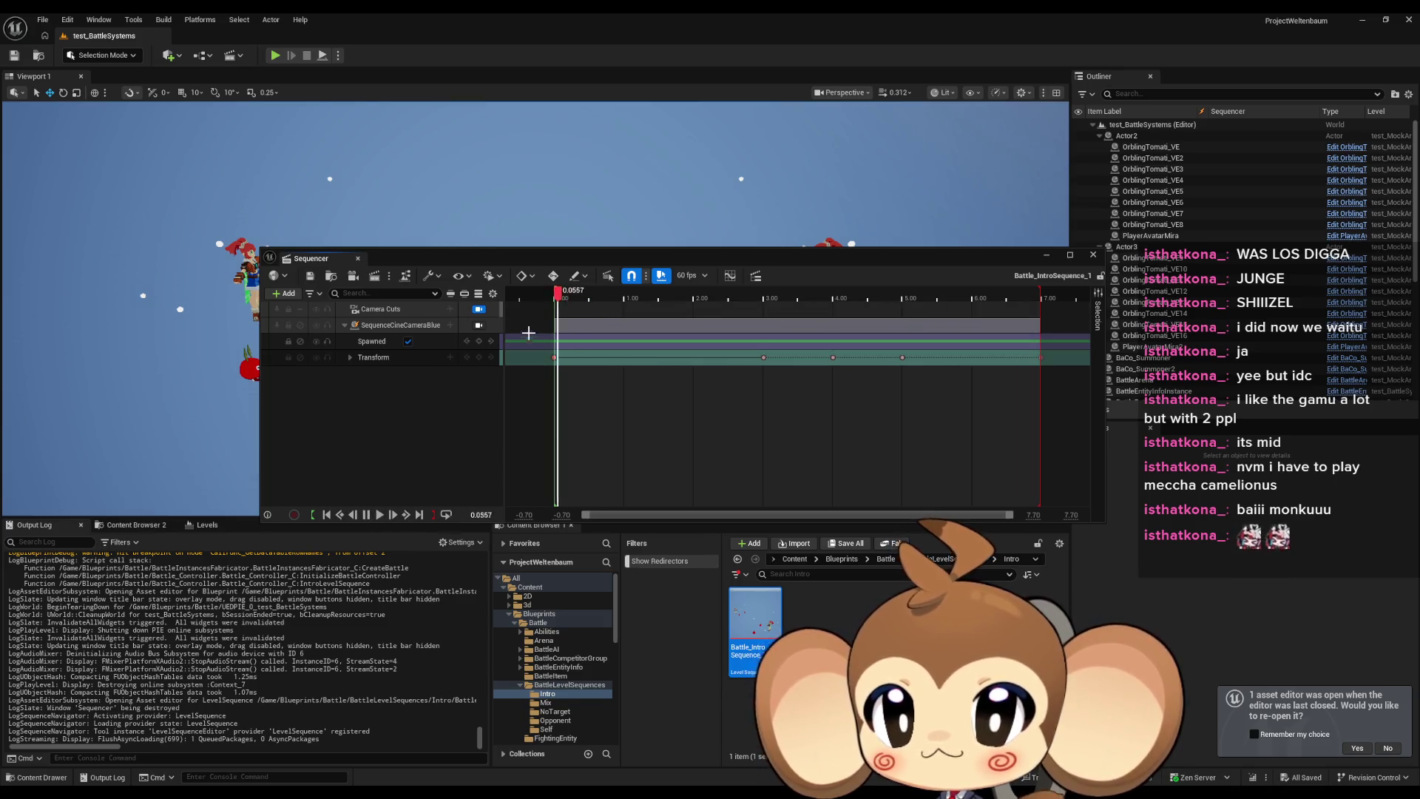
{"action": "left_click", "coordinate": [367, 515]}
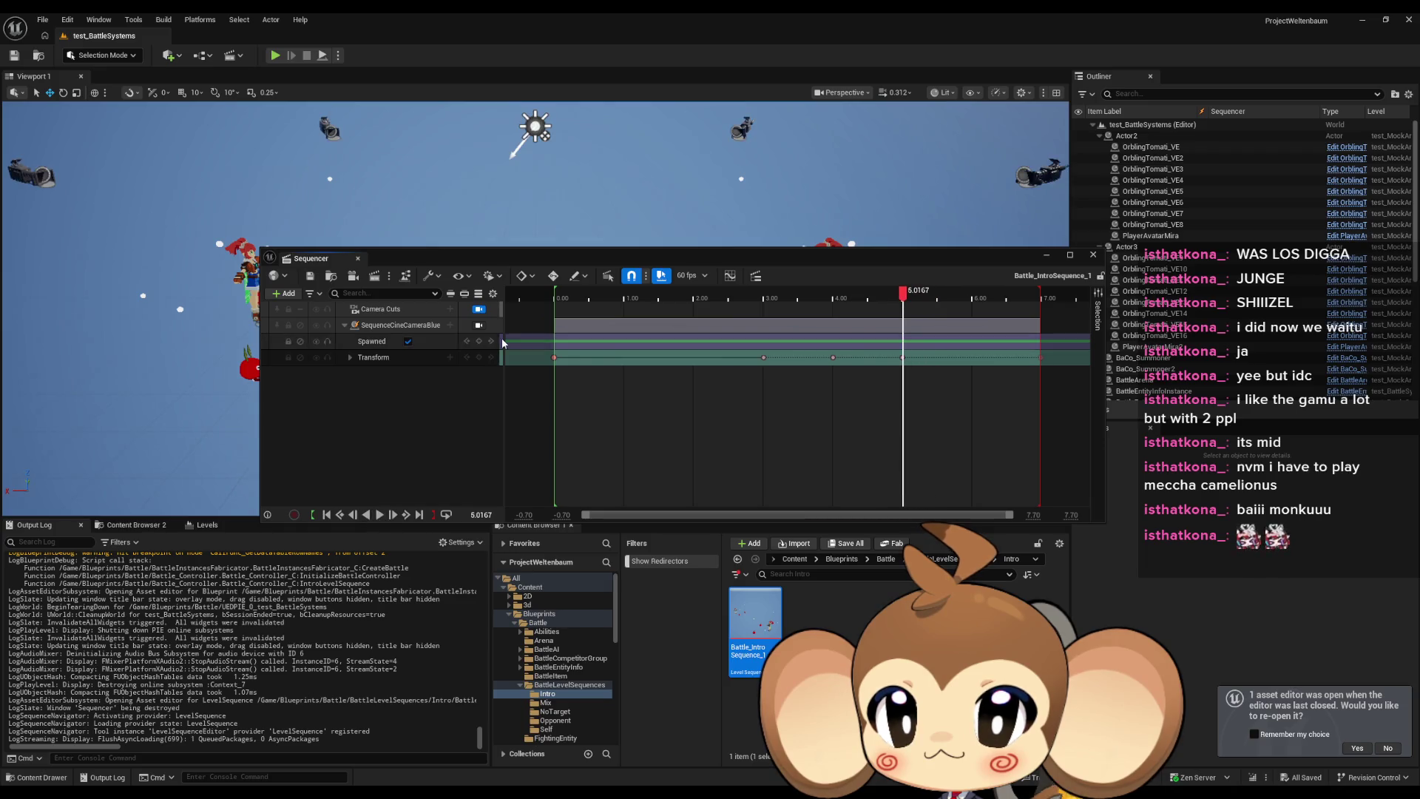
Add a SequenceCineCameraBlueprint cut to the Camera Cuts track, extended back to the sequence start.
{"action": "left_click", "coordinate": [430, 310]}
{"action": "right_click", "coordinate": [419, 313]}
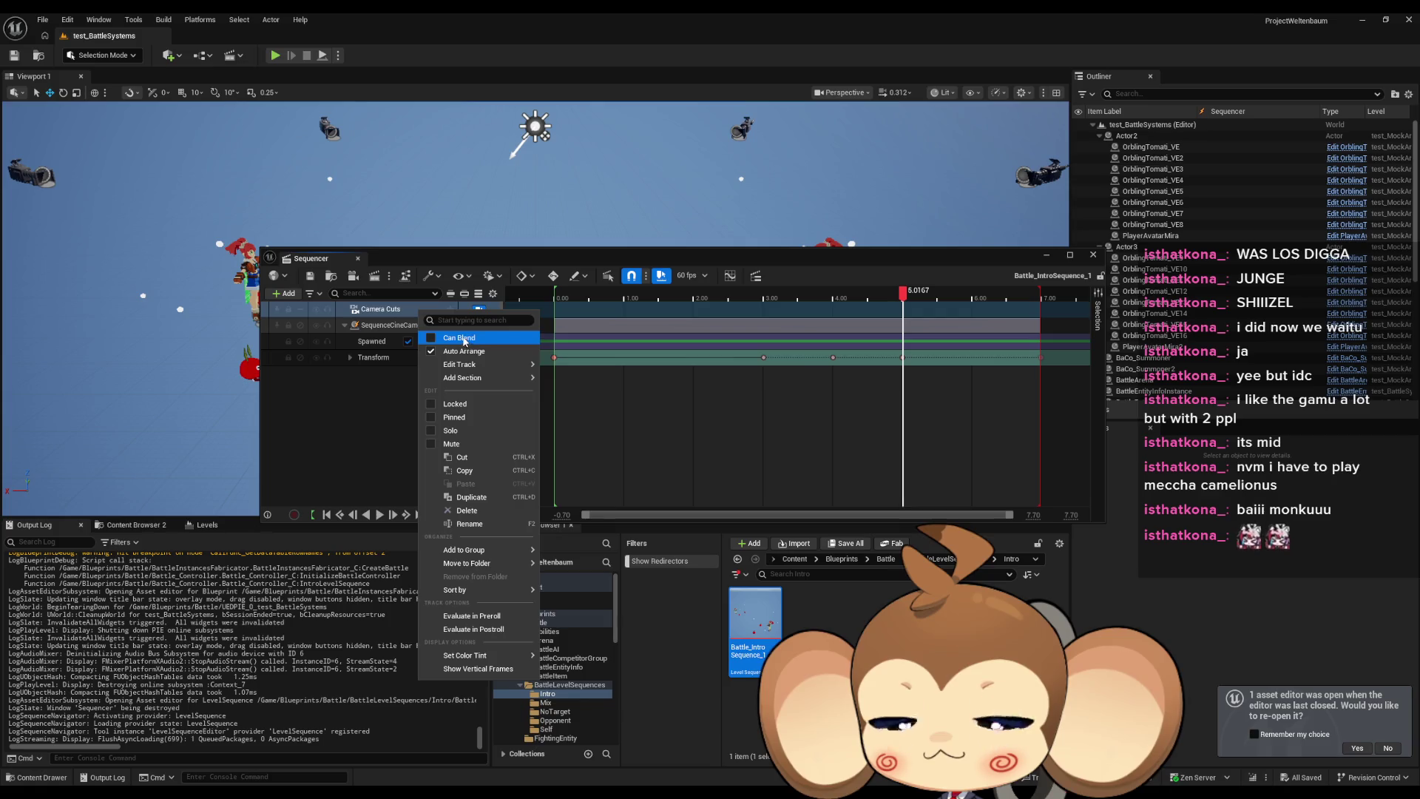
{"action": "key", "text": "Escape"}
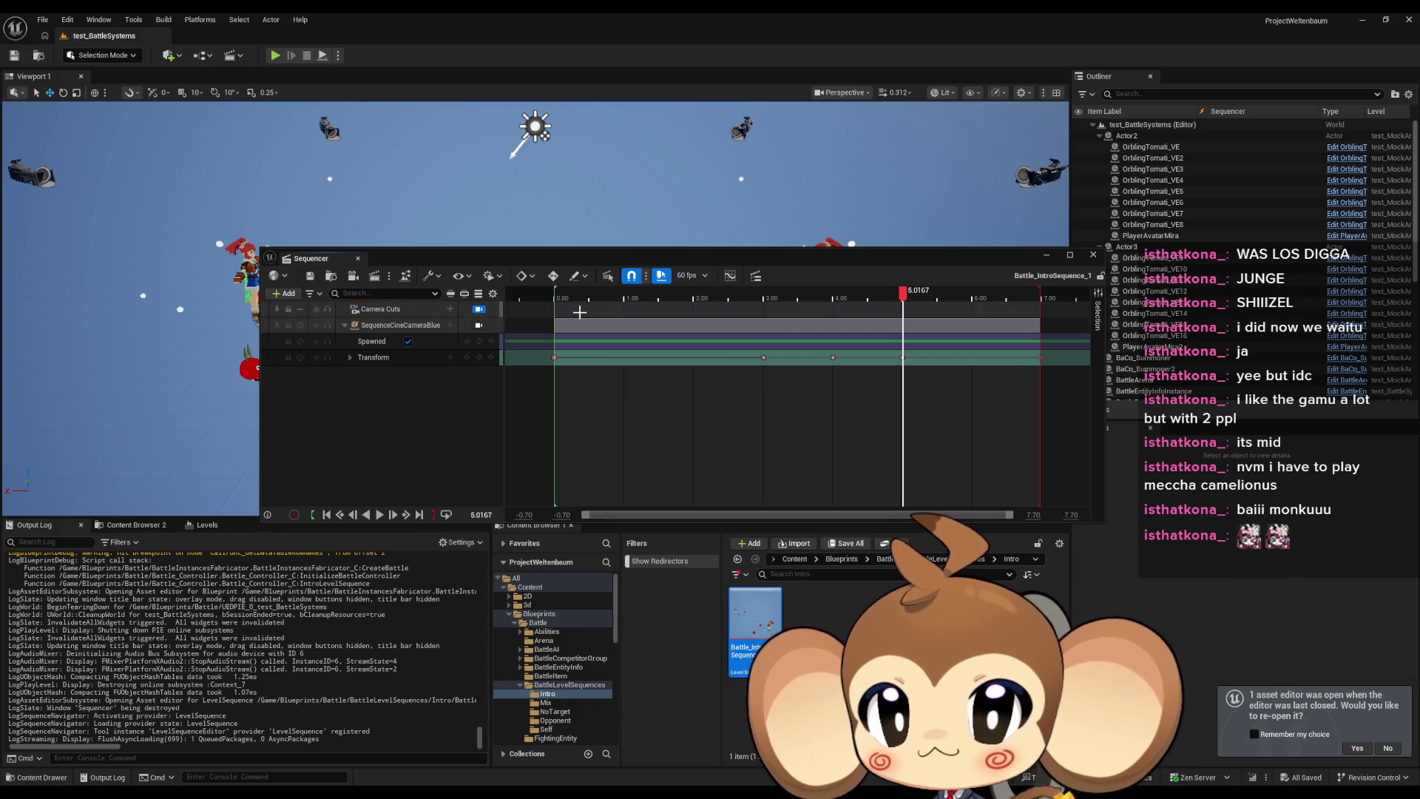
{"action": "left_click", "coordinate": [450, 309]}
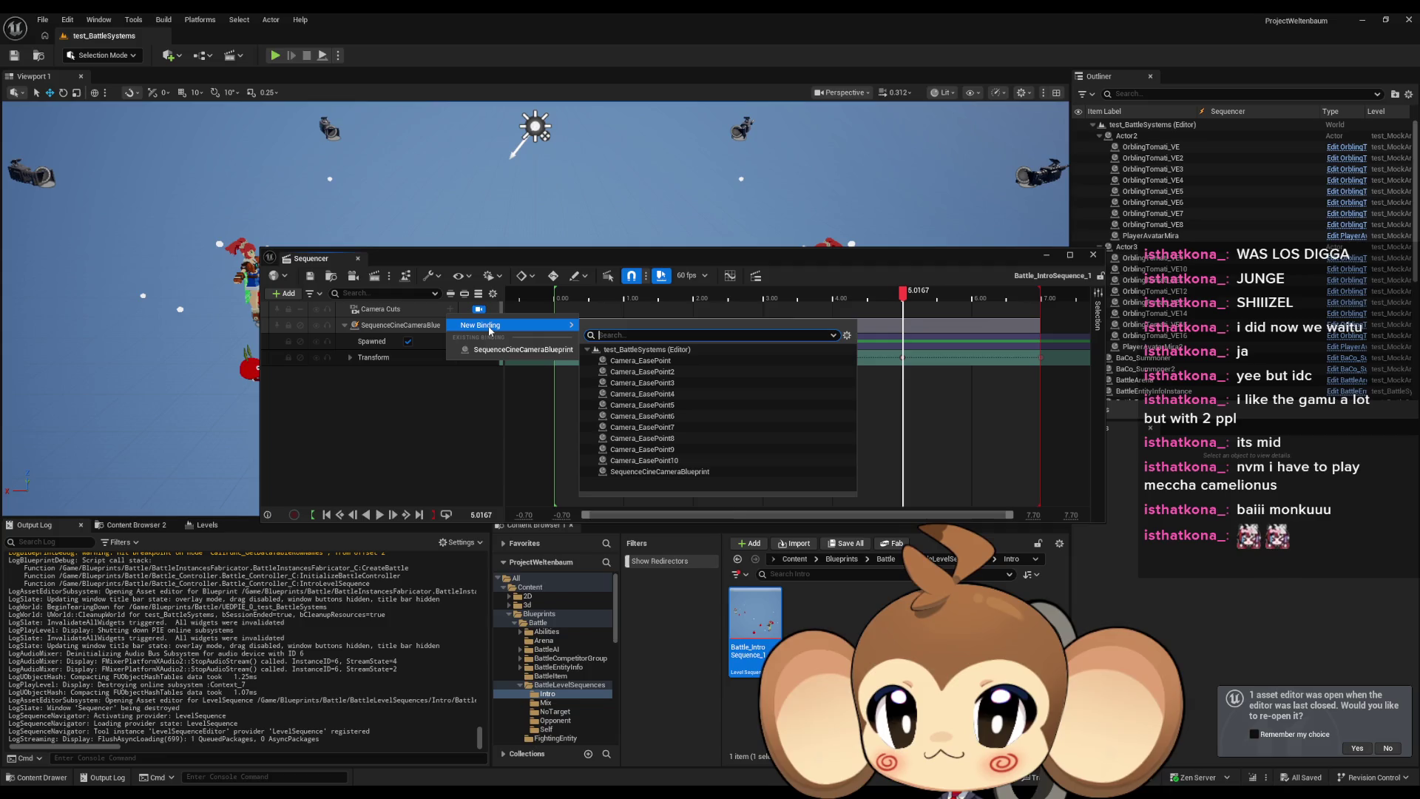
{"action": "mouse_move", "coordinate": [547, 334]}
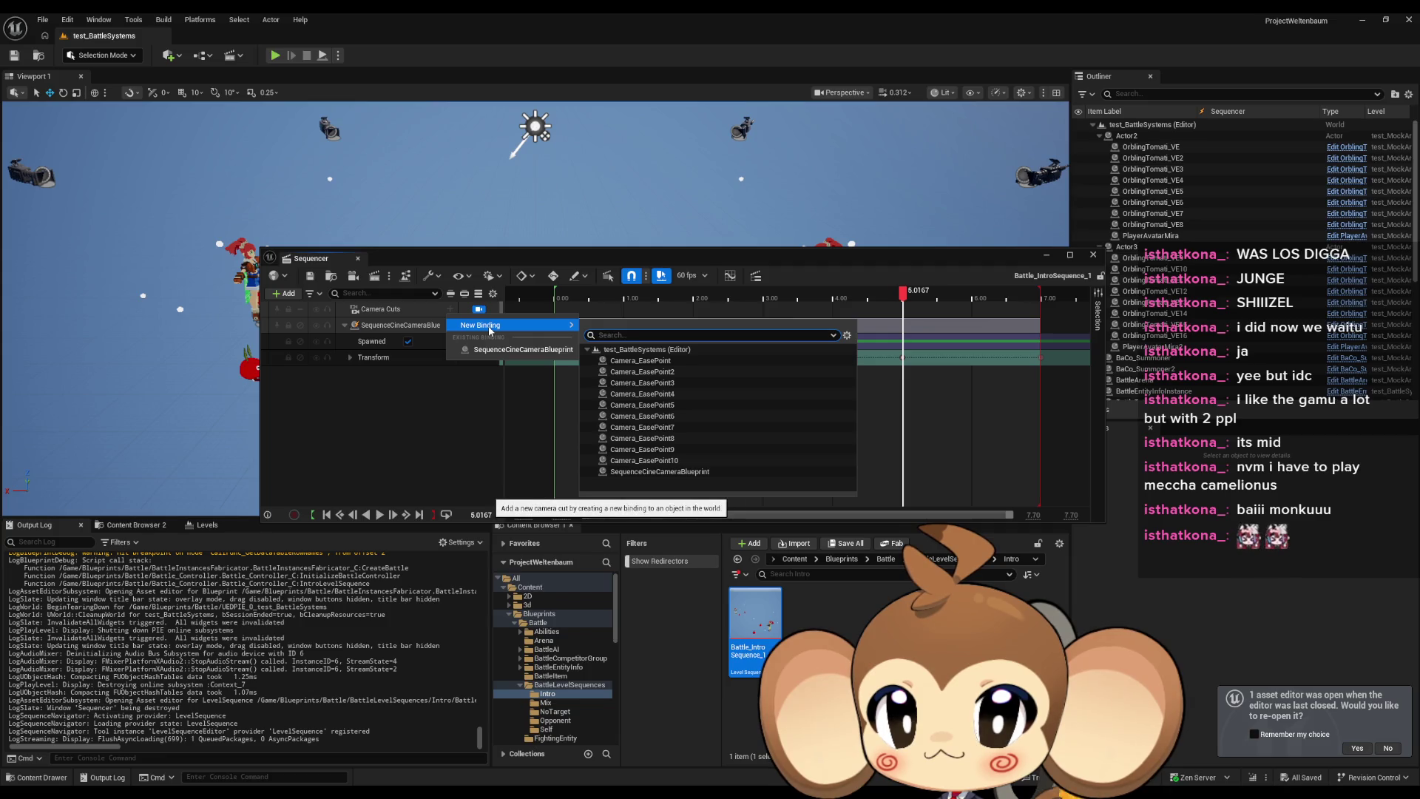
{"action": "left_click", "coordinate": [660, 474]}
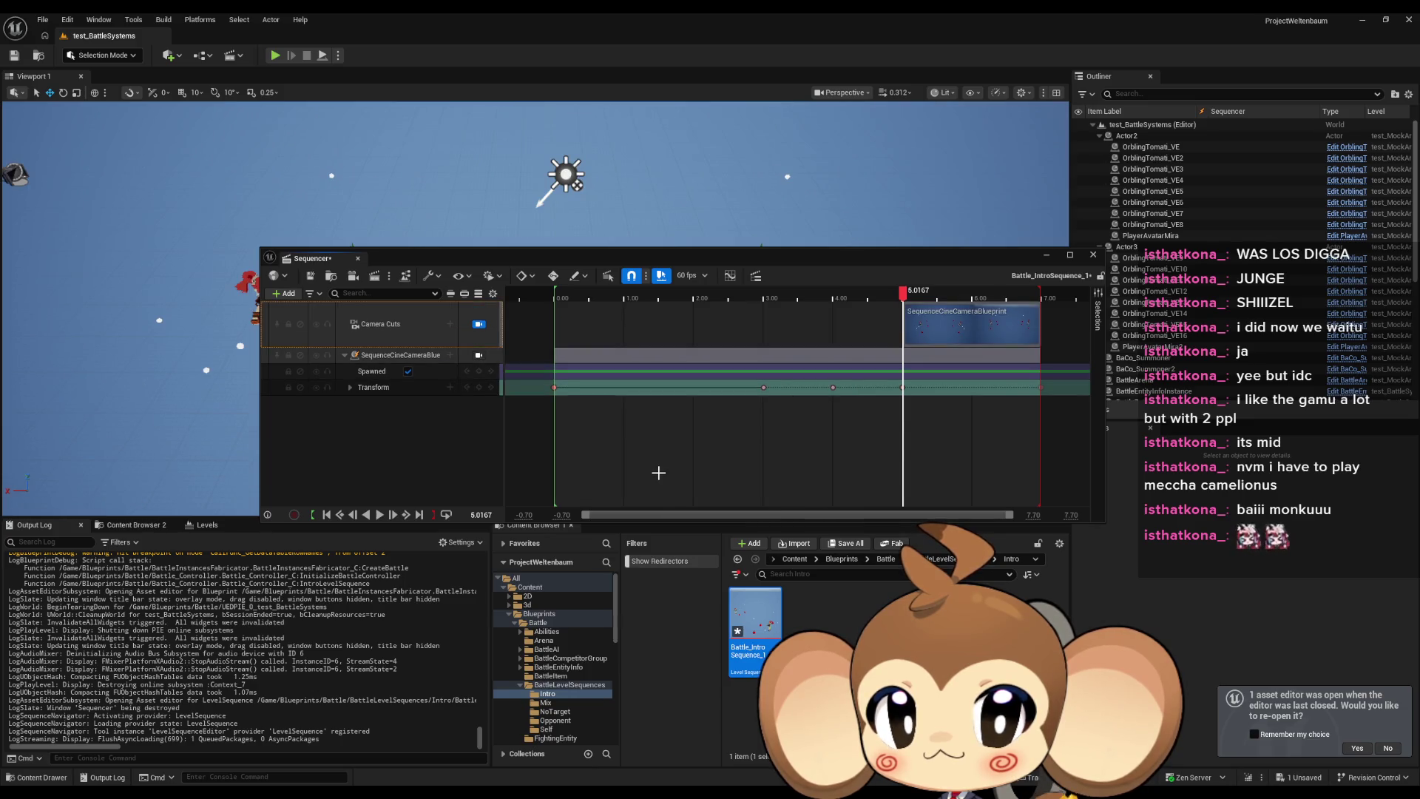
{"action": "left_click_drag", "start_coordinate": [903, 318], "coordinate": [554, 318]}
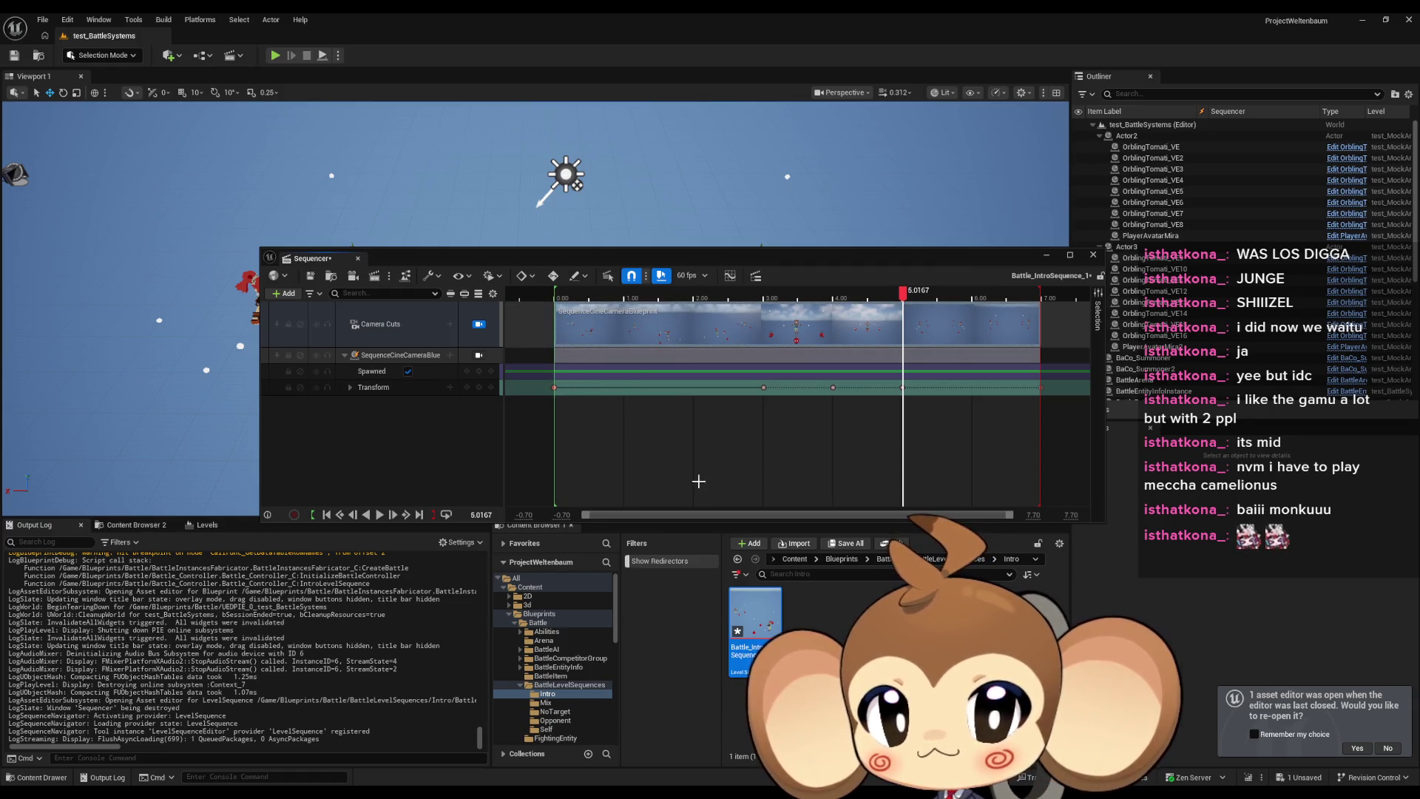
Preview the sequence with the new camera cut, then close Sequencer.
{"action": "left_click", "coordinate": [379, 515]}
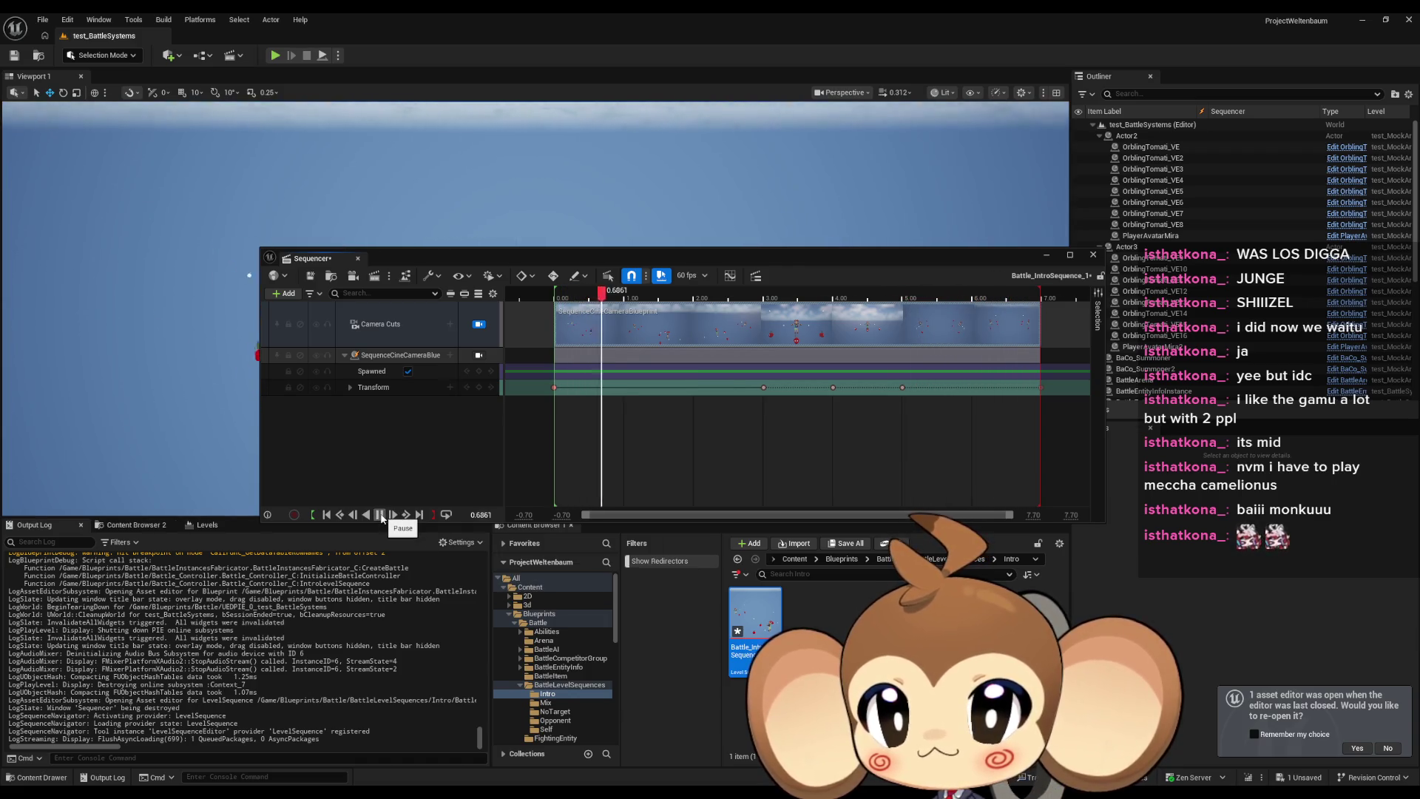
{"action": "left_click", "coordinate": [379, 515]}
{"action": "left_click", "coordinate": [358, 258]}
Remove the breakpoint on Get Data Table Row Names and resume the paused play session.
{"action": "left_click", "coordinate": [275, 56]}
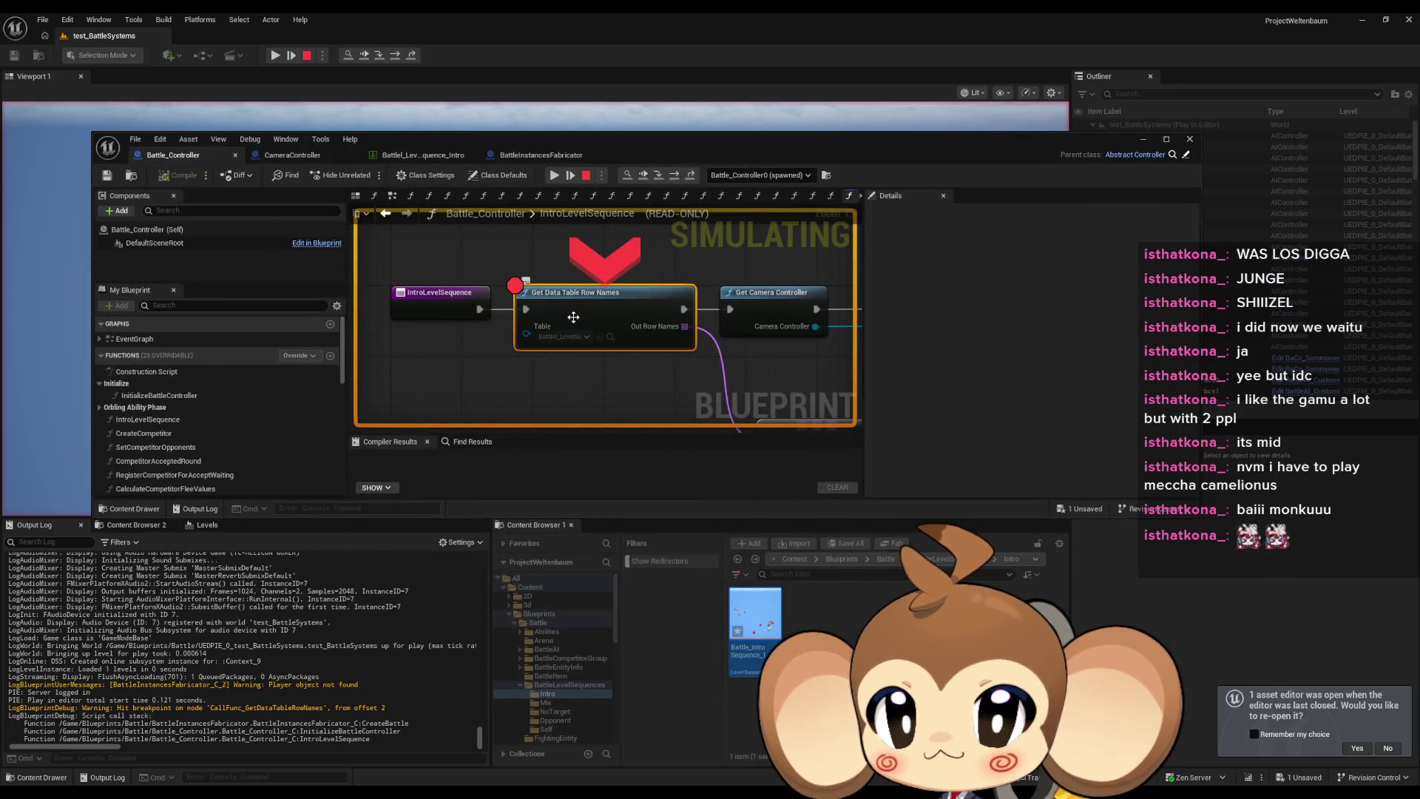
{"action": "right_click", "coordinate": [577, 321]}
{"action": "left_click", "coordinate": [655, 425]}
{"action": "left_click", "coordinate": [1145, 139]}
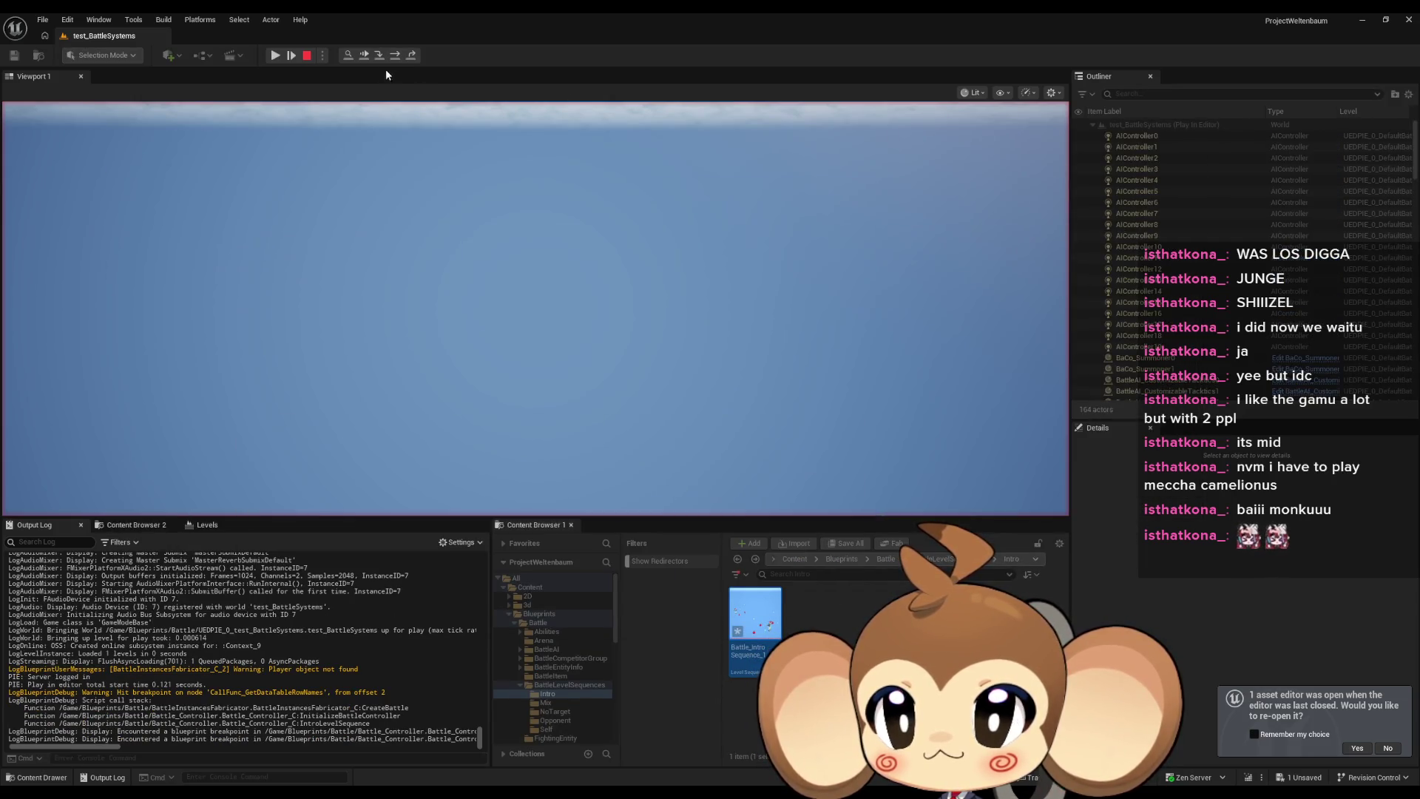
{"action": "left_click", "coordinate": [275, 55]}
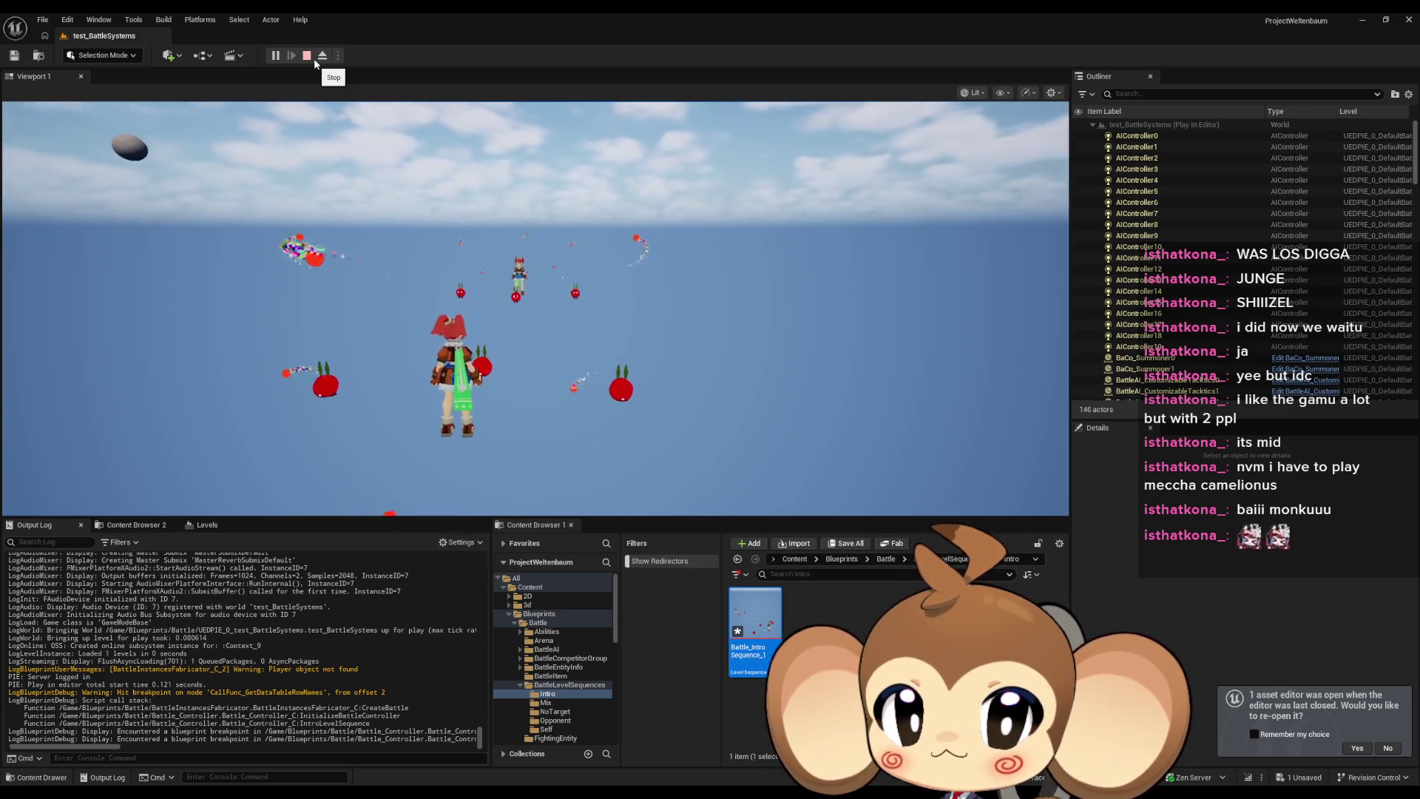
Stop the session, replay the battle to watch the intro uninterrupted, and stop again.
{"action": "left_click", "coordinate": [314, 58]}
{"action": "left_click", "coordinate": [277, 54]}
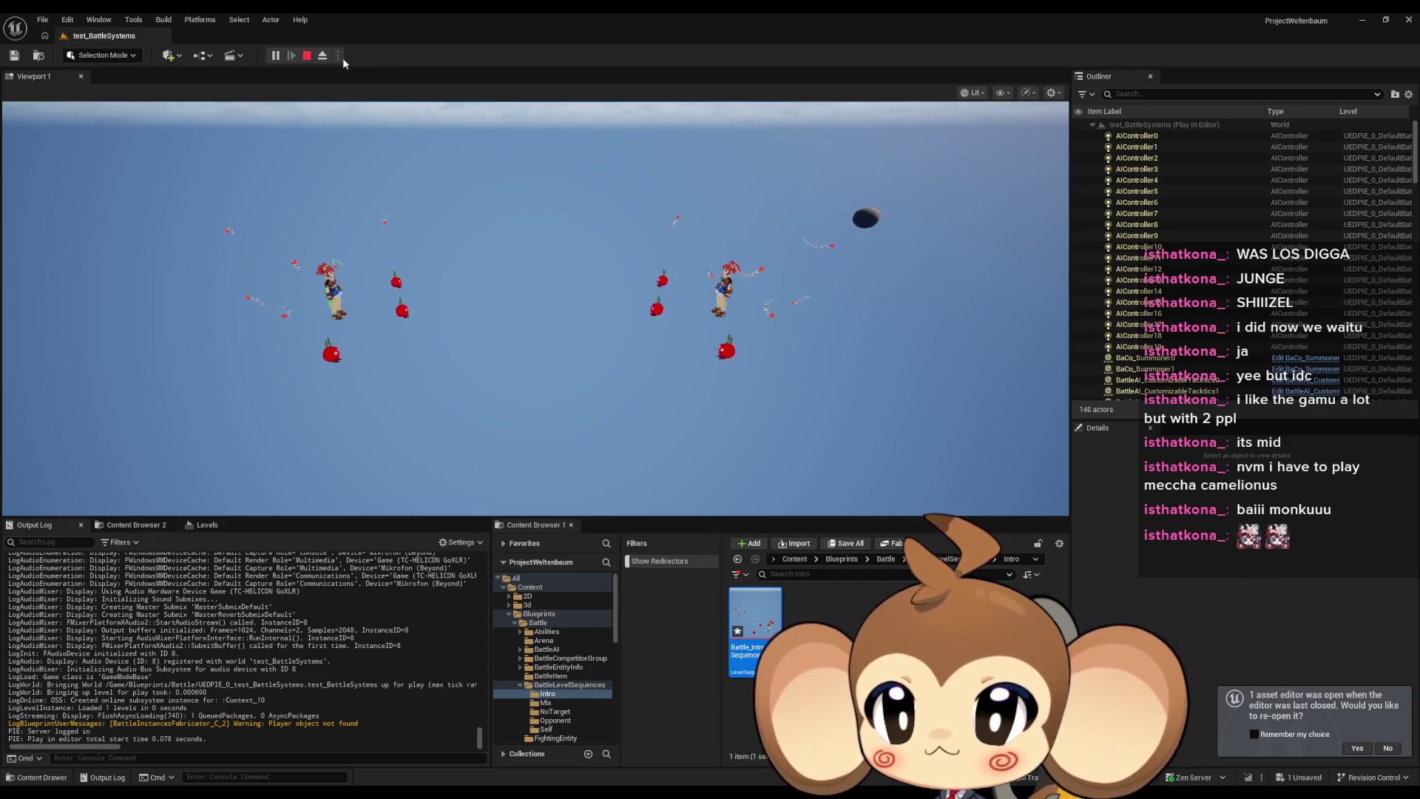
{"action": "left_click", "coordinate": [306, 55]}
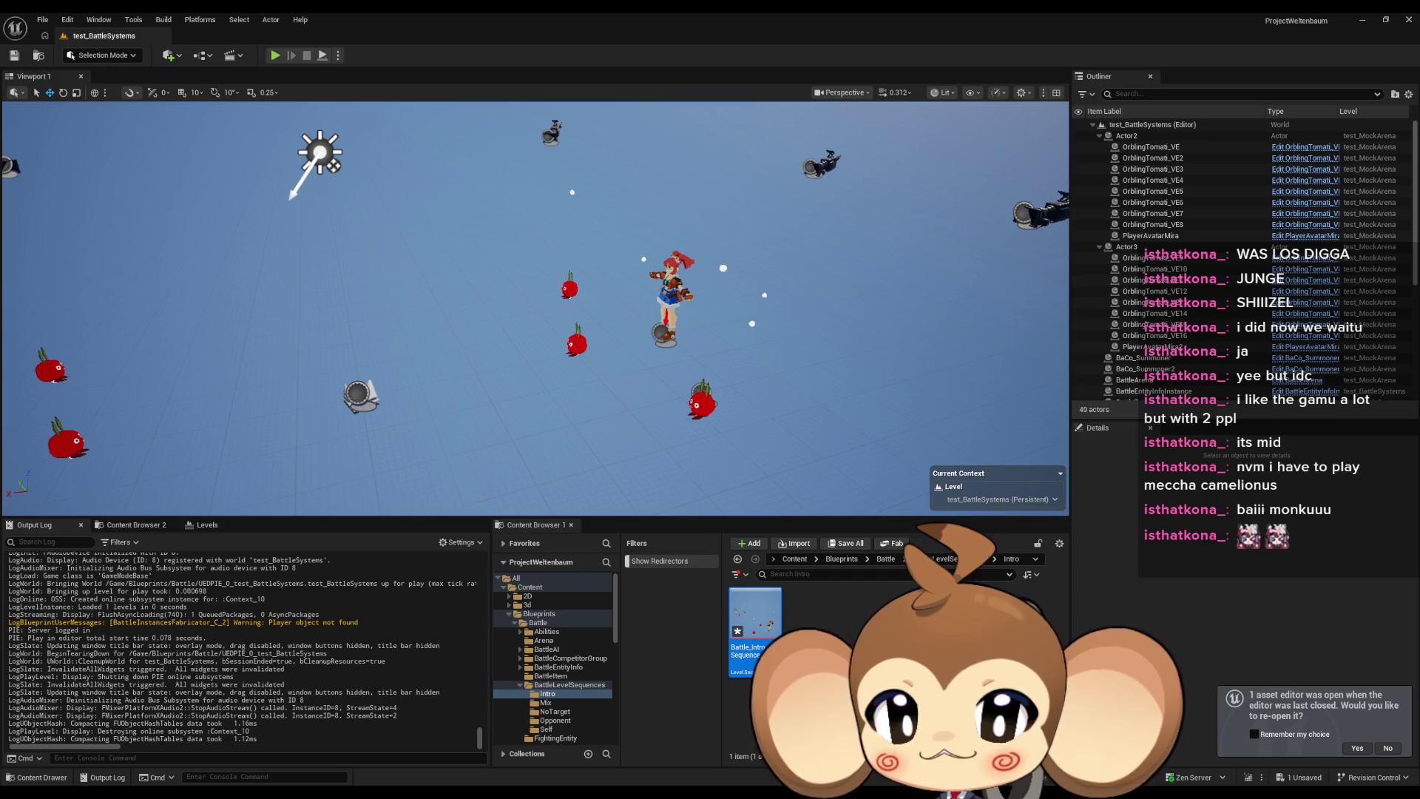
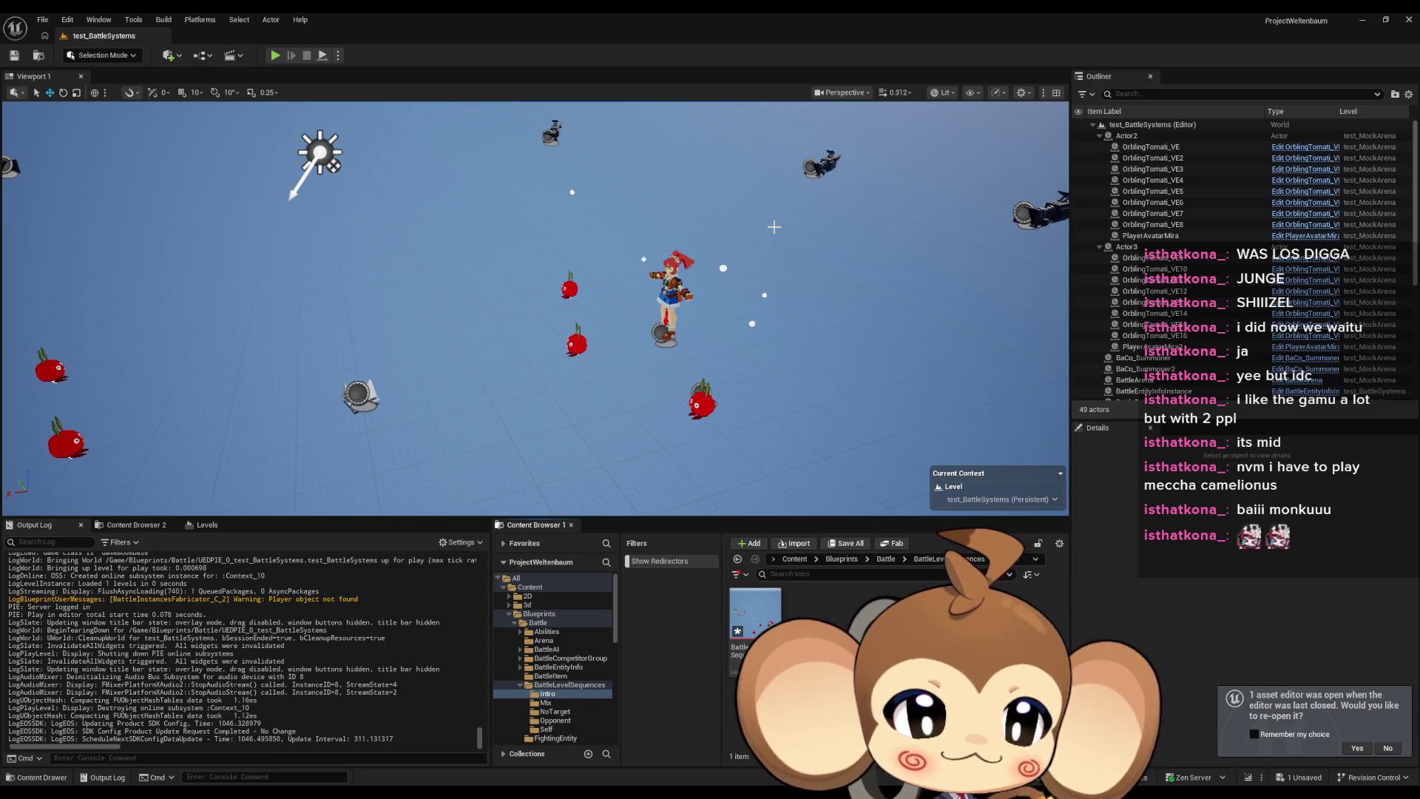
Bring the Battle_Controller Blueprint editor forward and maximize it to full screen.
{"action": "left_click_drag", "start_coordinate": [803, 208], "coordinate": [810, 207]}
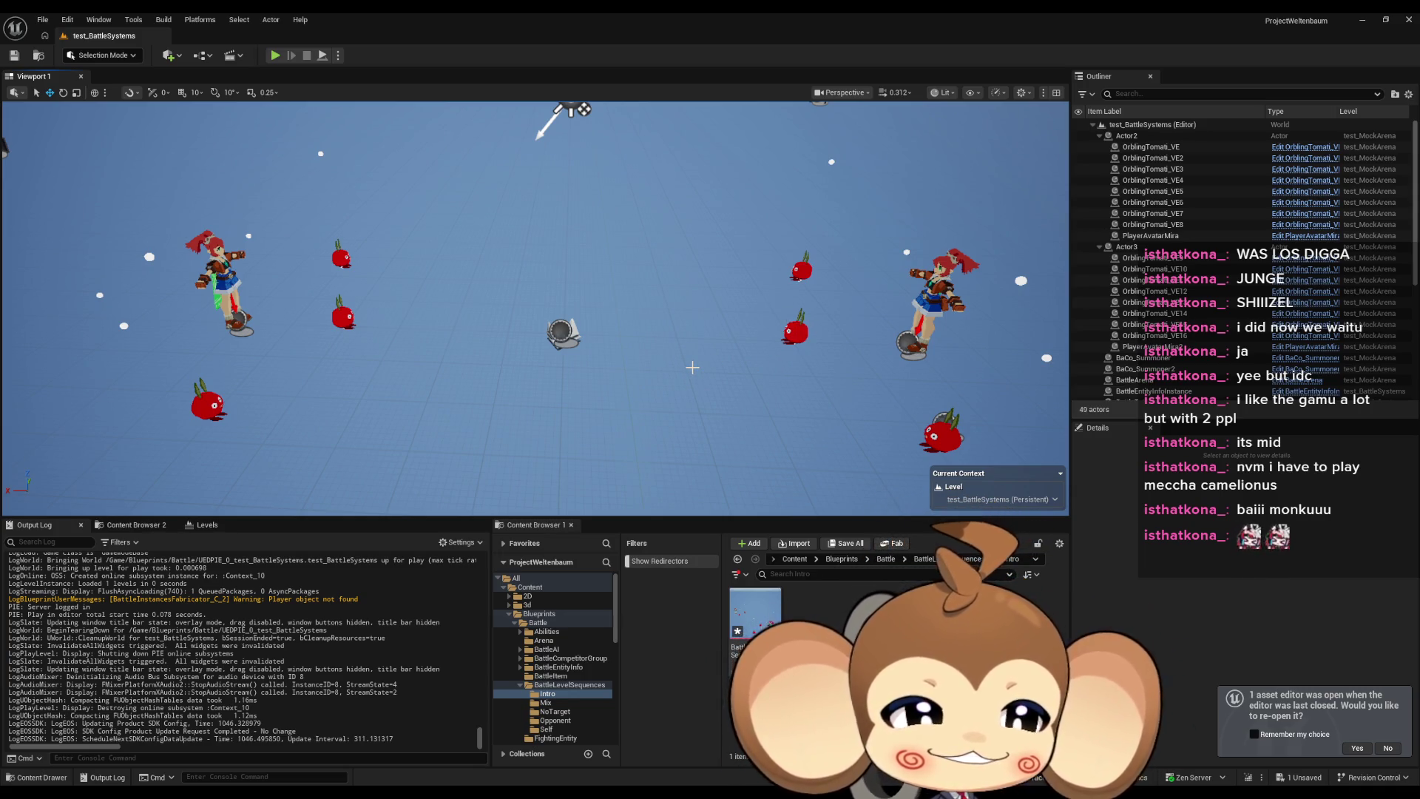
{"action": "mouse_move", "coordinate": [681, 361]}
{"action": "left_mouse_down"}
{"action": "mouse_move", "coordinate": [670, 370]}
{"action": "mouse_move", "coordinate": [693, 484]}
{"action": "left_mouse_up"}
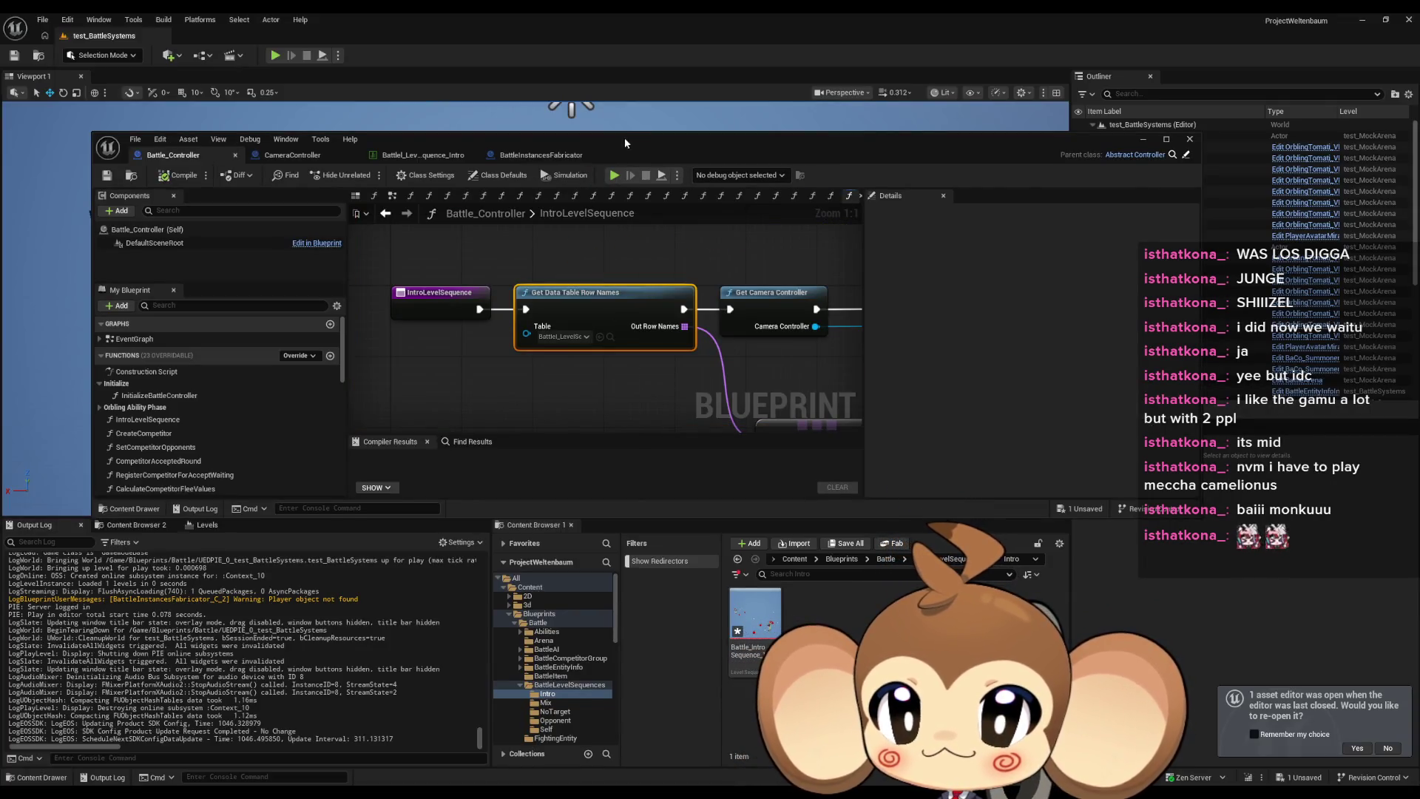
{"action": "left_click_drag", "start_coordinate": [628, 143], "coordinate": [605, 247]}
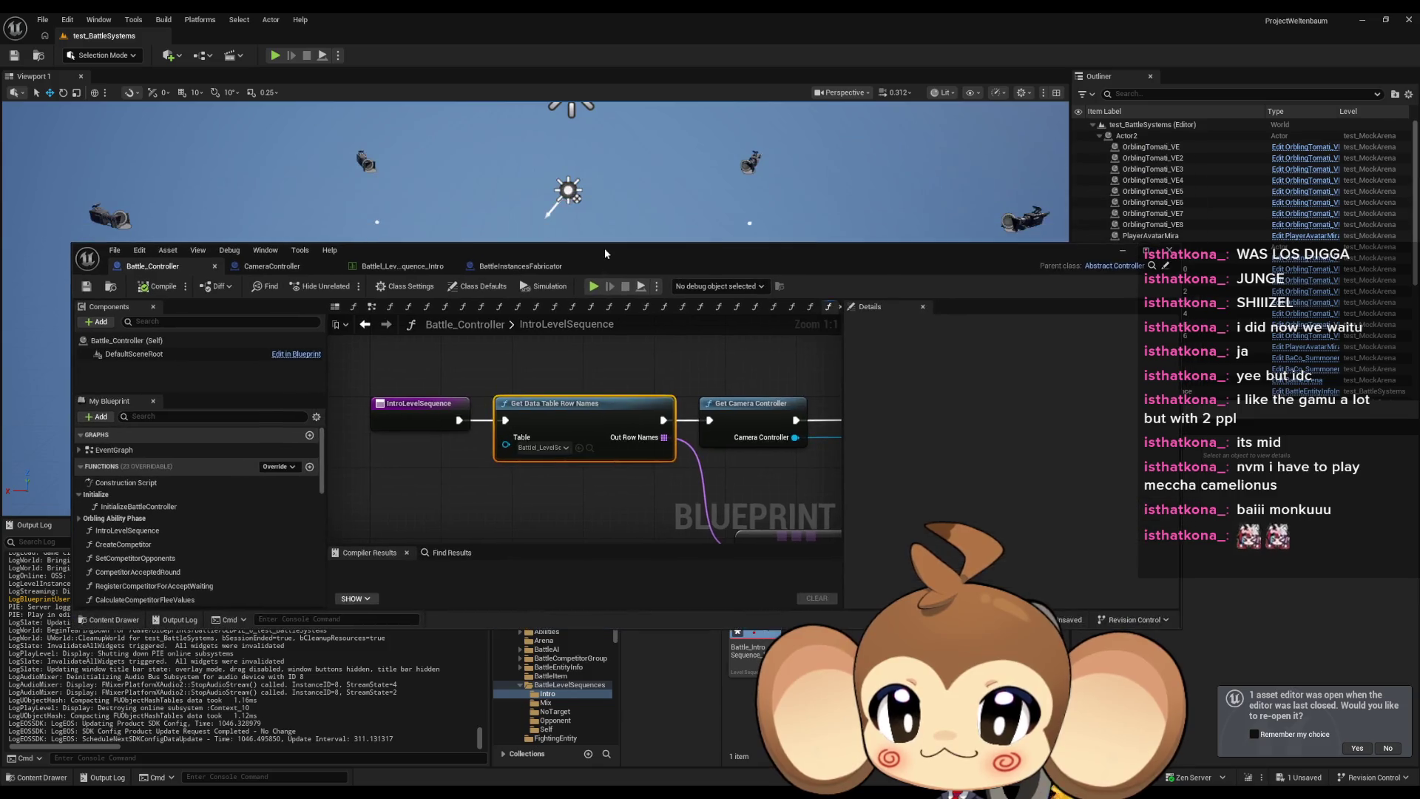
{"action": "double_click", "coordinate": [605, 247]}
Delete the unwanted nodes from the IntroLevelSequence graph and recenter the remaining chain.
{"action": "scroll", "coordinate": [651, 407], "scroll_direction": "down", "scroll_amount": 2}
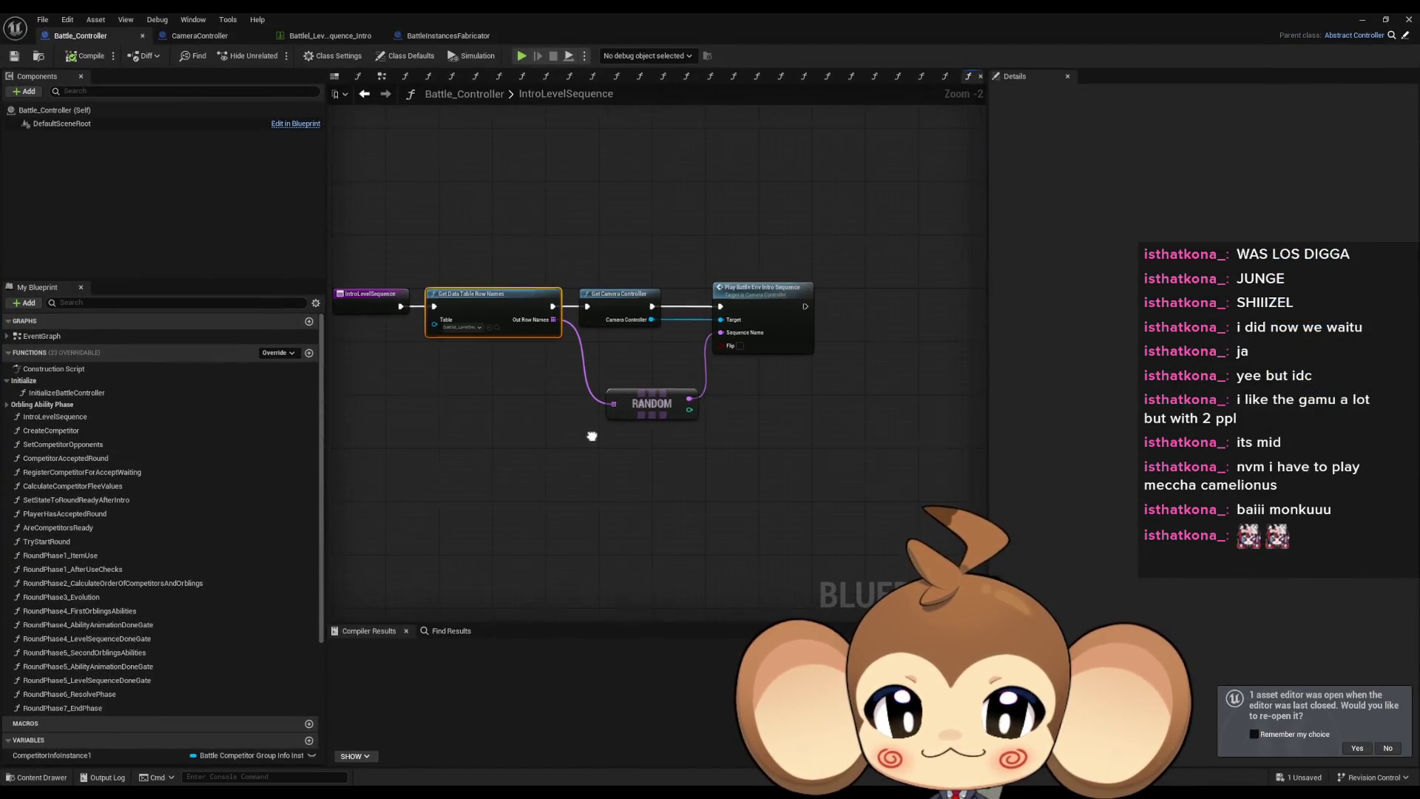
{"action": "key", "text": "Delete"}
{"action": "left_click_drag", "start_coordinate": [819, 362], "coordinate": [538, 483]}
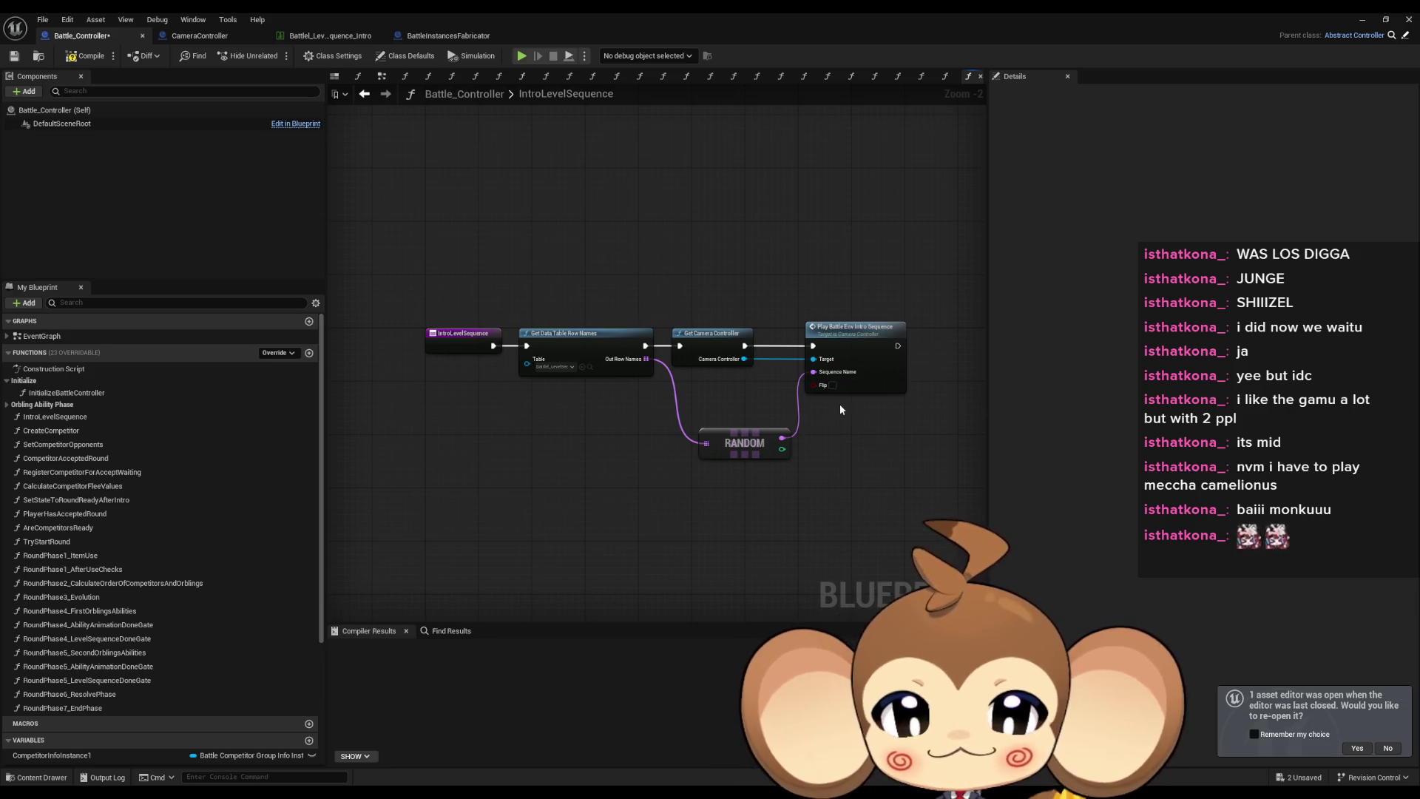
{"action": "left_click_drag", "start_coordinate": [858, 403], "coordinate": [770, 416]}
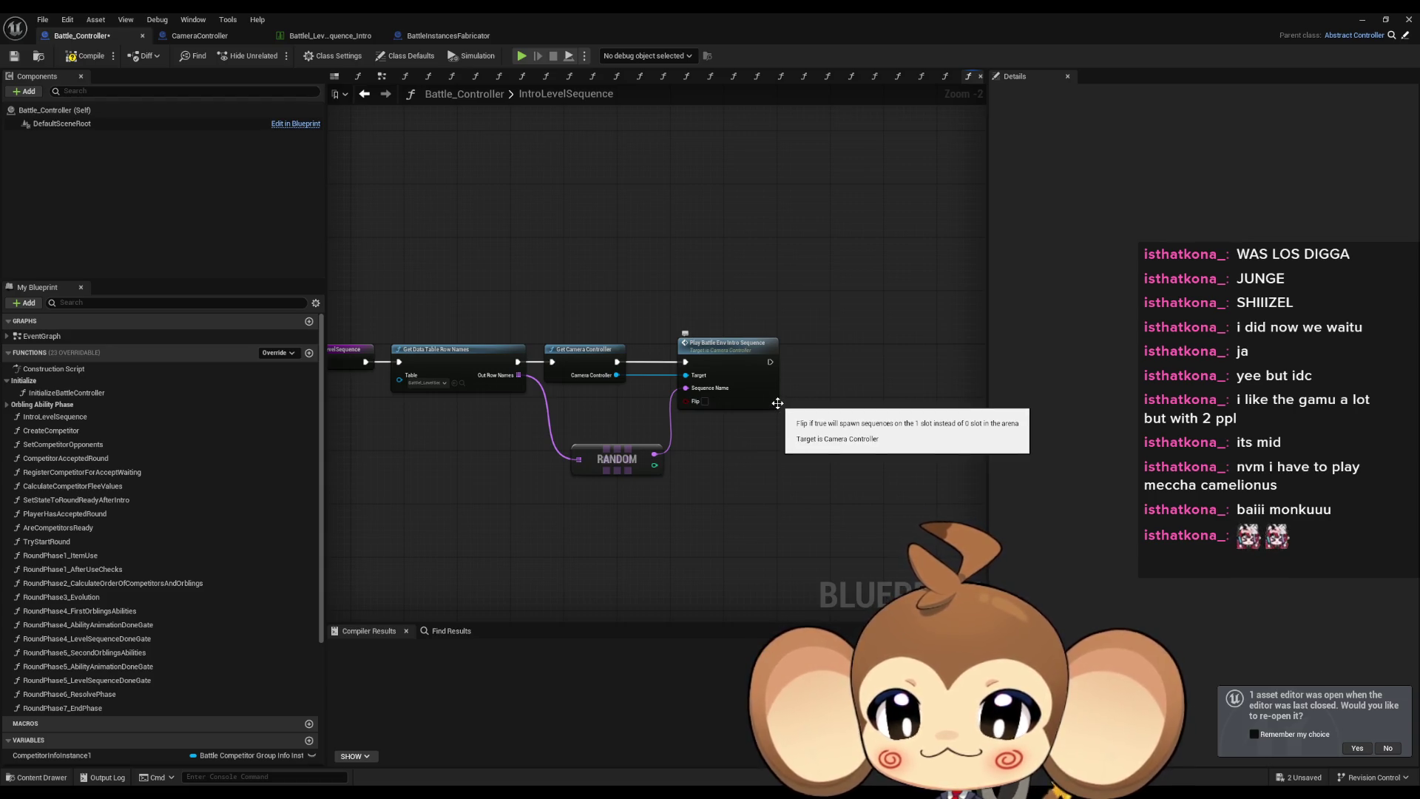
Move the RANDOM node beside Get Data Table Row Names and nudge Play Battle Env Intro Sequence left.
{"action": "scroll", "coordinate": [782, 398], "scroll_direction": "up", "scroll_amount": 2}
{"action": "left_click_drag", "start_coordinate": [784, 400], "coordinate": [885, 394]}
{"action": "left_click_drag", "start_coordinate": [731, 403], "coordinate": [813, 400]}
{"action": "left_click", "coordinate": [876, 316]}
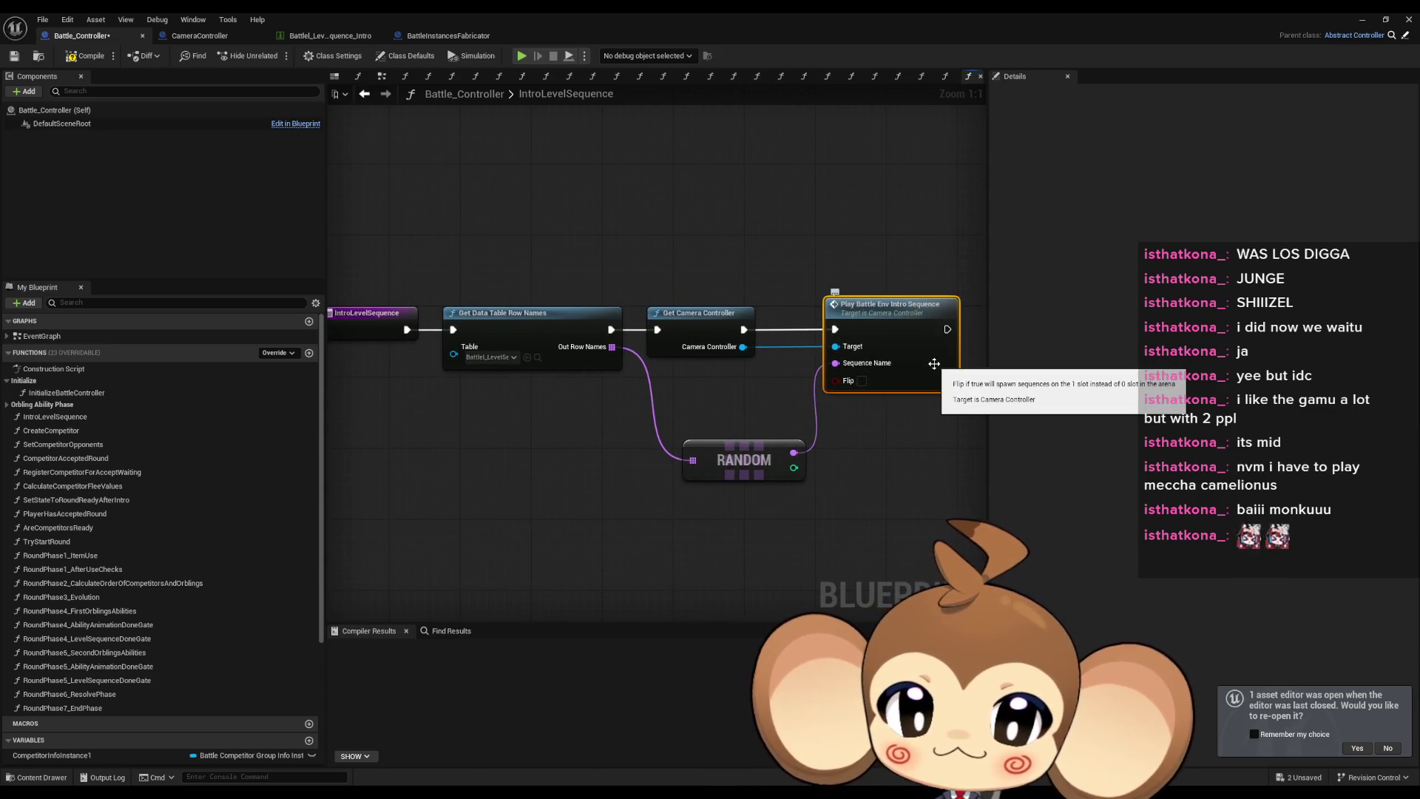
{"action": "mouse_move", "coordinate": [784, 414]}
{"action": "left_mouse_down"}
{"action": "mouse_move", "coordinate": [771, 437]}
{"action": "mouse_move", "coordinate": [720, 451]}
{"action": "mouse_move", "coordinate": [701, 428]}
{"action": "left_mouse_up"}
{"action": "left_click_drag", "start_coordinate": [867, 365], "coordinate": [849, 365]}
{"action": "left_click", "coordinate": [836, 463]}
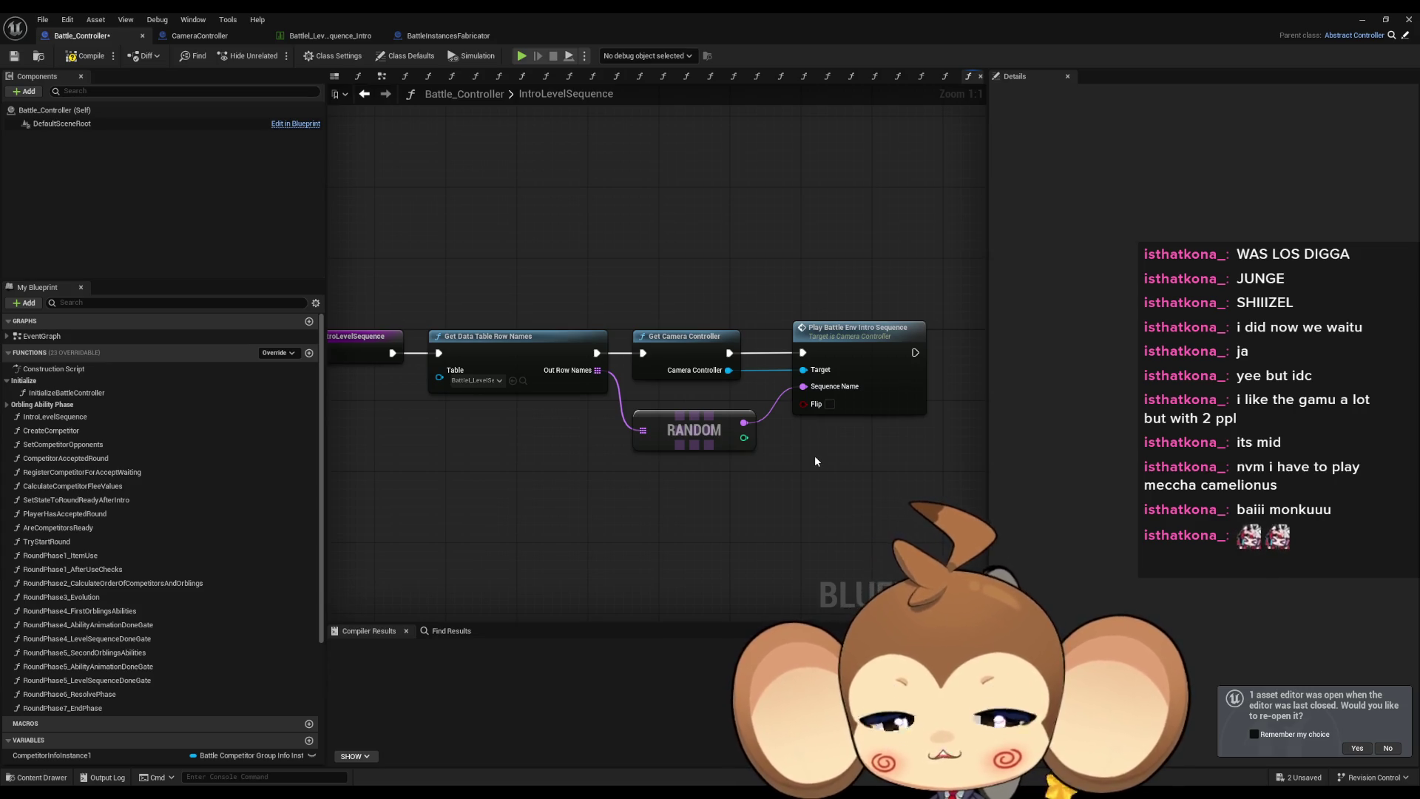
Reframe the chain and check the Get Data Table Row Names, RANDOM and Play Battle Env Intro Sequence nodes.
{"action": "mouse_move", "coordinate": [783, 463]}
{"action": "left_mouse_down"}
{"action": "mouse_move", "coordinate": [872, 486]}
{"action": "mouse_move", "coordinate": [820, 493]}
{"action": "left_mouse_up"}
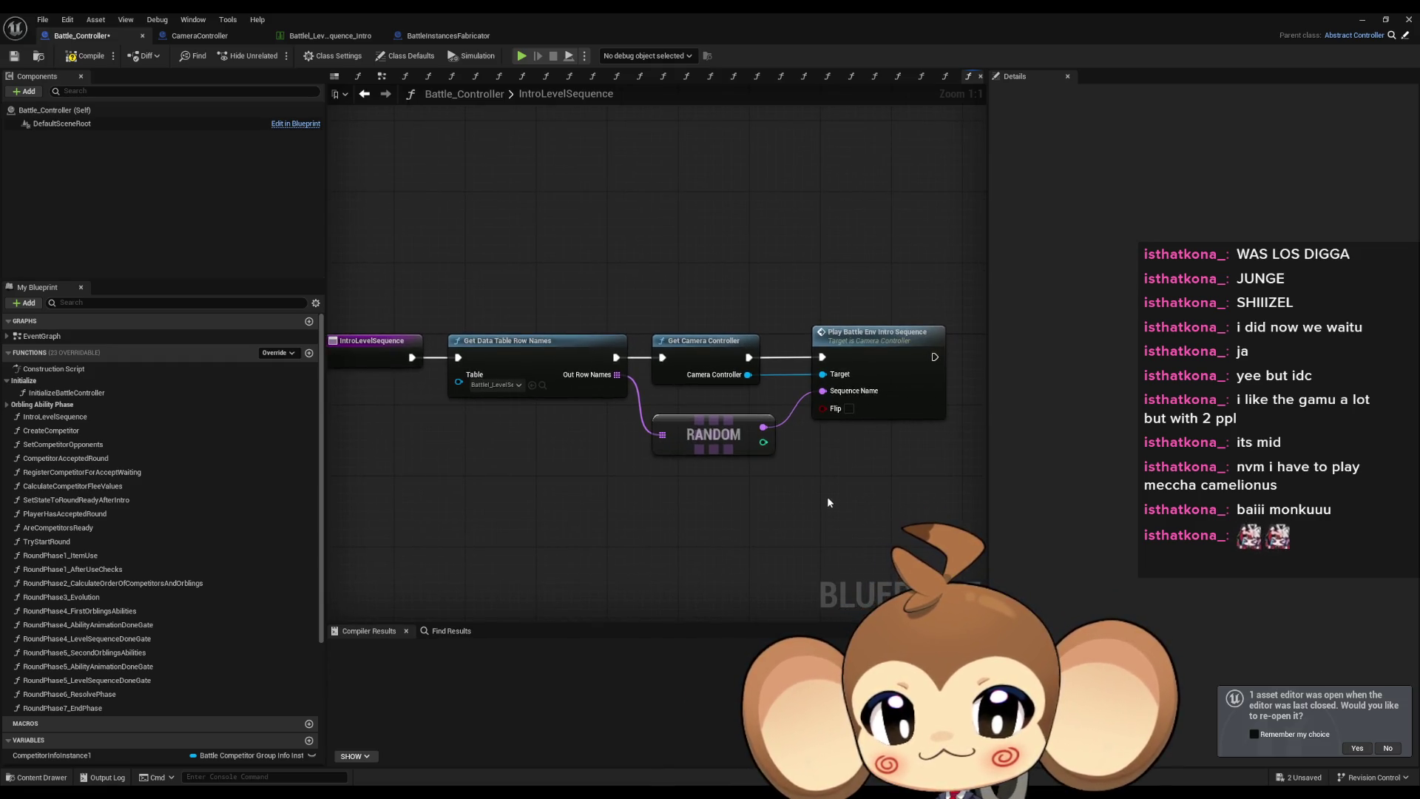
{"action": "left_click_drag", "start_coordinate": [571, 491], "coordinate": [653, 487]}
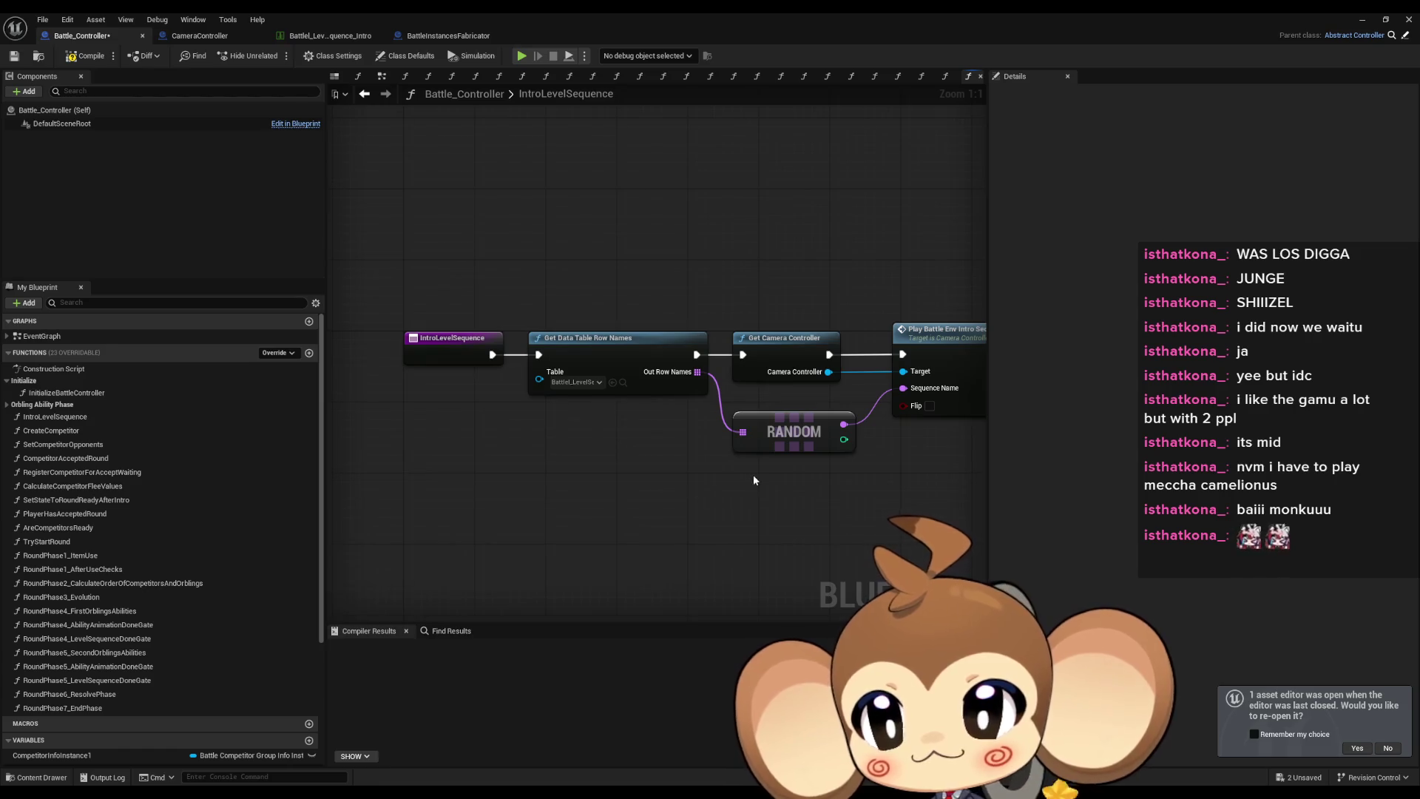
{"action": "left_click_drag", "start_coordinate": [753, 473], "coordinate": [657, 476]}
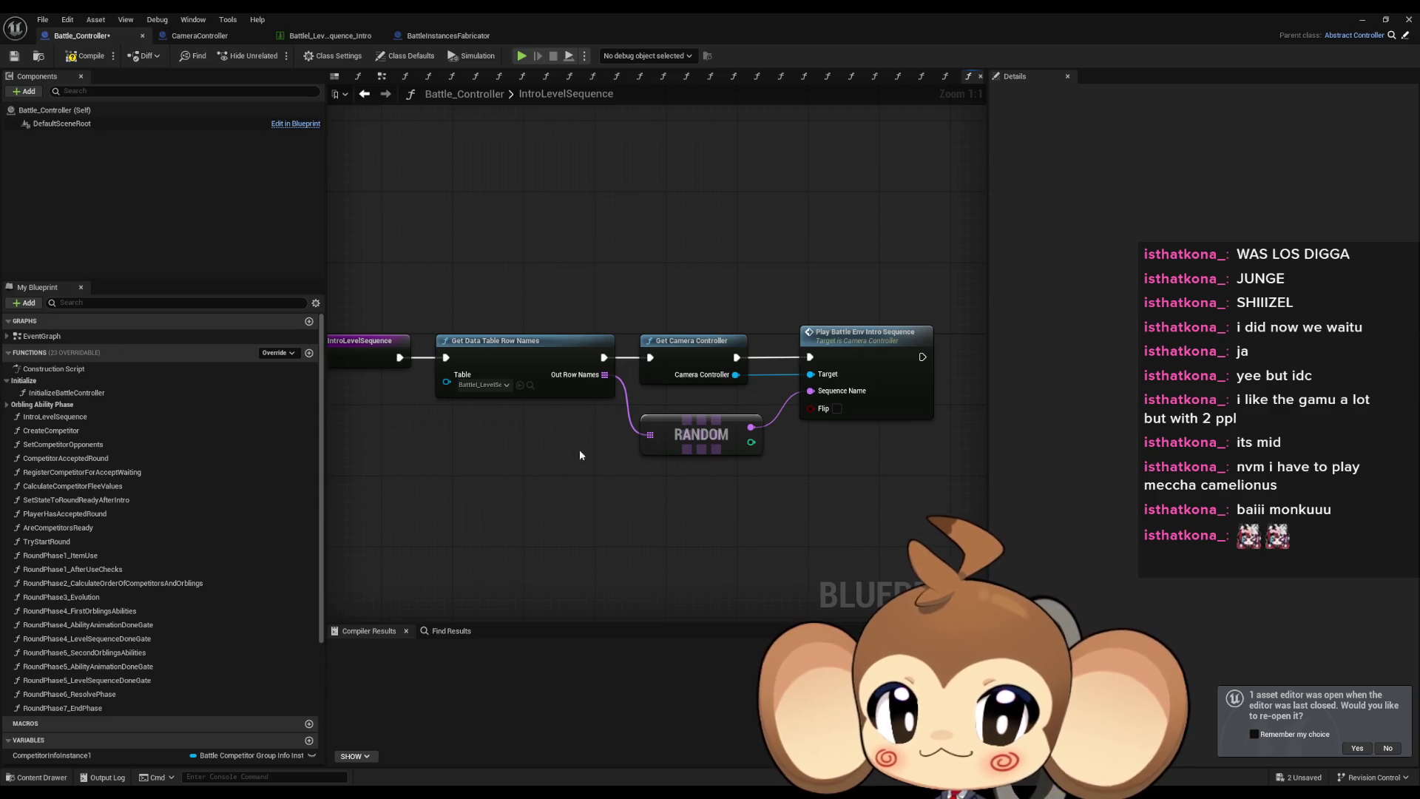
{"action": "left_click_drag", "start_coordinate": [391, 449], "coordinate": [433, 453]}
{"action": "double_click", "coordinate": [70, 430]}
{"action": "double_click", "coordinate": [55, 416]}
{"action": "left_click", "coordinate": [609, 396]}
{"action": "left_click", "coordinate": [795, 440]}
{"action": "left_click", "coordinate": [936, 403]}
{"action": "left_click_drag", "start_coordinate": [796, 473], "coordinate": [701, 458]}
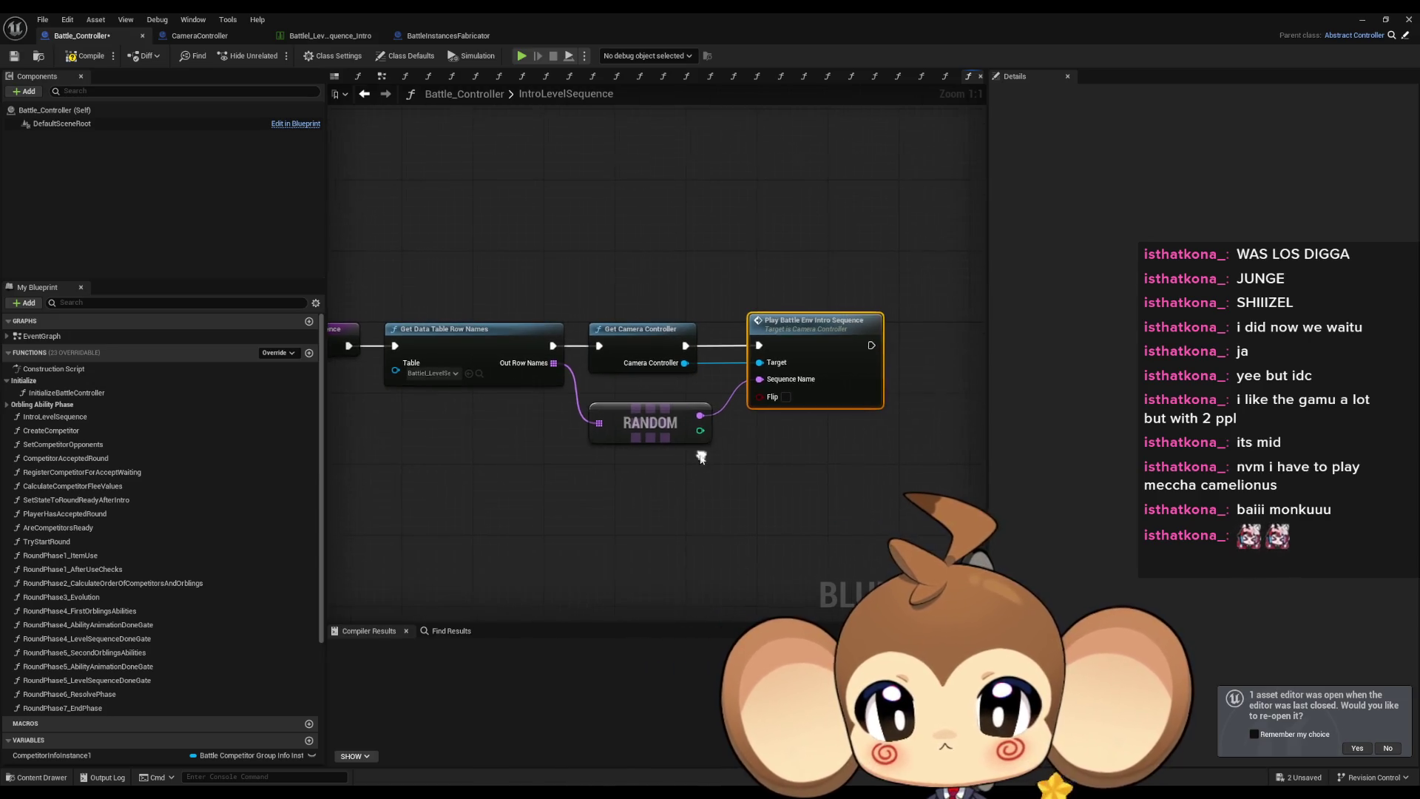
{"action": "left_click", "coordinate": [643, 491]}
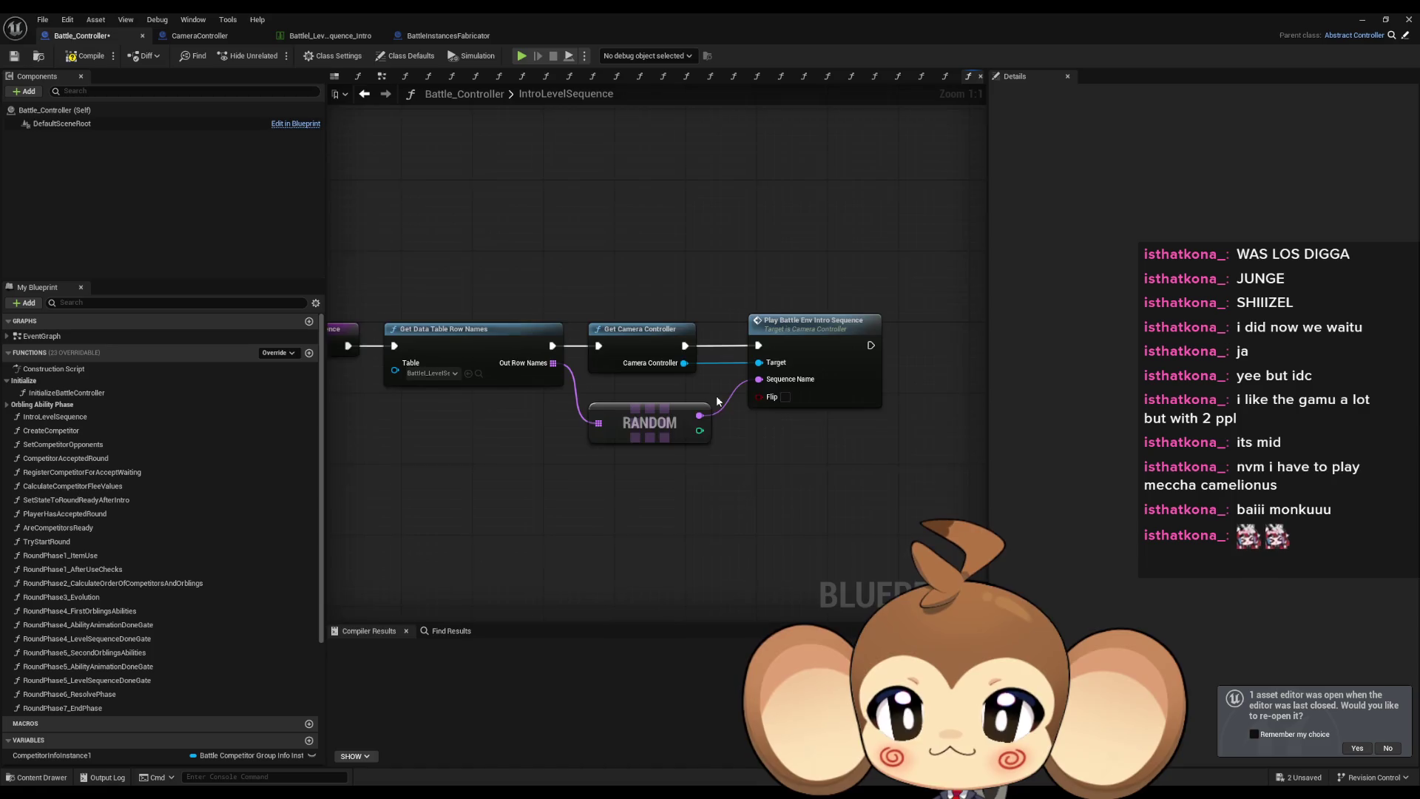
{"action": "mouse_move", "coordinate": [654, 358]}
{"action": "left_mouse_down"}
{"action": "mouse_move", "coordinate": [706, 393]}
{"action": "mouse_move", "coordinate": [739, 480]}
{"action": "left_mouse_up"}
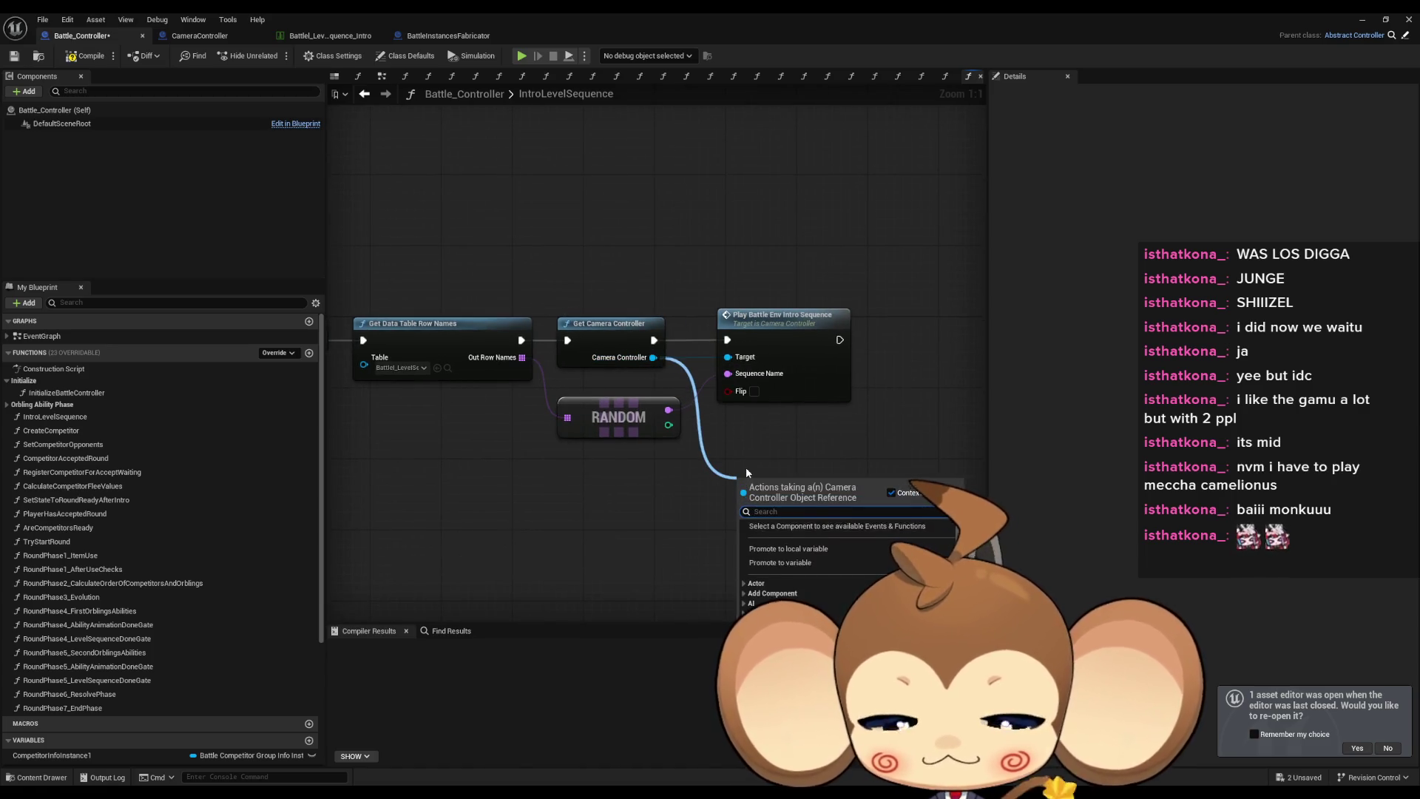
Add a Bind Event to All Sequences Done node off the Camera Controller pin and position it.
{"action": "type", "text": "bind"}
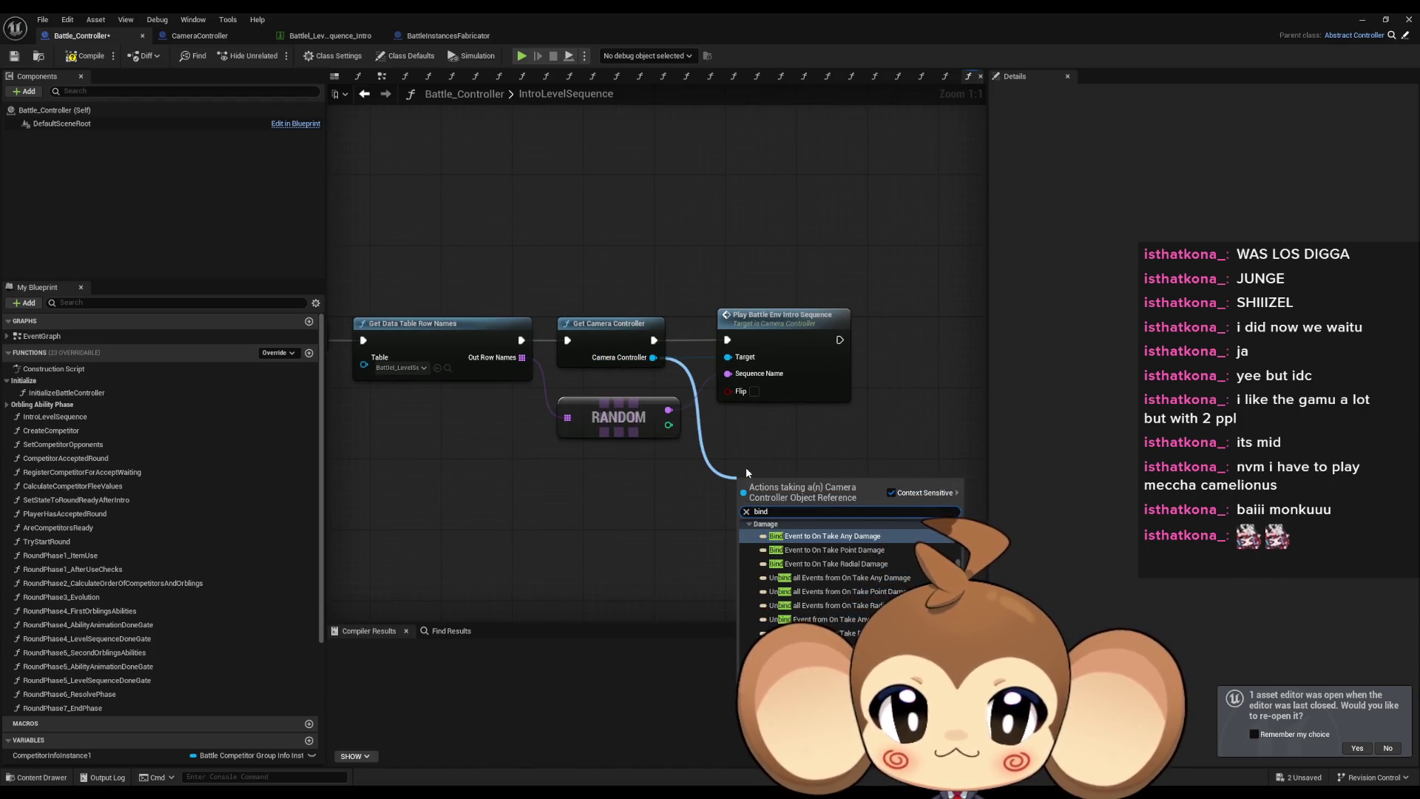
{"action": "scroll", "coordinate": [836, 560], "scroll_direction": "up", "scroll_amount": 2}
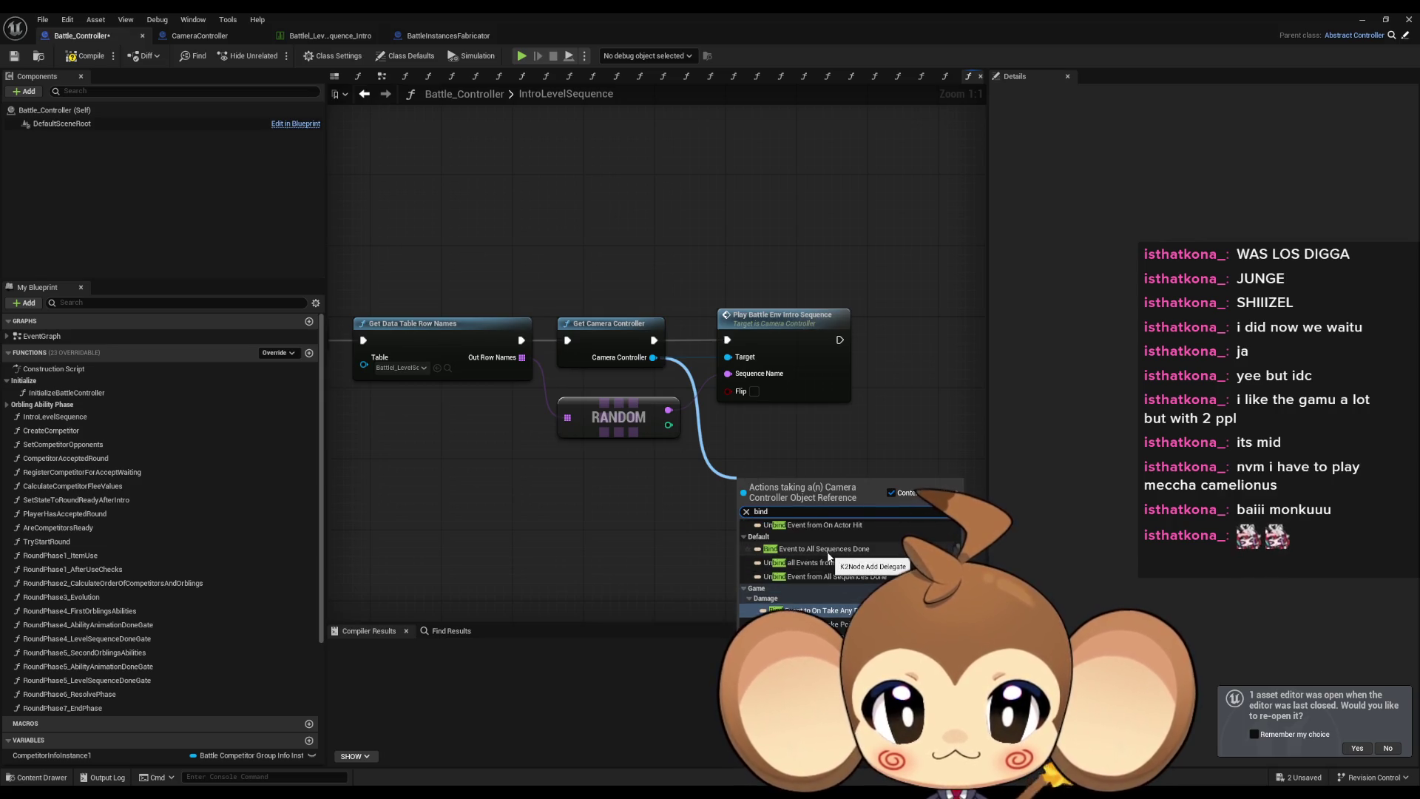
{"action": "left_click", "coordinate": [824, 550]}
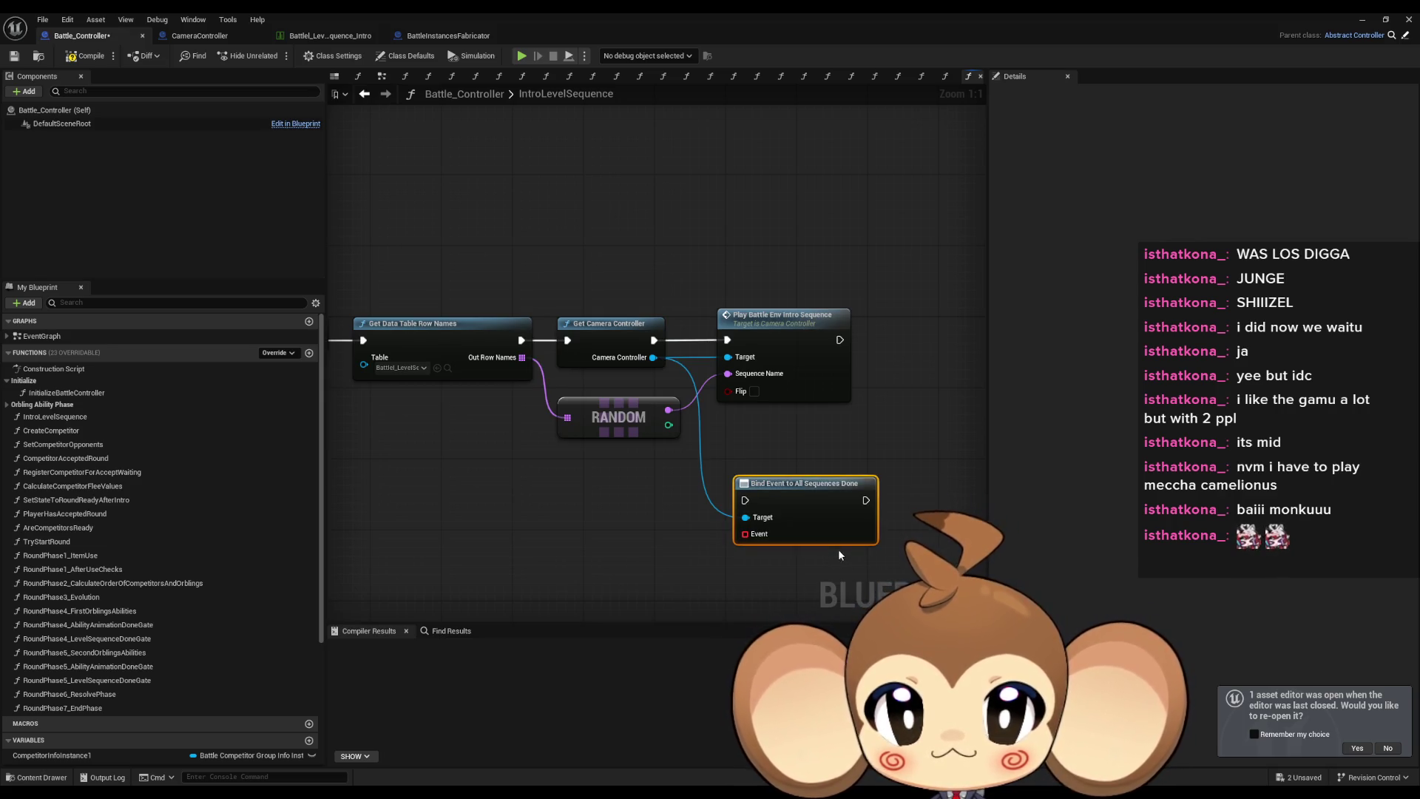
{"action": "mouse_move", "coordinate": [736, 507]}
{"action": "left_mouse_down"}
{"action": "mouse_move", "coordinate": [816, 491]}
{"action": "mouse_move", "coordinate": [691, 533]}
{"action": "left_mouse_up"}
Feed the bind's Event pin with a new Create Event node and browse its function list.
{"action": "type", "text": "crea"}
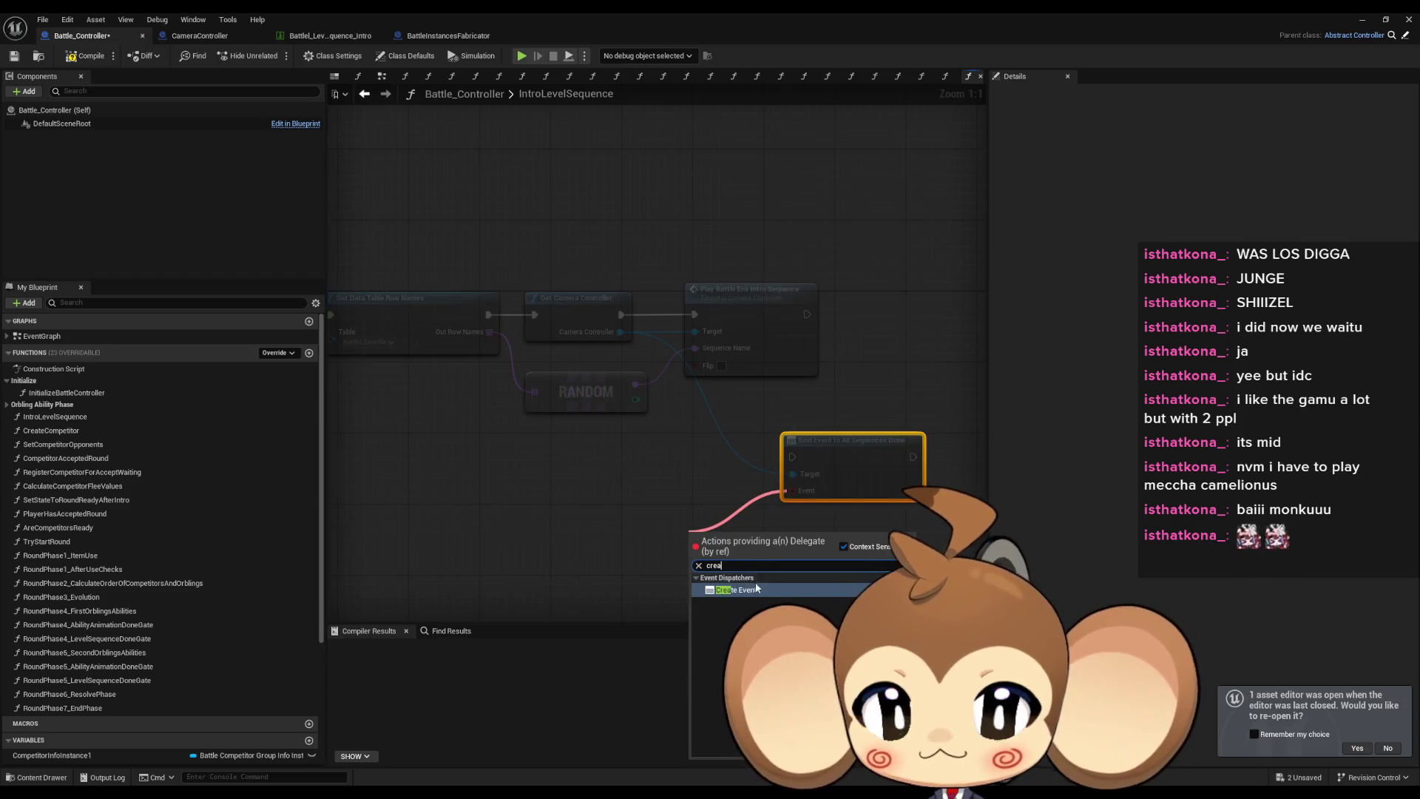
{"action": "left_click", "coordinate": [751, 576]}
{"action": "left_click", "coordinate": [736, 589]}
{"action": "scroll", "coordinate": [740, 644], "scroll_direction": "down", "scroll_amount": 1}
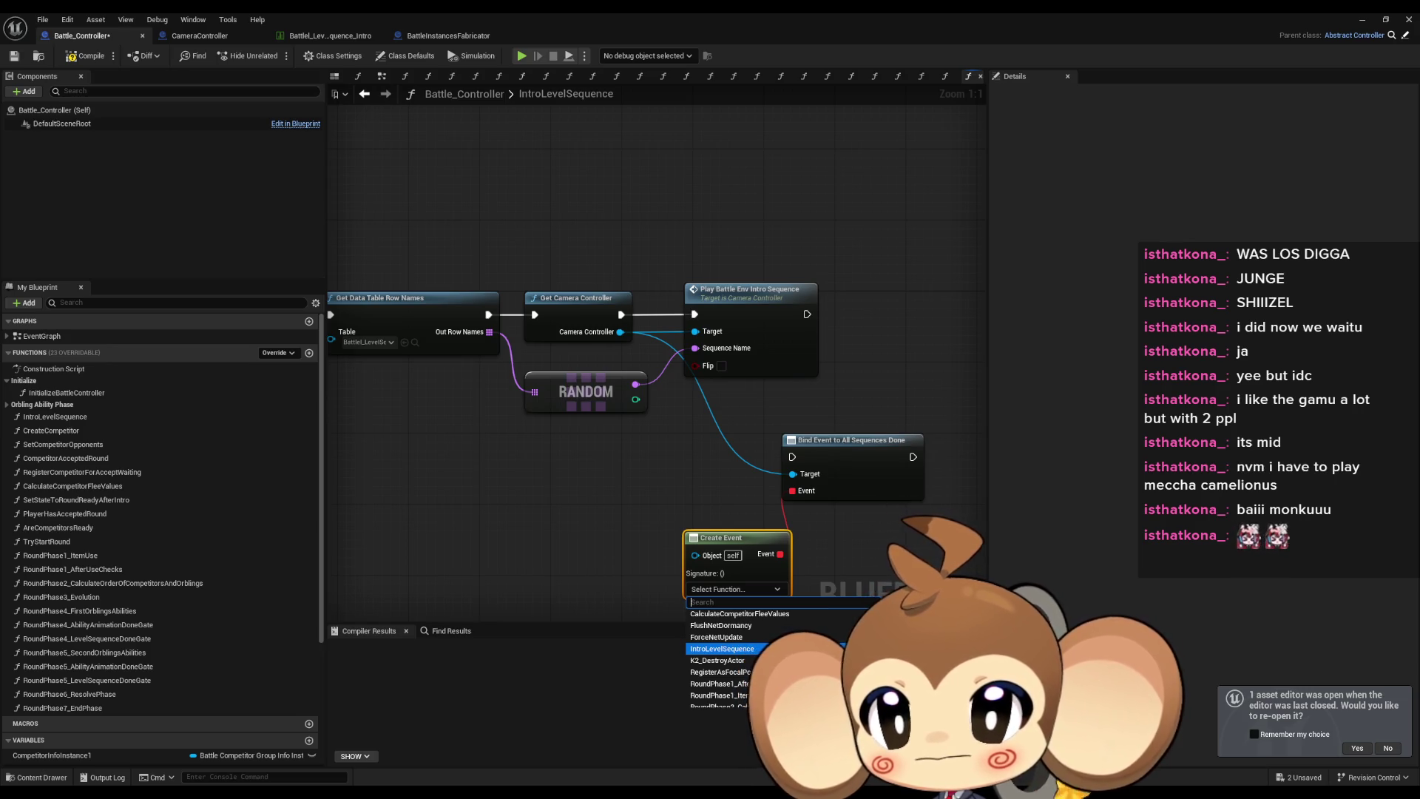
{"action": "left_click", "coordinate": [712, 649]}
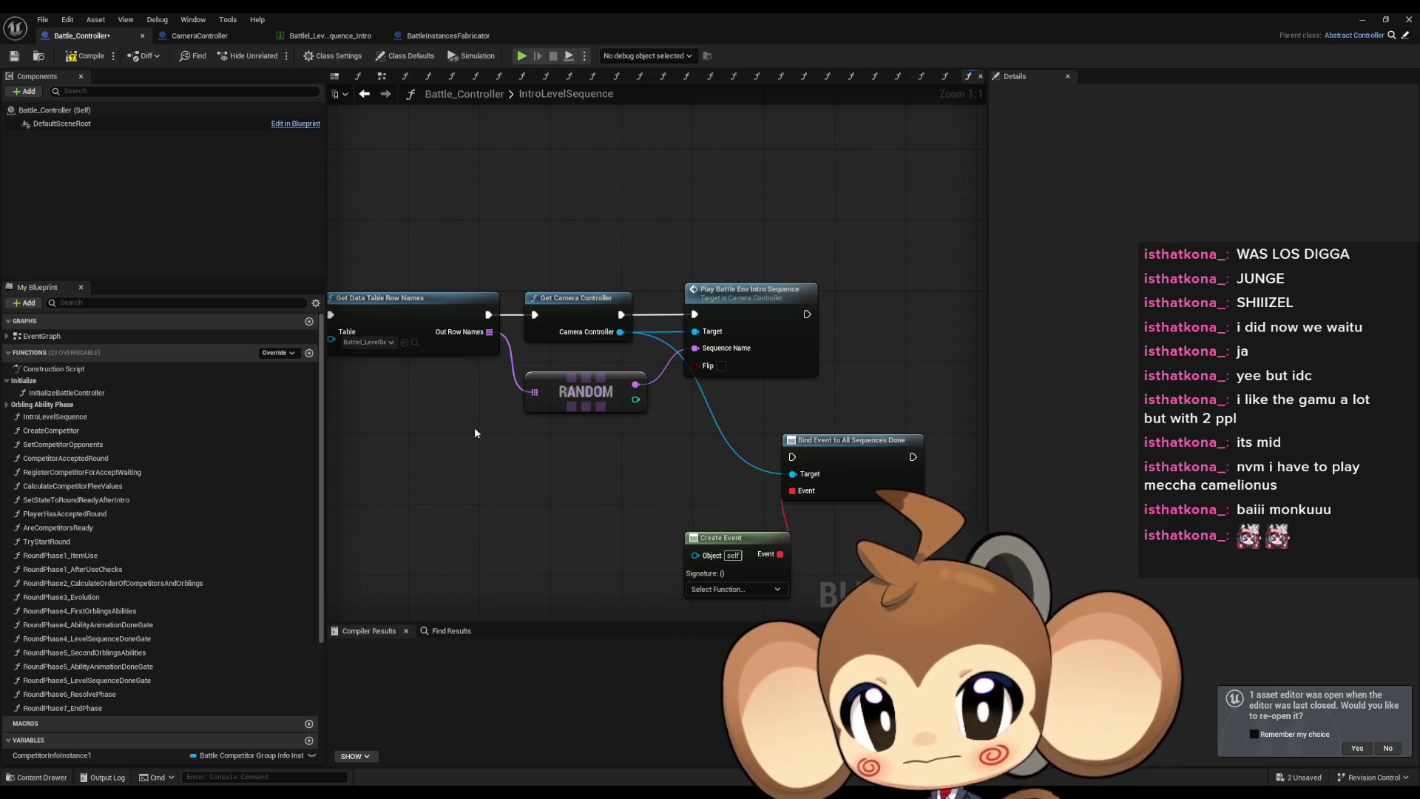
{"action": "double_click", "coordinate": [67, 392]}
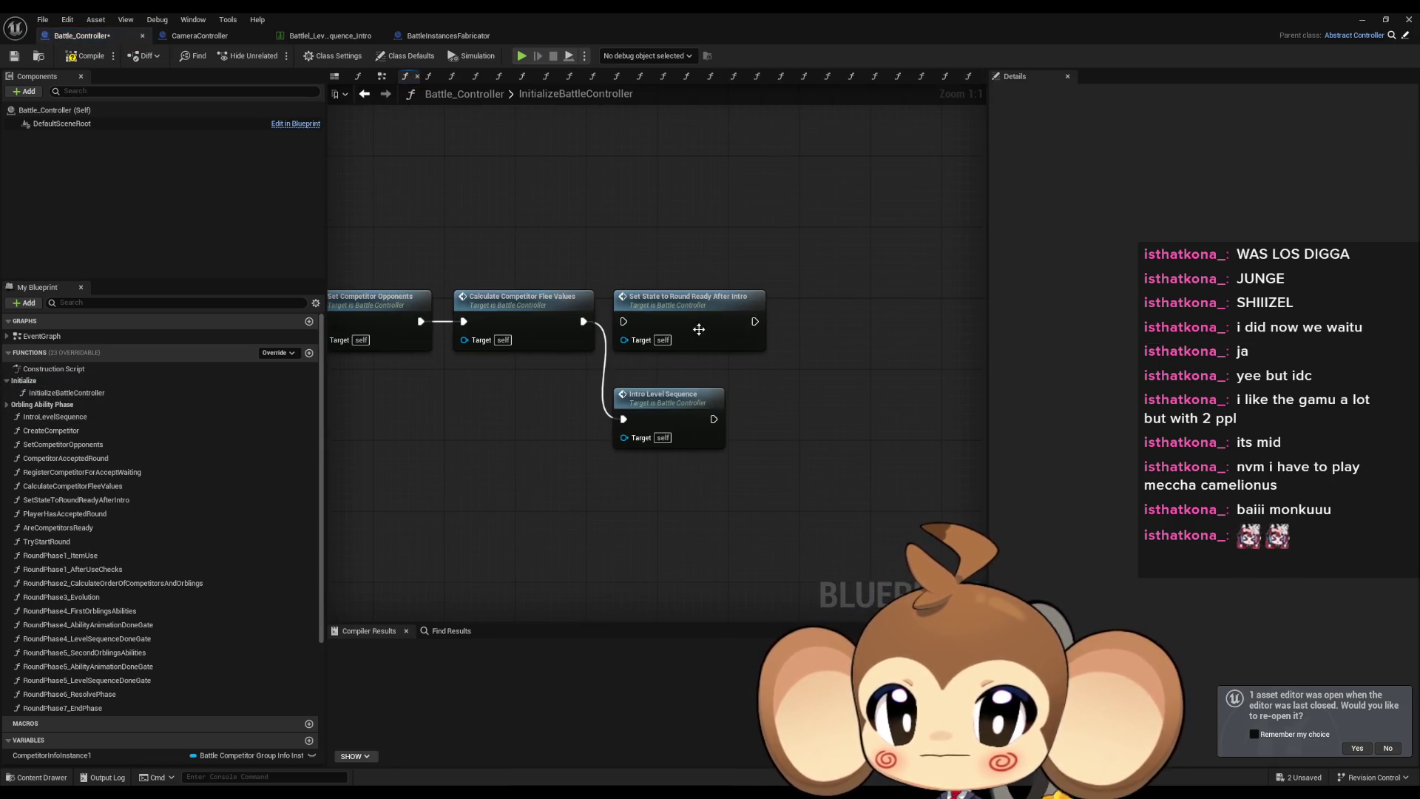
Set the Create Event node's function to SetStateToRoundReadyAfterIntro.
{"action": "left_click", "coordinate": [639, 298]}
{"action": "left_click", "coordinate": [678, 398]}
{"action": "double_click", "coordinate": [678, 398]}
{"action": "left_click", "coordinate": [737, 589]}
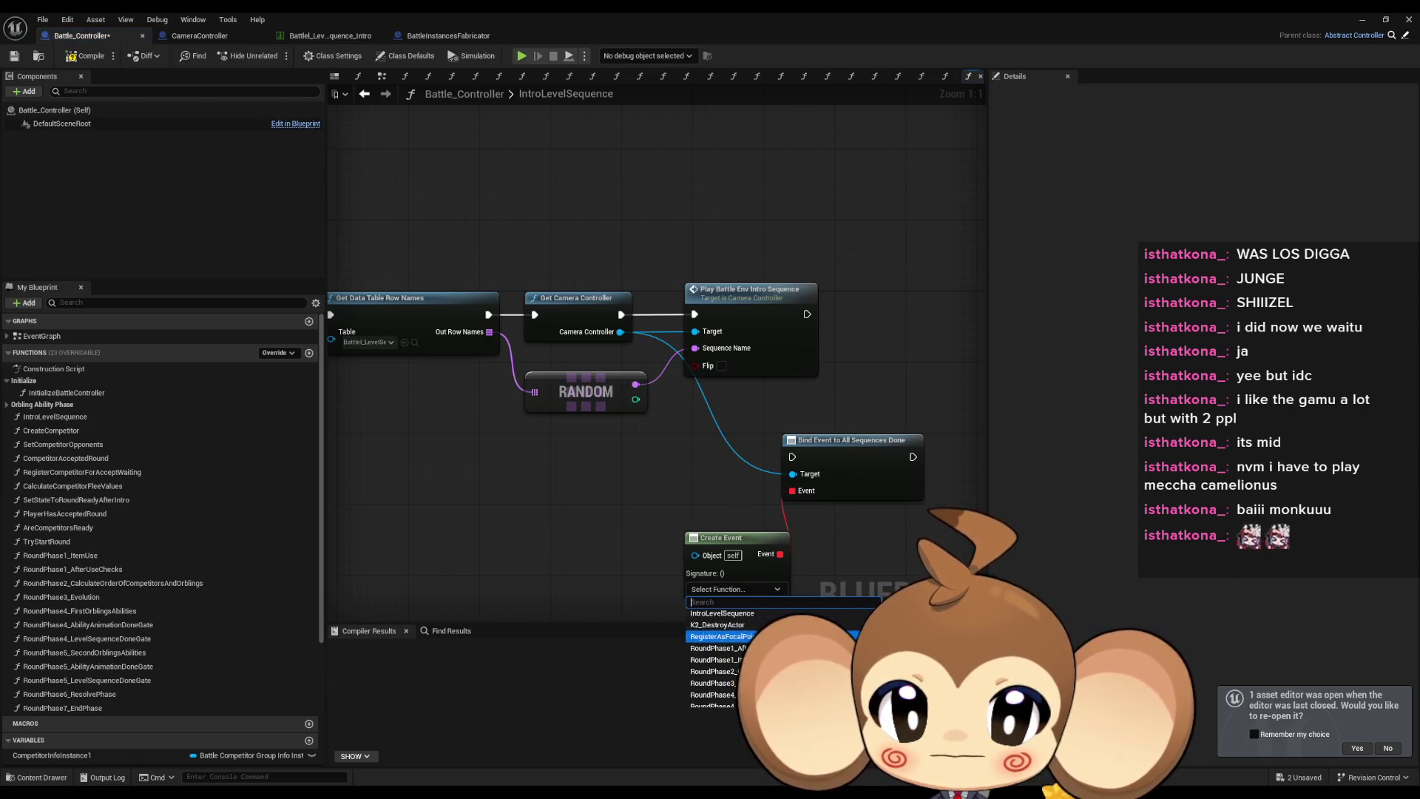
{"action": "scroll", "coordinate": [799, 651], "scroll_direction": "down", "scroll_amount": 2}
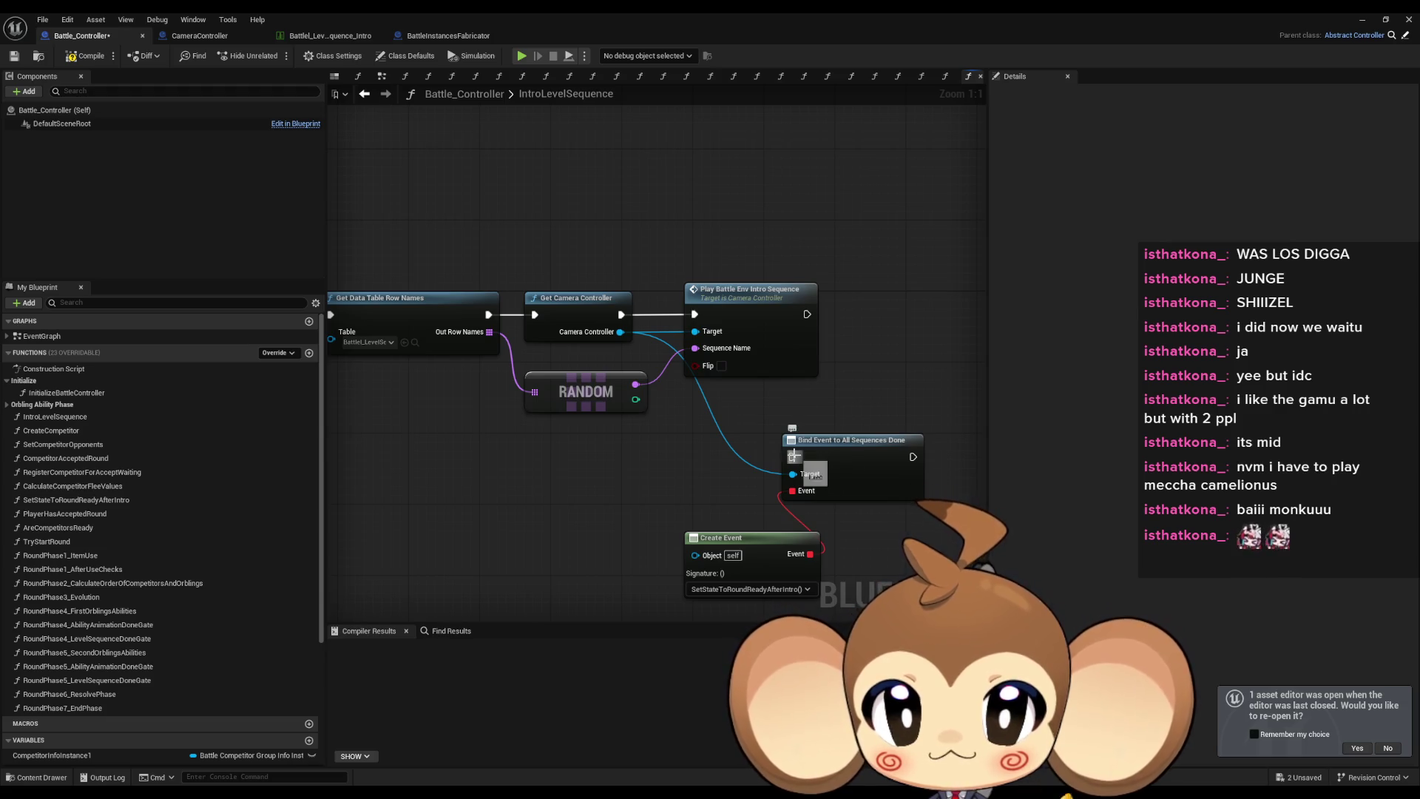
Wire Play Battle Env Intro Sequence's exec output into Bind Event, then return to the level editor.
{"action": "left_click_drag", "start_coordinate": [795, 417], "coordinate": [792, 457]}
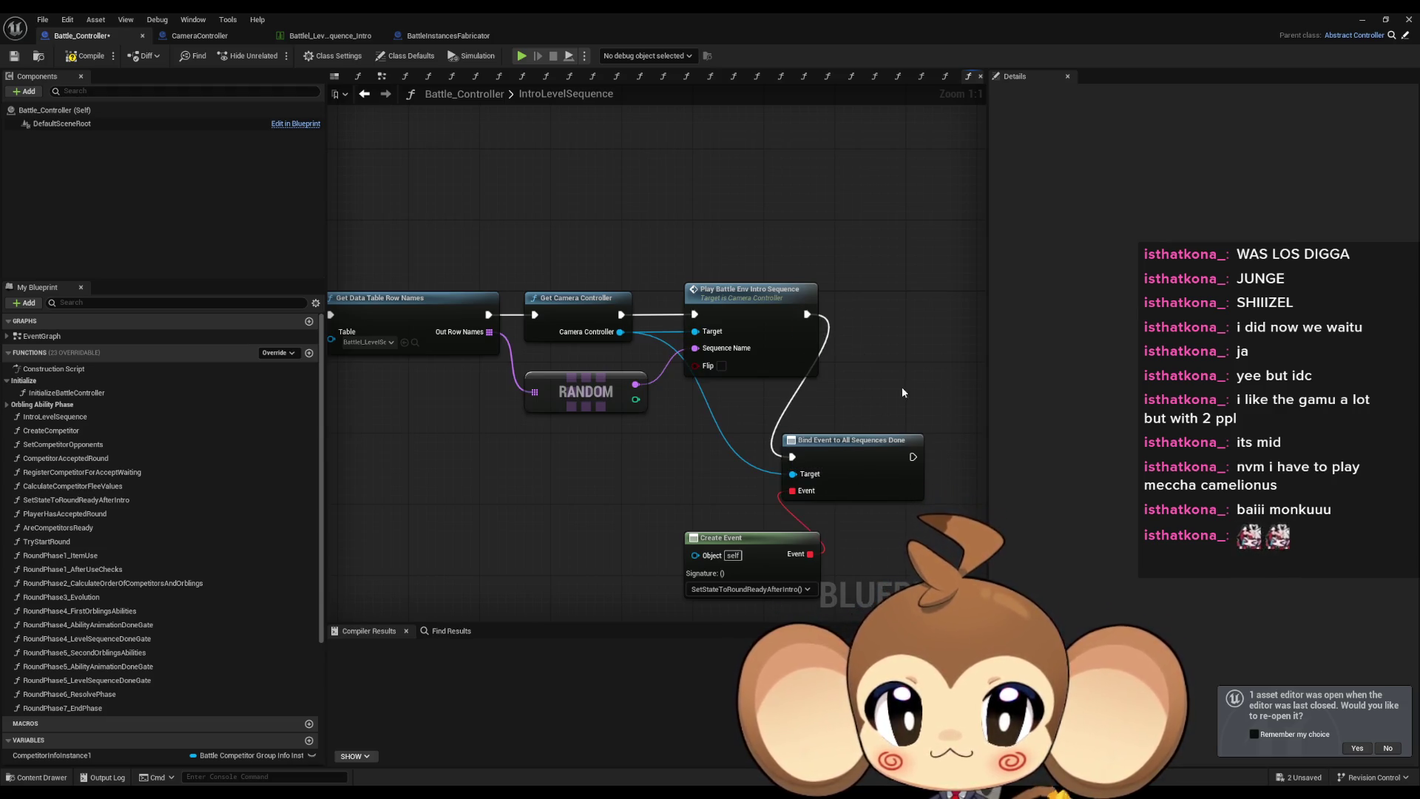
{"action": "scroll", "coordinate": [899, 396], "scroll_direction": "down", "scroll_amount": 2}
{"action": "left_click", "coordinate": [1362, 20]}
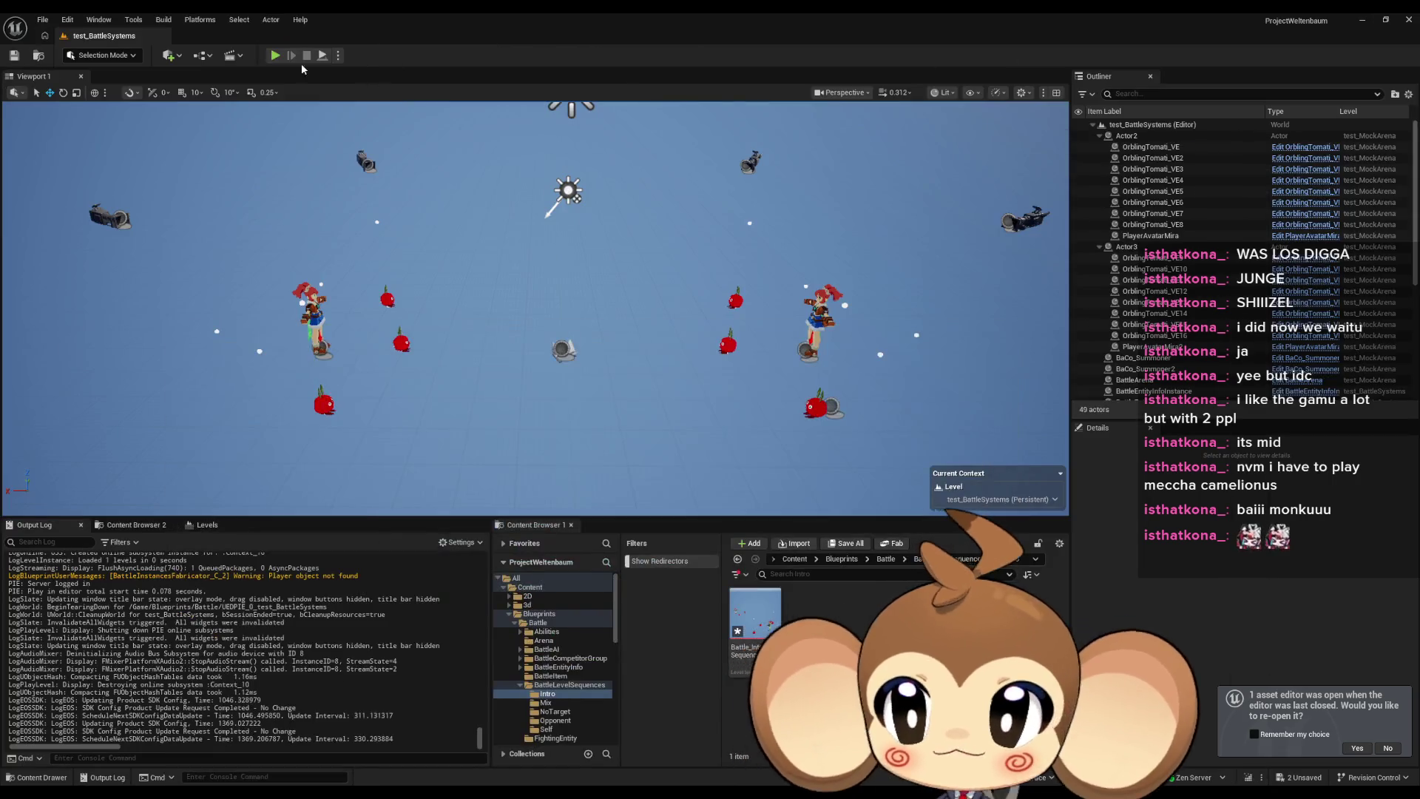
{"action": "key", "text": "alt+p"}
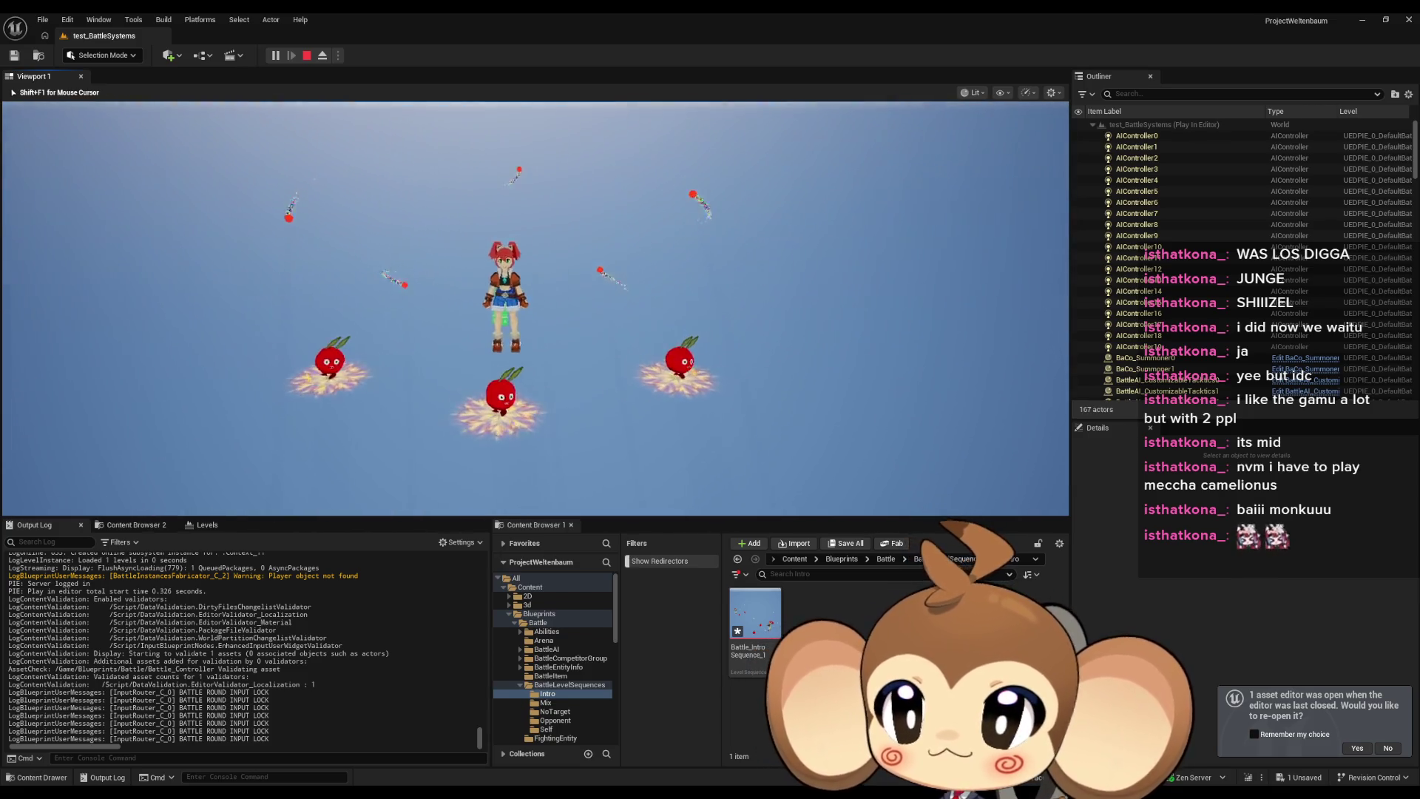
Stop the running Play-in-Editor battle intro test with Esc.
{"action": "key", "text": "Escape"}
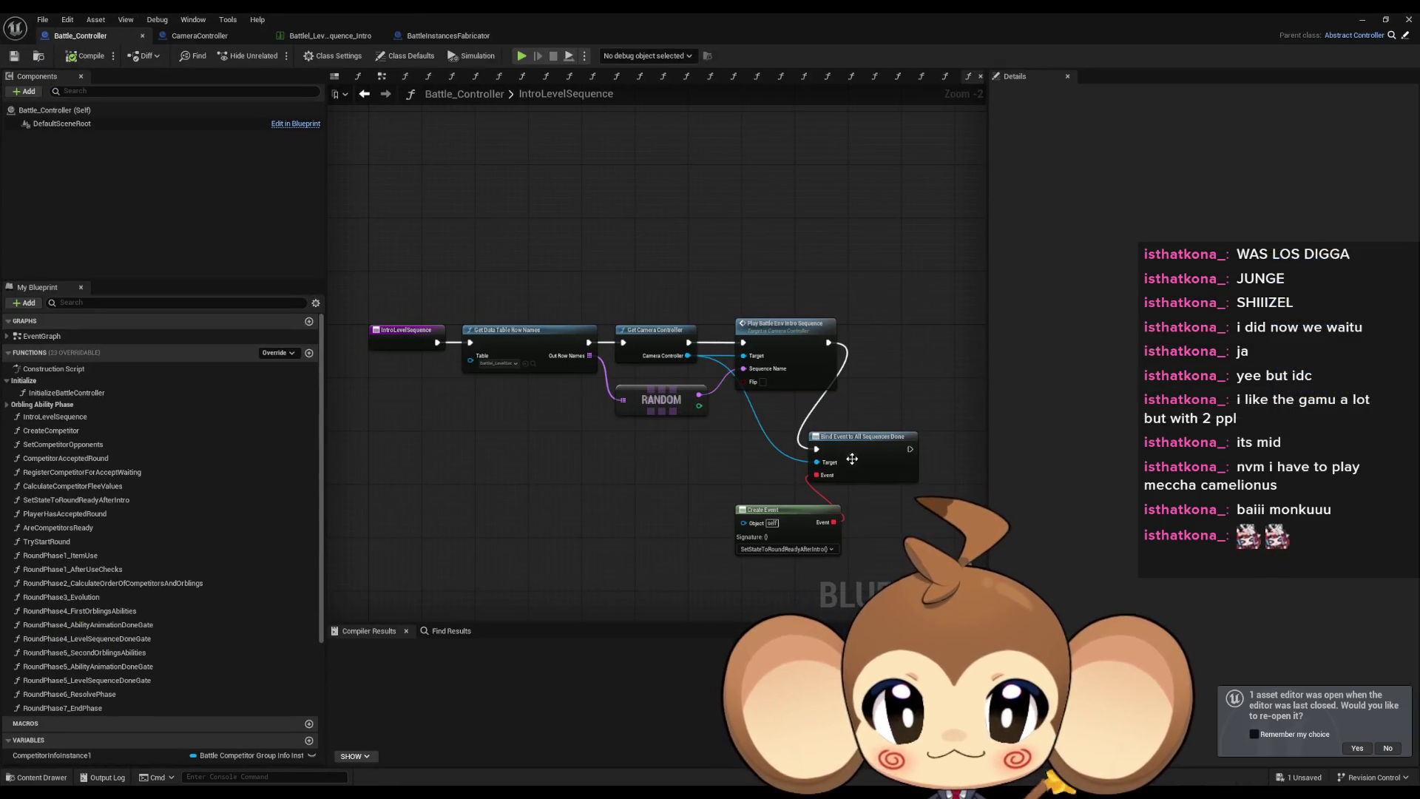
Line Bind Event to All Sequences Done up after the Play node, with Create Event directly below.
{"action": "left_click_drag", "start_coordinate": [901, 355], "coordinate": [910, 348]}
{"action": "left_click_drag", "start_coordinate": [790, 523], "coordinate": [790, 435]}
{"action": "left_click", "coordinate": [787, 563]}
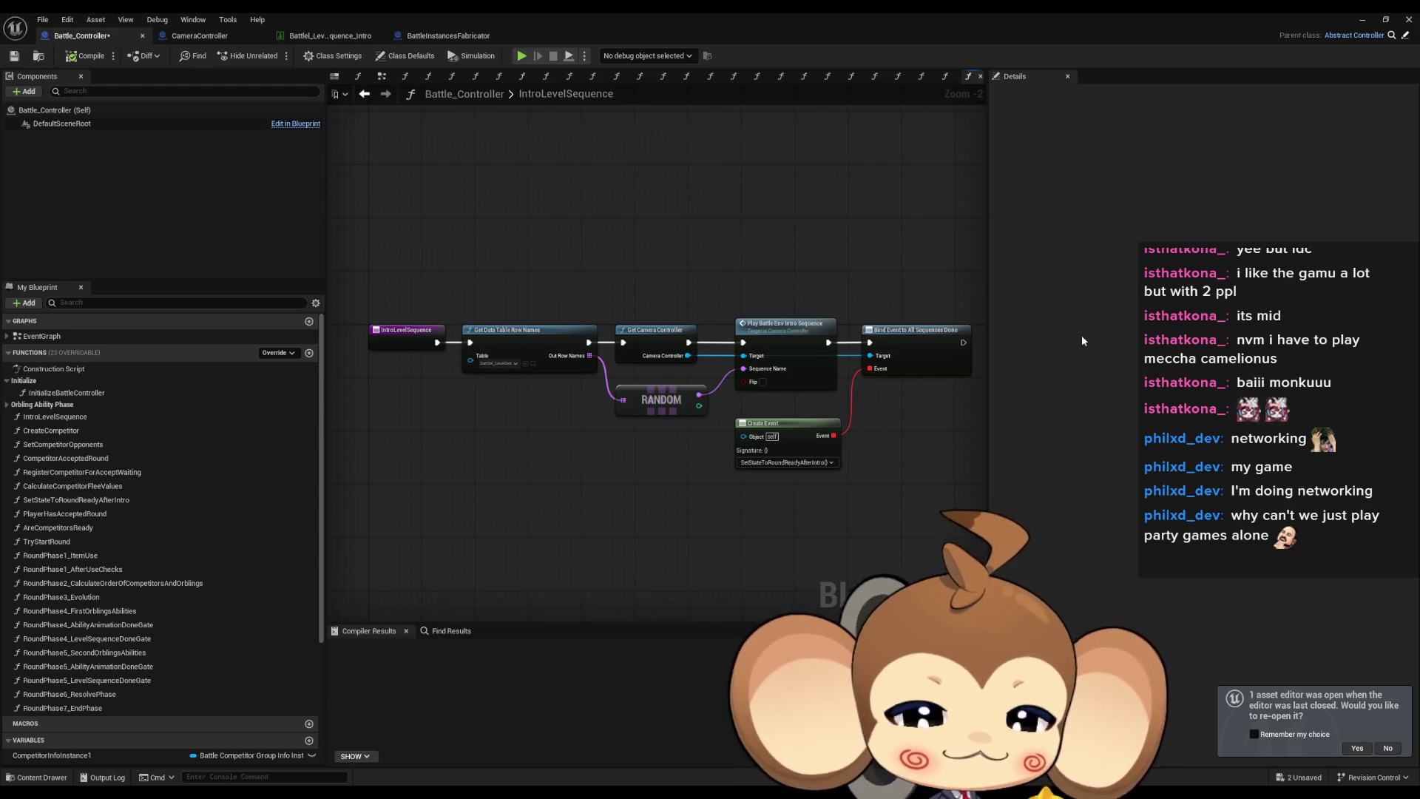
{"action": "left_click_drag", "start_coordinate": [889, 505], "coordinate": [820, 489]}
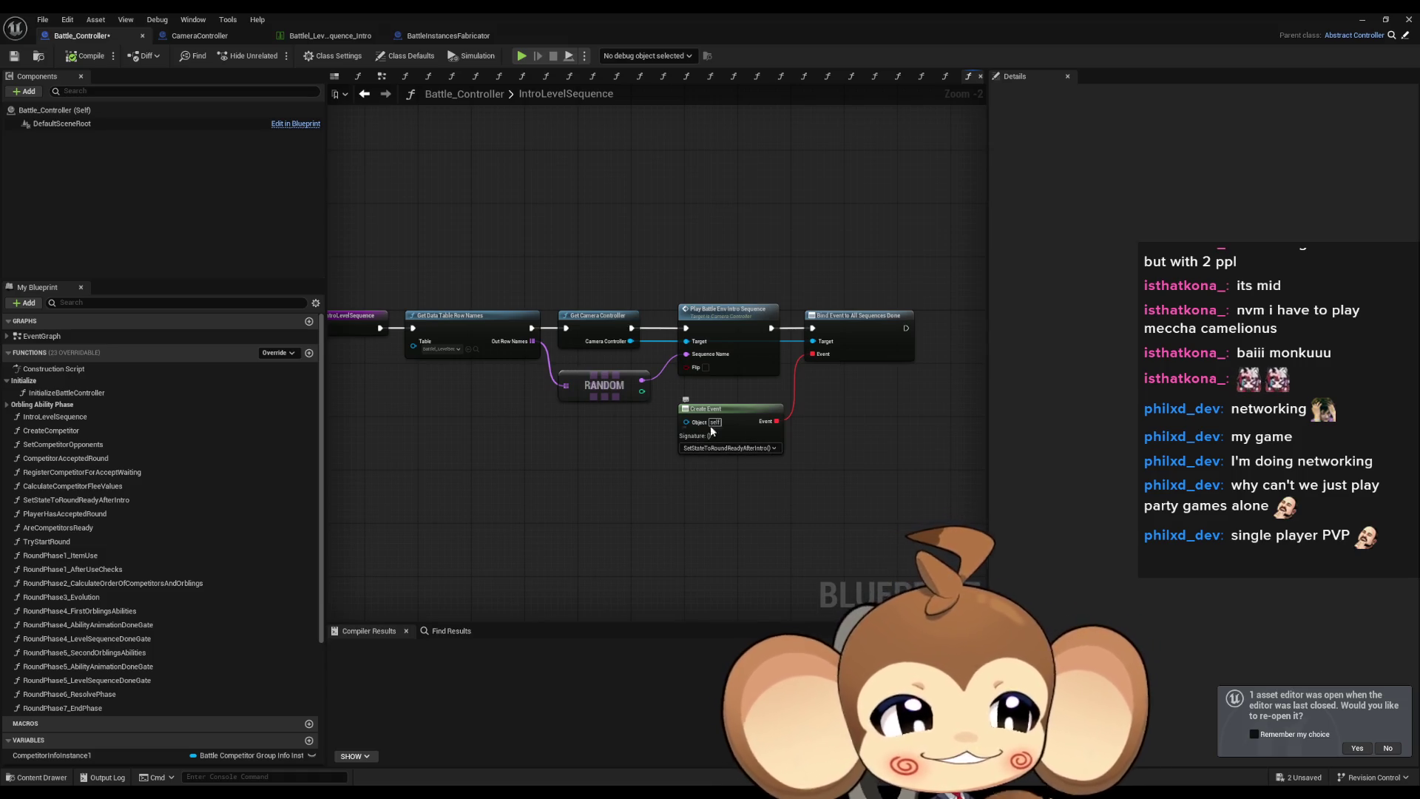
Pan over the IntroLevelSequence nodes, then open InitializeBattleController from the My Blueprint functions list.
{"action": "scroll", "coordinate": [747, 466], "scroll_direction": "up", "scroll_amount": 1}
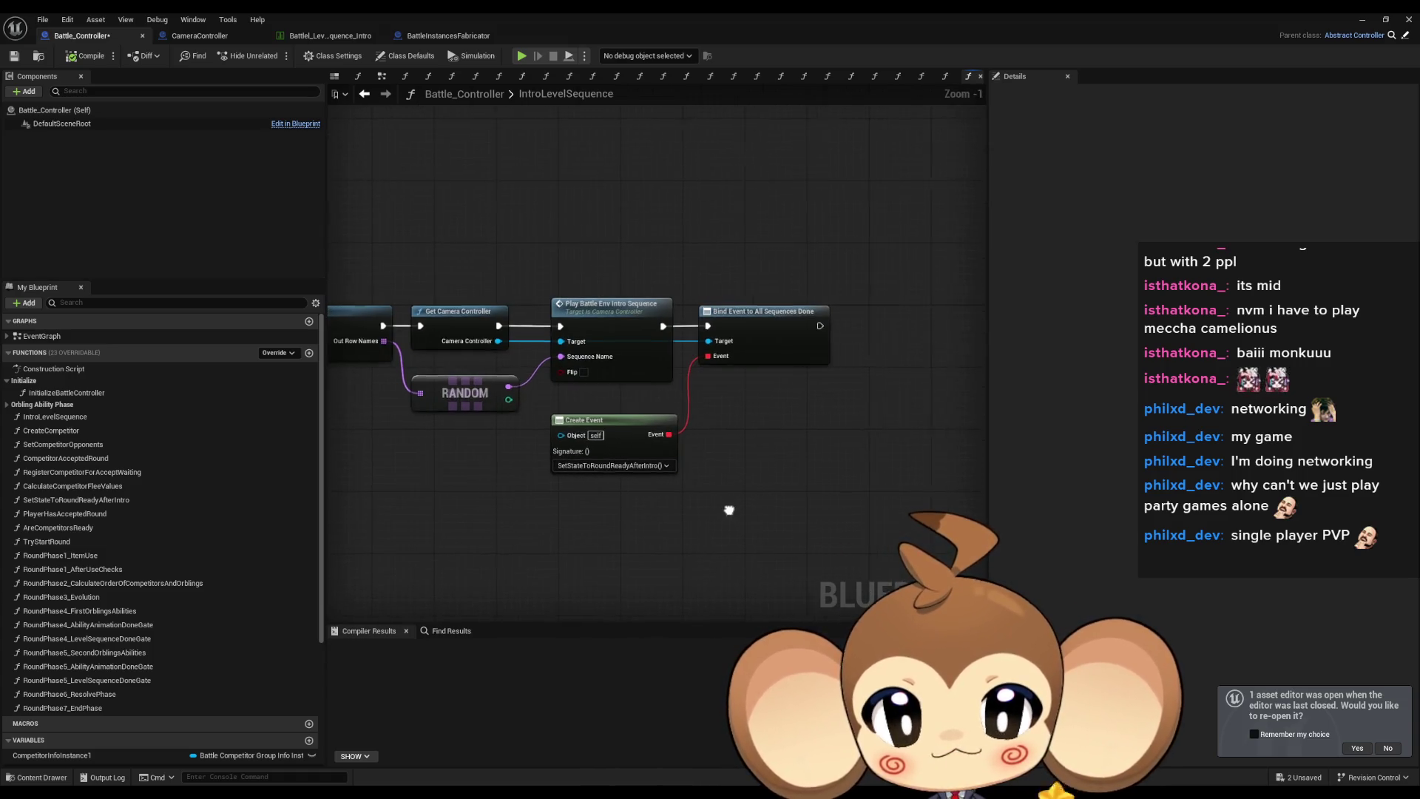
{"action": "mouse_move", "coordinate": [715, 511]}
{"action": "left_mouse_down"}
{"action": "mouse_move", "coordinate": [782, 481]}
{"action": "mouse_move", "coordinate": [763, 489]}
{"action": "left_mouse_up"}
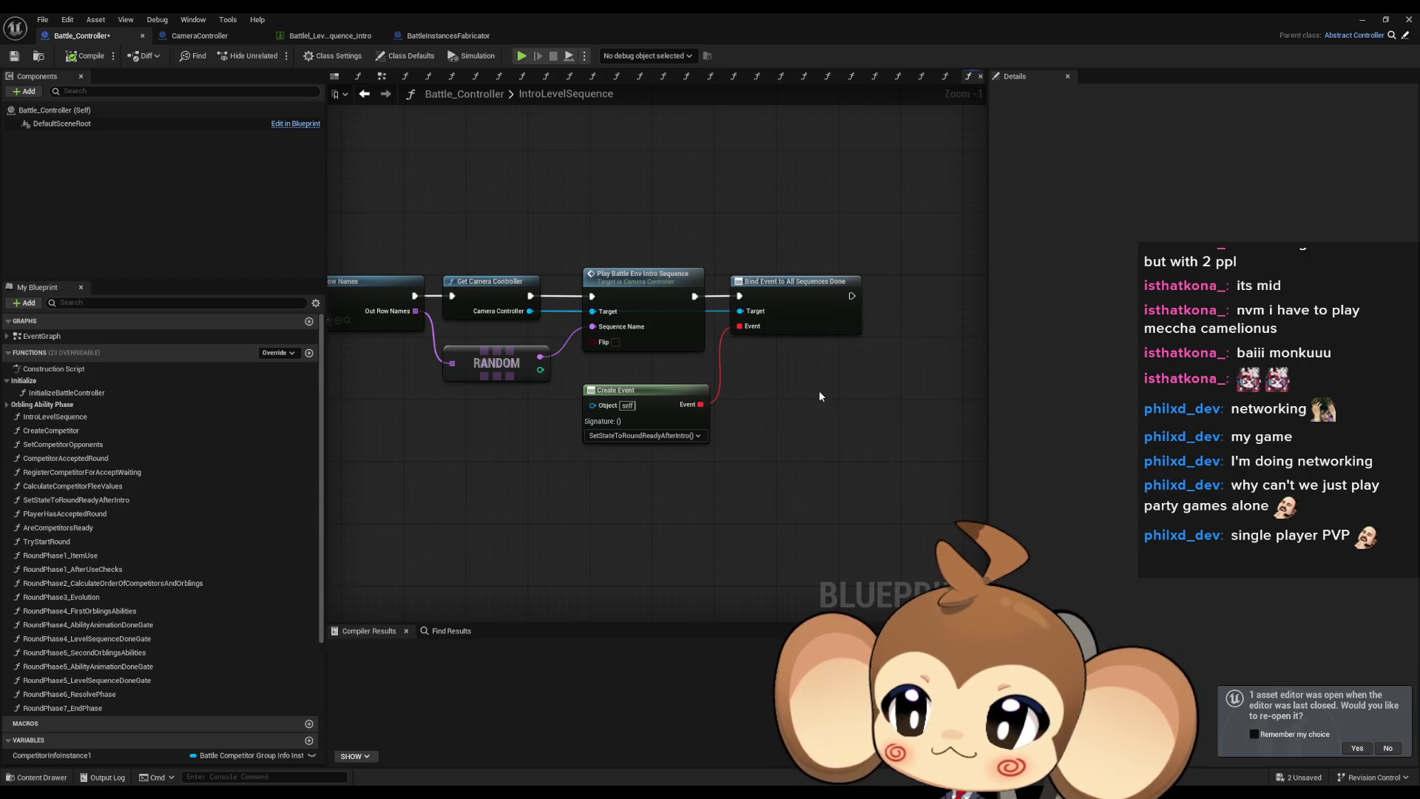
{"action": "mouse_move", "coordinate": [839, 398]}
{"action": "left_mouse_down"}
{"action": "mouse_move", "coordinate": [840, 415]}
{"action": "mouse_move", "coordinate": [837, 396]}
{"action": "left_mouse_up"}
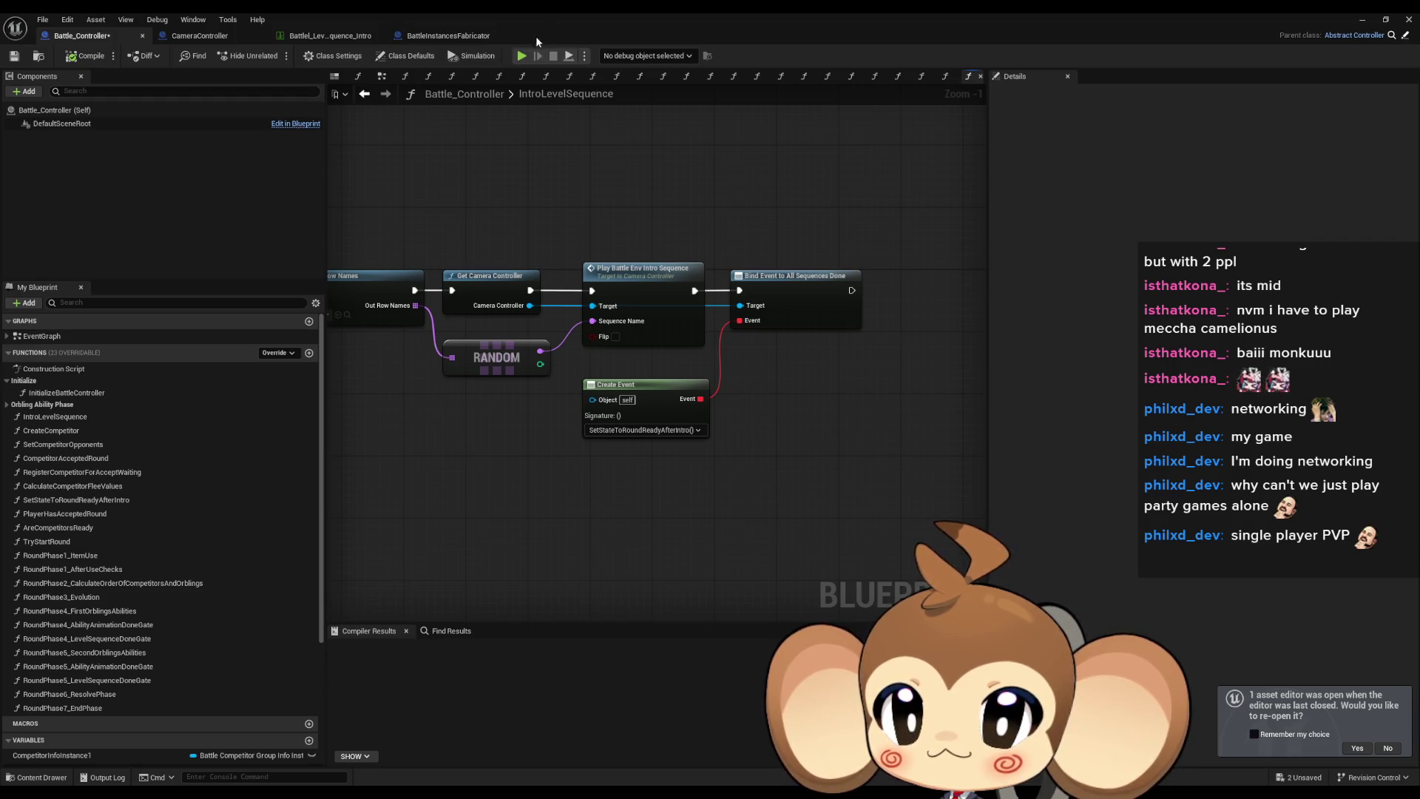
{"action": "double_click", "coordinate": [67, 393]}
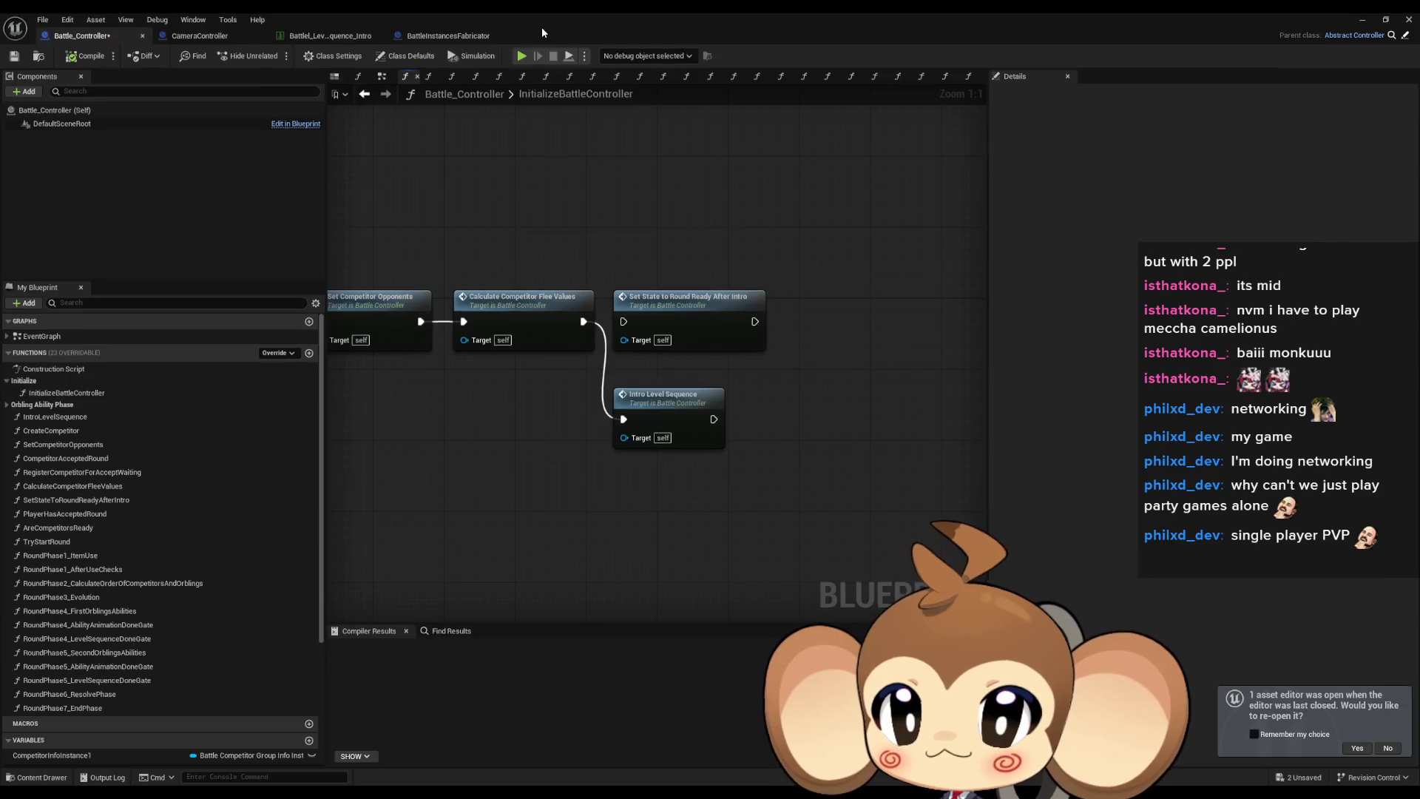
Open the test_BattleSystems Level Blueprint from the Blueprints dropdown and maximize its editor.
{"action": "double_click", "coordinate": [542, 26]}
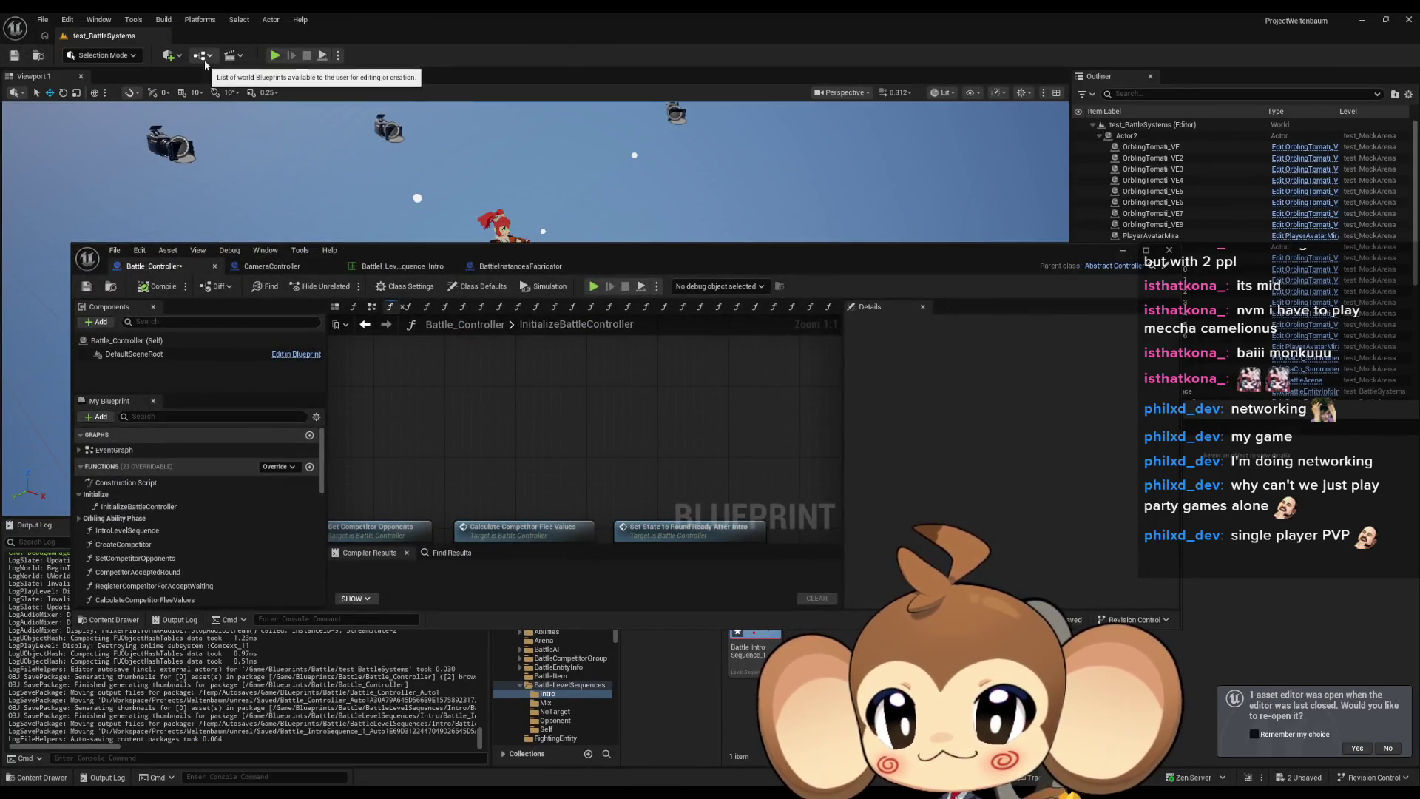
{"action": "left_click", "coordinate": [178, 56]}
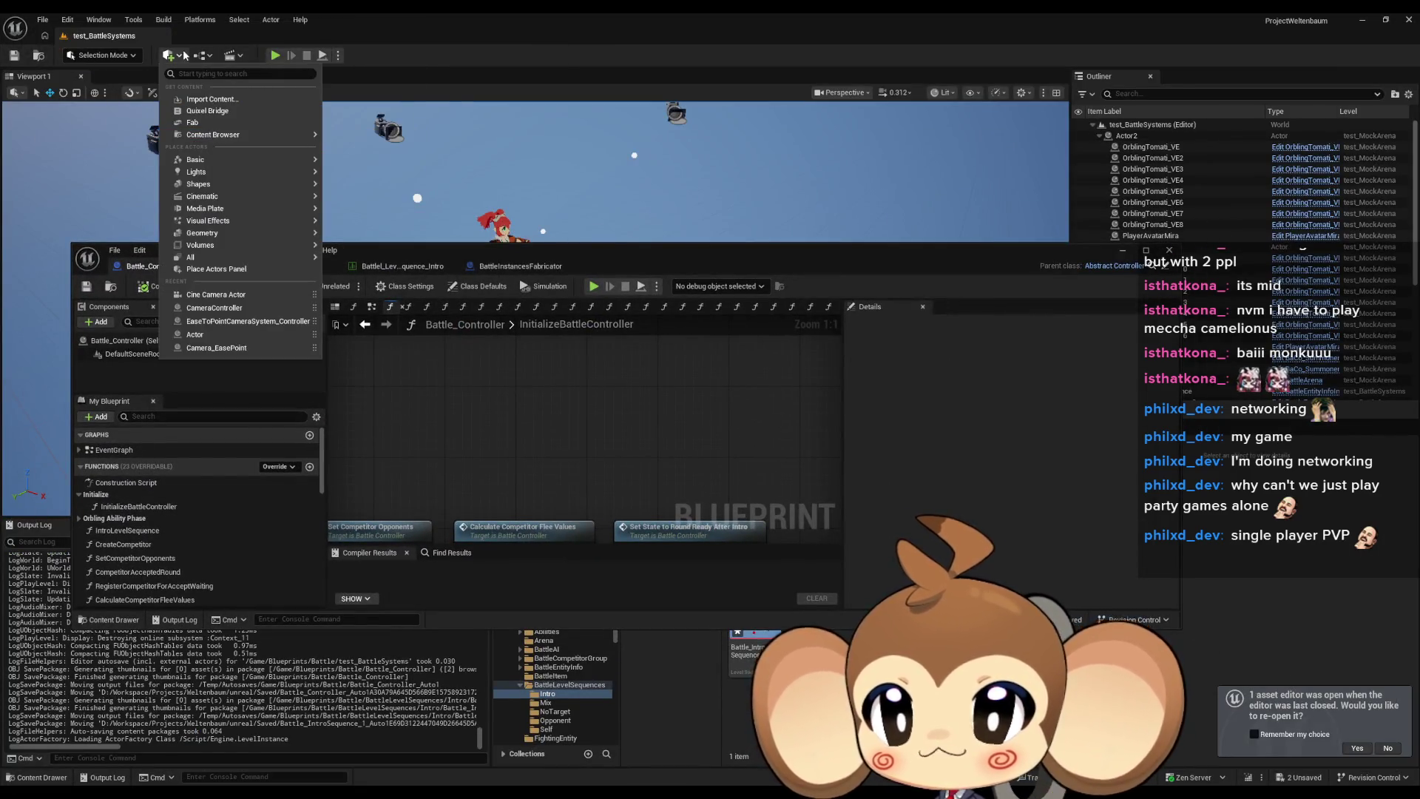
{"action": "left_click", "coordinate": [200, 56]}
{"action": "left_click", "coordinate": [247, 139]}
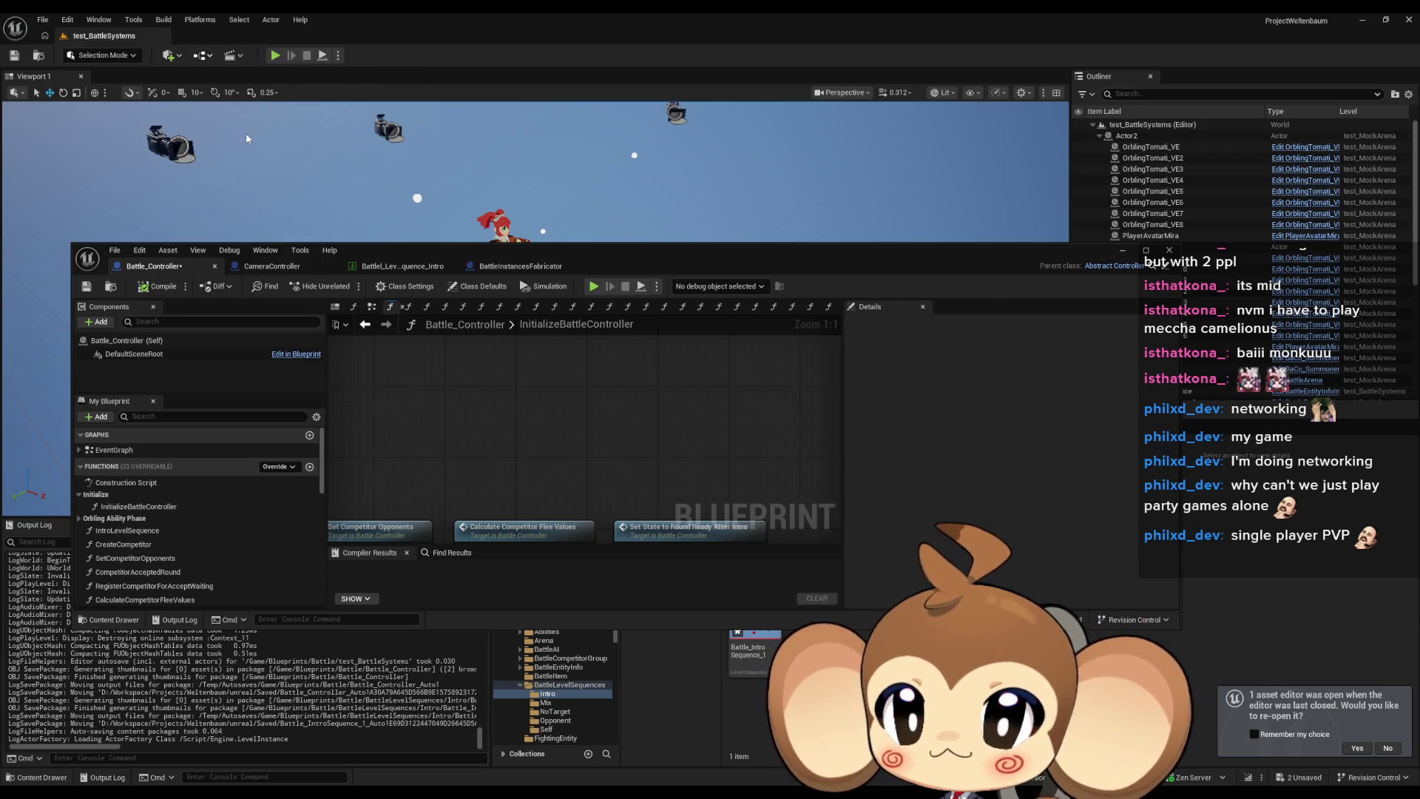
{"action": "double_click", "coordinate": [669, 251]}
{"action": "scroll", "coordinate": [606, 392], "scroll_direction": "up", "scroll_amount": 6}
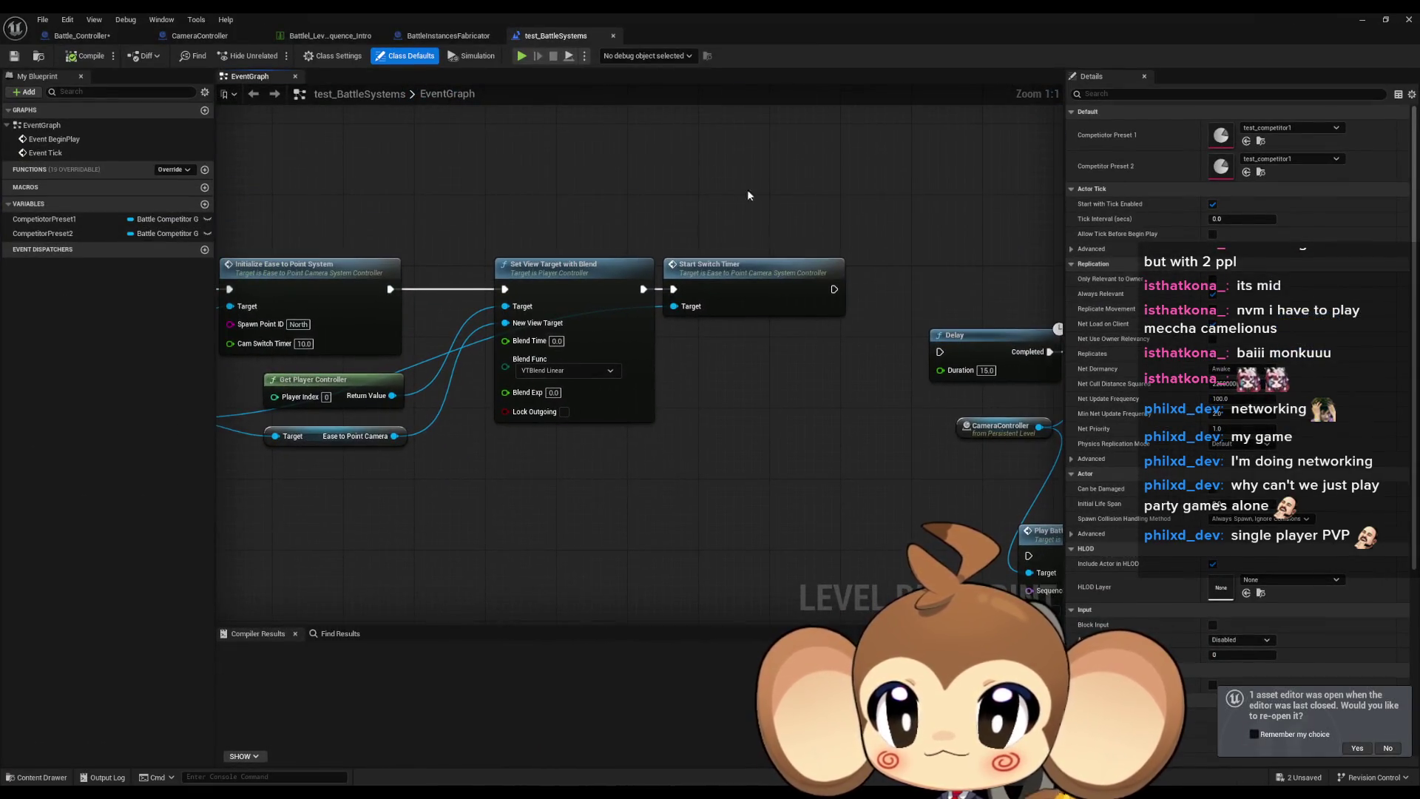
{"action": "left_click_drag", "start_coordinate": [739, 204], "coordinate": [765, 450]}
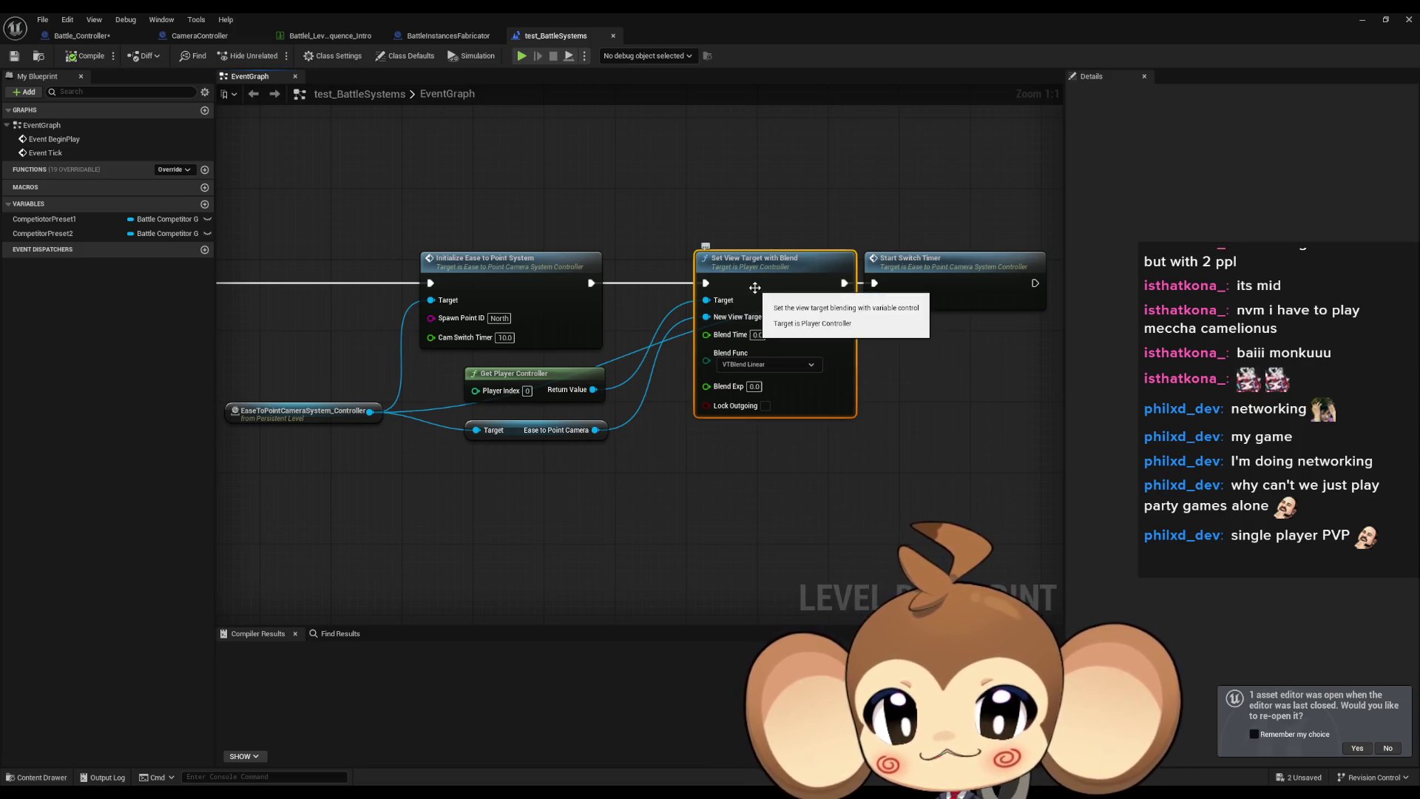
{"action": "mouse_move", "coordinate": [762, 287]}
{"action": "left_mouse_down"}
{"action": "mouse_move", "coordinate": [1114, 298]}
{"action": "mouse_move", "coordinate": [816, 287]}
{"action": "left_mouse_up"}
{"action": "left_click_drag", "start_coordinate": [1002, 361], "coordinate": [1040, 310]}
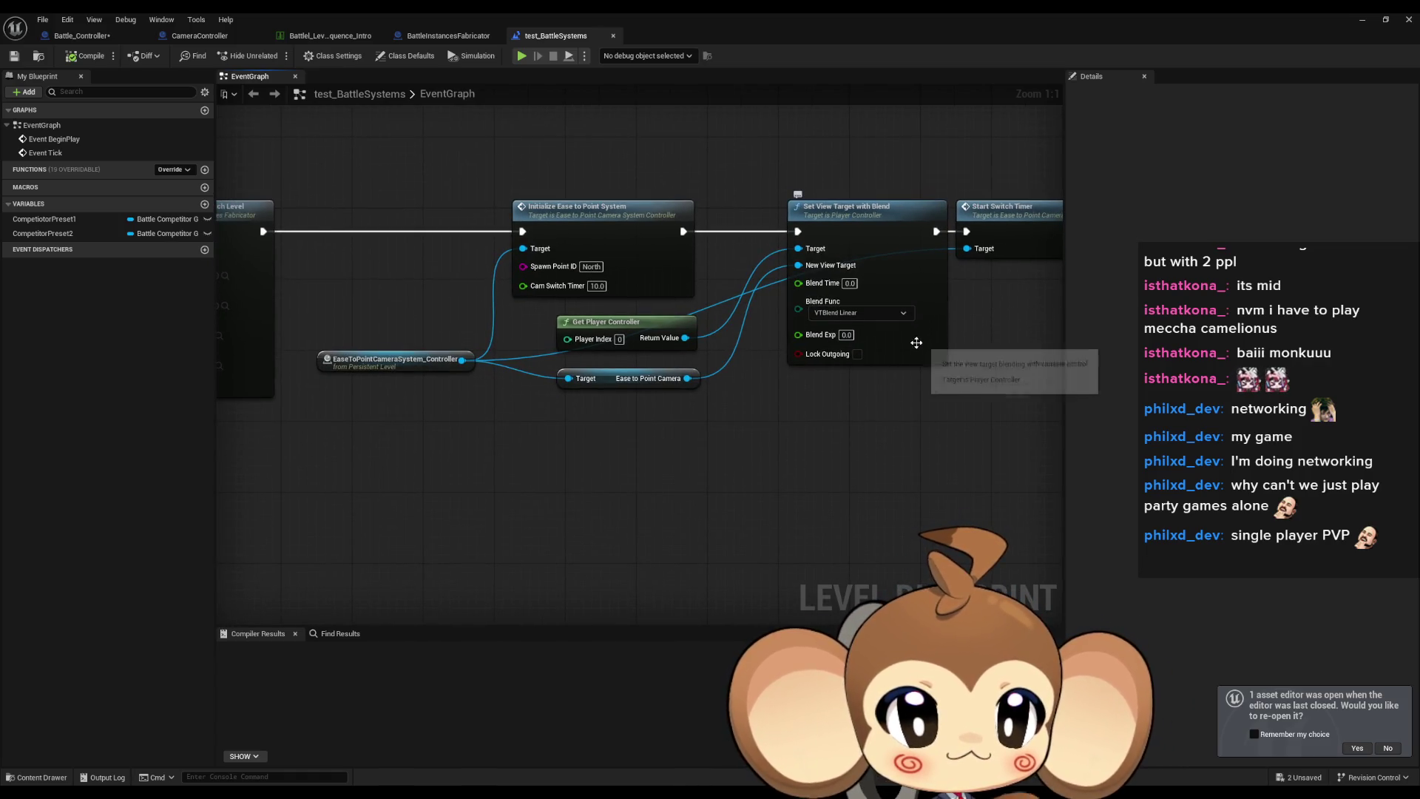
{"action": "left_click_drag", "start_coordinate": [590, 297], "coordinate": [629, 293]}
{"action": "left_click", "coordinate": [646, 222]}
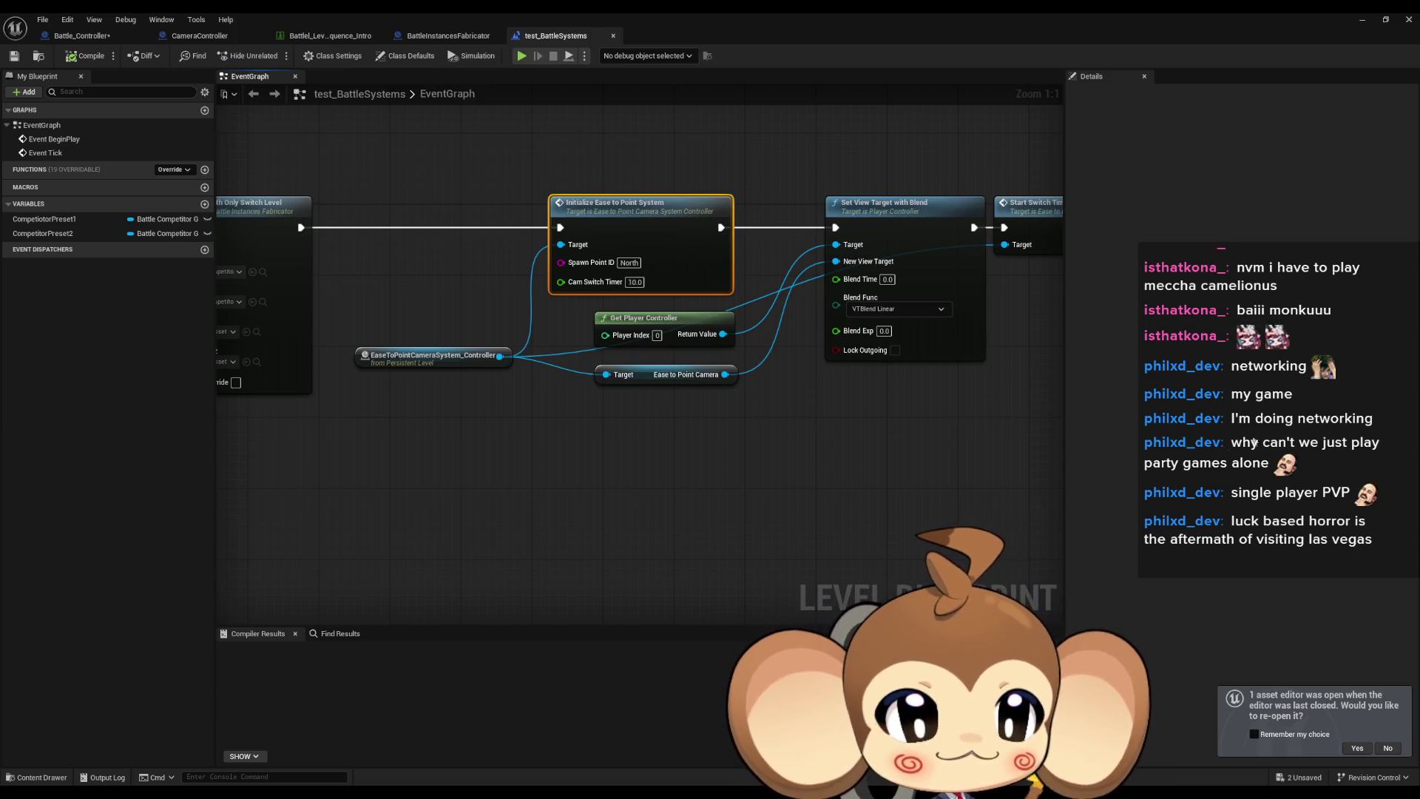
{"action": "scroll", "coordinate": [686, 378], "scroll_direction": "down", "scroll_amount": 2}
Break the Trigger wire to Initialize Ease to Point System, copy the camera nodes, and return to Battle_Controller.
{"action": "mouse_move", "coordinate": [652, 406]}
{"action": "left_mouse_down"}
{"action": "mouse_move", "coordinate": [948, 426]}
{"action": "mouse_move", "coordinate": [603, 430]}
{"action": "left_mouse_up"}
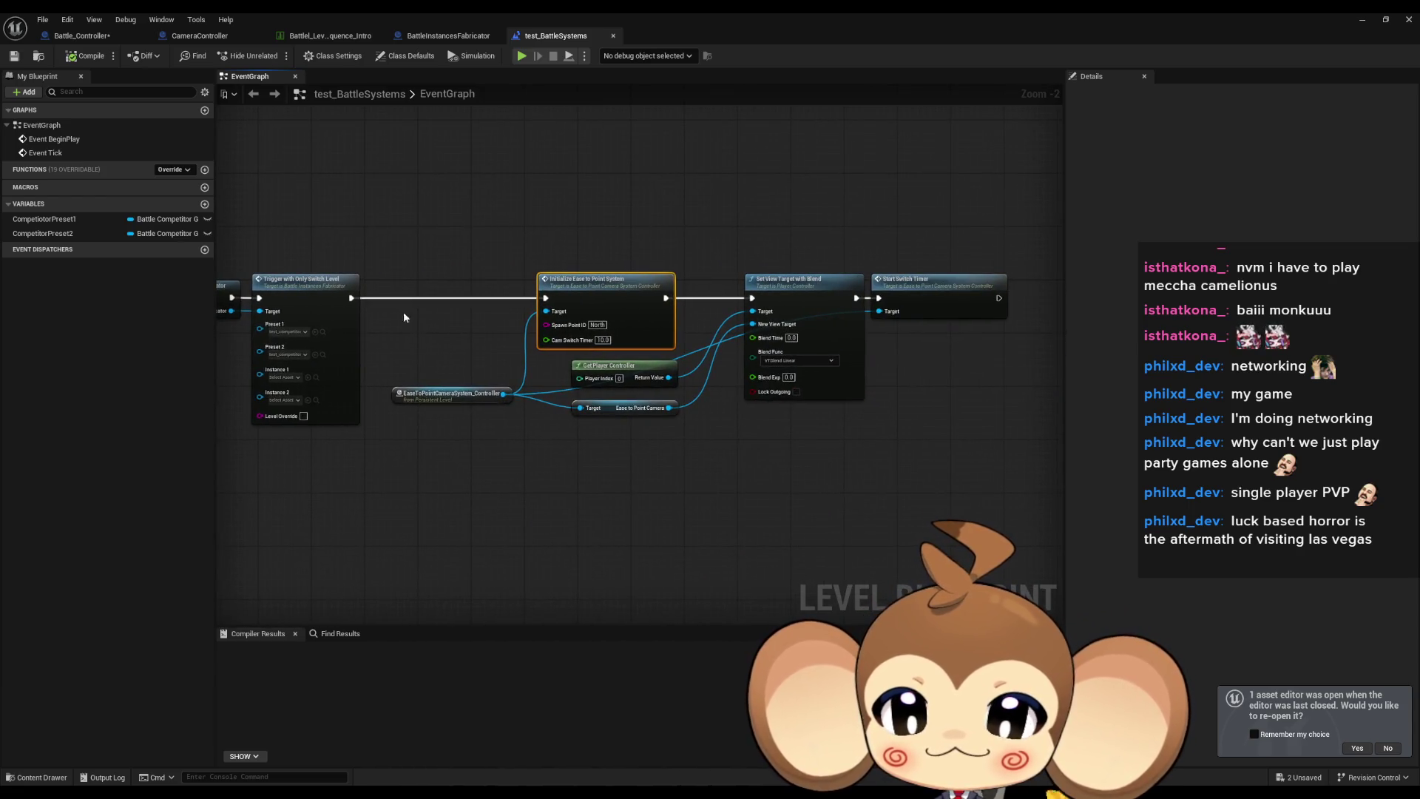
{"action": "left_click", "coordinate": [350, 298], "text": "alt"}
{"action": "left_click_drag", "start_coordinate": [447, 259], "coordinate": [973, 493]}
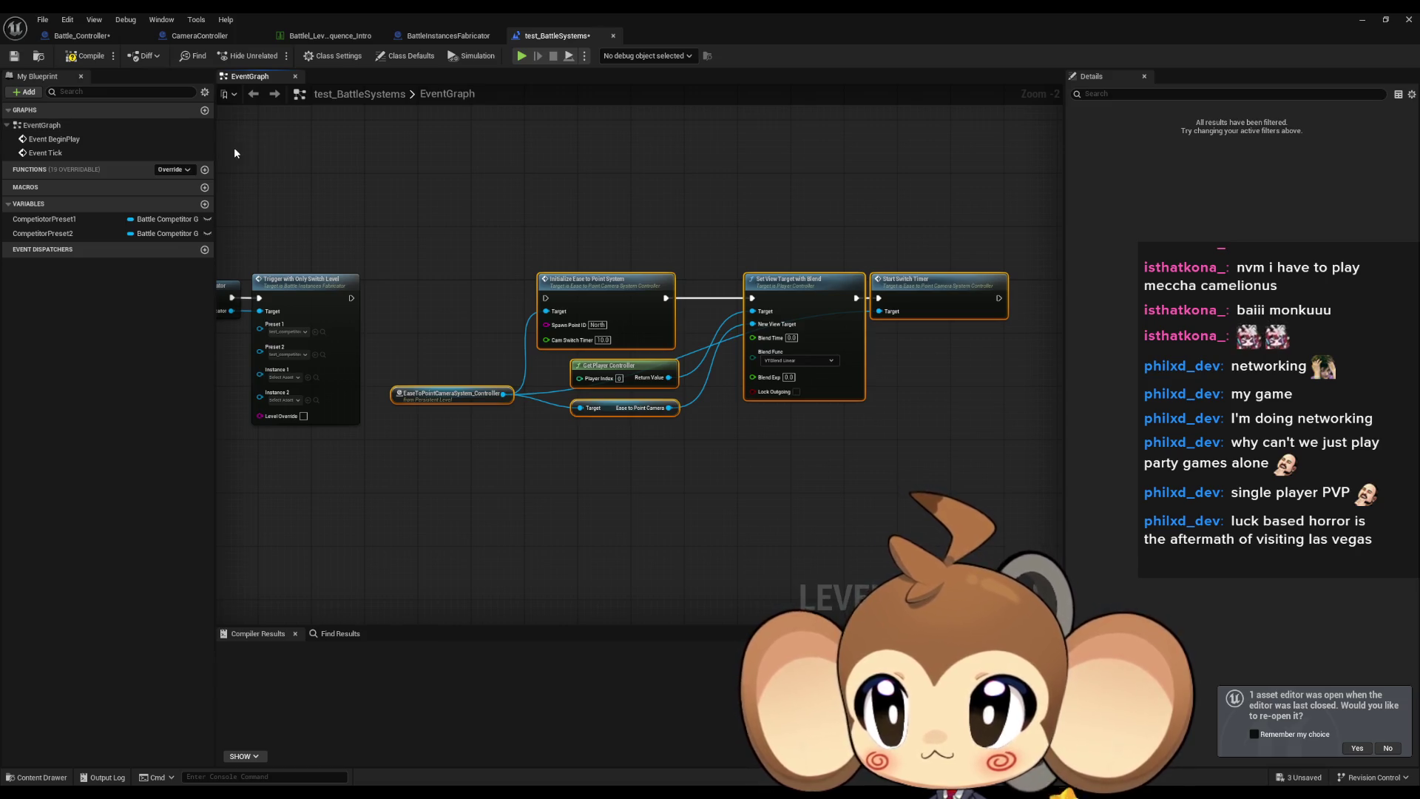
{"action": "left_click", "coordinate": [79, 36]}
{"action": "left_click", "coordinate": [309, 353]}
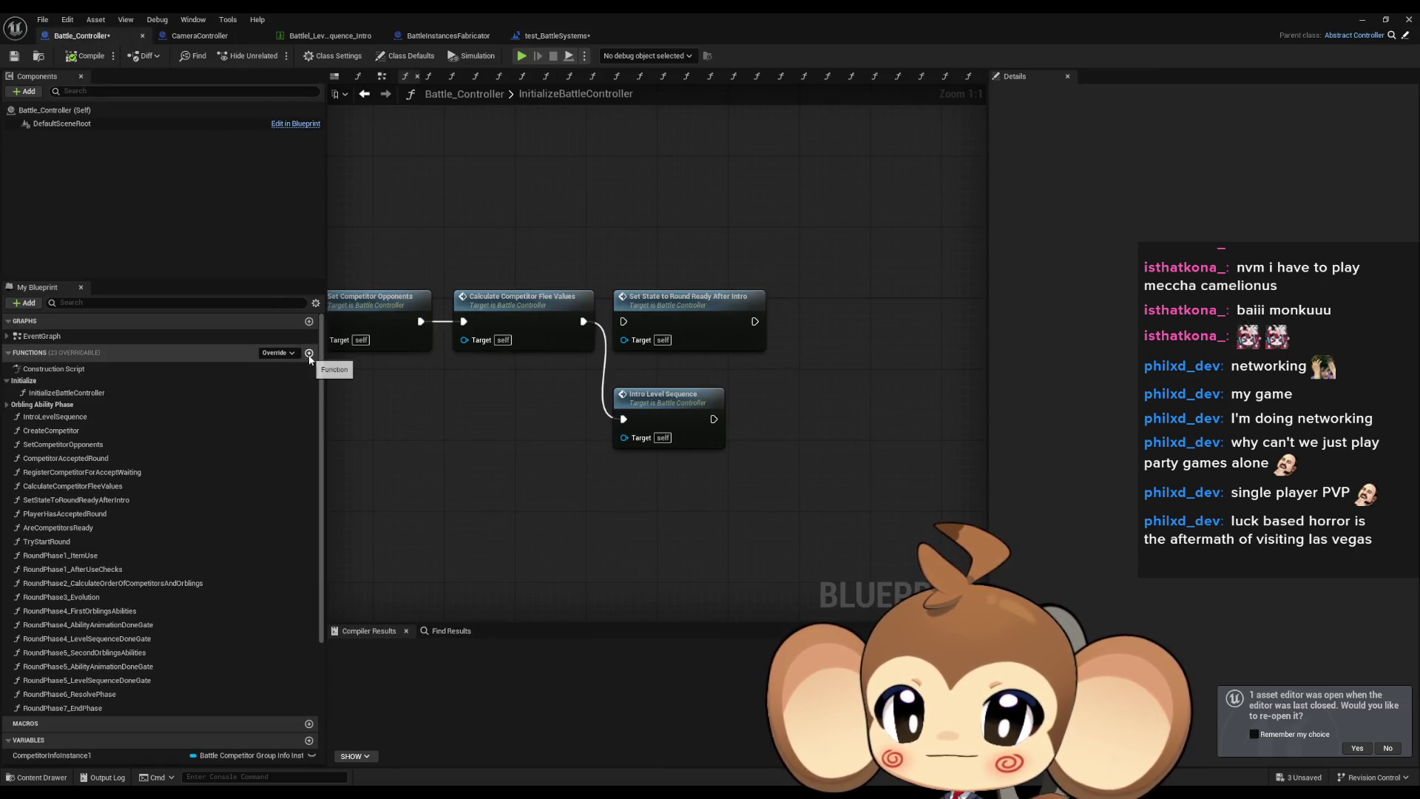
Name the new function InitializeBattleIdleCameraSystem and move it into the Initialize category.
{"action": "key", "text": "BackSpace"}
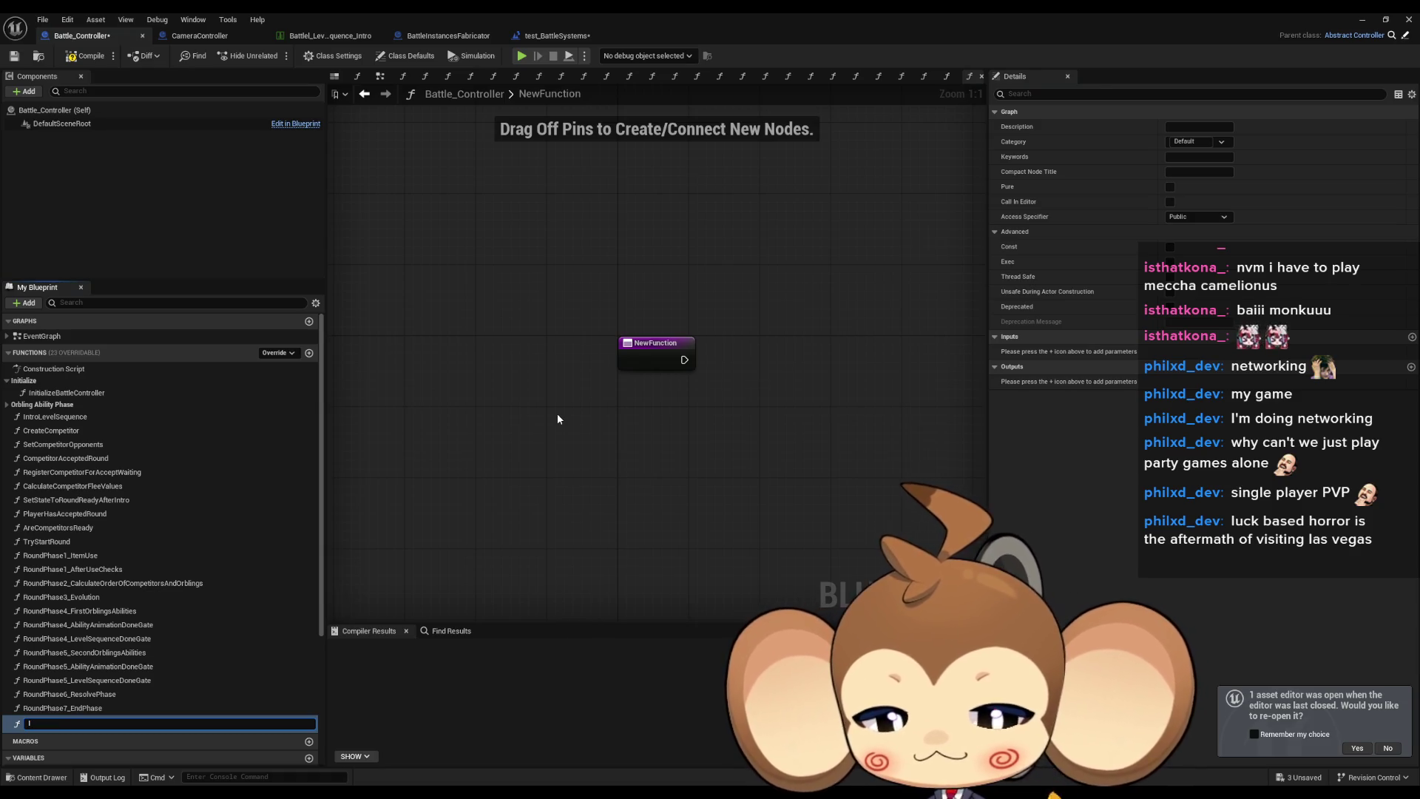
{"action": "type", "text": "In"}
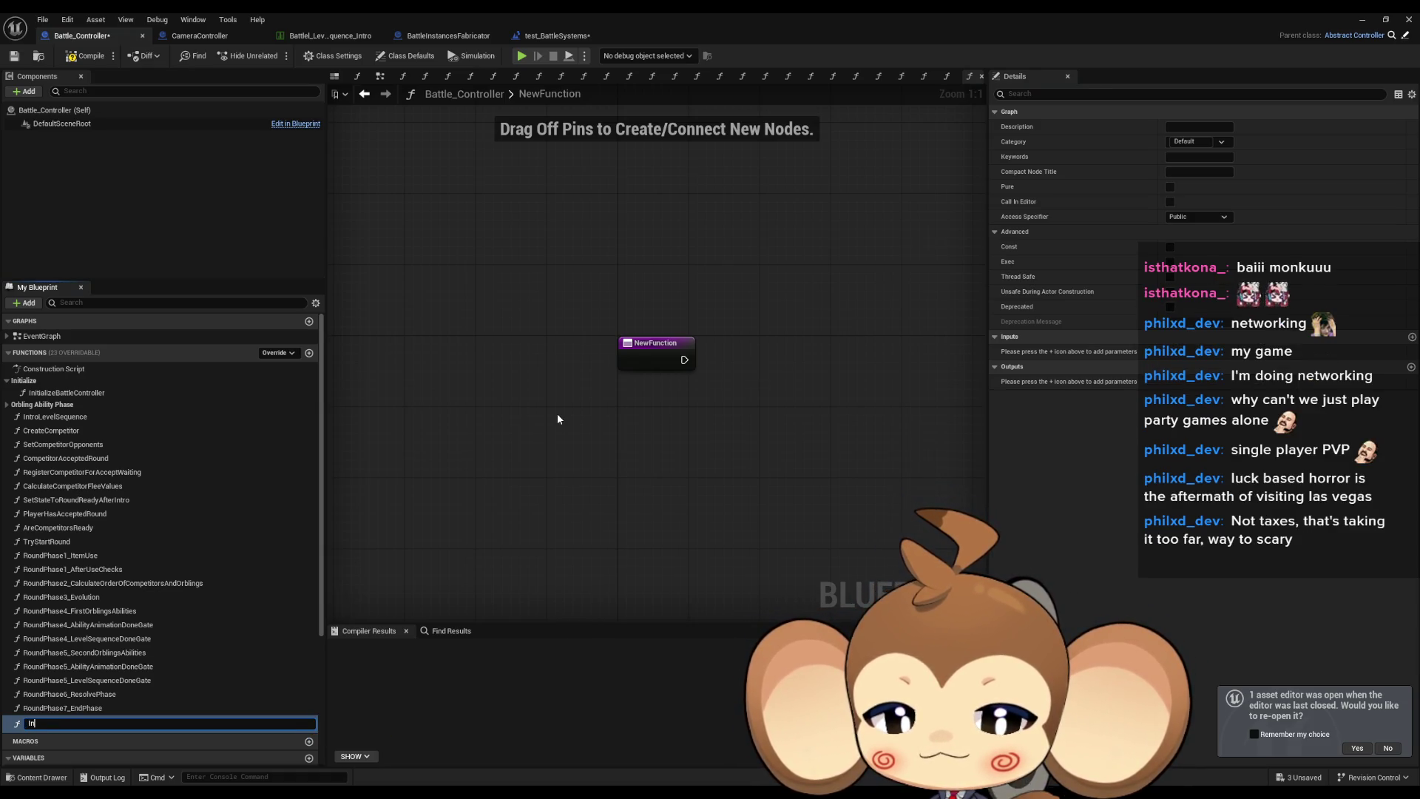
{"action": "type", "text": "itializ"}
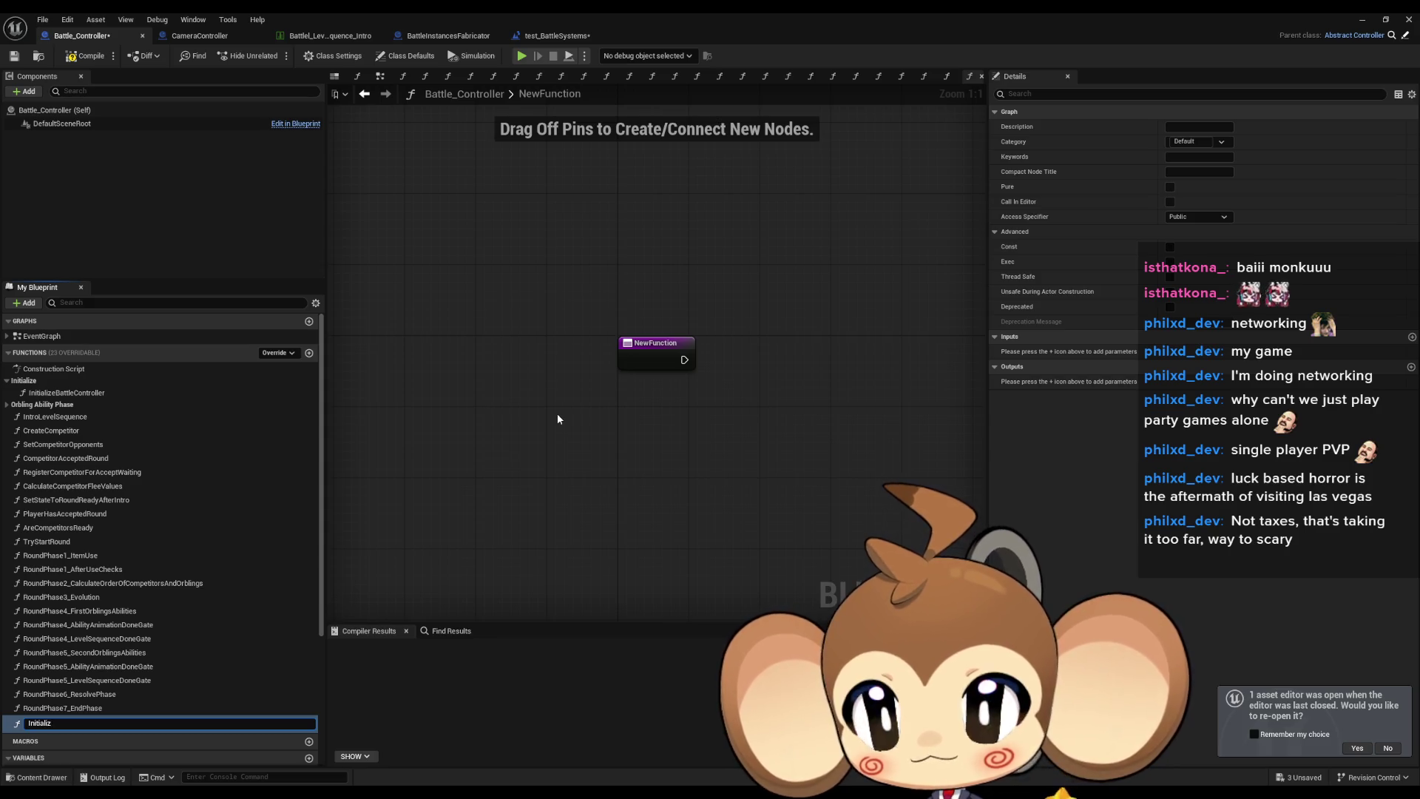
{"action": "type", "text": "eB"}
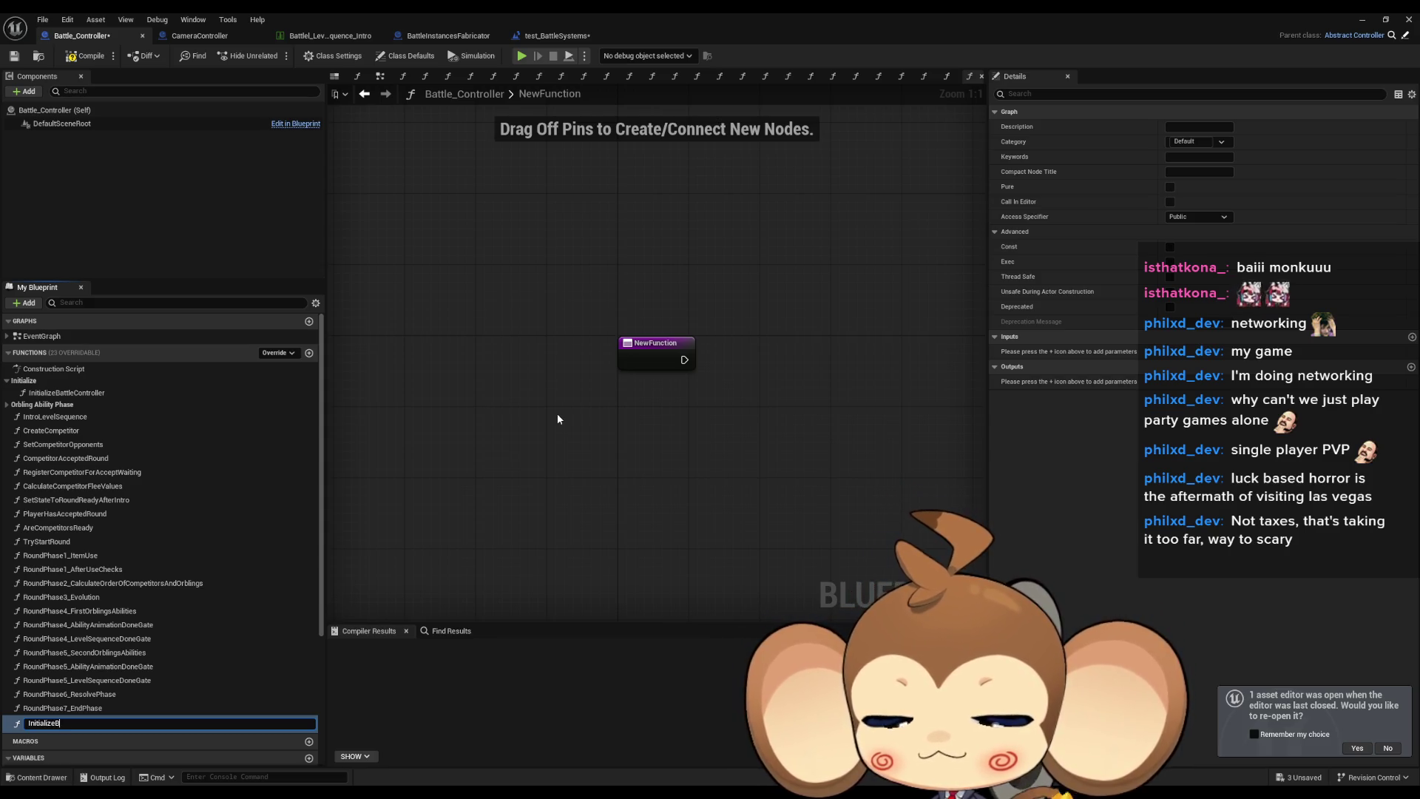
{"action": "type", "text": "attleIdleCameraSy"}
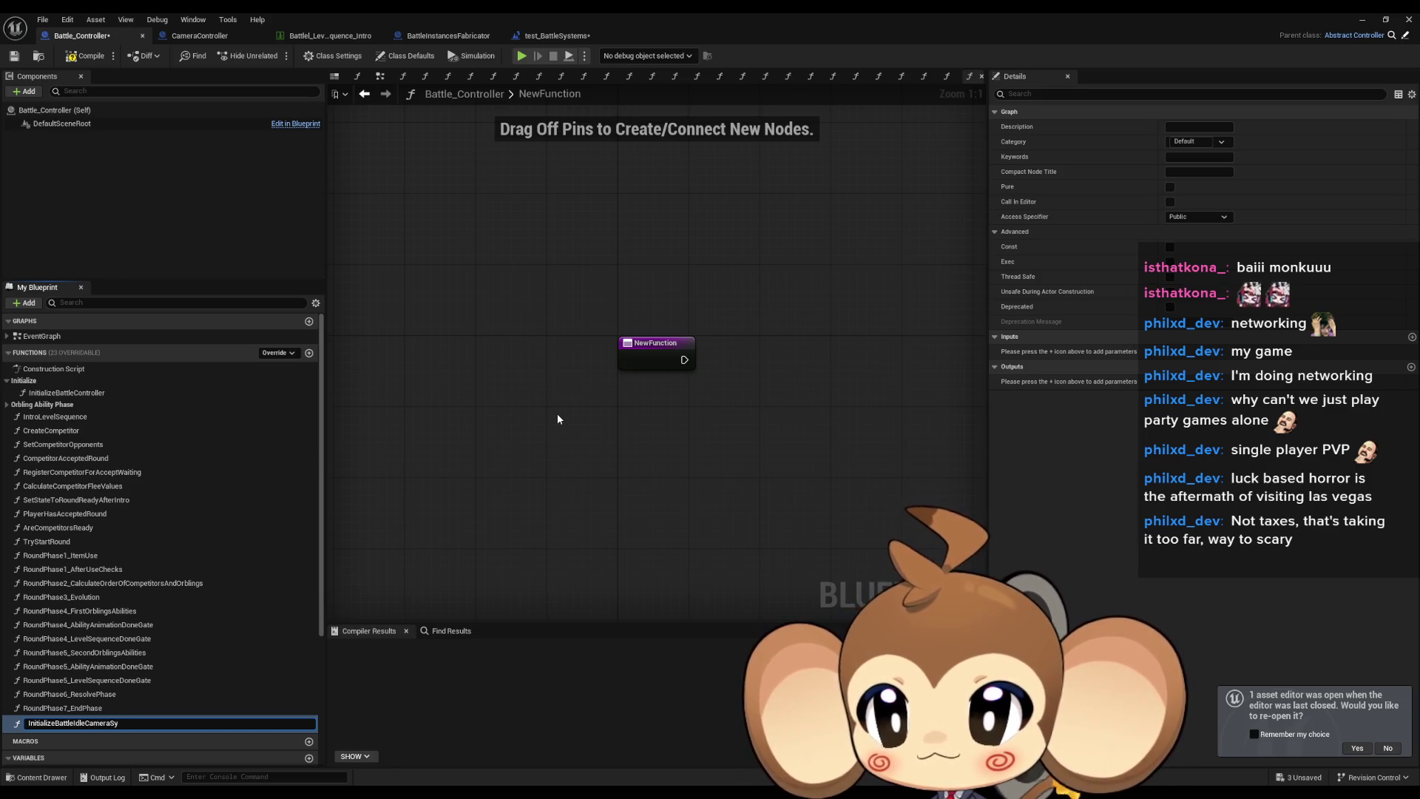
{"action": "type", "text": "stem"}
{"action": "key", "text": "Return"}
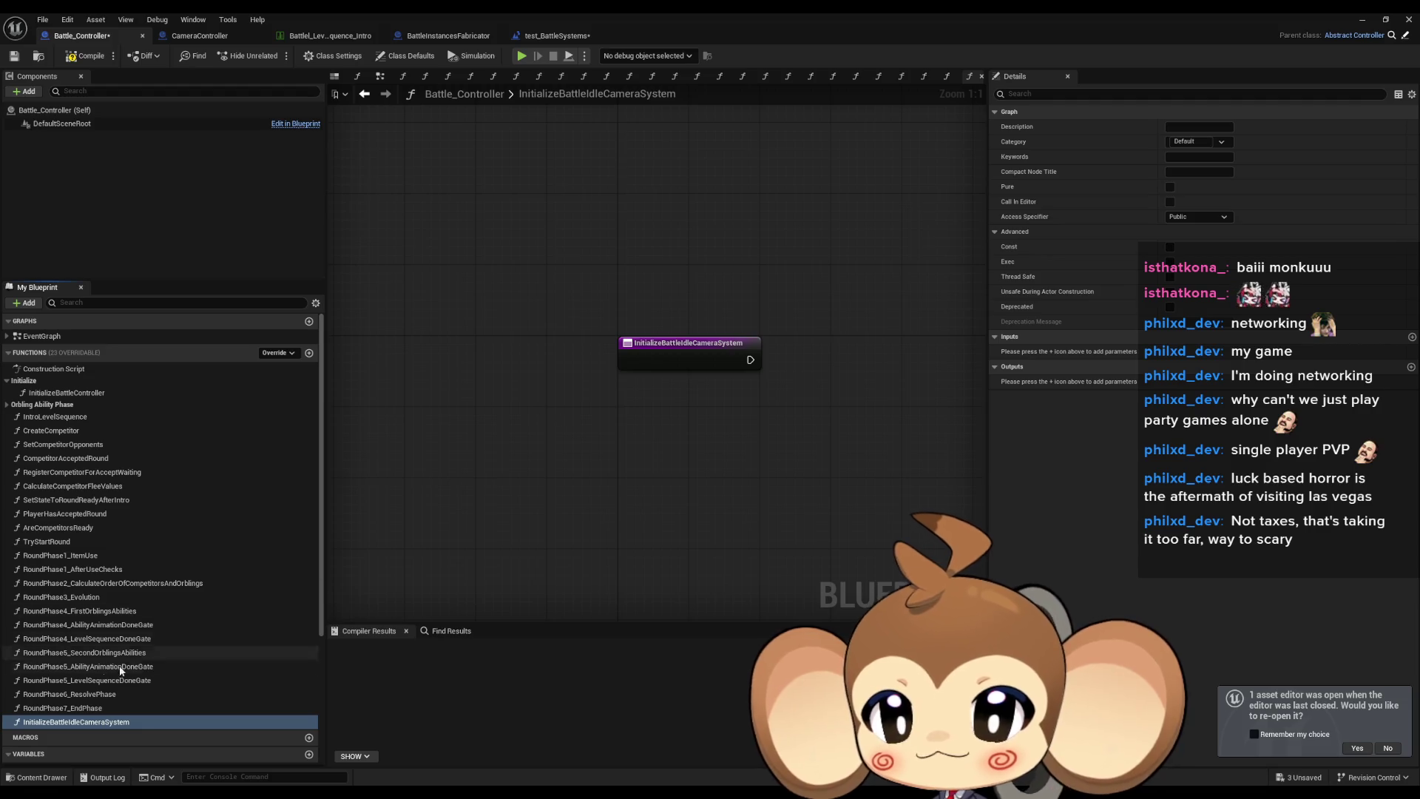
{"action": "mouse_move", "coordinate": [83, 725]}
{"action": "left_mouse_down"}
{"action": "mouse_move", "coordinate": [85, 492]}
{"action": "mouse_move", "coordinate": [56, 406]}
{"action": "mouse_move", "coordinate": [66, 391]}
{"action": "left_mouse_up"}
Rename it InitializeBattleCameraSystem and paste the copied camera setup nodes beside its entry.
{"action": "left_click", "coordinate": [241, 409]}
{"action": "left_click", "coordinate": [241, 408]}
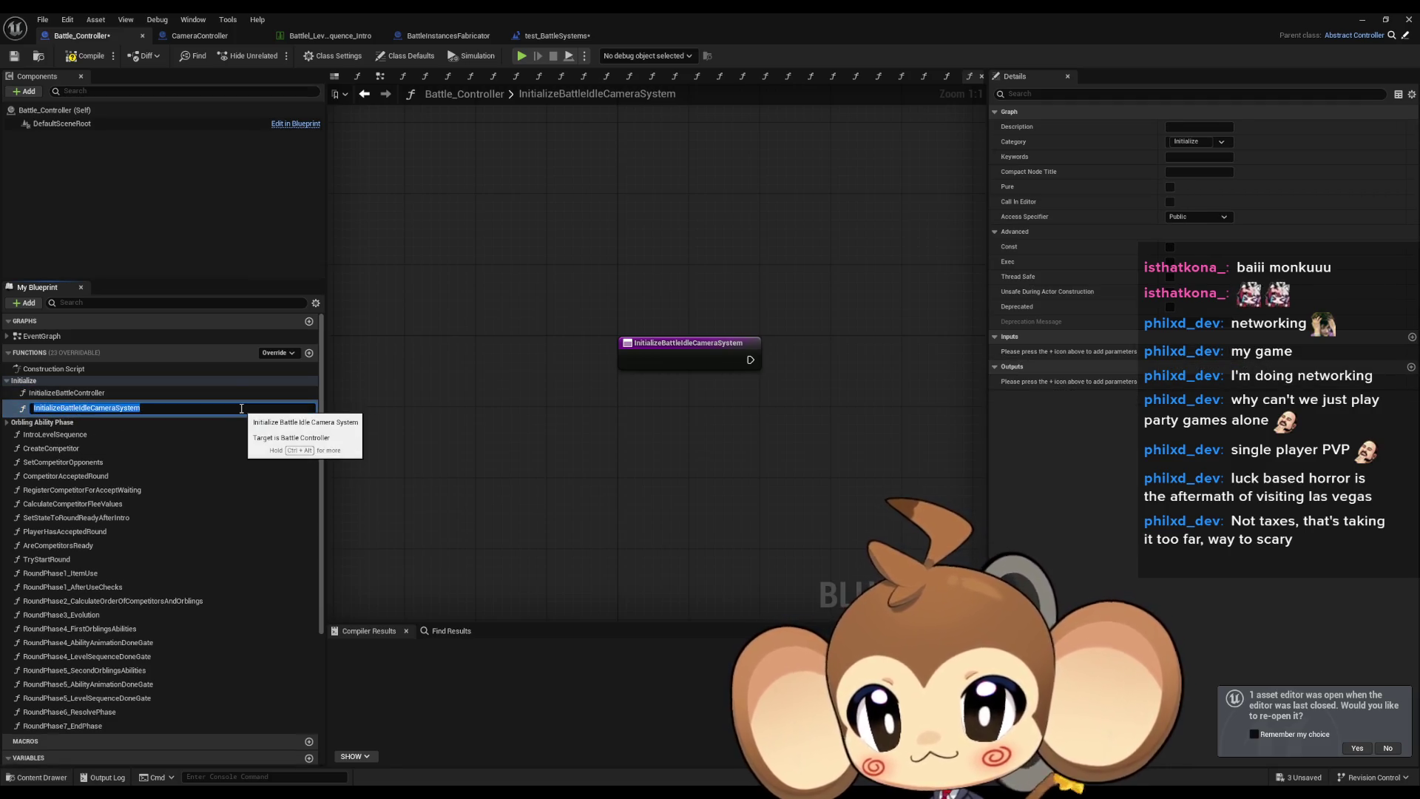
{"action": "left_click", "coordinate": [241, 408]}
{"action": "key", "text": "Left"}
{"action": "key", "text": "Left"}
{"action": "key", "text": "Left"}
{"action": "key", "text": "BackSpace"}
{"action": "key", "text": "BackSpace"}
{"action": "key", "text": "BackSpace"}
{"action": "key", "text": "Return"}
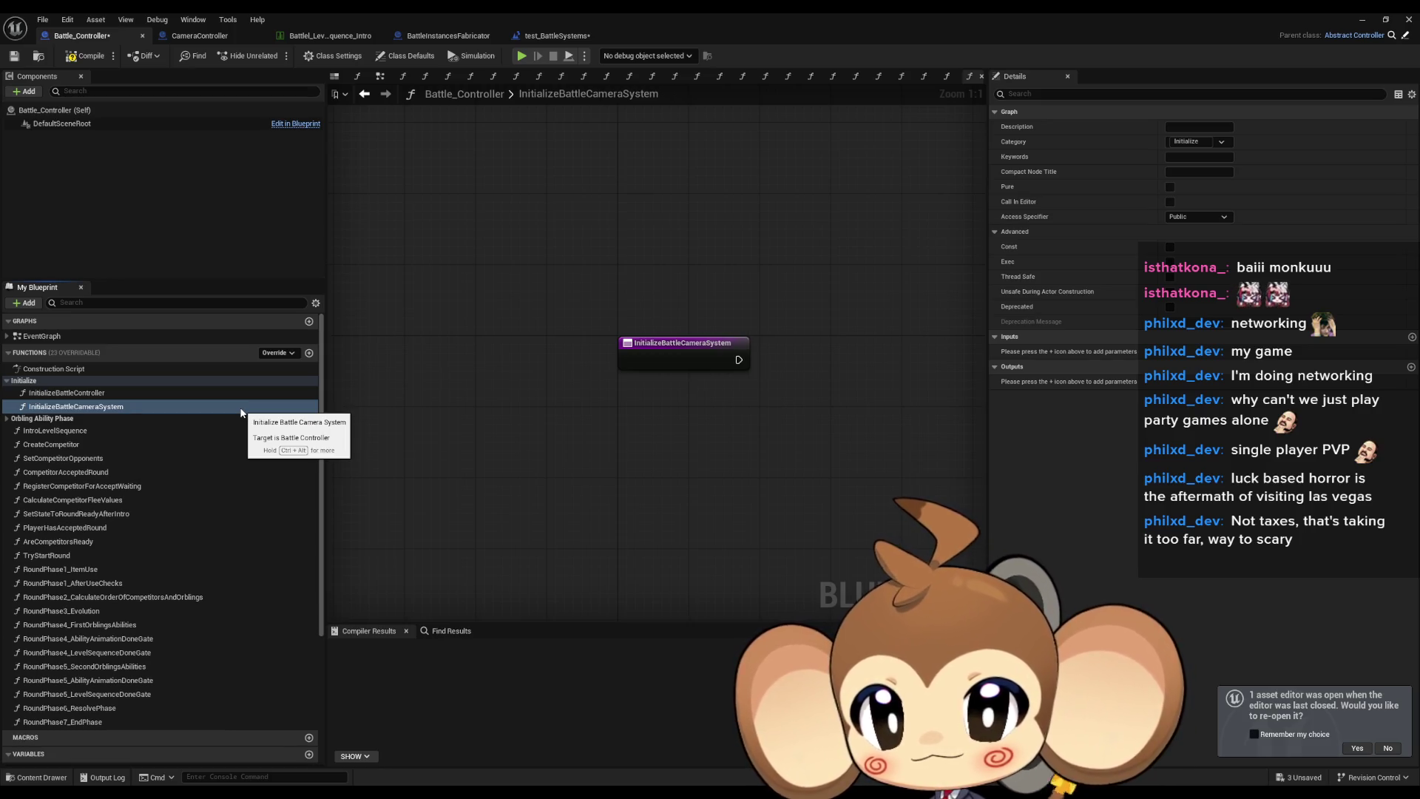
{"action": "key", "text": "ctrl+v"}
{"action": "mouse_move", "coordinate": [707, 386]}
{"action": "left_mouse_down"}
{"action": "mouse_move", "coordinate": [645, 360]}
{"action": "mouse_move", "coordinate": [538, 361]}
{"action": "left_mouse_up"}
Wire the function entry to the pasted nodes, then show the test_BattleSystems level blueprint full-screen.
{"action": "left_click", "coordinate": [507, 487]}
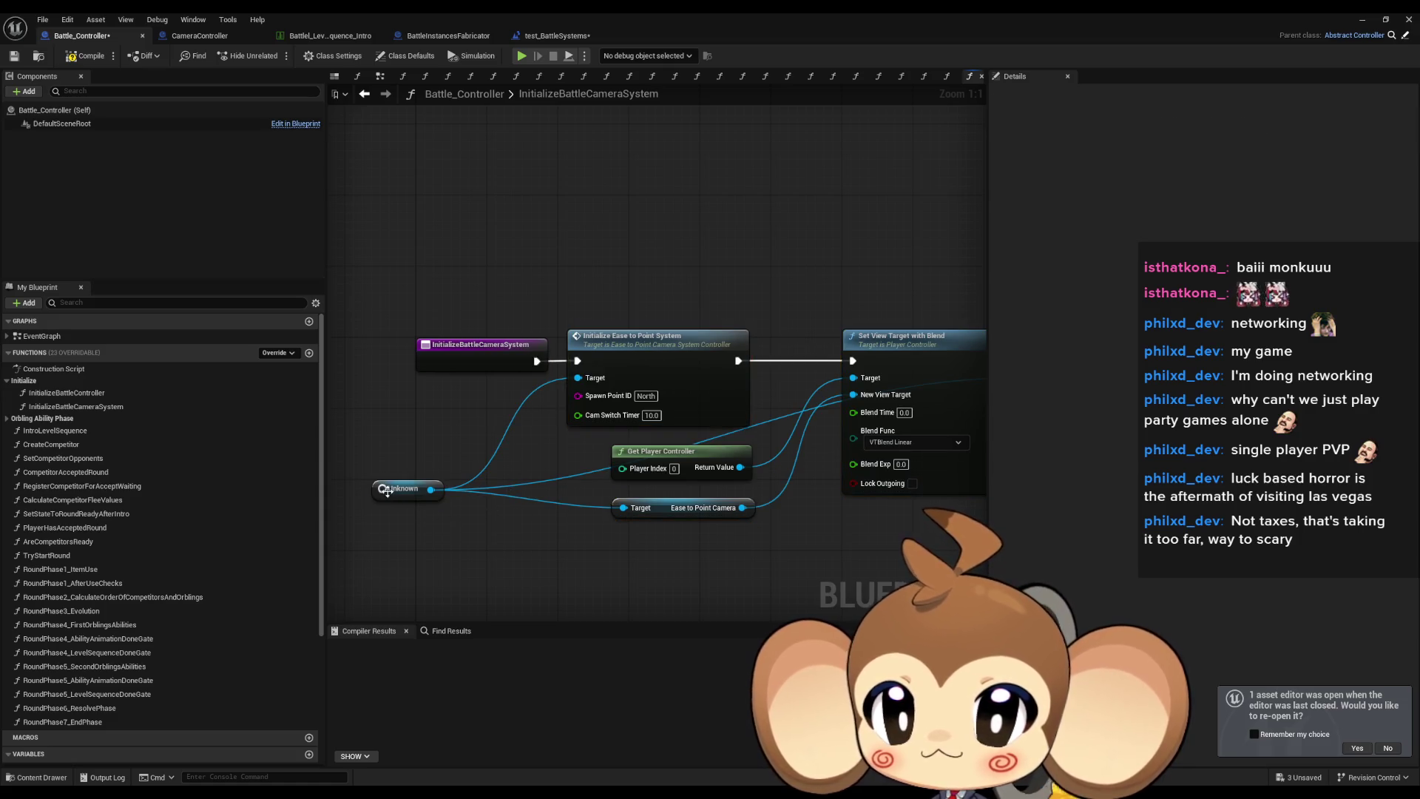
{"action": "left_click_drag", "start_coordinate": [386, 490], "coordinate": [420, 508]}
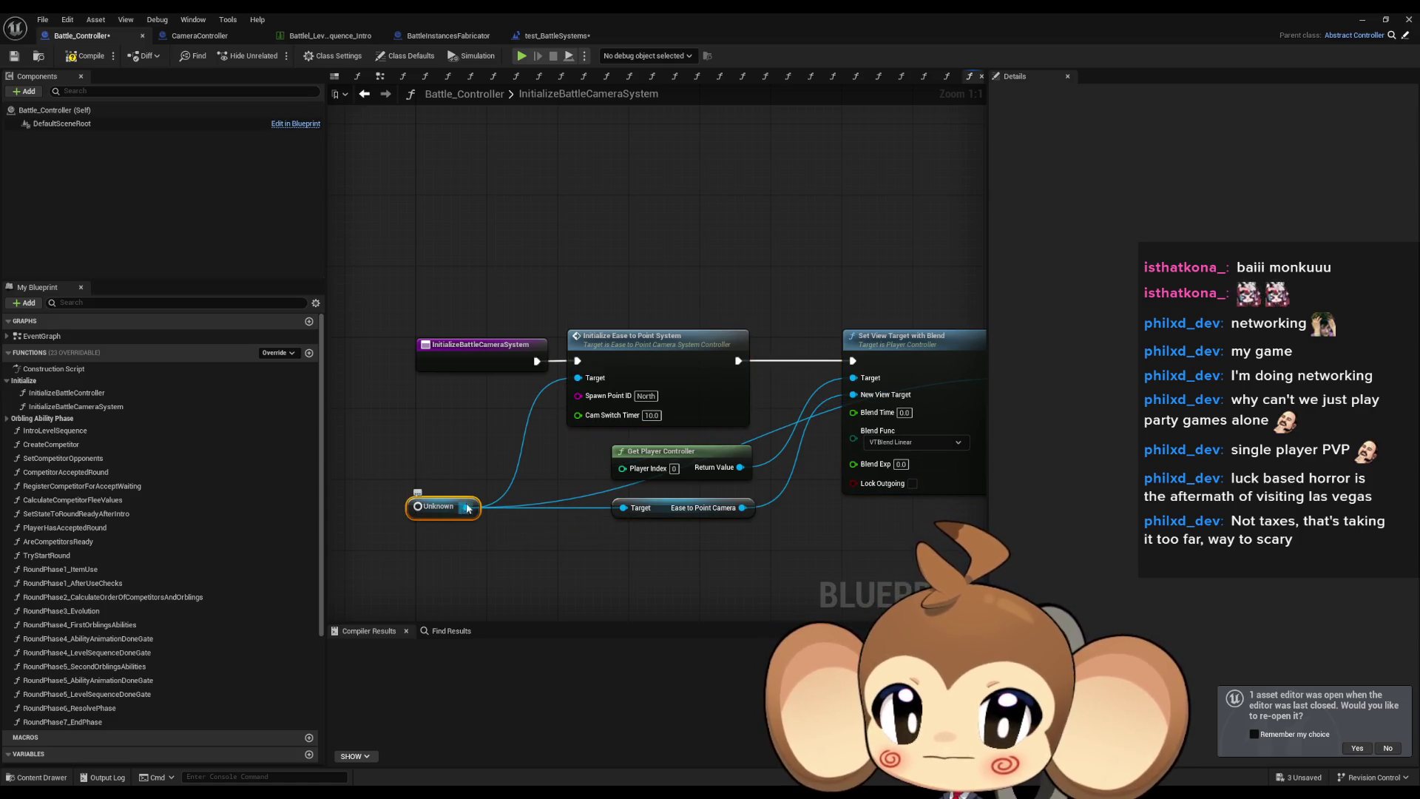
{"action": "double_click", "coordinate": [774, 12]}
{"action": "mouse_move", "coordinate": [938, 253]}
{"action": "left_mouse_down"}
{"action": "mouse_move", "coordinate": [889, 266]}
{"action": "mouse_move", "coordinate": [843, 231]}
{"action": "mouse_move", "coordinate": [844, 207]}
{"action": "left_mouse_up"}
{"action": "scroll", "coordinate": [1250, 329], "scroll_direction": "down", "scroll_amount": 3}
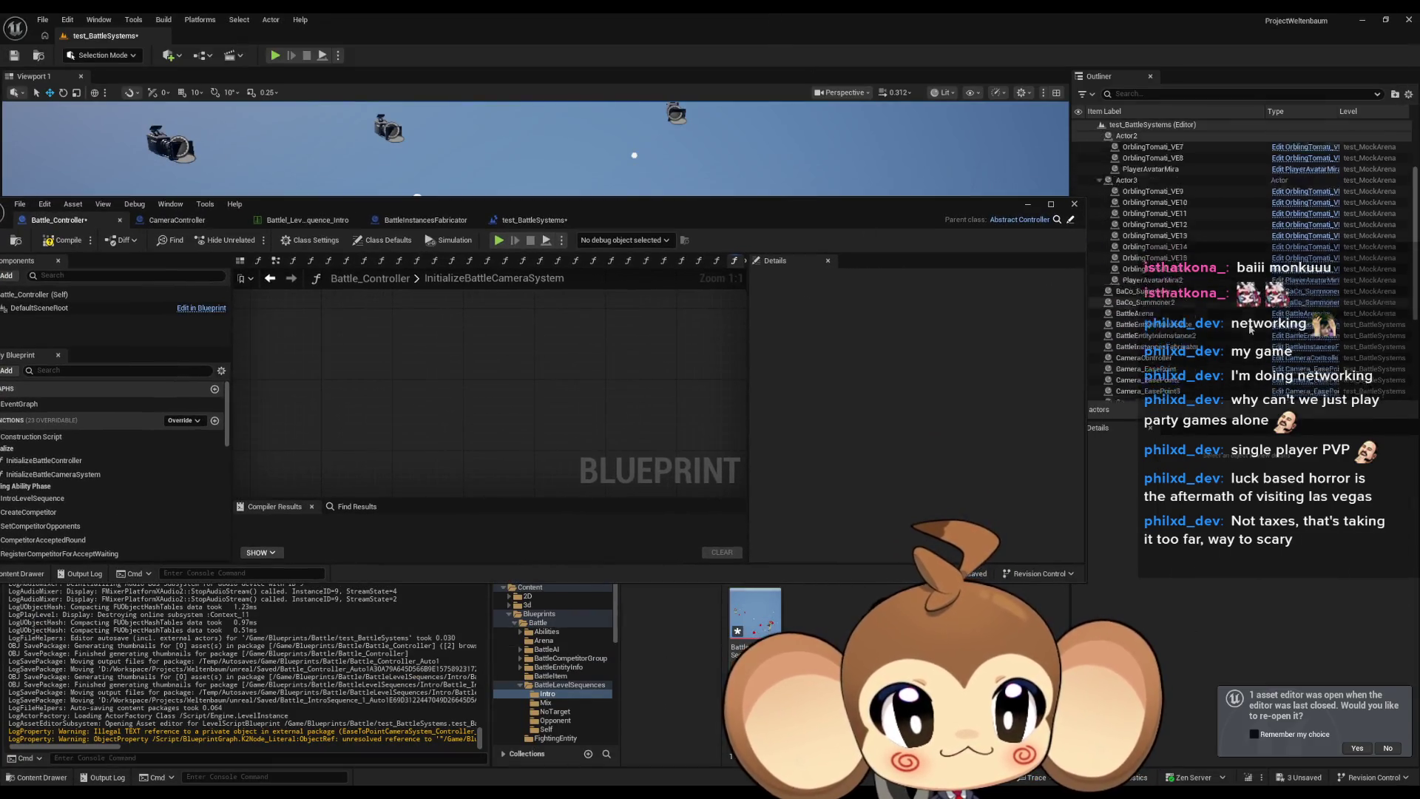
{"action": "scroll", "coordinate": [1251, 329], "scroll_direction": "down", "scroll_amount": 5}
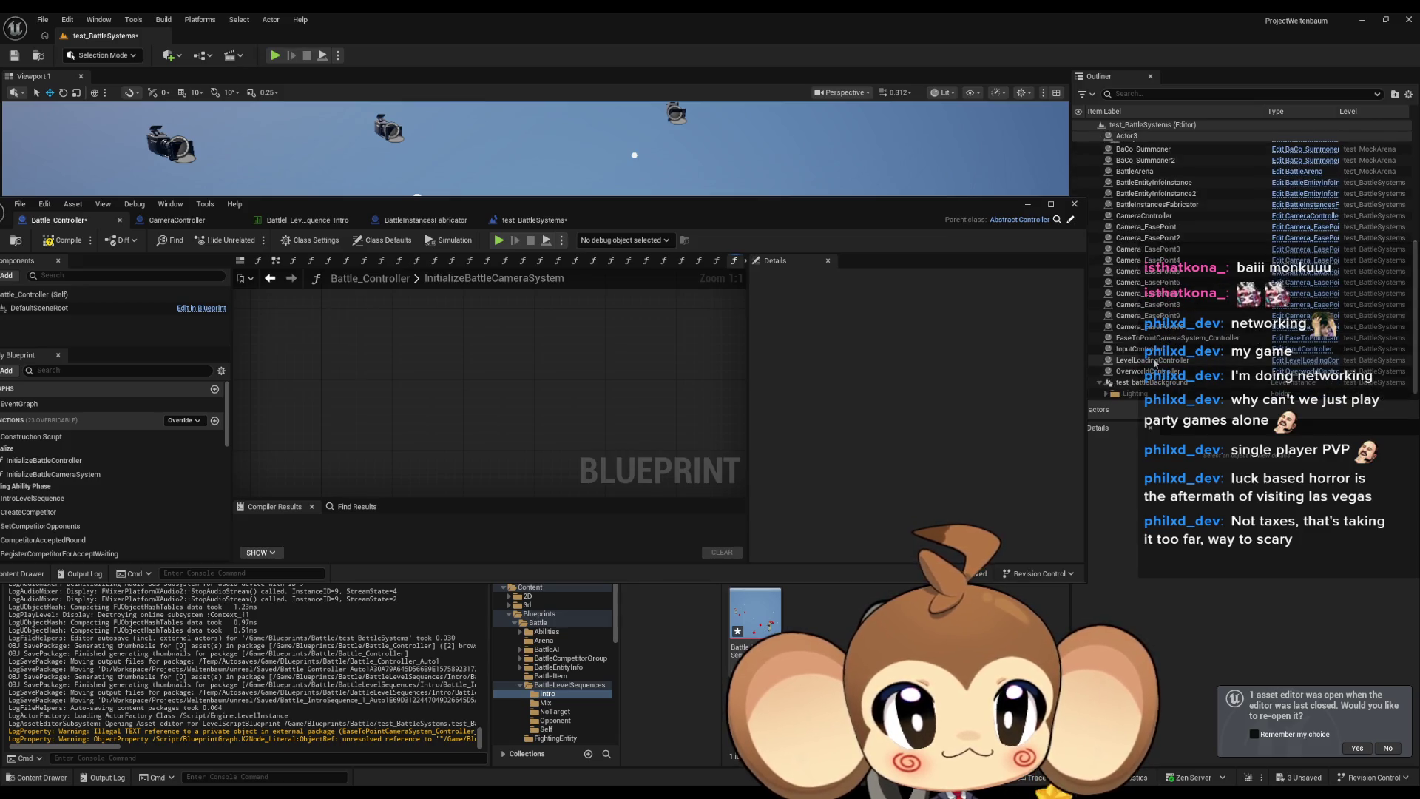
{"action": "left_click", "coordinate": [518, 220]}
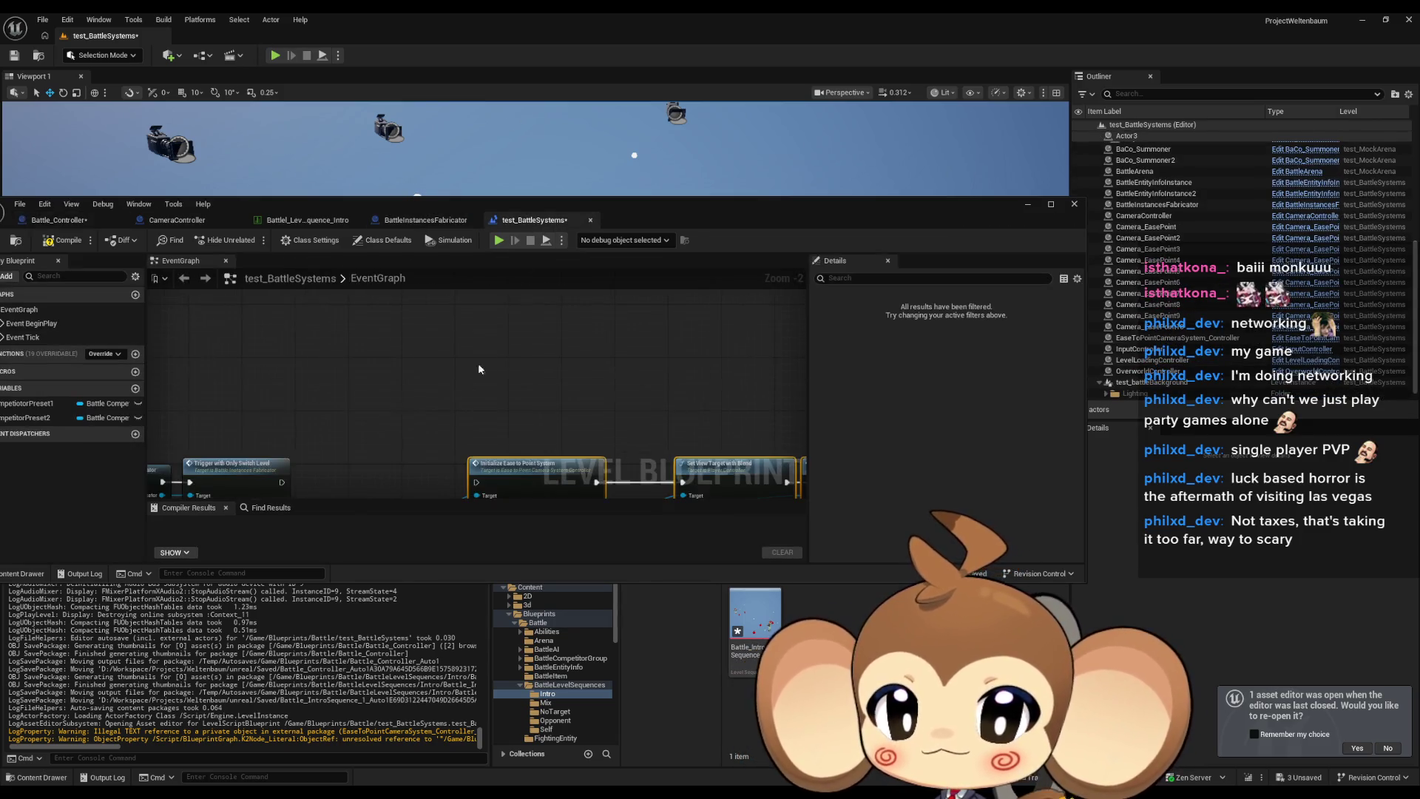
{"action": "left_click_drag", "start_coordinate": [438, 328], "coordinate": [546, 434]}
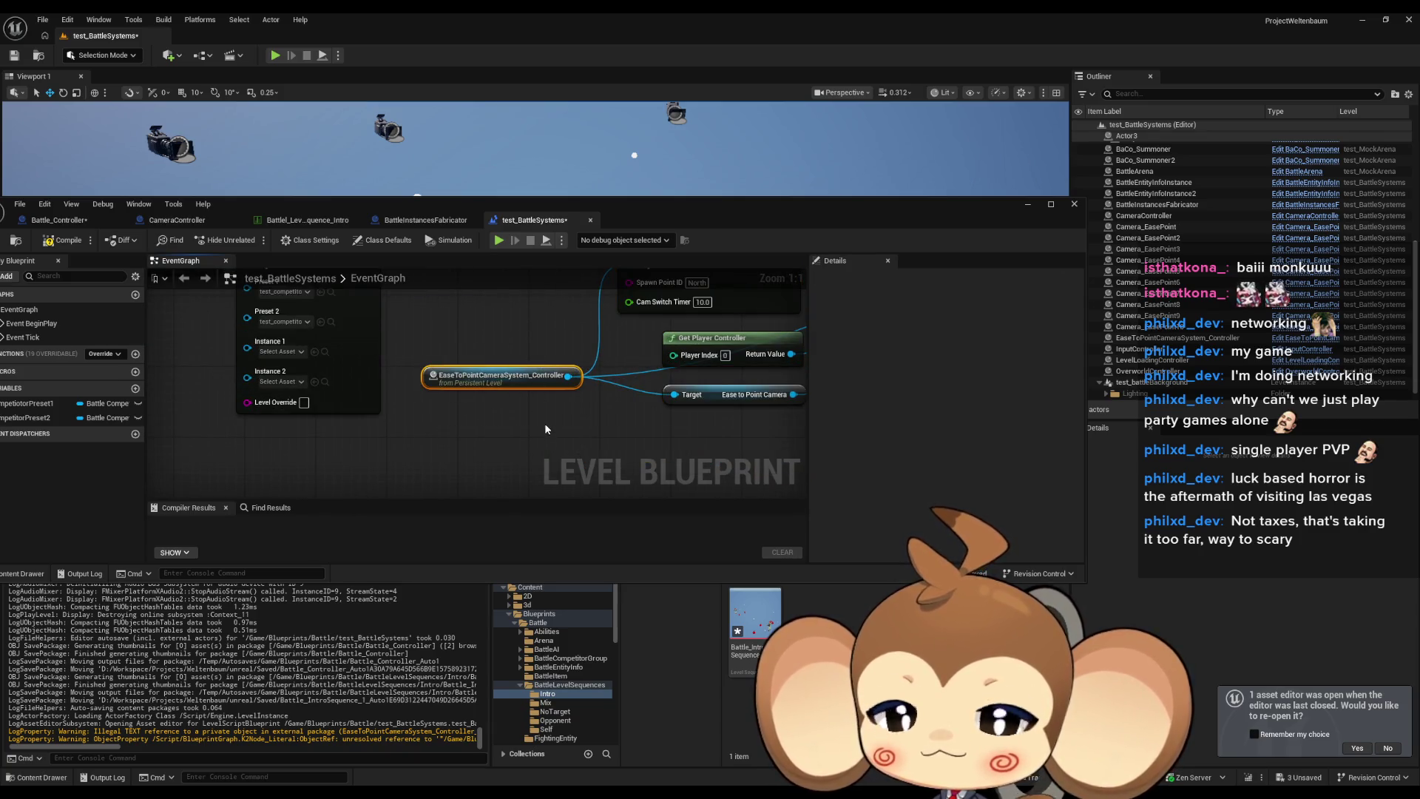
{"action": "left_click_drag", "start_coordinate": [479, 335], "coordinate": [532, 426]}
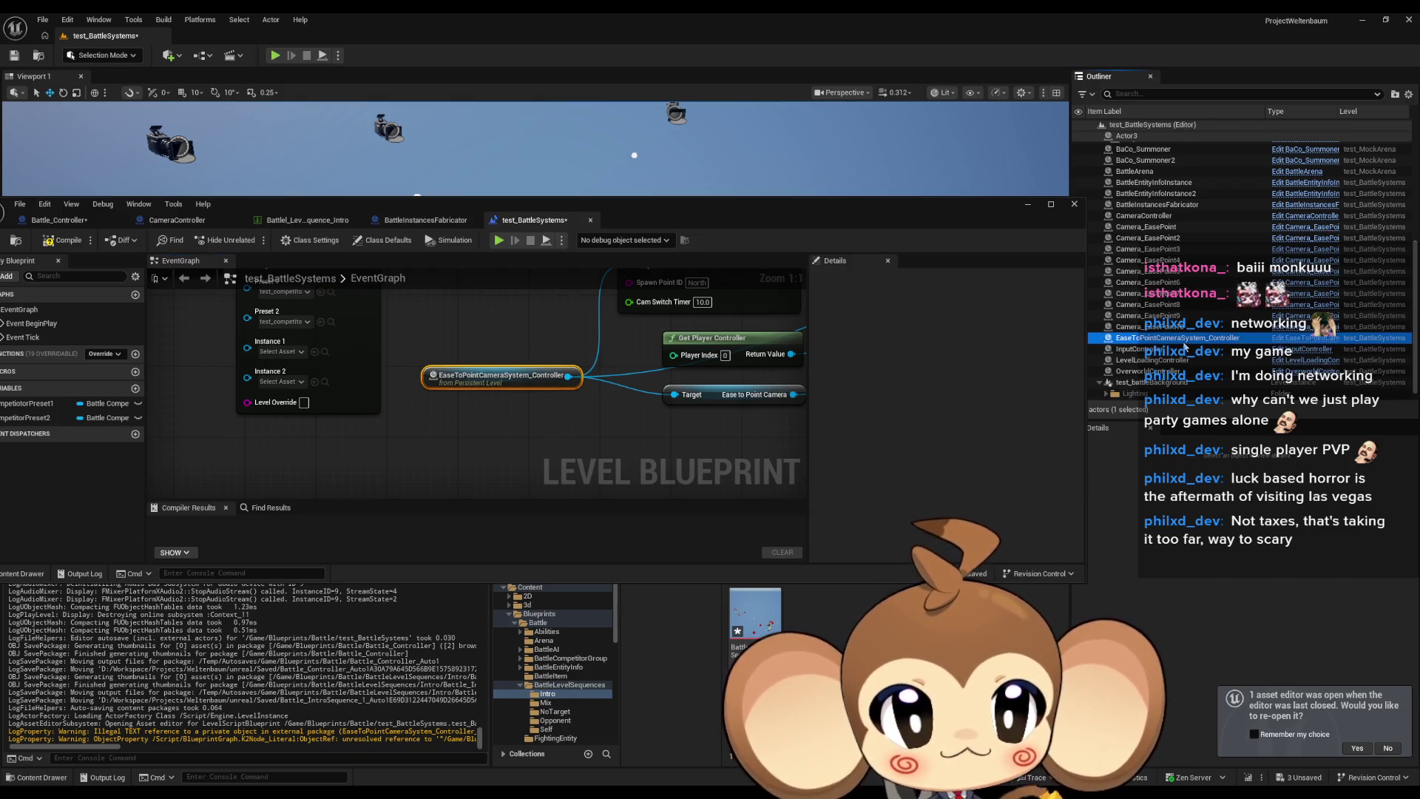
{"action": "double_click", "coordinate": [545, 204]}
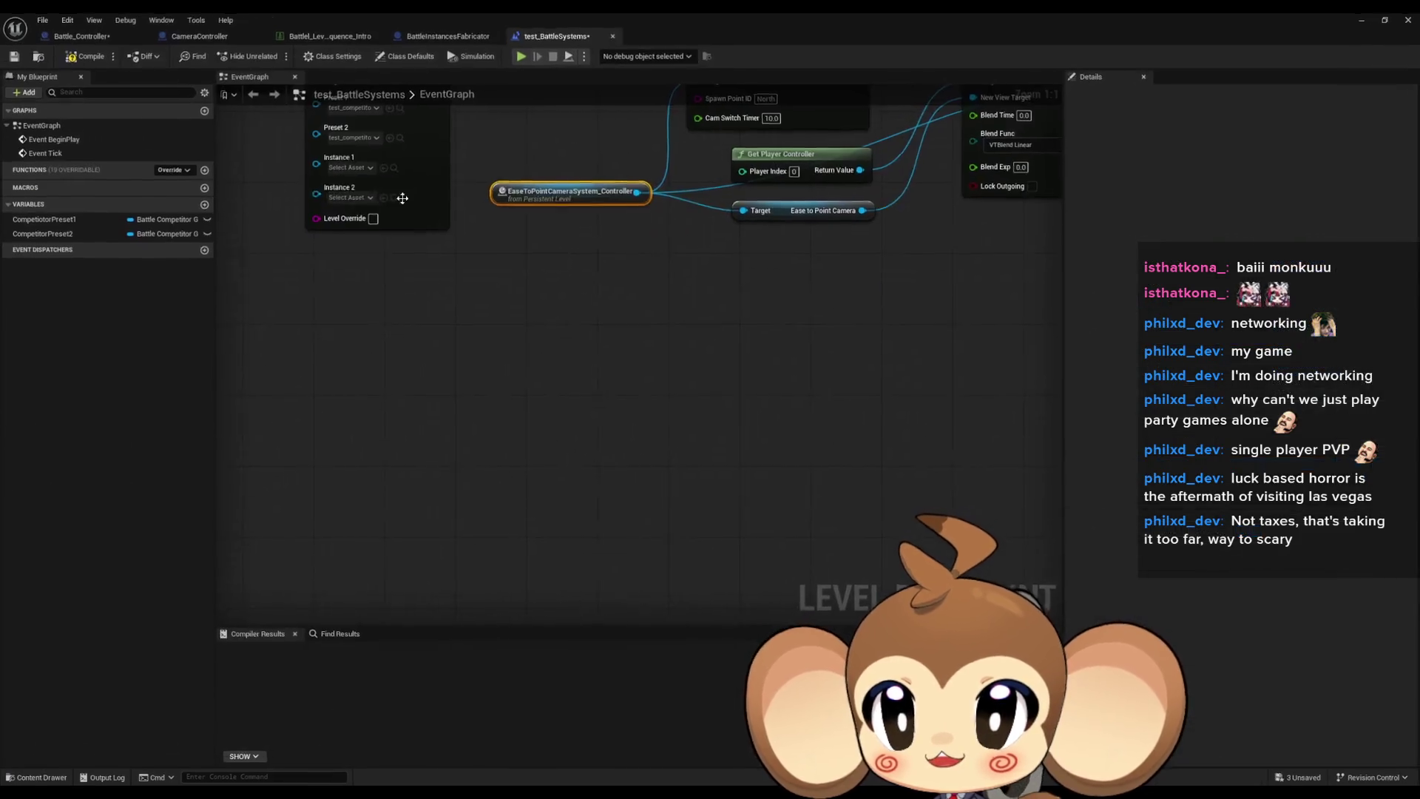
In Battle_Controller, add a SpawnActor node with class Ease to Point Camera System Controller.
{"action": "left_click", "coordinate": [82, 35]}
{"action": "right_click", "coordinate": [618, 585]}
{"action": "type", "text": "spawn actor"}
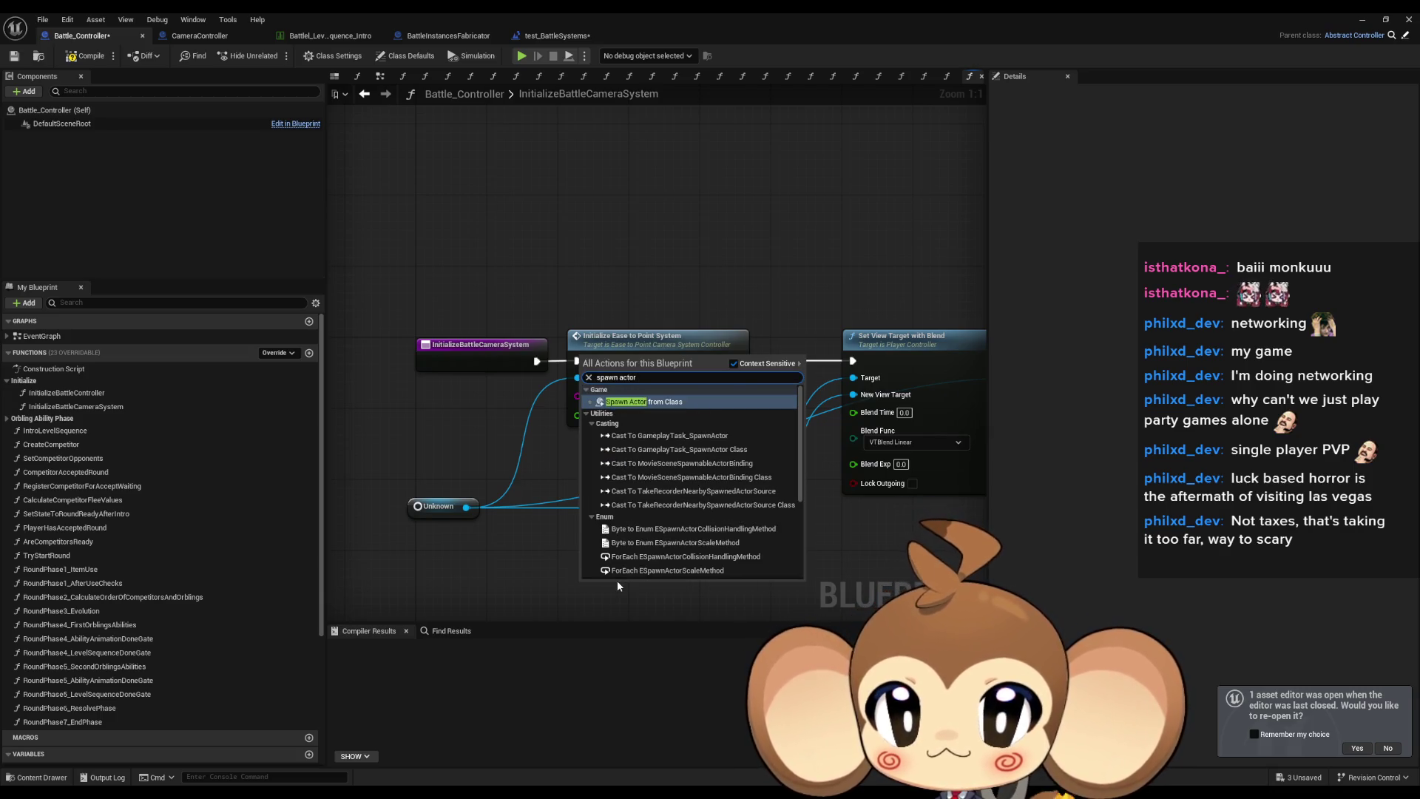
{"action": "key", "text": "Return"}
{"action": "left_click", "coordinate": [585, 514]}
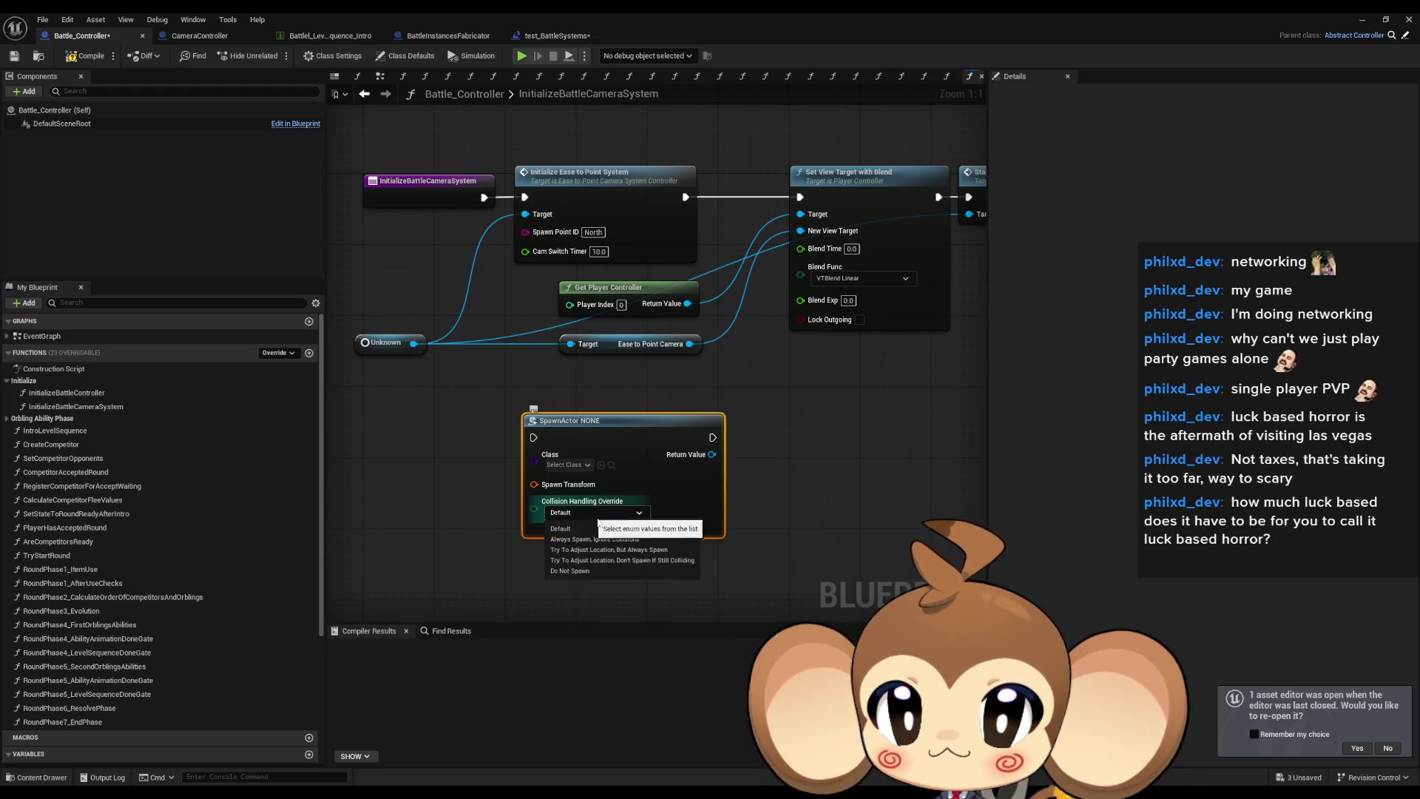
{"action": "left_click", "coordinate": [569, 466]}
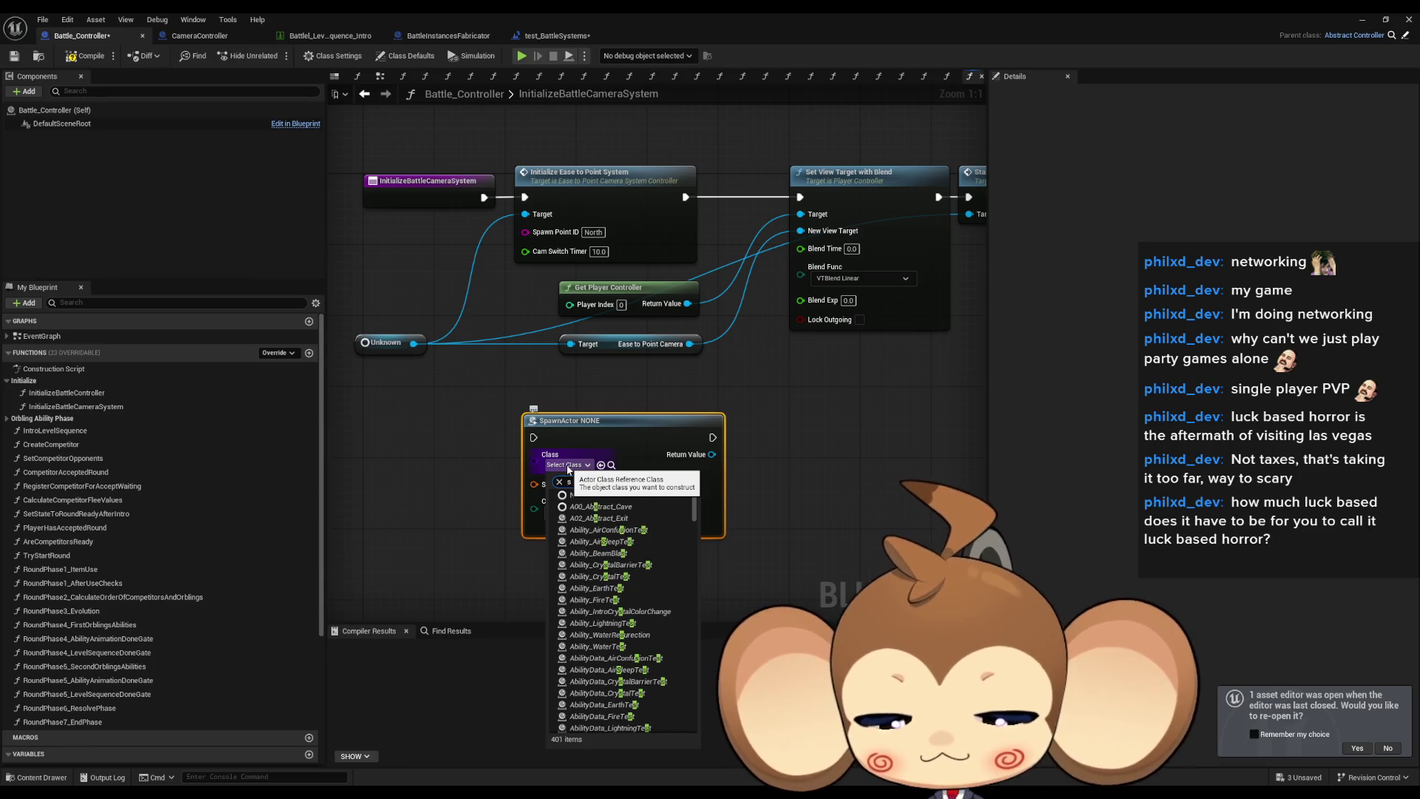
{"action": "type", "text": "ease to cont"}
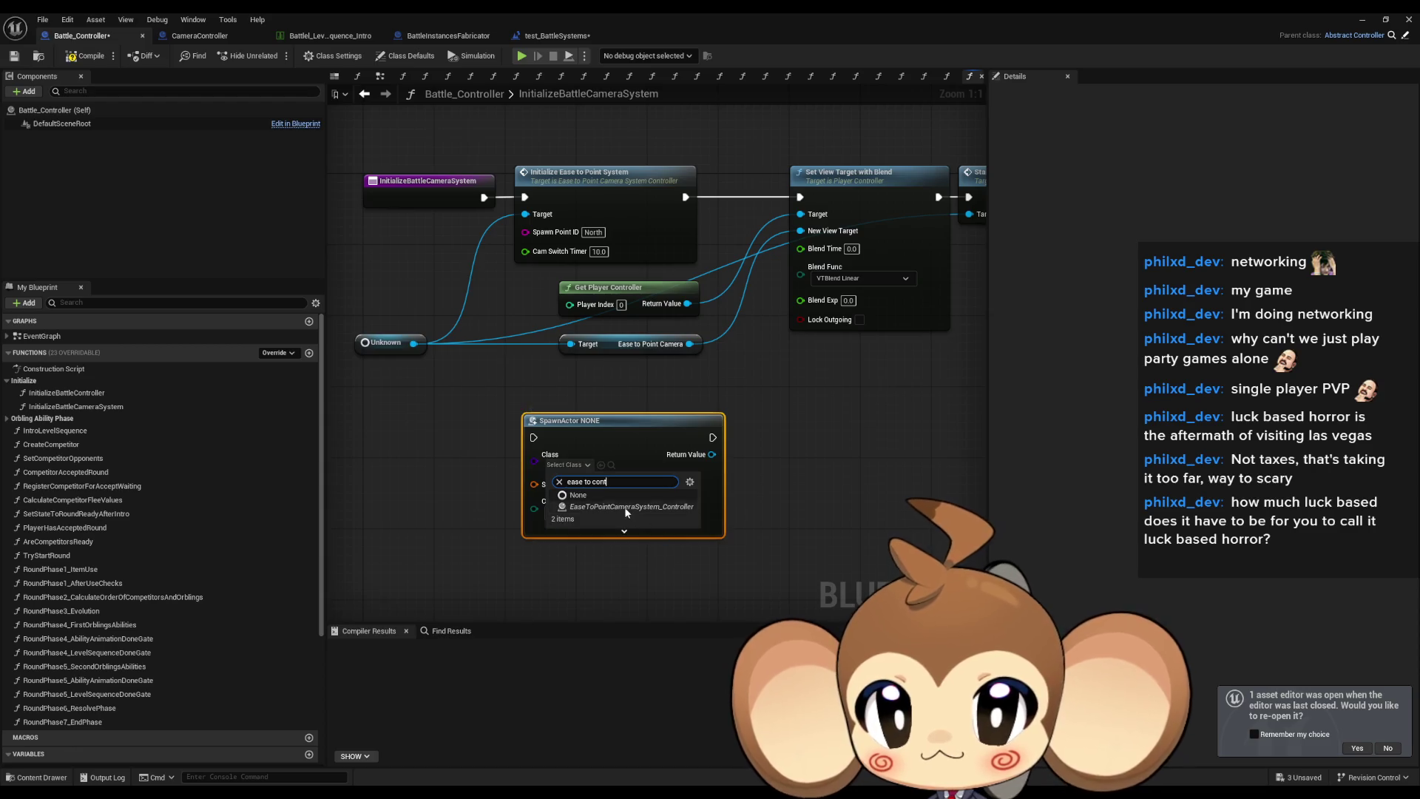
{"action": "left_click", "coordinate": [624, 507]}
Add a Self node and wire it into the SpawnActor node's Owner pin.
{"action": "left_click", "coordinate": [582, 548]}
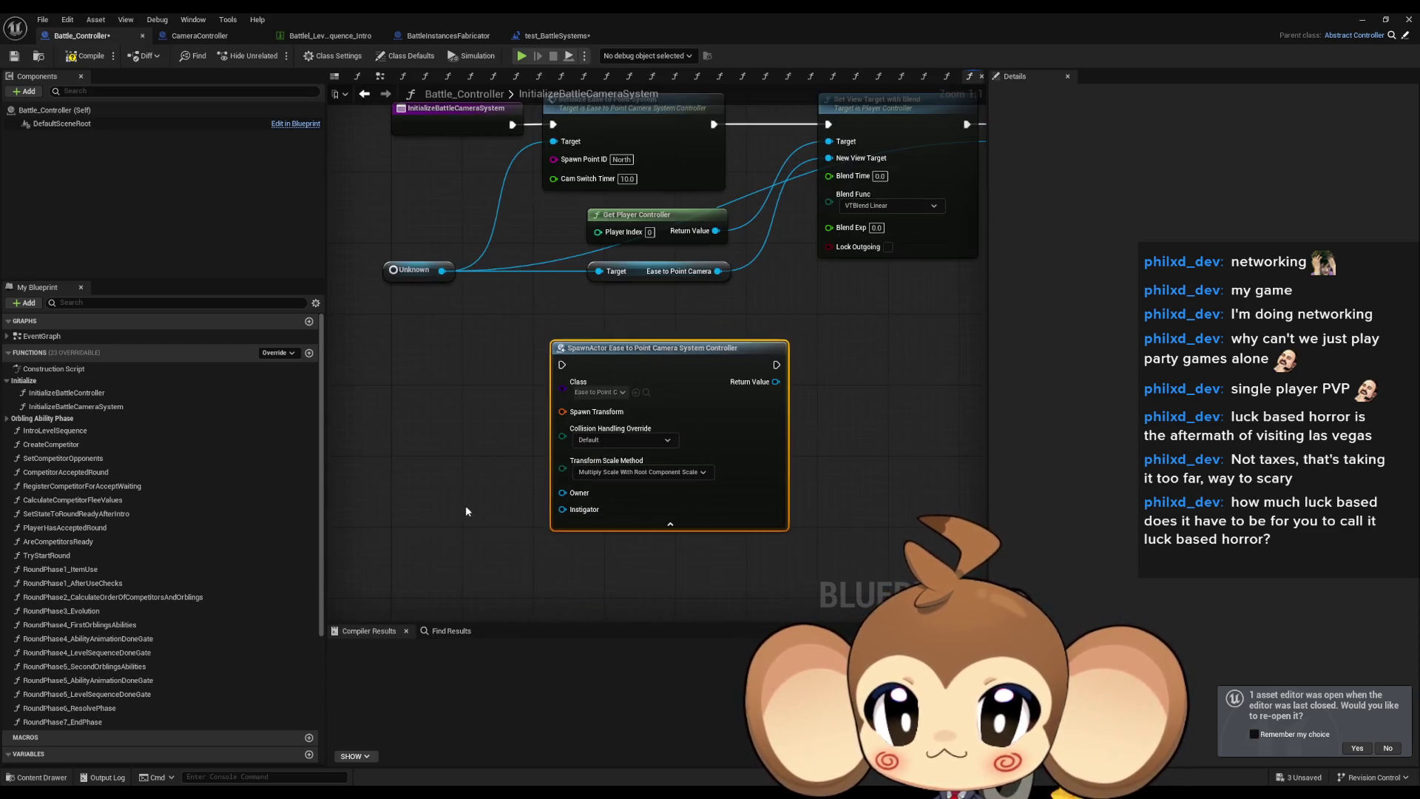
{"action": "right_click", "coordinate": [397, 527]}
{"action": "type", "text": "self"}
{"action": "key", "text": "Return"}
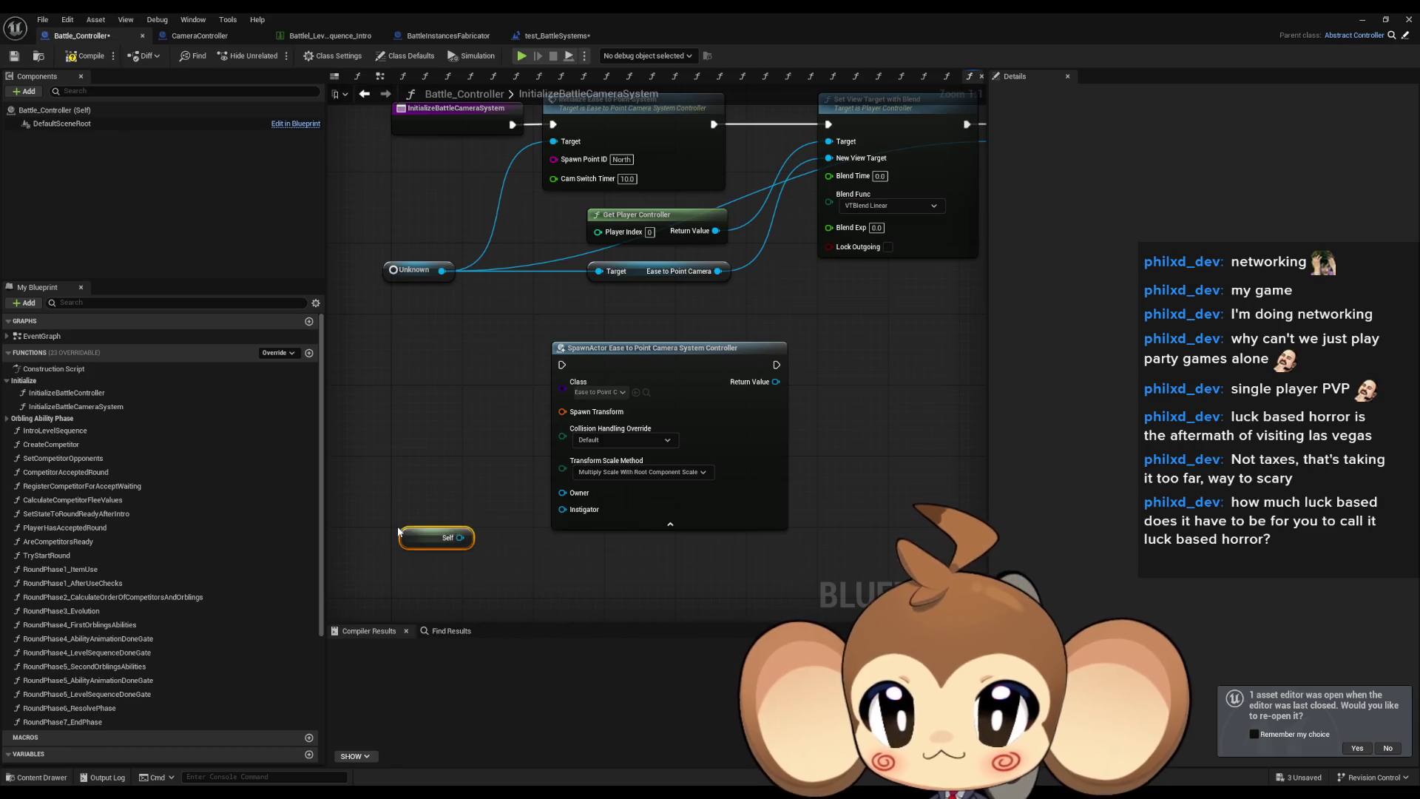
{"action": "mouse_move", "coordinate": [562, 493]}
{"action": "left_mouse_down"}
{"action": "mouse_move", "coordinate": [460, 537]}
{"action": "mouse_move", "coordinate": [468, 504]}
{"action": "mouse_move", "coordinate": [487, 517]}
{"action": "left_mouse_up"}
{"action": "left_click", "coordinate": [487, 557]}
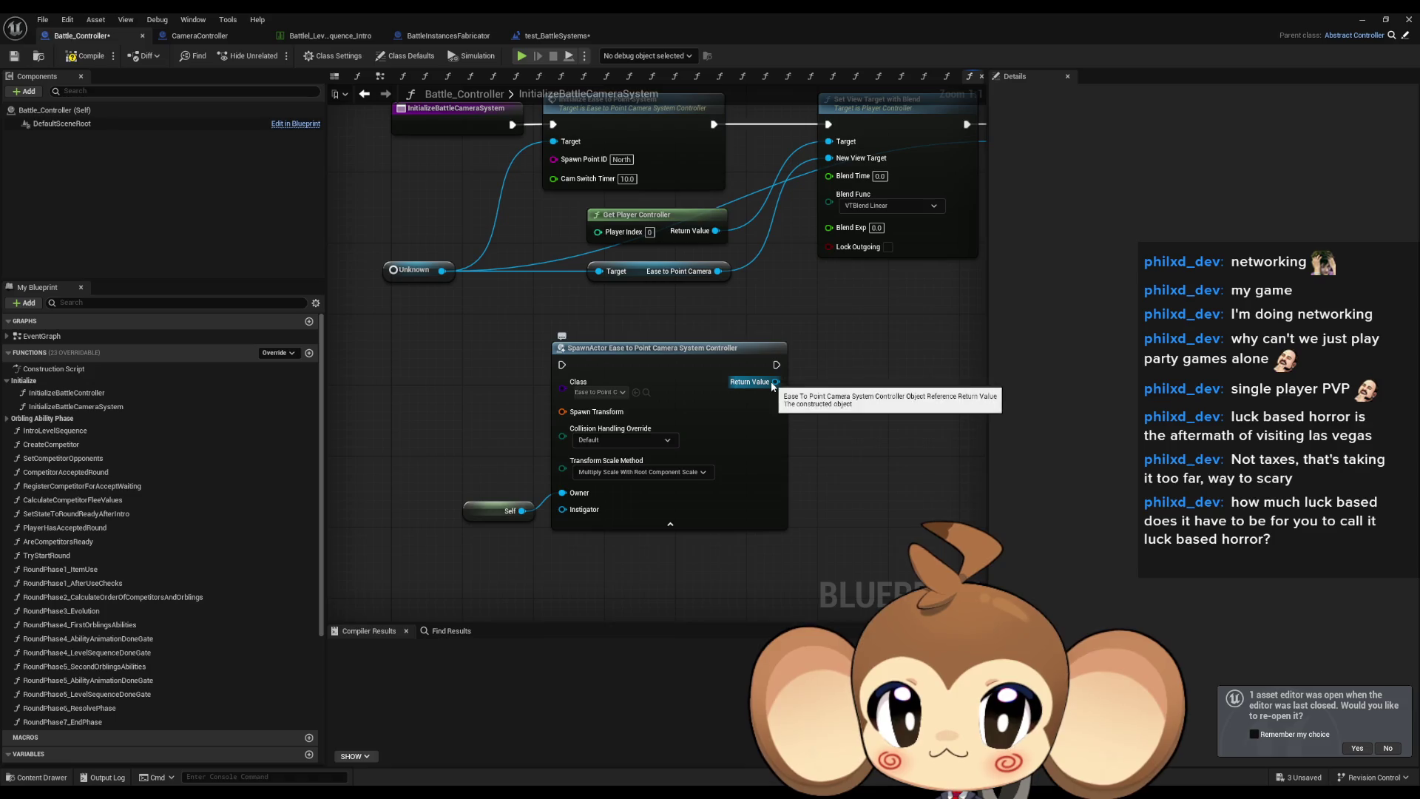
Promote the spawned controller's Return Value to a new variable named CameraSystem.
{"action": "left_click_drag", "start_coordinate": [700, 389], "coordinate": [744, 411]}
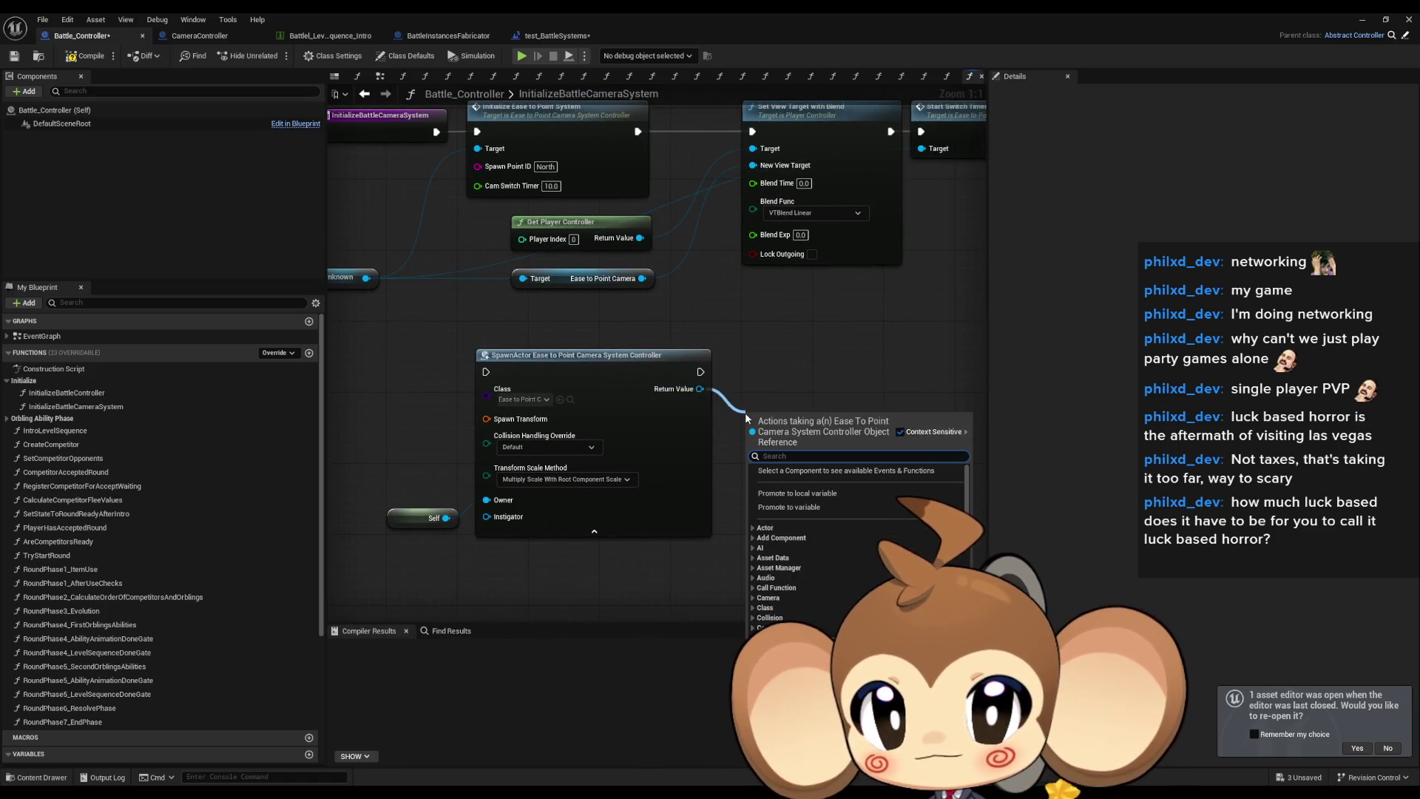
{"action": "type", "text": "promo"}
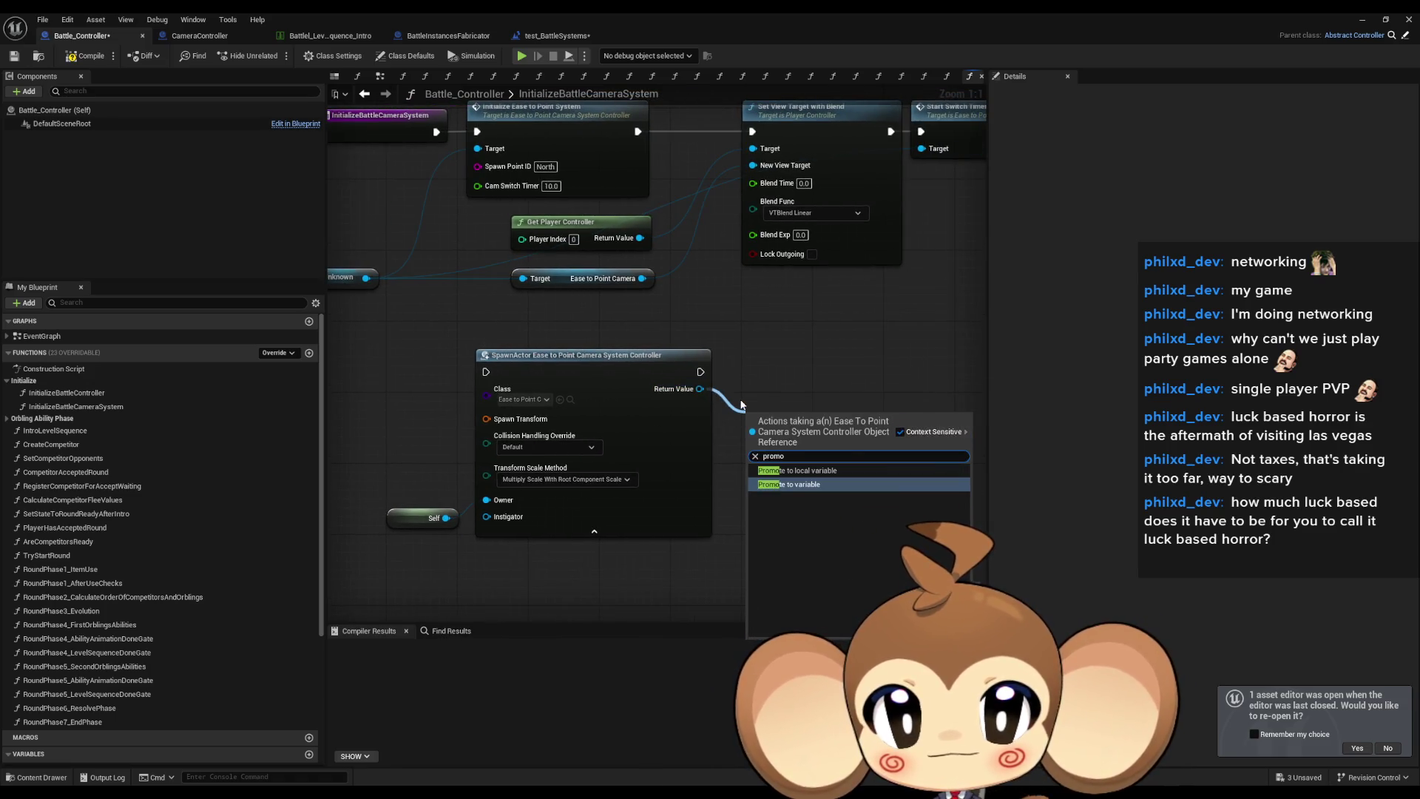
{"action": "key", "text": "Return"}
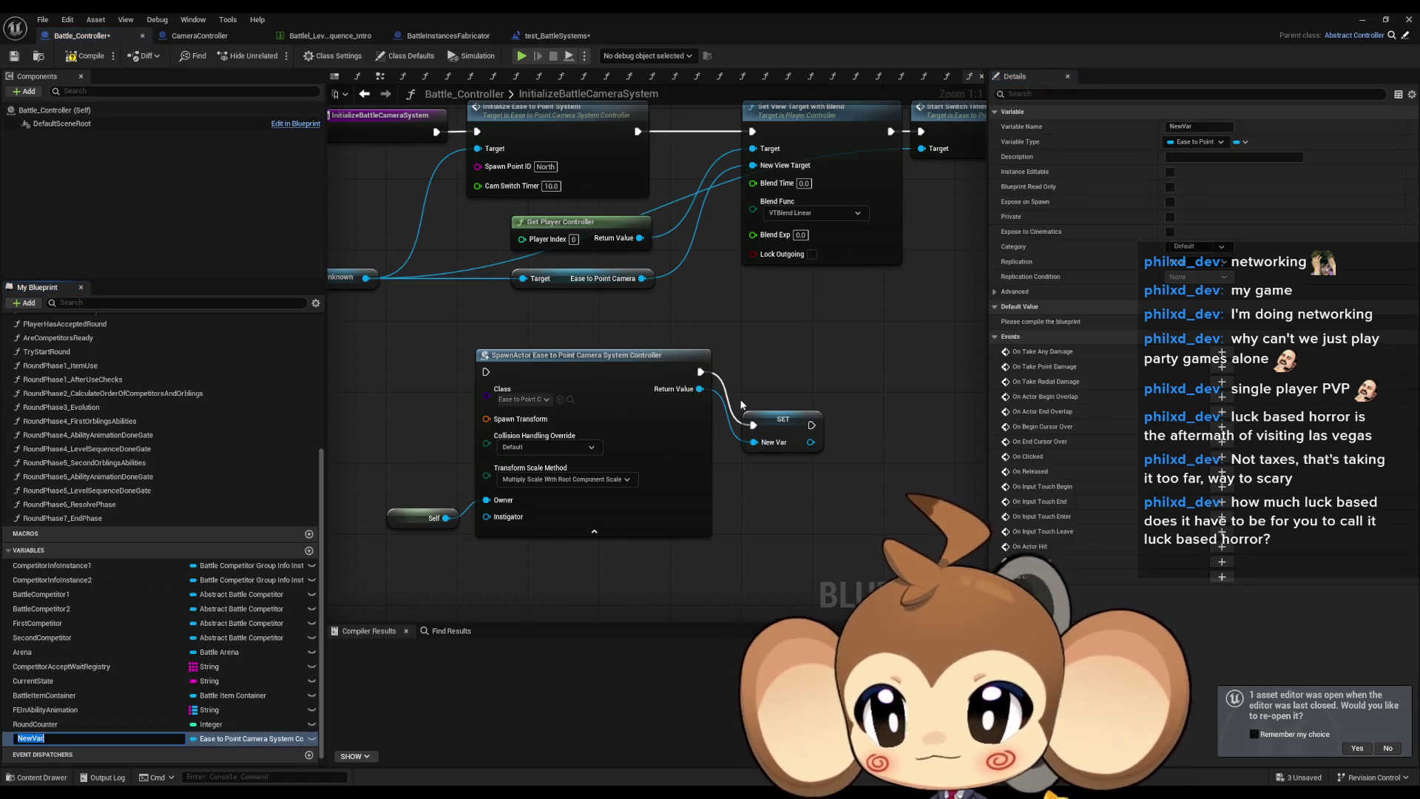
{"action": "type", "text": "Ease"}
{"action": "key", "text": "ctrl+a"}
{"action": "type", "text": "CameraSystem"}
{"action": "key", "text": "Return"}
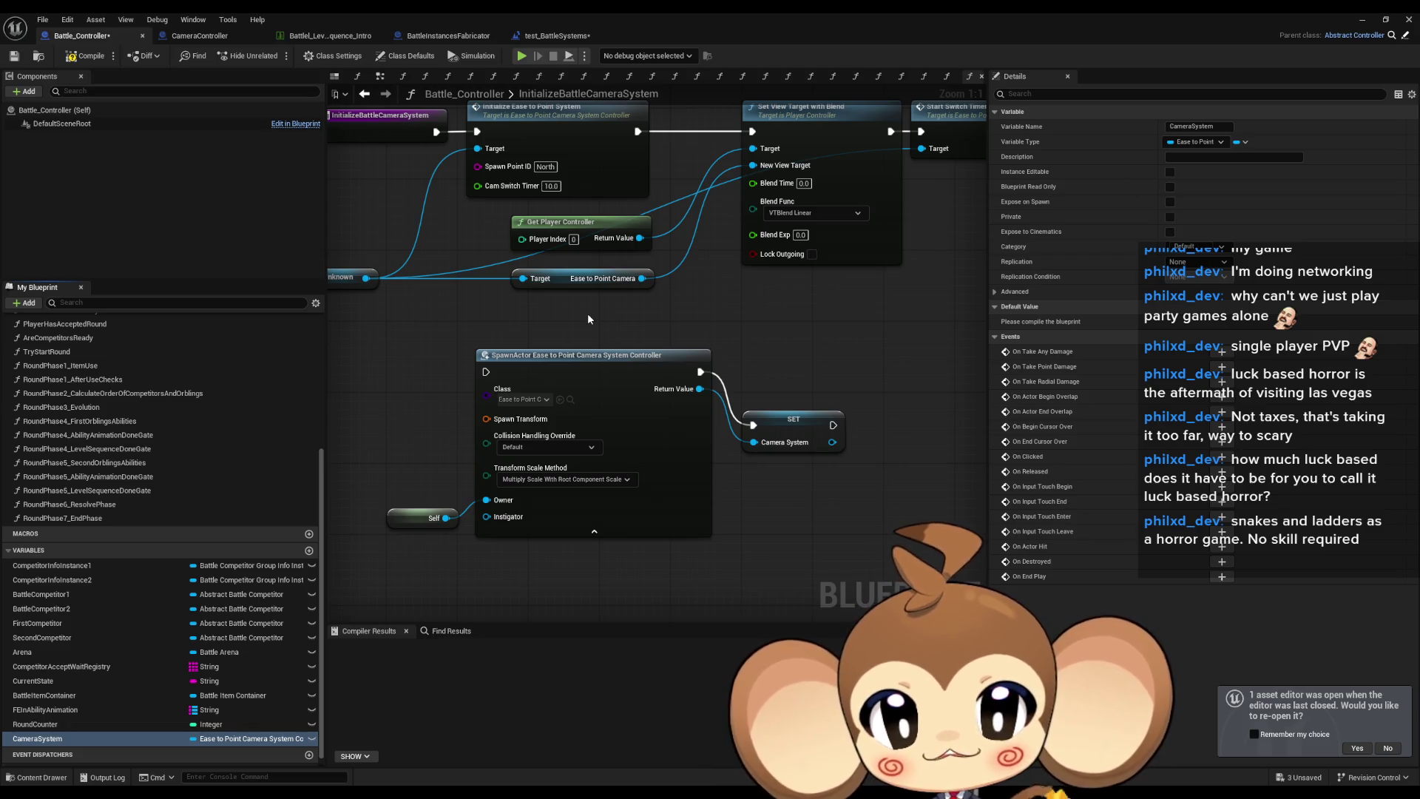
Connect CameraSystem getters to the Start Switch Timer, Initialize and Ease to Point Camera Targets, deleting the Unknown node.
{"action": "left_click_drag", "start_coordinate": [778, 419], "coordinate": [770, 370]}
{"action": "scroll", "coordinate": [802, 417], "scroll_direction": "down", "scroll_amount": 4}
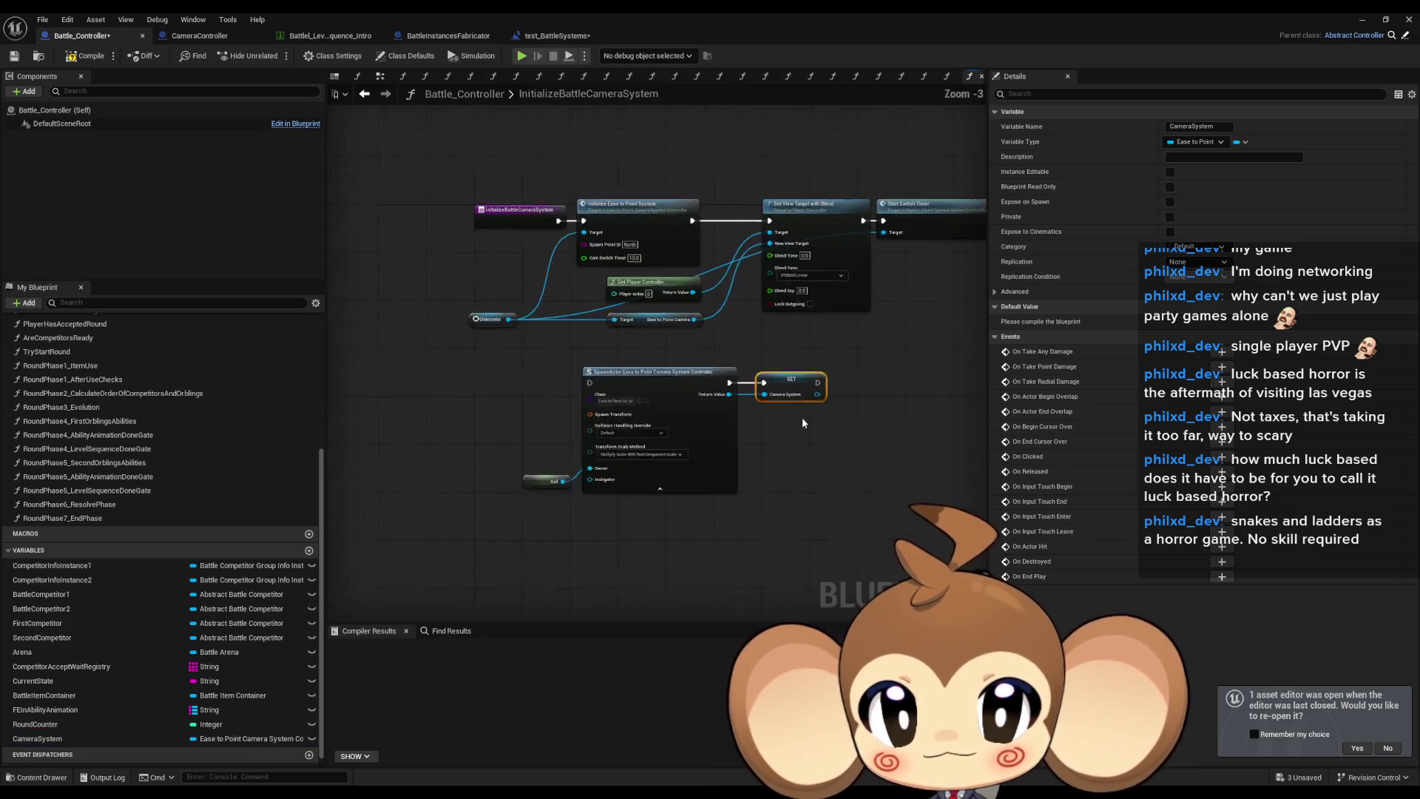
{"action": "scroll", "coordinate": [780, 442], "scroll_direction": "up", "scroll_amount": 3}
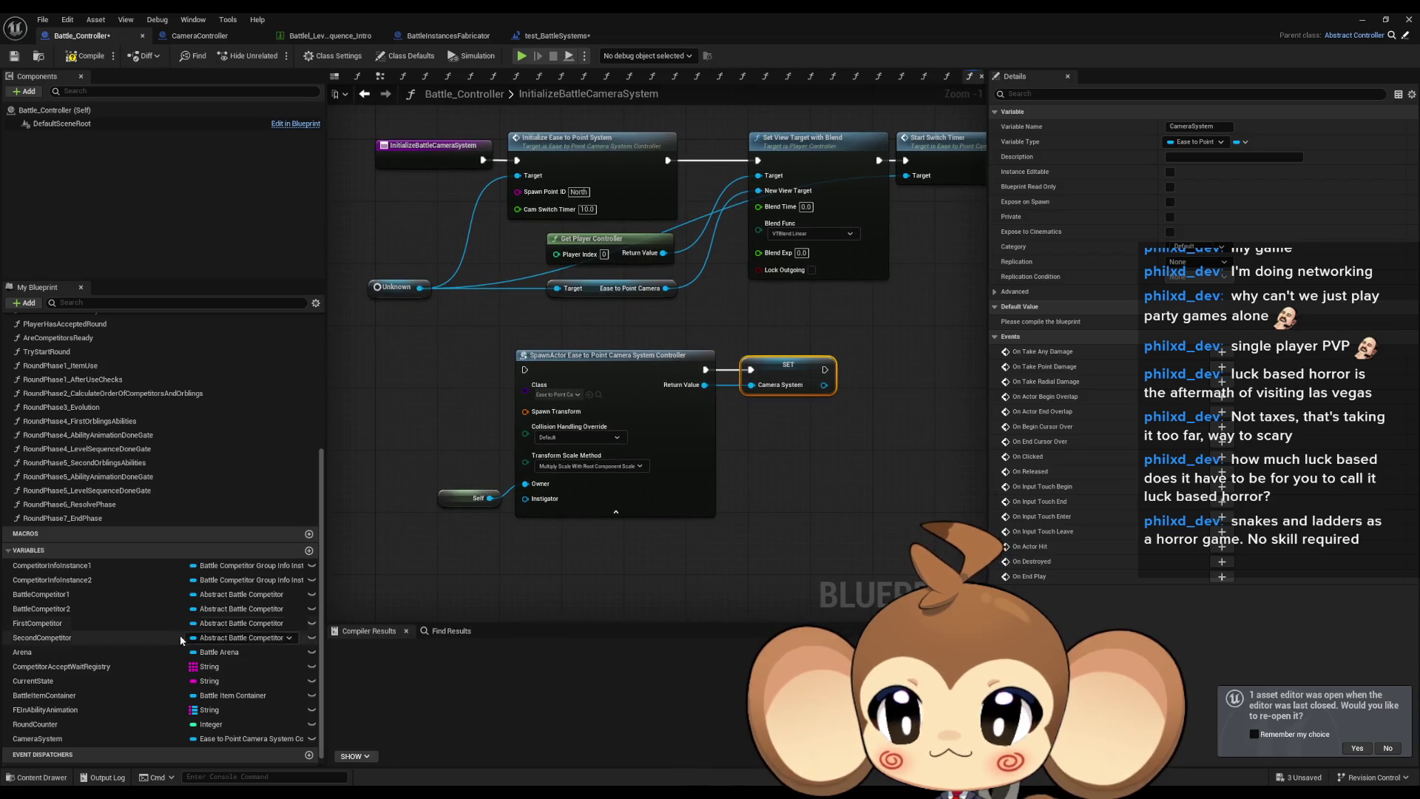
{"action": "mouse_move", "coordinate": [37, 739]}
{"action": "left_mouse_down"}
{"action": "mouse_move", "coordinate": [281, 532]}
{"action": "mouse_move", "coordinate": [388, 339]}
{"action": "mouse_move", "coordinate": [557, 287]}
{"action": "left_mouse_up"}
{"action": "key", "text": "ctrl+c"}
{"action": "key", "text": "ctrl+v"}
{"action": "left_click_drag", "start_coordinate": [816, 328], "coordinate": [837, 200]}
{"action": "left_click_drag", "start_coordinate": [672, 337], "coordinate": [768, 336]}
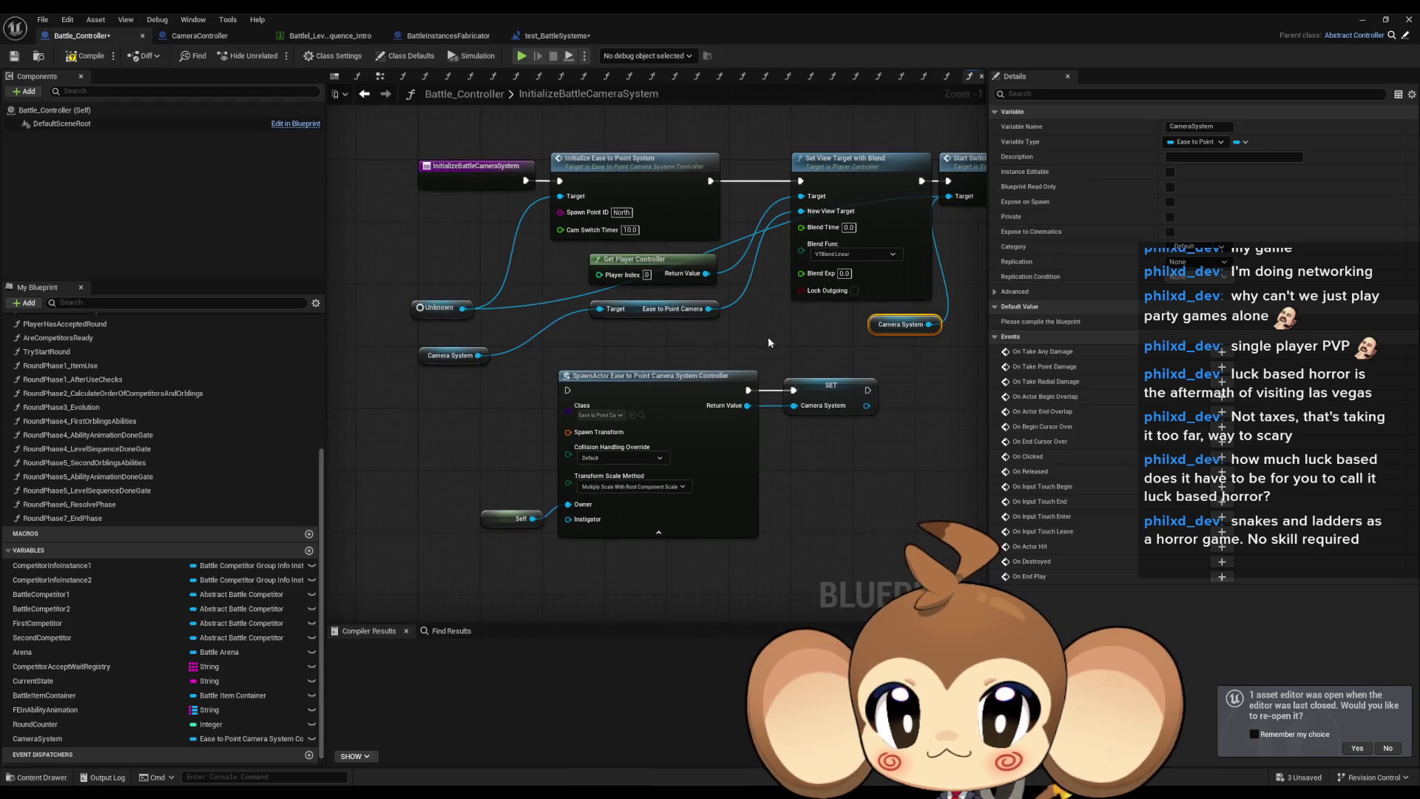
{"action": "key", "text": "ctrl+v"}
{"action": "left_click_drag", "start_coordinate": [501, 223], "coordinate": [560, 196]}
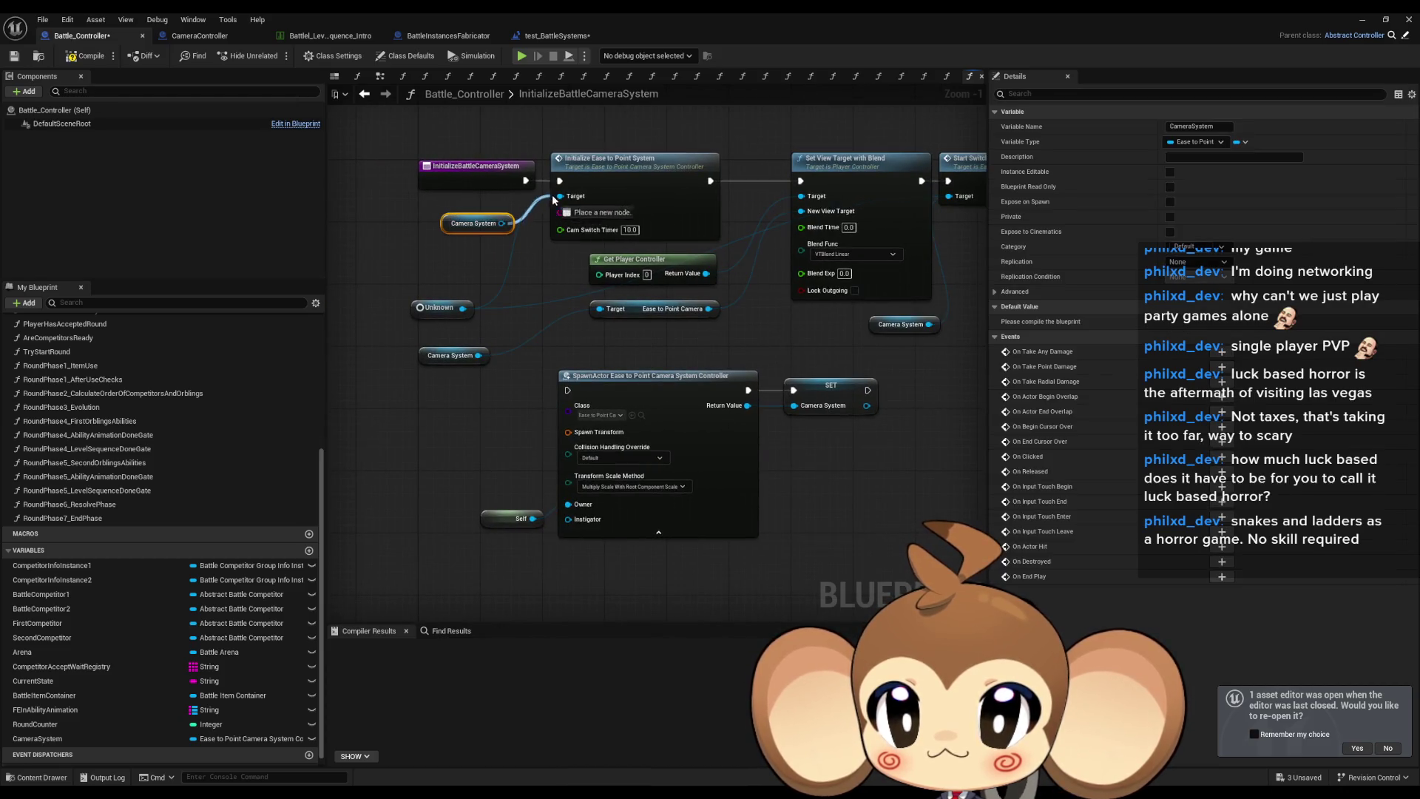
{"action": "left_click", "coordinate": [439, 307]}
{"action": "key", "text": "Delete"}
{"action": "left_click_drag", "start_coordinate": [453, 356], "coordinate": [539, 312]}
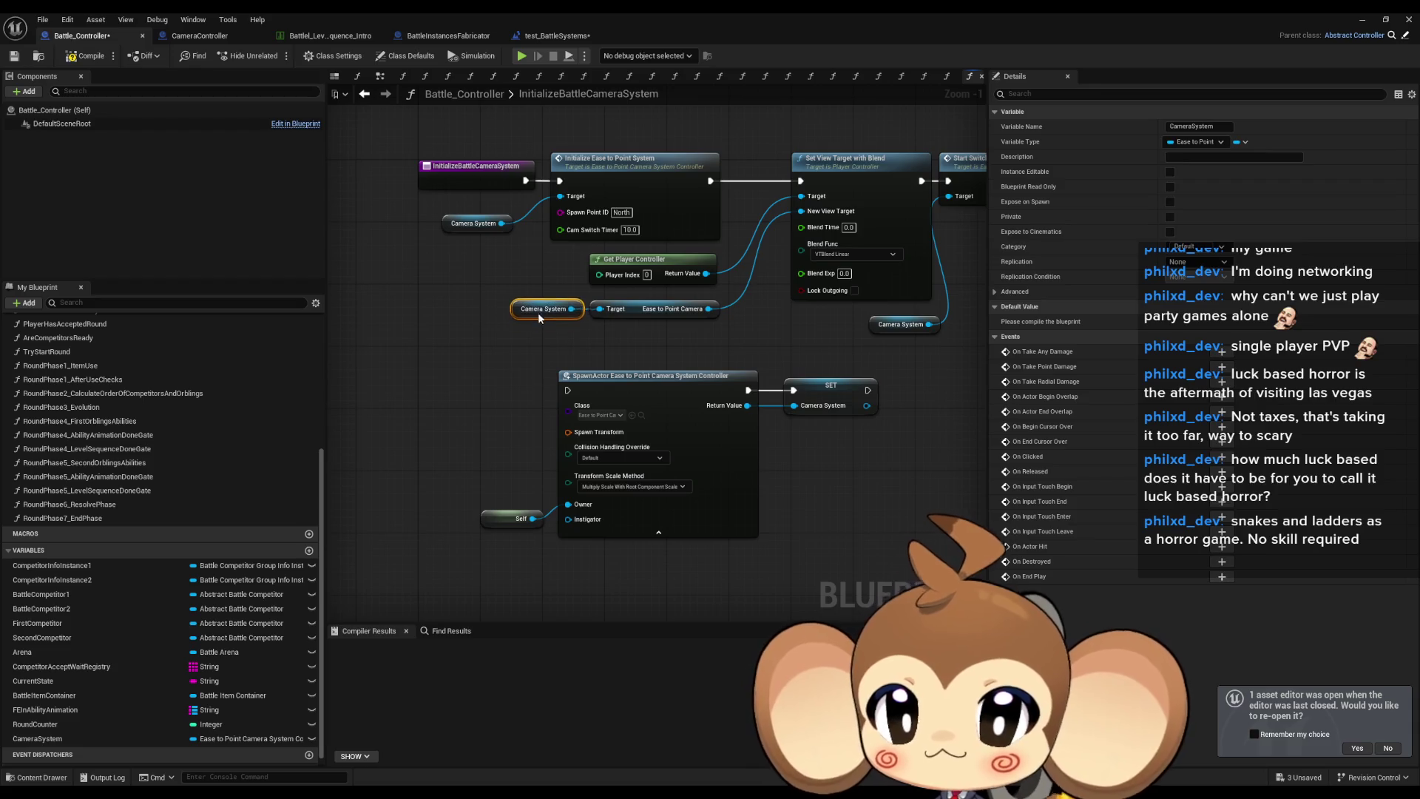
Rewire execution so the entry runs SpawnActor and SET first, then Initialize Ease to Point System.
{"action": "left_click_drag", "start_coordinate": [521, 518], "coordinate": [529, 495]}
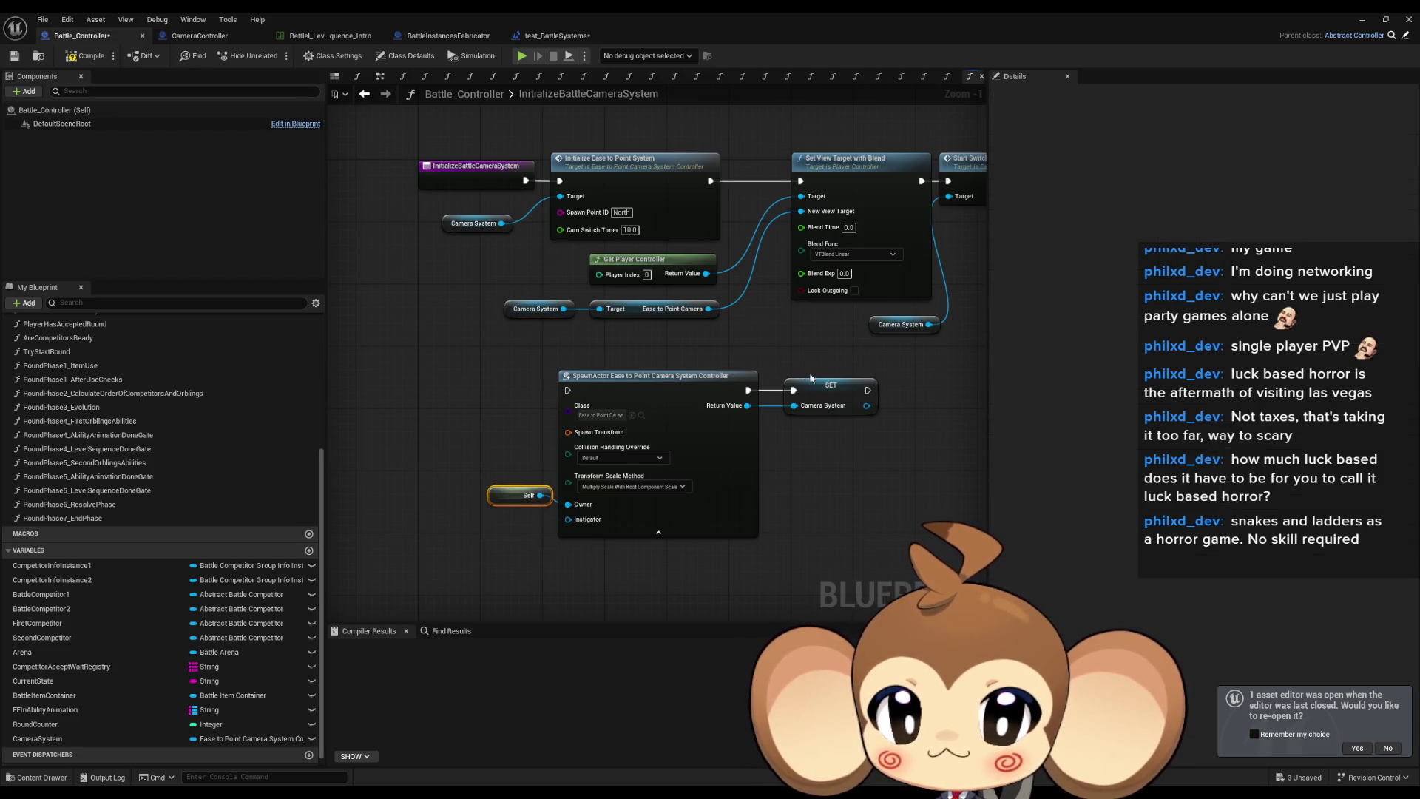
{"action": "mouse_move", "coordinate": [868, 390]}
{"action": "left_mouse_down"}
{"action": "mouse_move", "coordinate": [560, 181]}
{"action": "mouse_move", "coordinate": [568, 390]}
{"action": "left_mouse_up"}
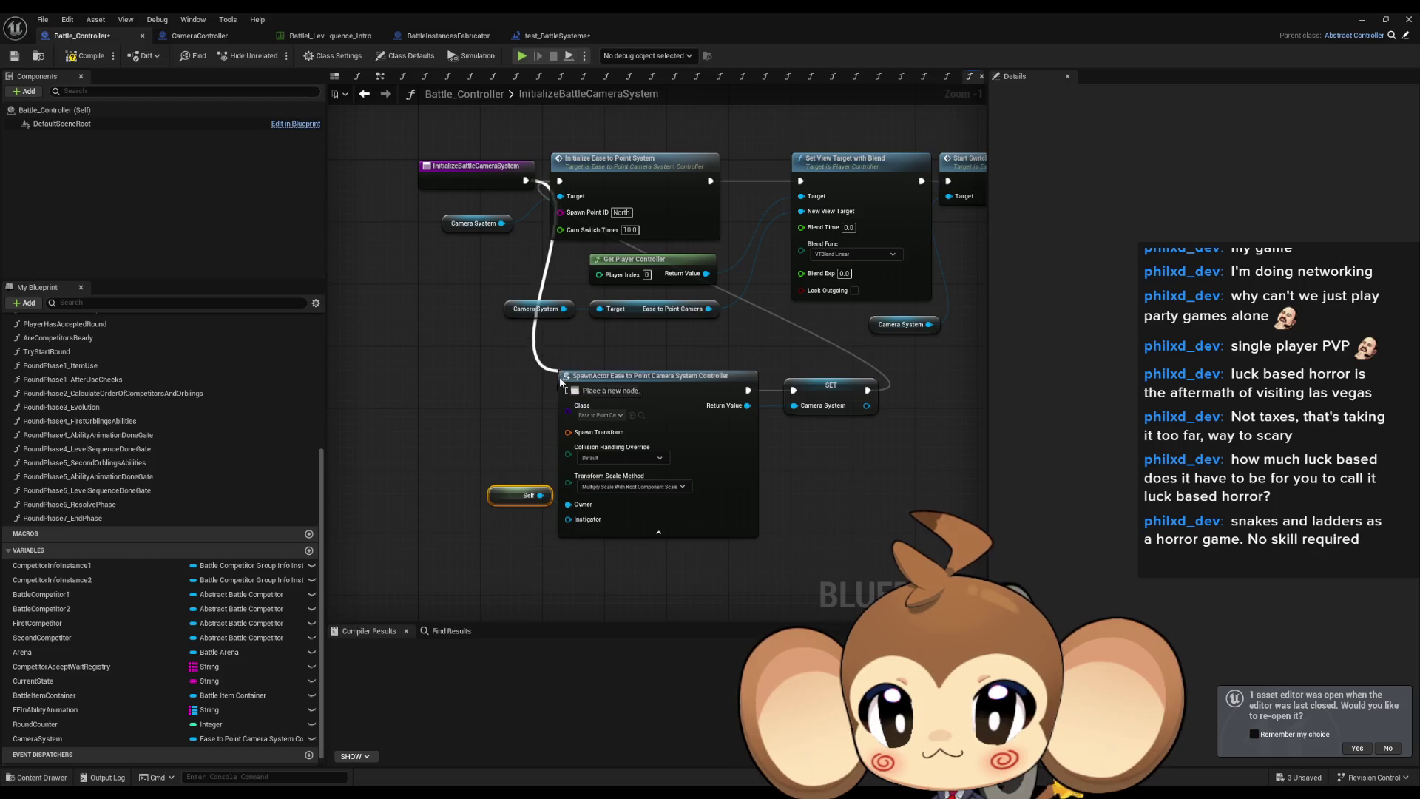
{"action": "left_click_drag", "start_coordinate": [680, 182], "coordinate": [552, 152]}
{"action": "mouse_move", "coordinate": [482, 373]}
{"action": "left_mouse_down"}
{"action": "mouse_move", "coordinate": [813, 194]}
{"action": "mouse_move", "coordinate": [962, 188]}
{"action": "left_mouse_up"}
{"action": "mouse_move", "coordinate": [588, 216]}
{"action": "left_mouse_down"}
{"action": "mouse_move", "coordinate": [734, 259]}
{"action": "mouse_move", "coordinate": [910, 428]}
{"action": "left_mouse_up"}
{"action": "mouse_move", "coordinate": [453, 451]}
{"action": "left_mouse_down"}
{"action": "mouse_move", "coordinate": [824, 527]}
{"action": "mouse_move", "coordinate": [571, 563]}
{"action": "left_mouse_up"}
{"action": "left_click_drag", "start_coordinate": [620, 426], "coordinate": [613, 216]}
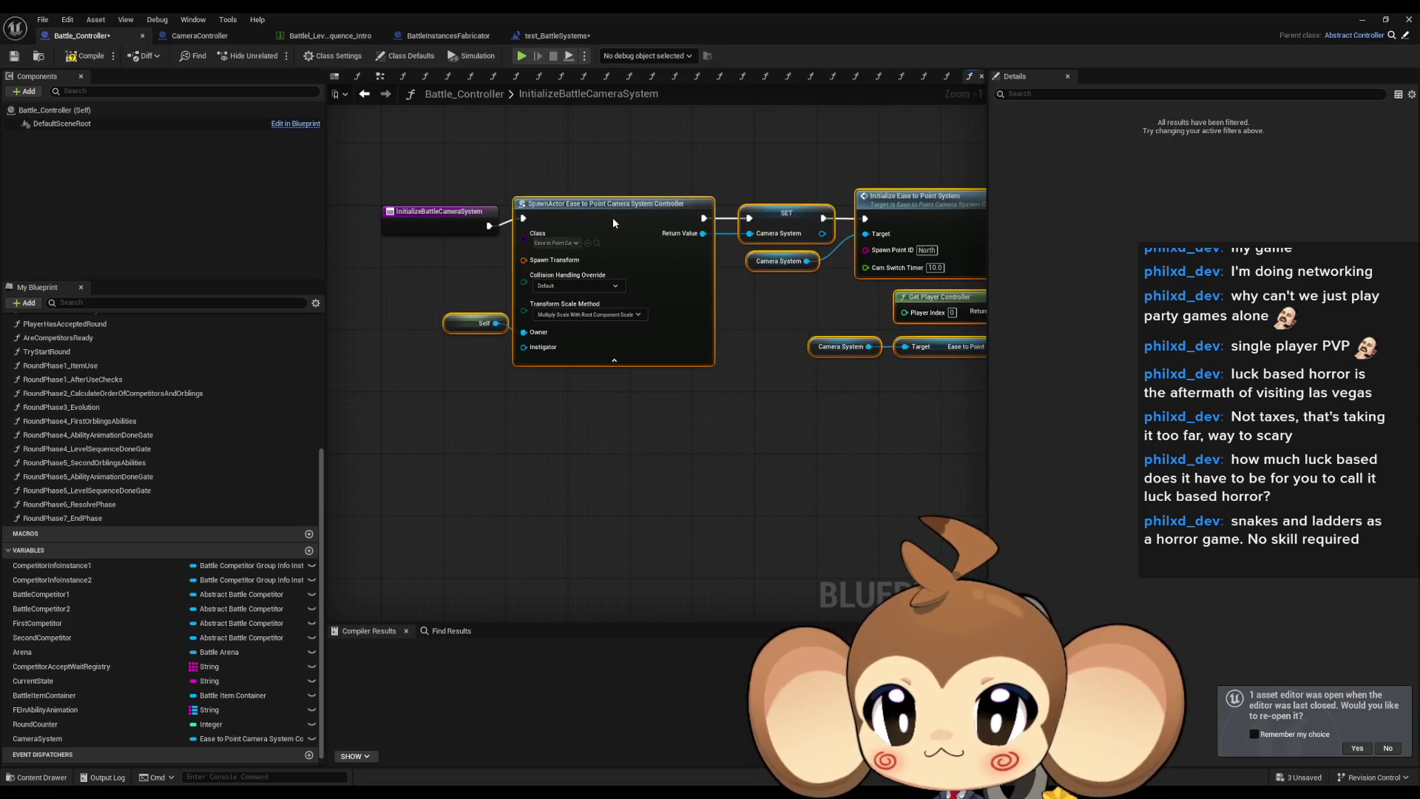
Split SpawnActor's Spawn Transform pin into Location, Rotation and Scale inputs.
{"action": "right_click", "coordinate": [525, 268]}
{"action": "left_click", "coordinate": [564, 324]}
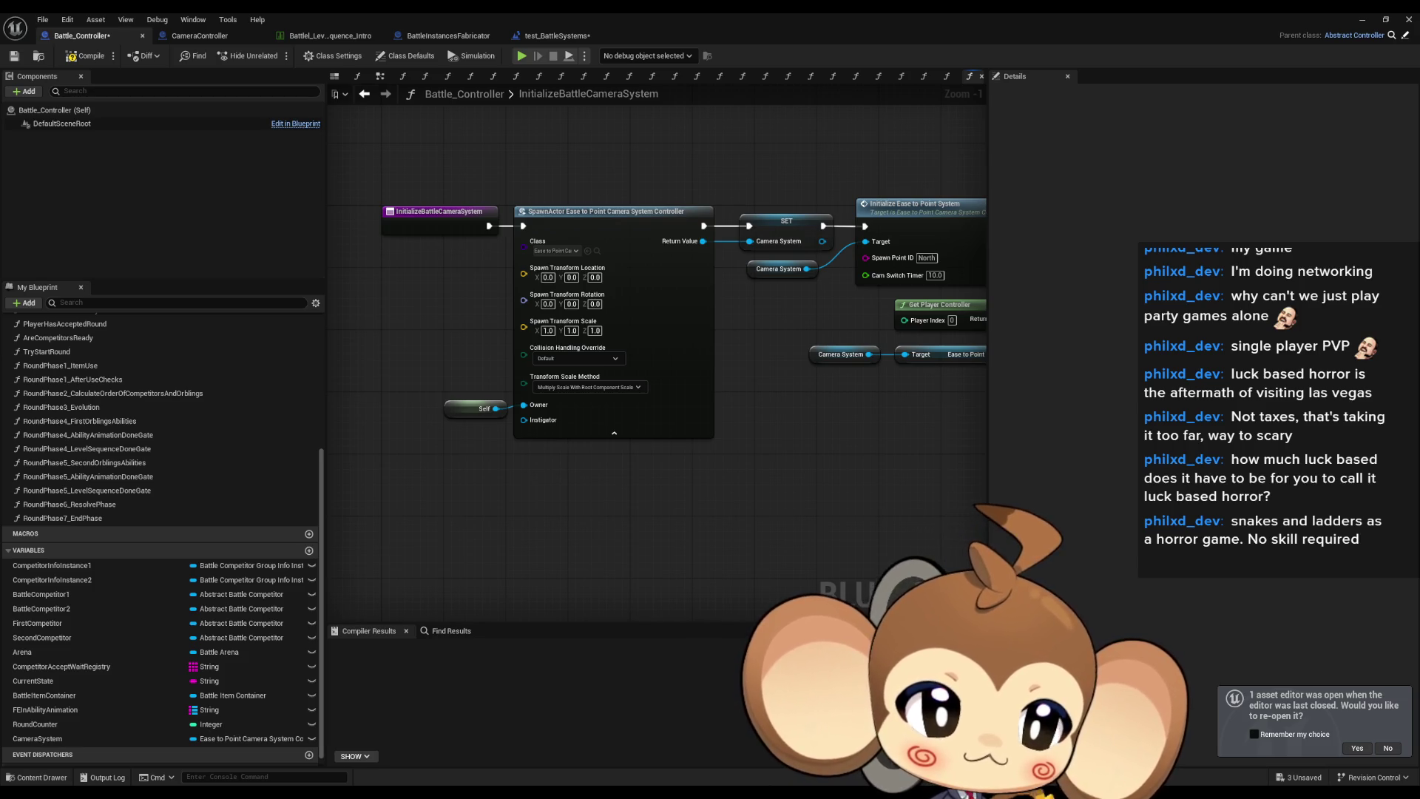
{"action": "left_click_drag", "start_coordinate": [878, 359], "coordinate": [629, 426]}
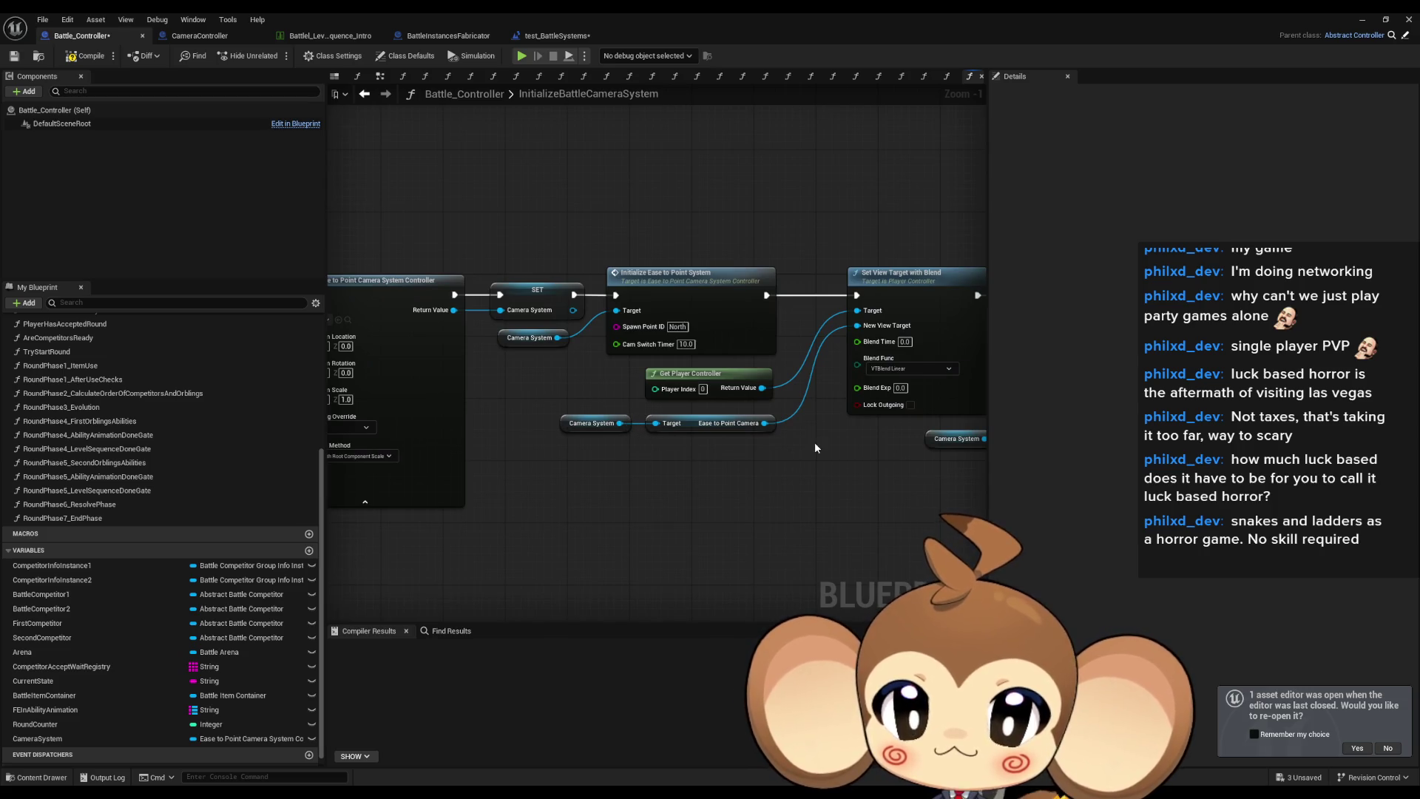
{"action": "mouse_move", "coordinate": [782, 339]}
{"action": "left_mouse_down"}
{"action": "mouse_move", "coordinate": [873, 344]}
{"action": "mouse_move", "coordinate": [836, 370]}
{"action": "mouse_move", "coordinate": [791, 456]}
{"action": "left_mouse_up"}
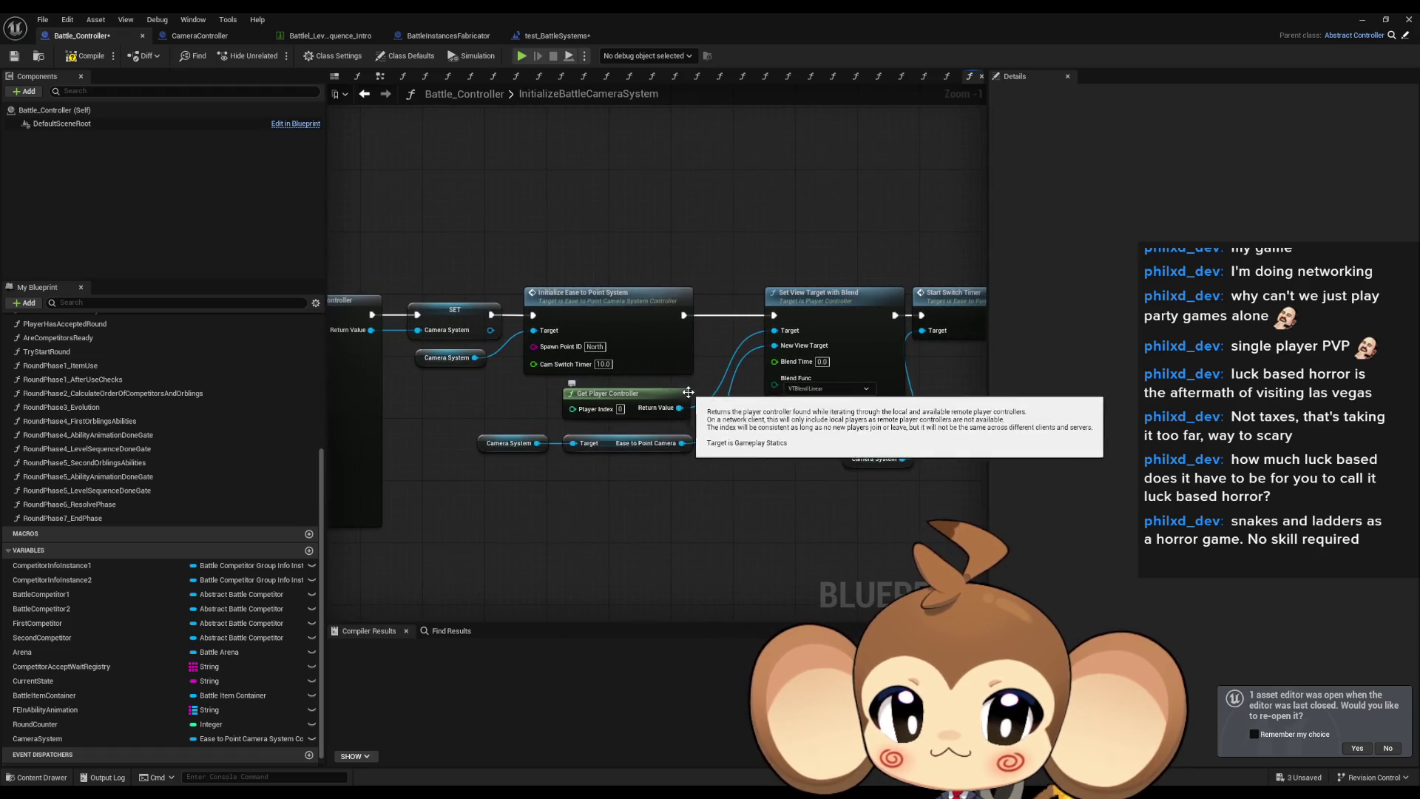
Review the camera chain and shift Set View Target with Blend slightly left.
{"action": "left_click_drag", "start_coordinate": [764, 464], "coordinate": [798, 454]}
{"action": "left_click_drag", "start_coordinate": [878, 432], "coordinate": [684, 400]}
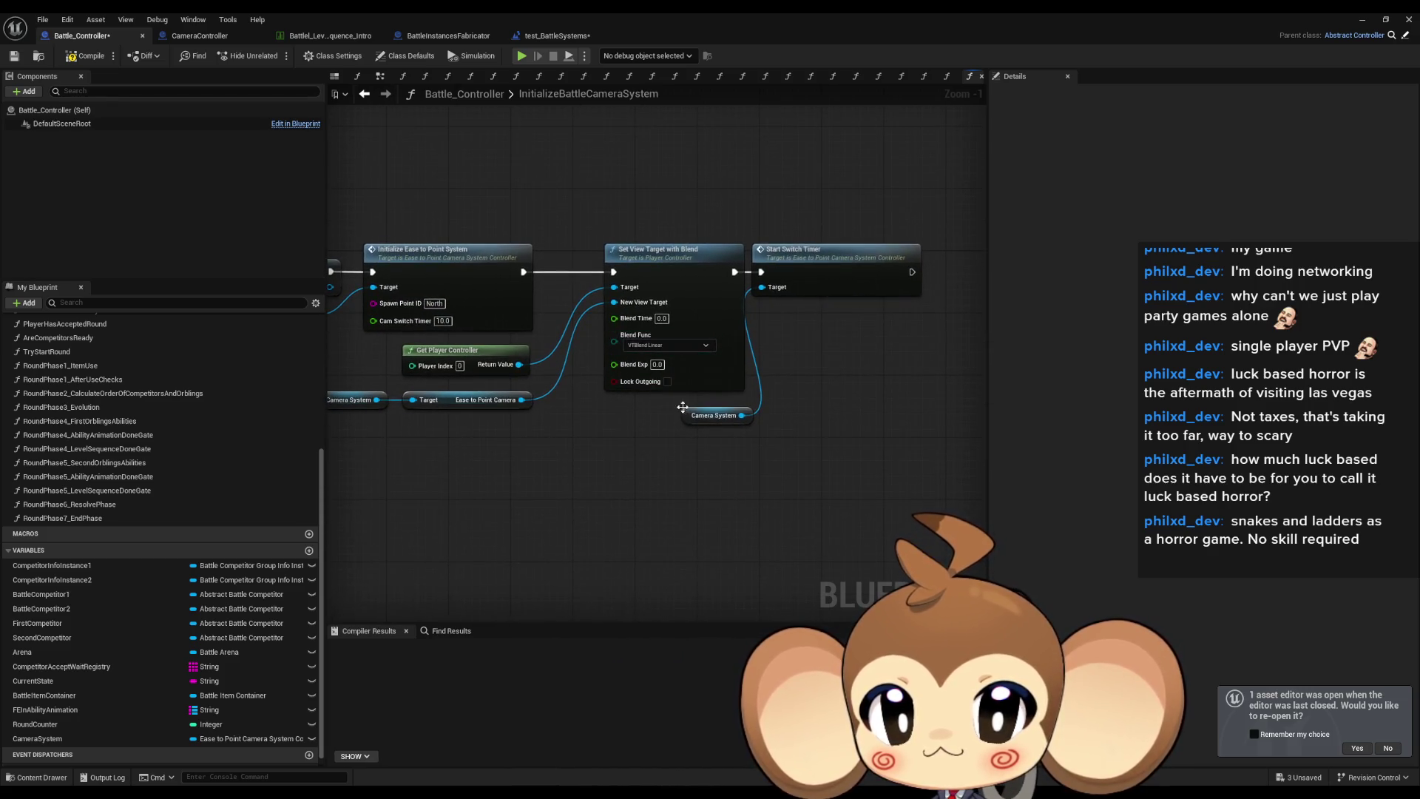
{"action": "mouse_move", "coordinate": [662, 416]}
{"action": "left_mouse_down"}
{"action": "mouse_move", "coordinate": [757, 400]}
{"action": "mouse_move", "coordinate": [1013, 403]}
{"action": "mouse_move", "coordinate": [753, 388]}
{"action": "left_mouse_up"}
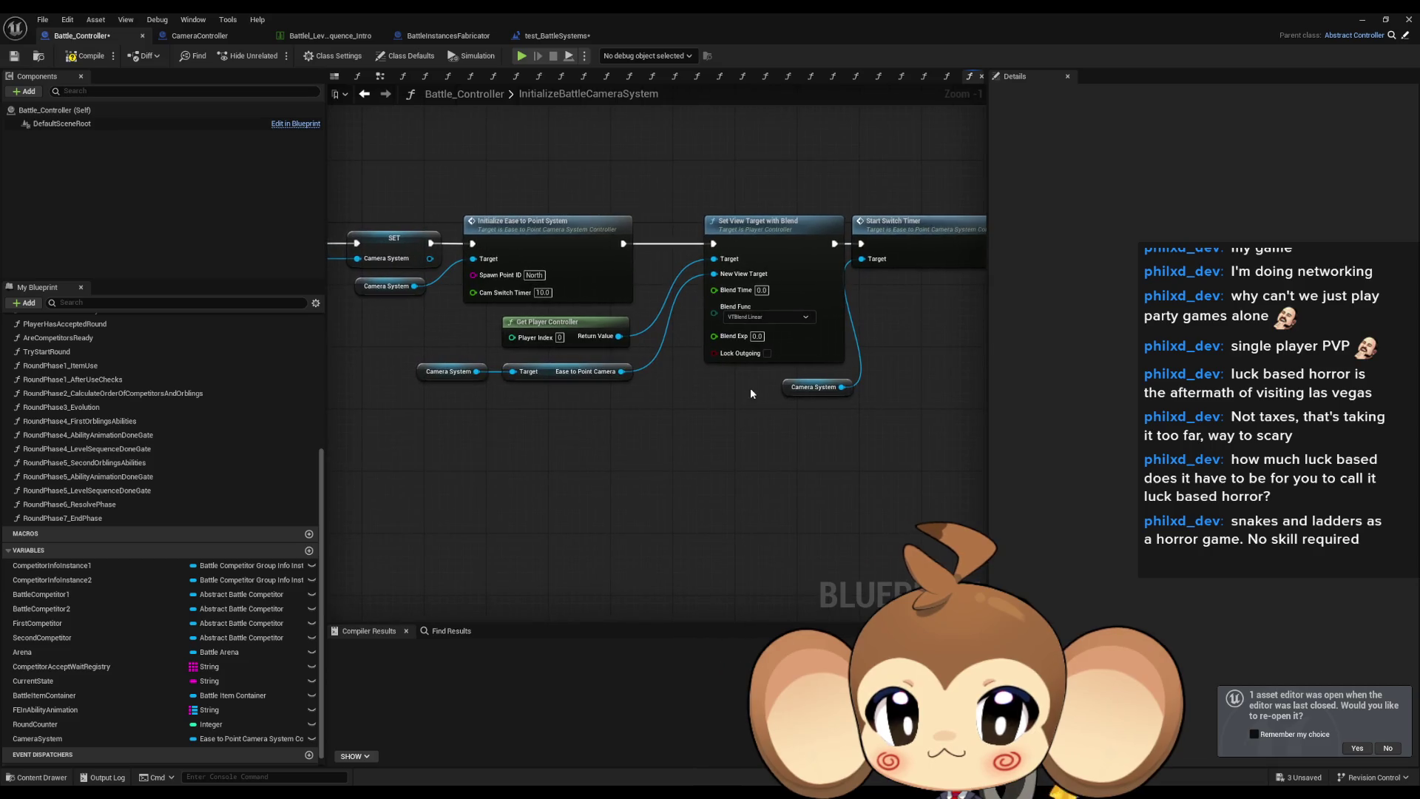
{"action": "scroll", "coordinate": [779, 370], "scroll_direction": "up", "scroll_amount": 1}
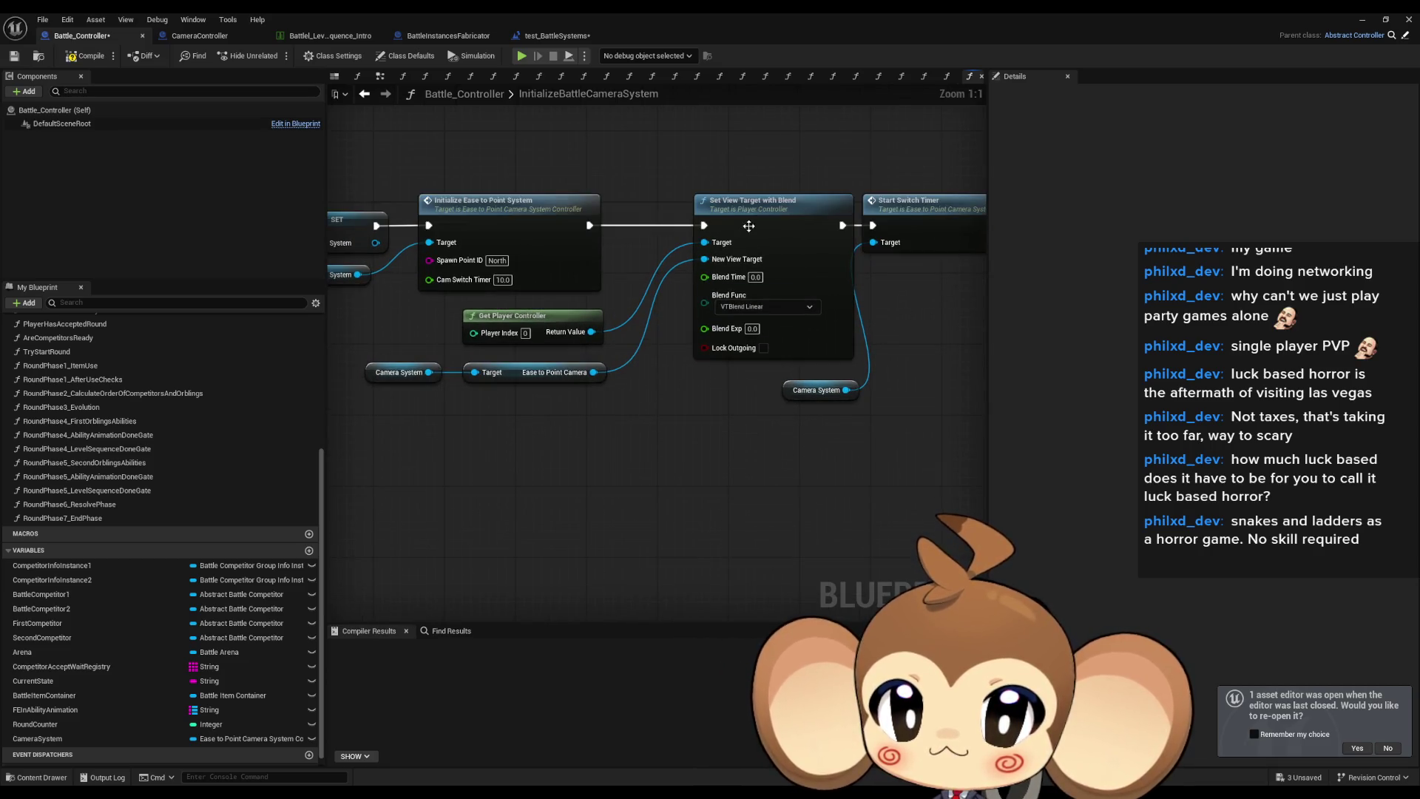
{"action": "left_click_drag", "start_coordinate": [745, 225], "coordinate": [699, 225]}
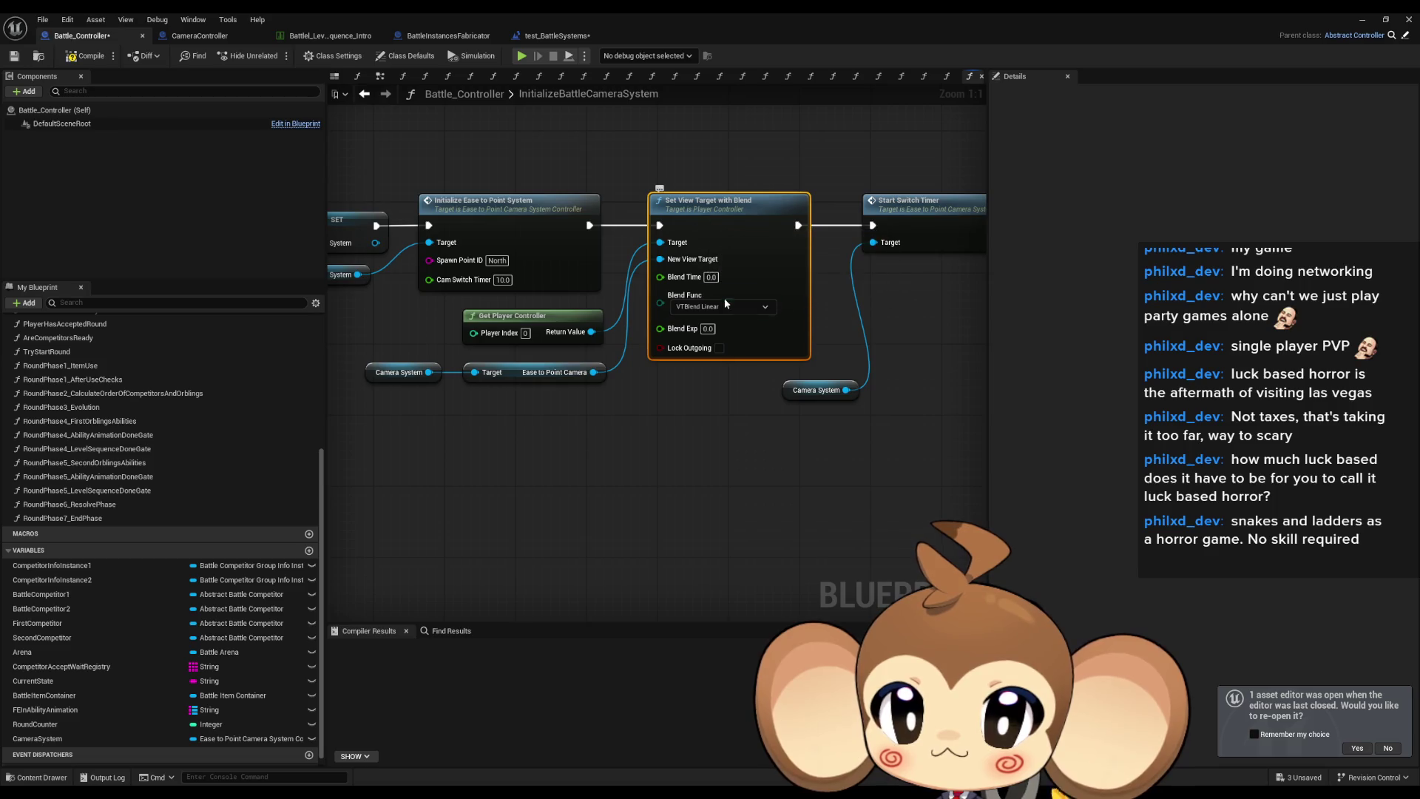
{"action": "left_click", "coordinate": [886, 224]}
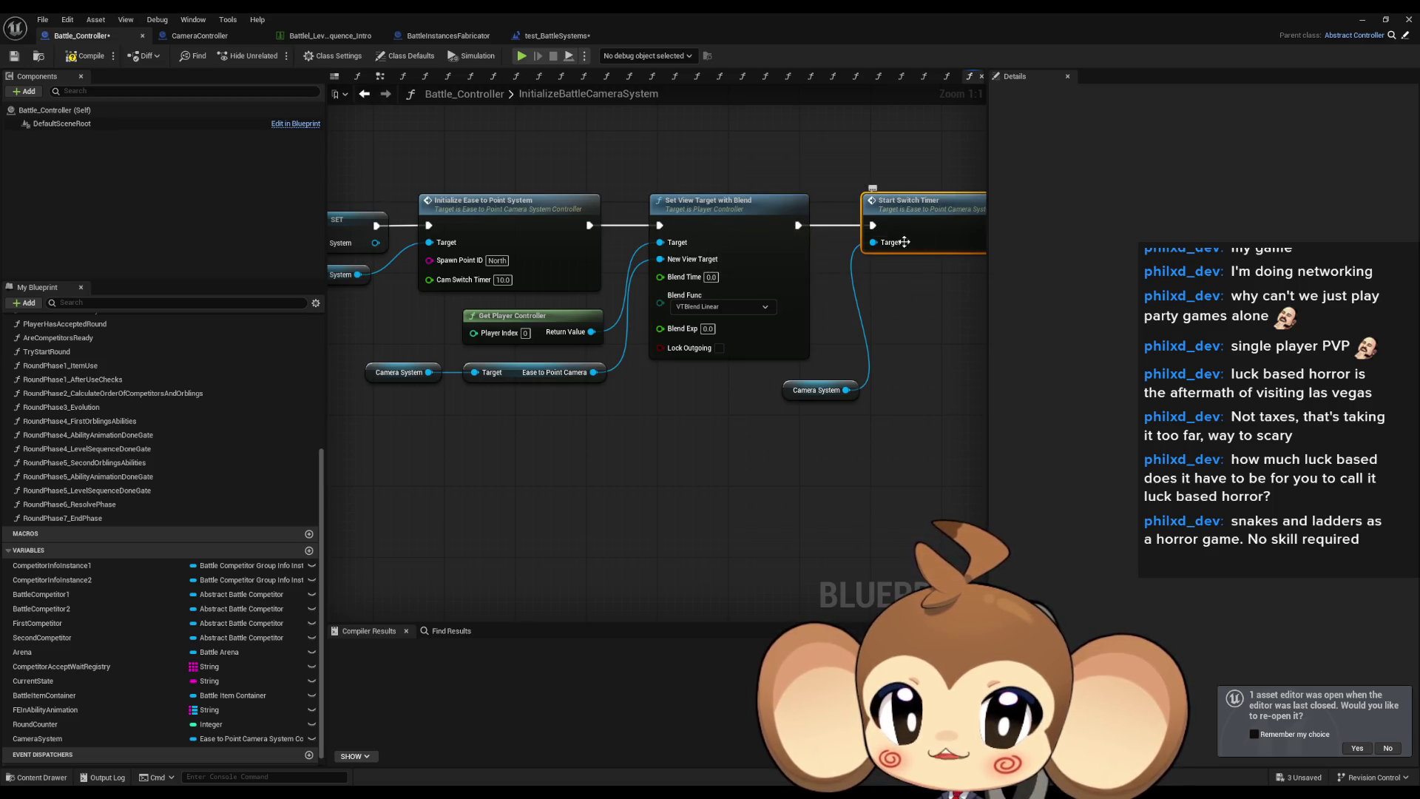
Take the Start Switch Timer and Camera System getter out of camera initialization.
{"action": "left_click_drag", "start_coordinate": [836, 162], "coordinate": [939, 418]}
{"action": "key", "text": "Delete"}
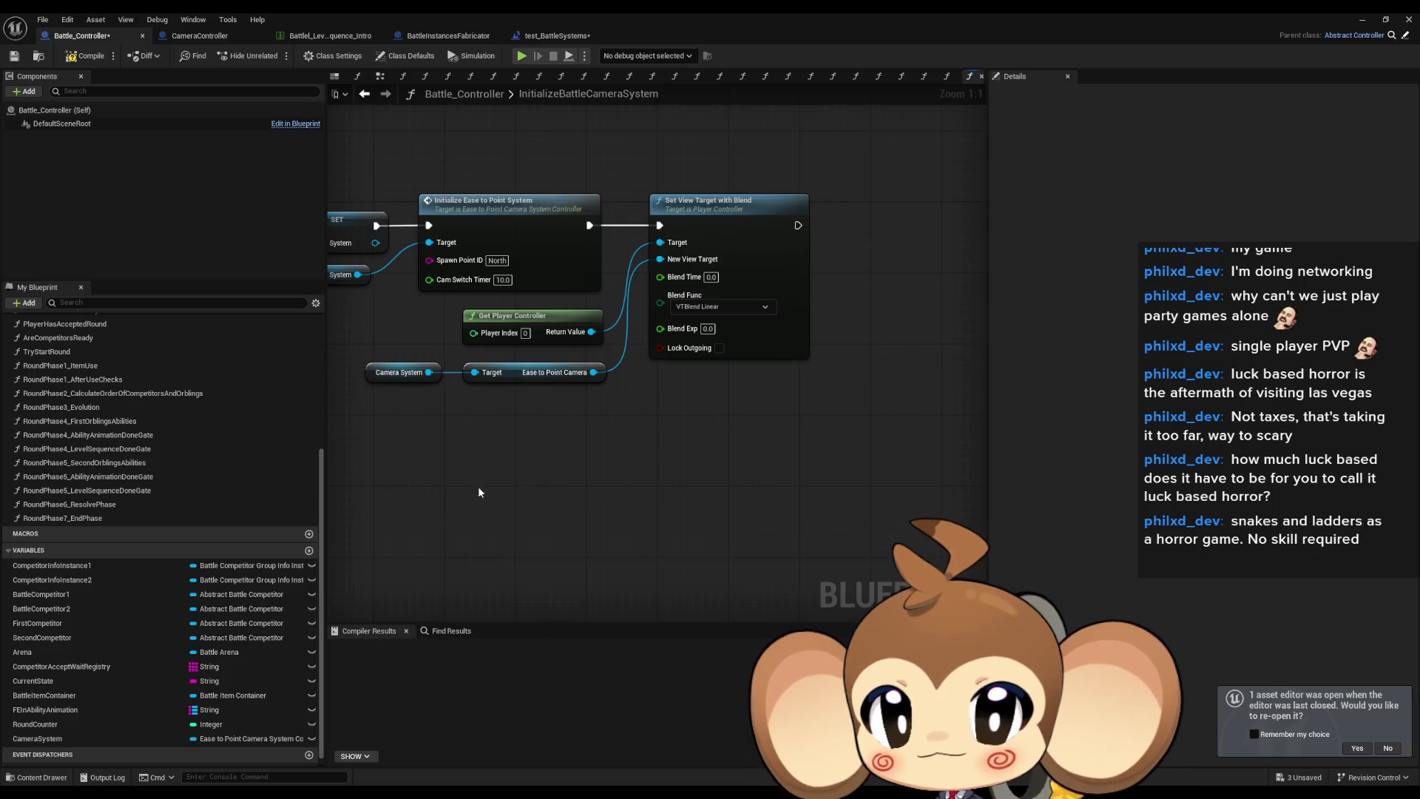
{"action": "scroll", "coordinate": [98, 527], "scroll_direction": "up", "scroll_amount": 2}
{"action": "scroll", "coordinate": [99, 526], "scroll_direction": "up", "scroll_amount": 9}
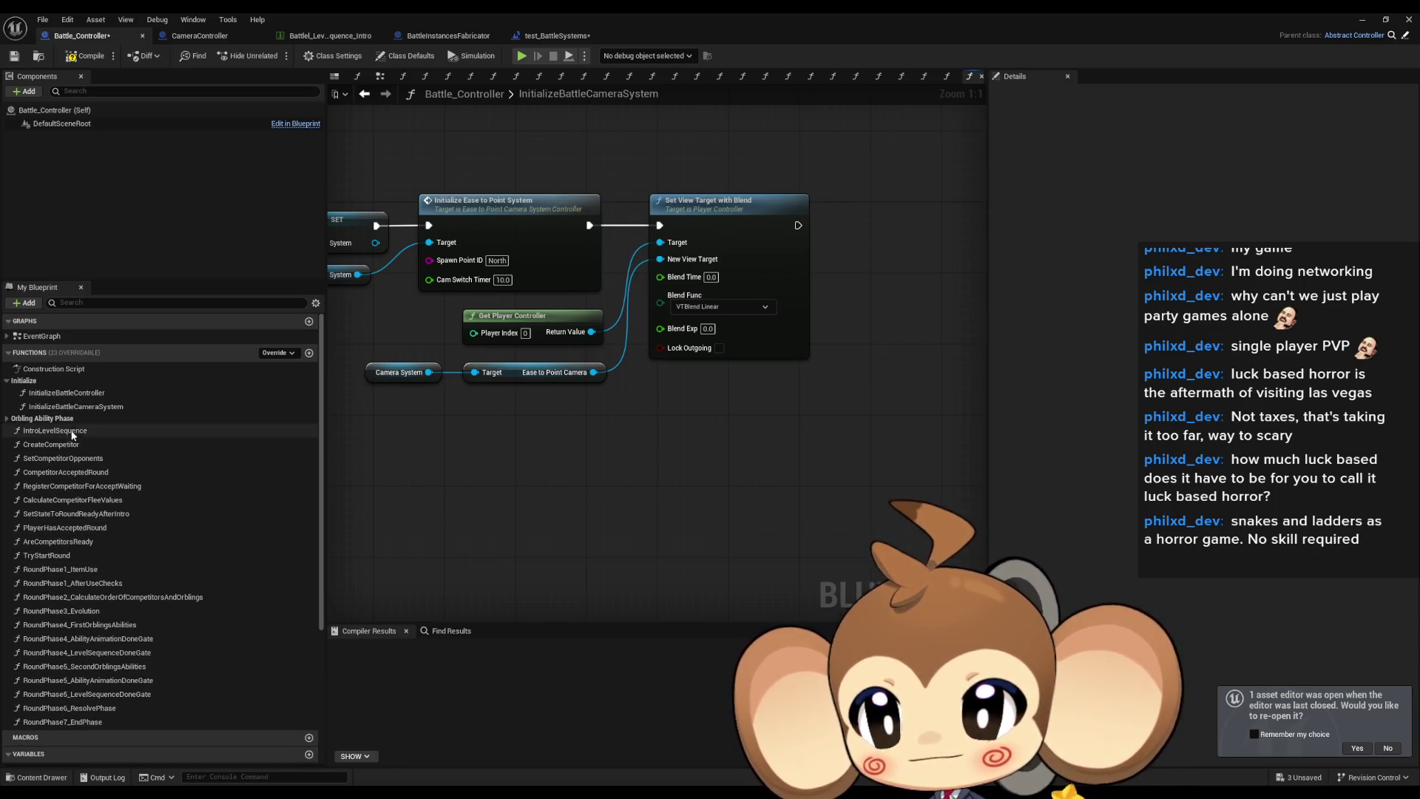
Paste Start Switch Timer with Camera System after SET in SetStateToRoundReadyAfterIntro and wire its execution.
{"action": "double_click", "coordinate": [52, 514]}
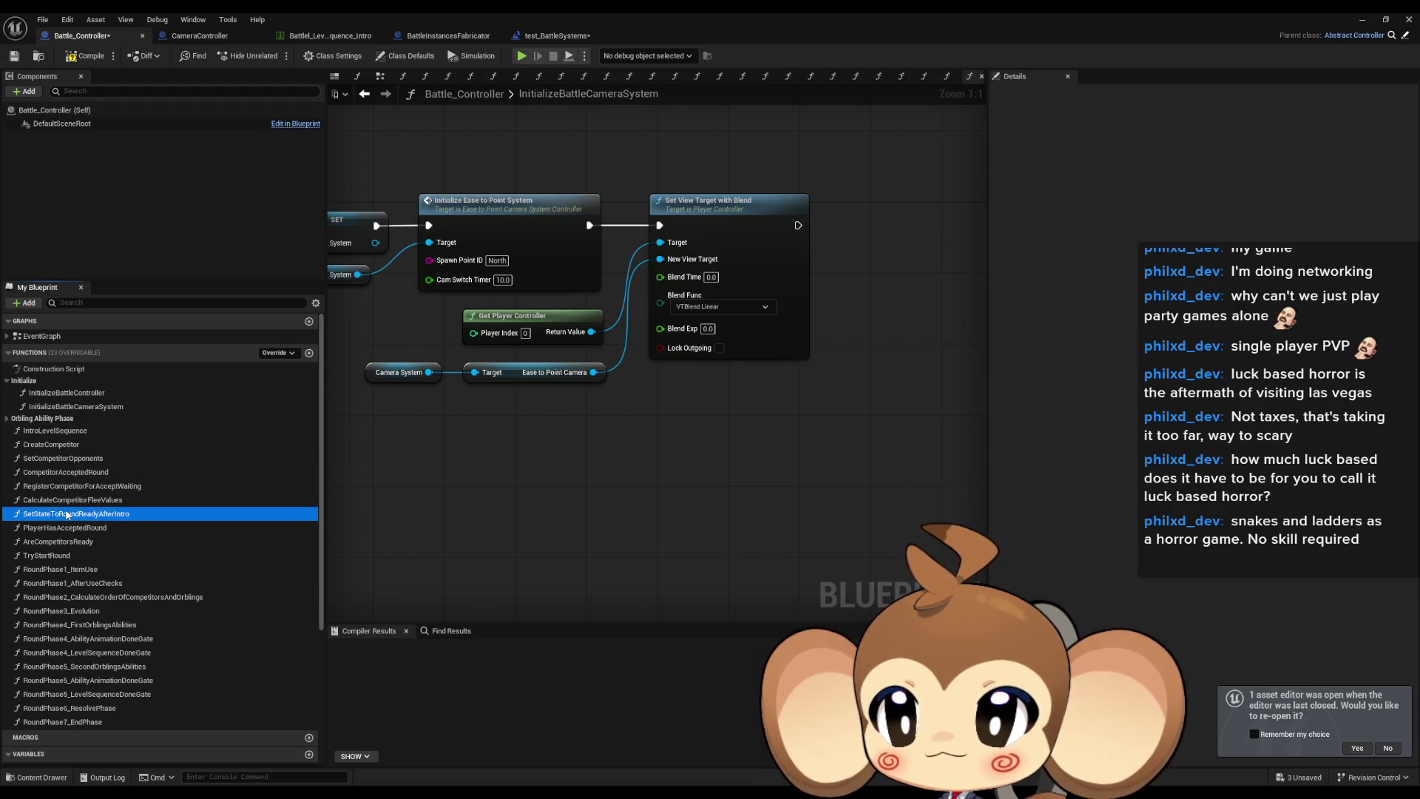
{"action": "left_click", "coordinate": [471, 350]}
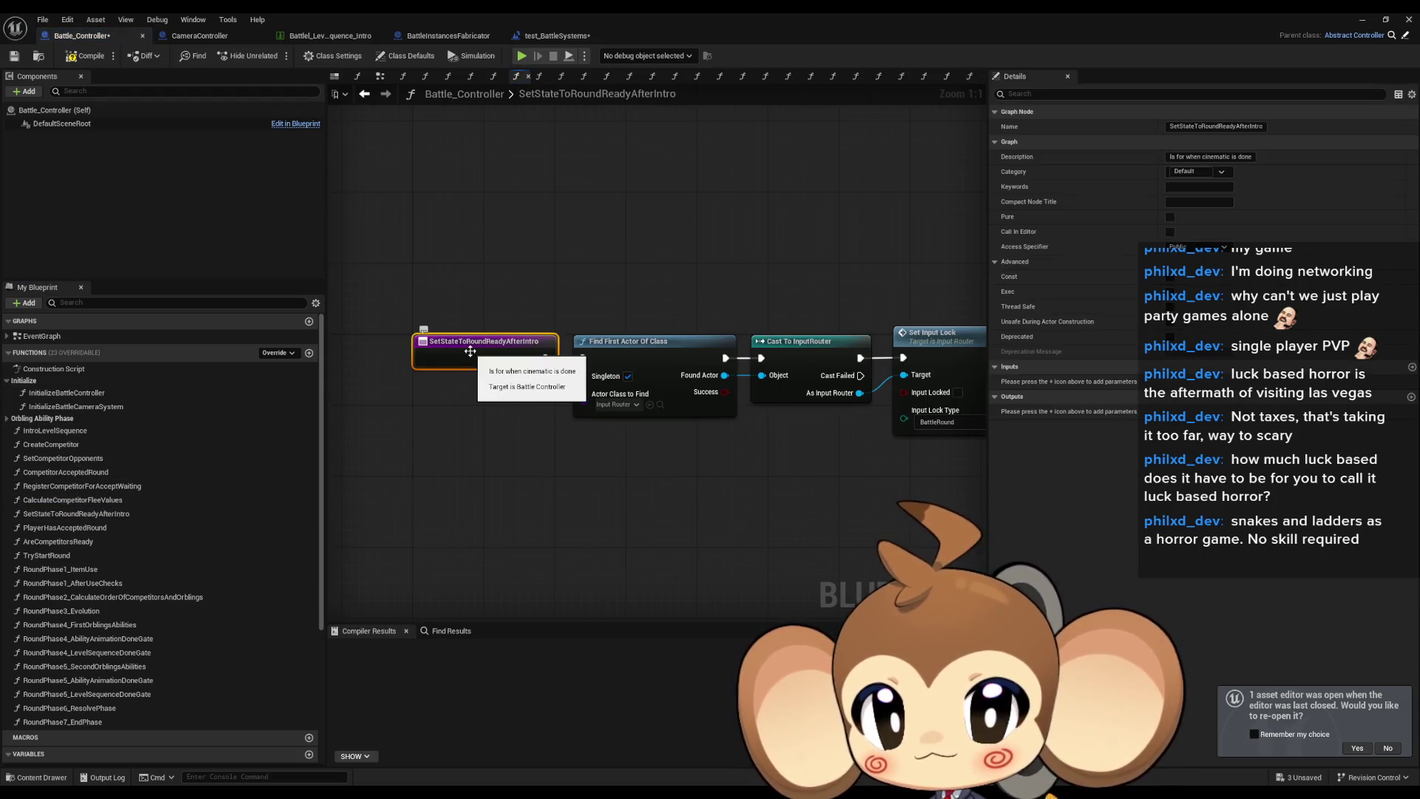
{"action": "left_click_drag", "start_coordinate": [603, 449], "coordinate": [576, 451]}
{"action": "left_click", "coordinate": [475, 485]}
{"action": "left_click_drag", "start_coordinate": [711, 479], "coordinate": [339, 463]}
{"action": "key", "text": "ctrl+v"}
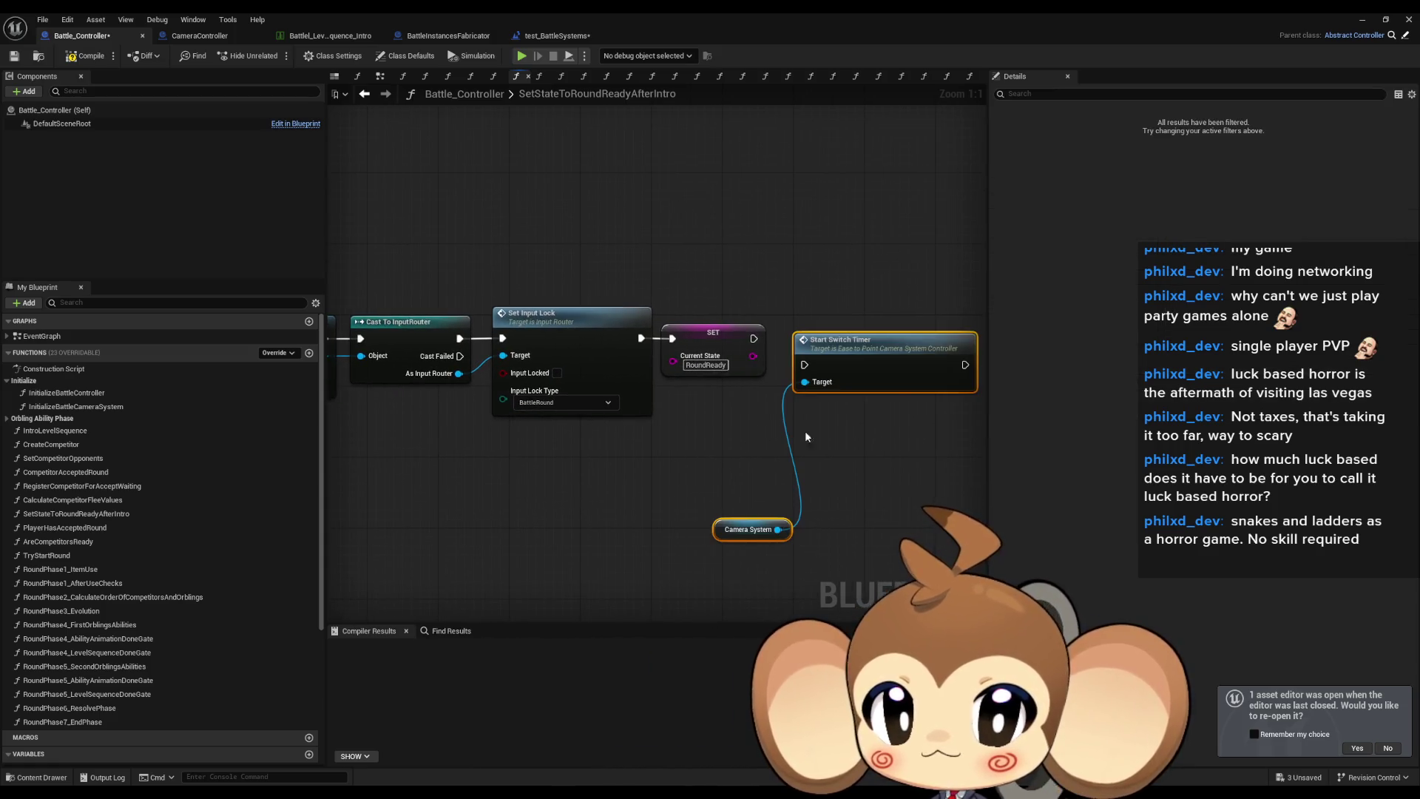
{"action": "left_click_drag", "start_coordinate": [883, 340], "coordinate": [865, 313]}
{"action": "left_click_drag", "start_coordinate": [753, 338], "coordinate": [786, 338]}
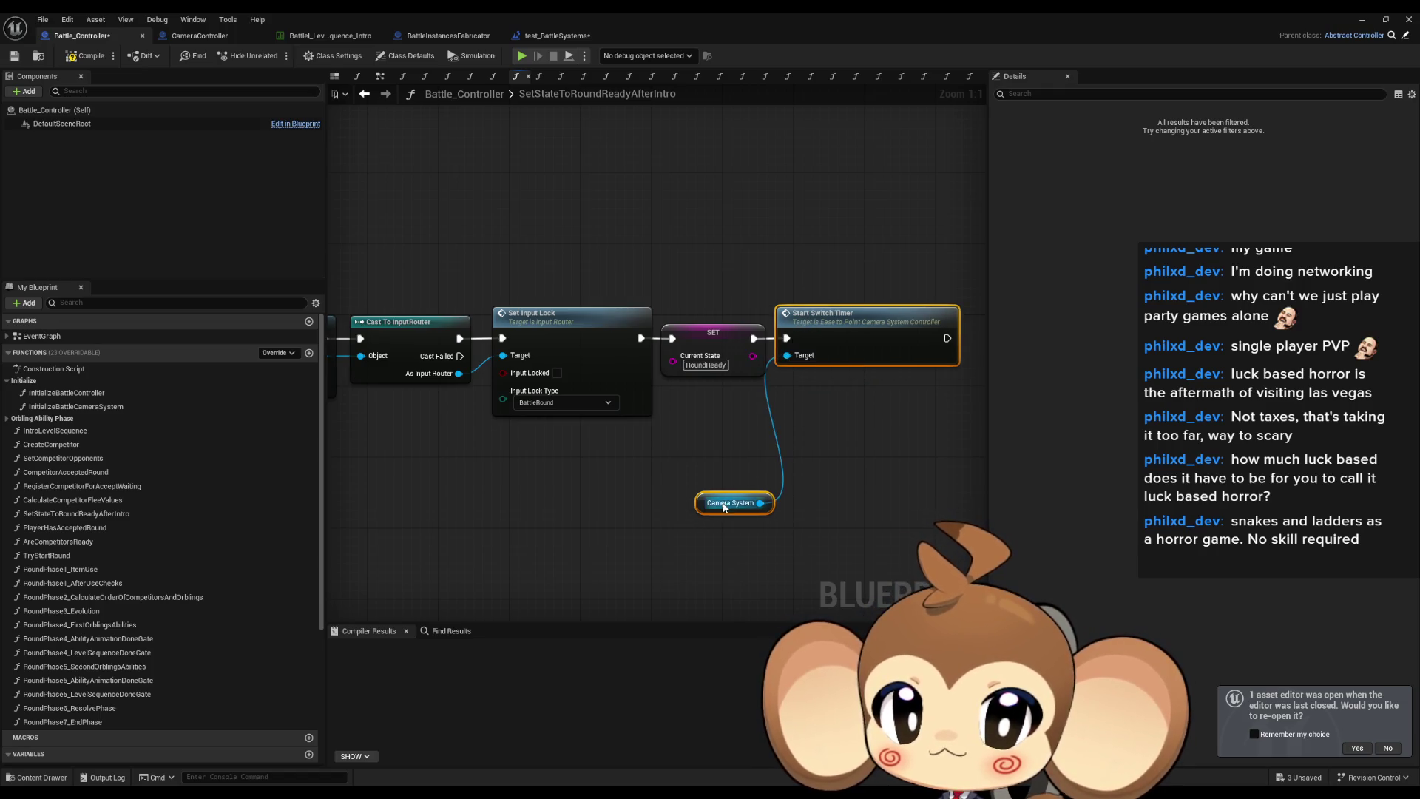
{"action": "left_click_drag", "start_coordinate": [759, 503], "coordinate": [787, 355]}
{"action": "left_click", "coordinate": [729, 488]}
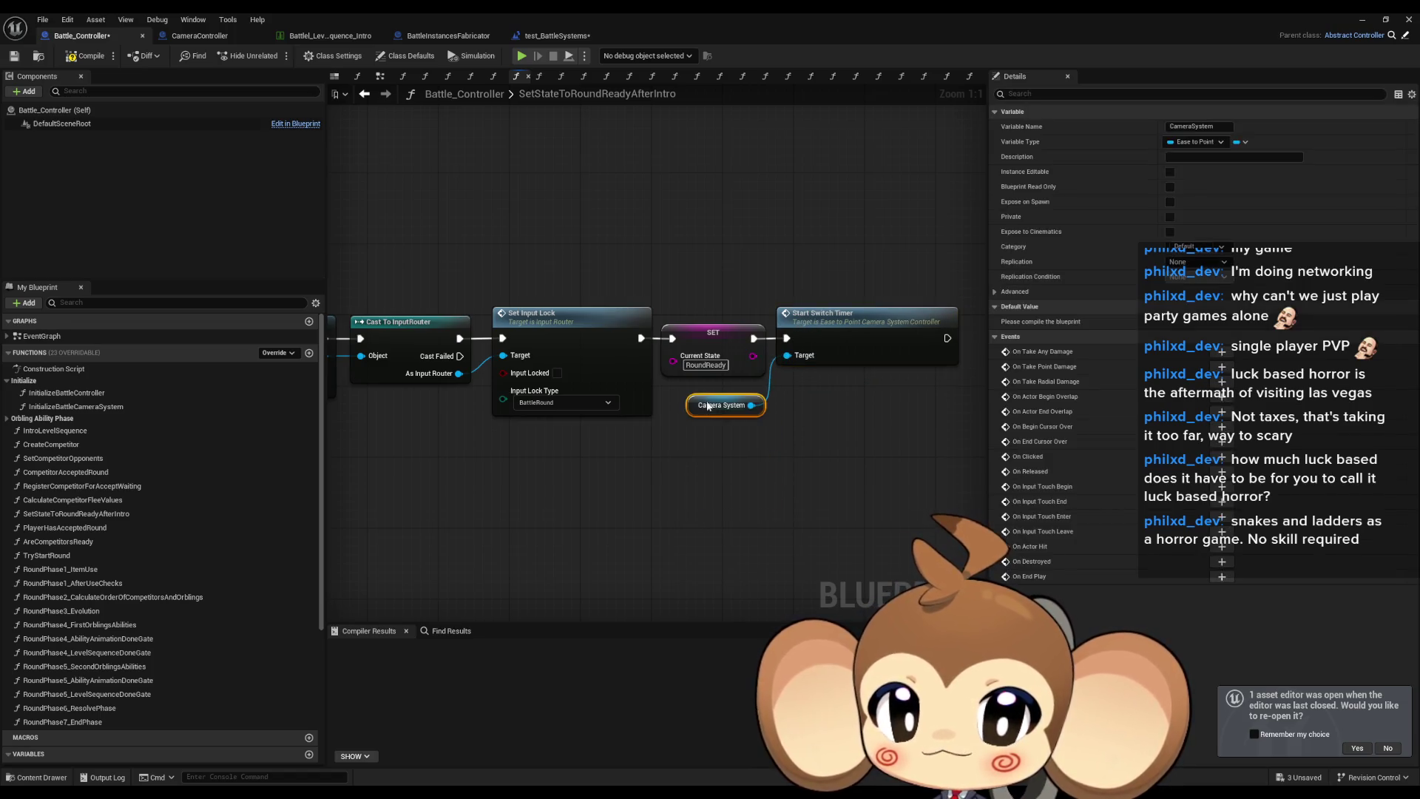
{"action": "left_click", "coordinate": [1363, 20]}
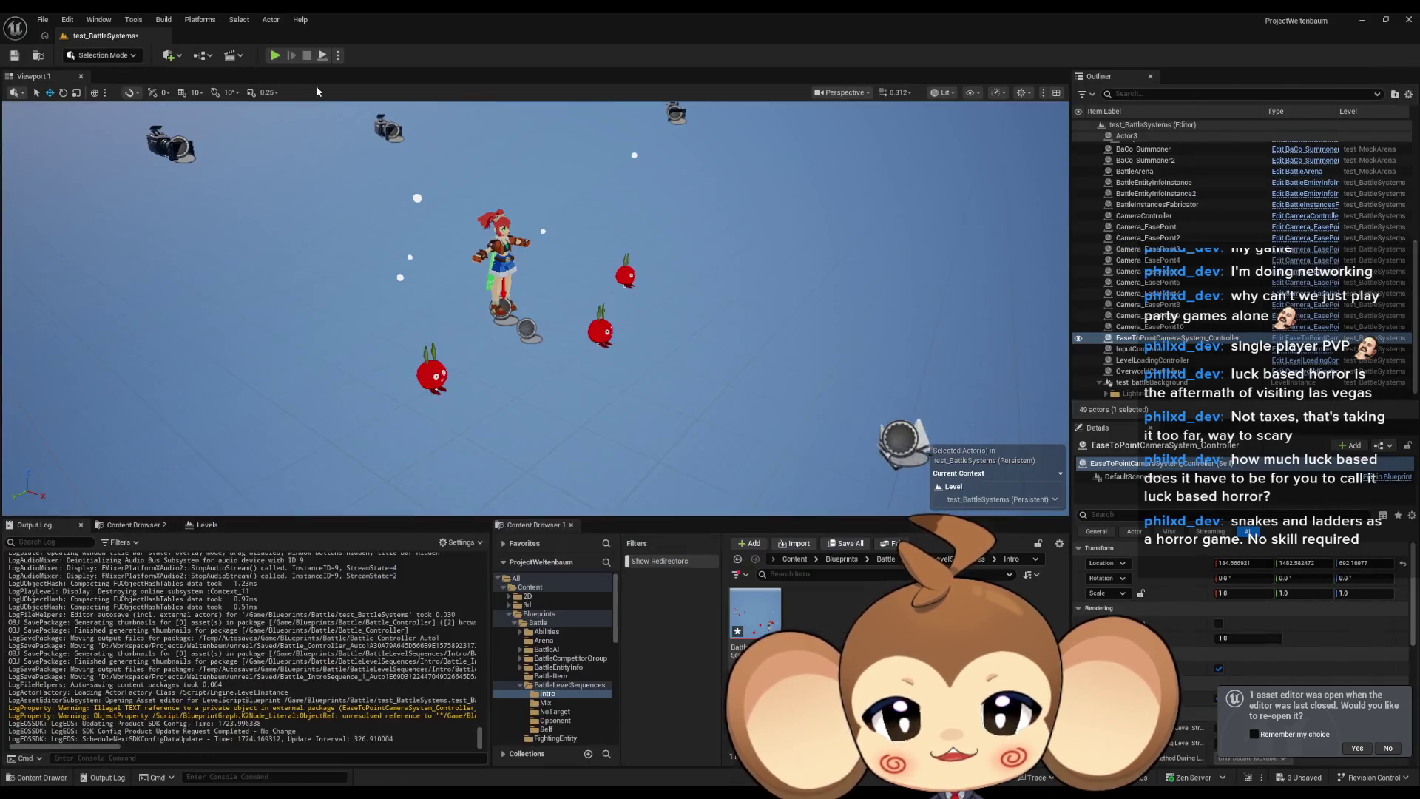
Run the battle level in play mode for a few seconds, then stop it.
{"action": "left_click", "coordinate": [279, 56]}
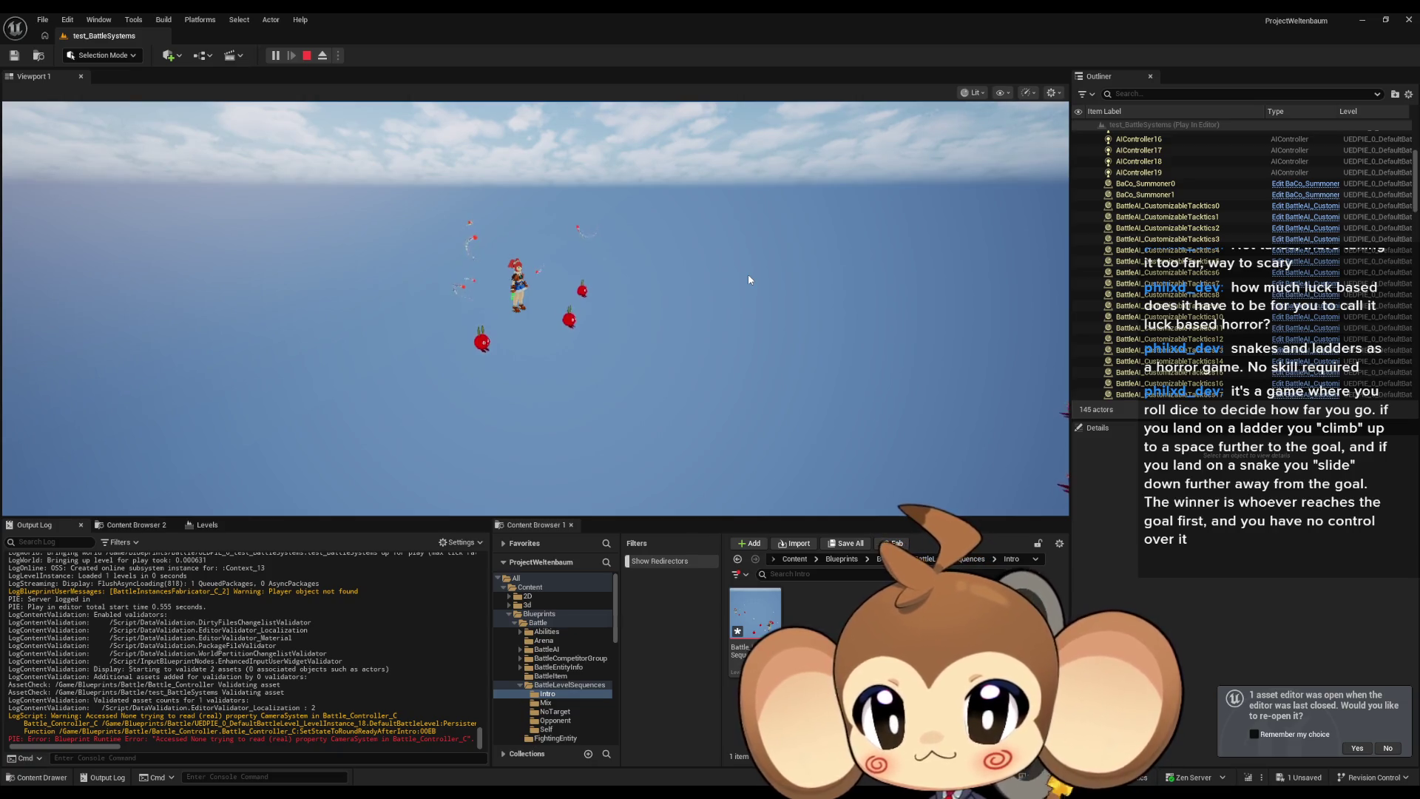
{"action": "left_click", "coordinate": [307, 56]}
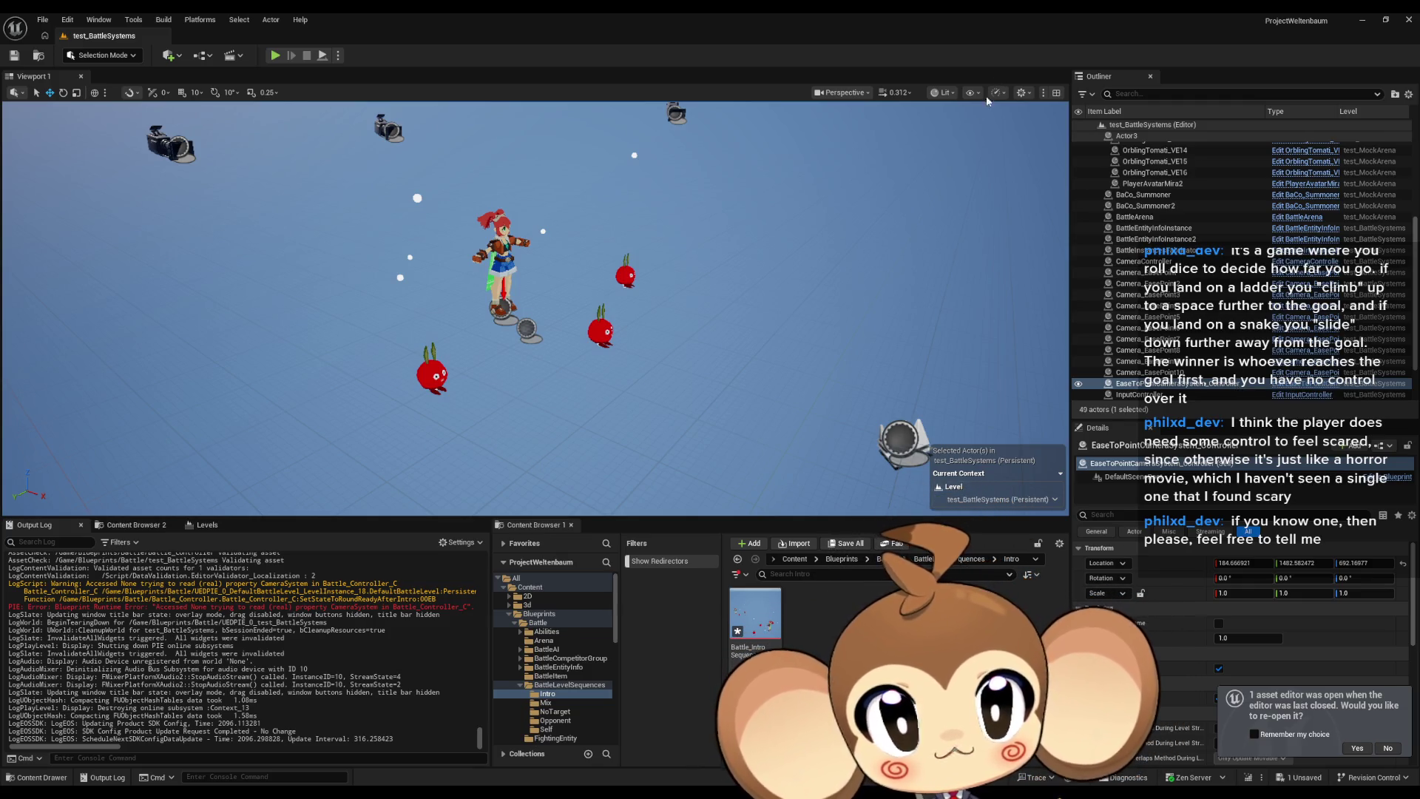
Focus the viewport on the ease-to-point camera actor and bring up Battle_Controller.
{"action": "double_click", "coordinate": [1238, 383]}
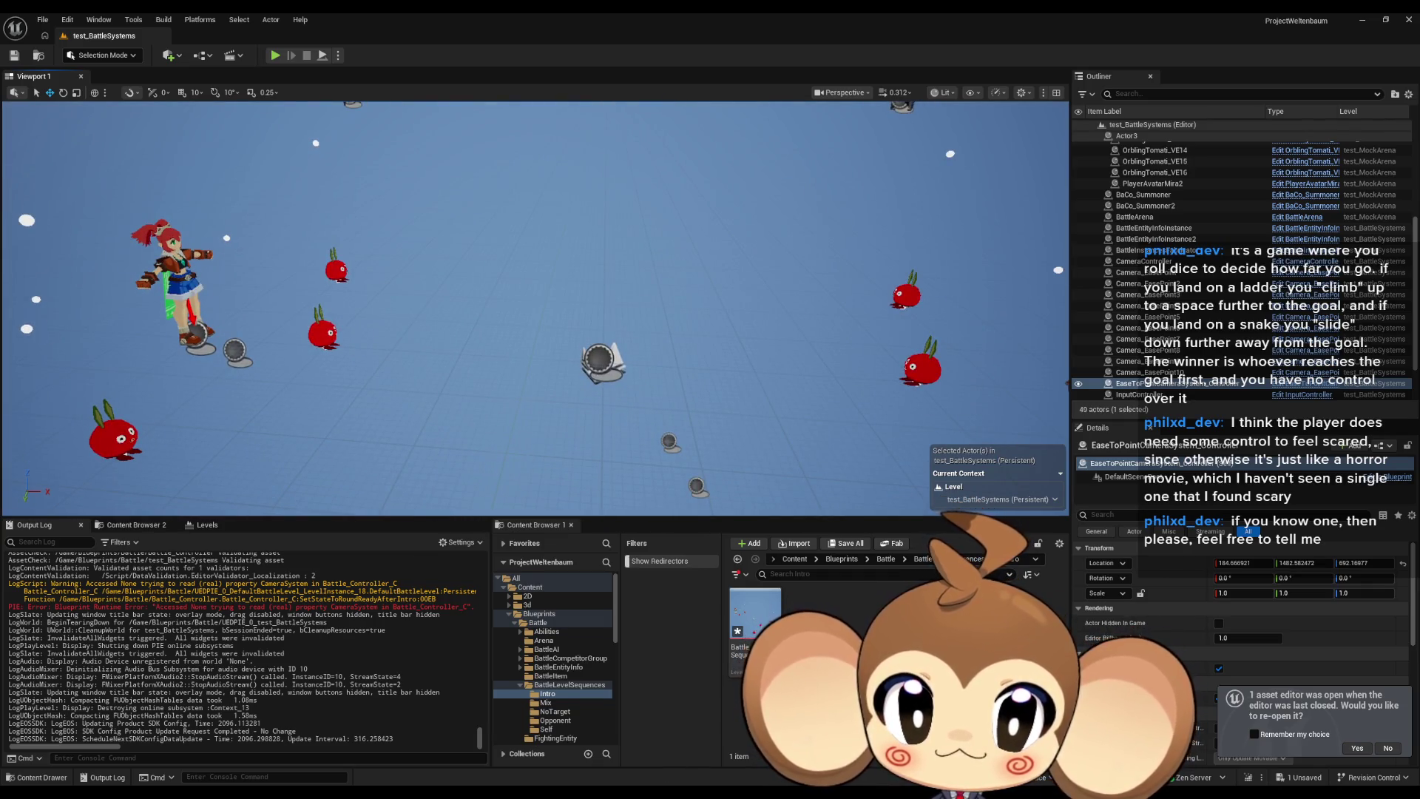
{"action": "mouse_move", "coordinate": [588, 791]}
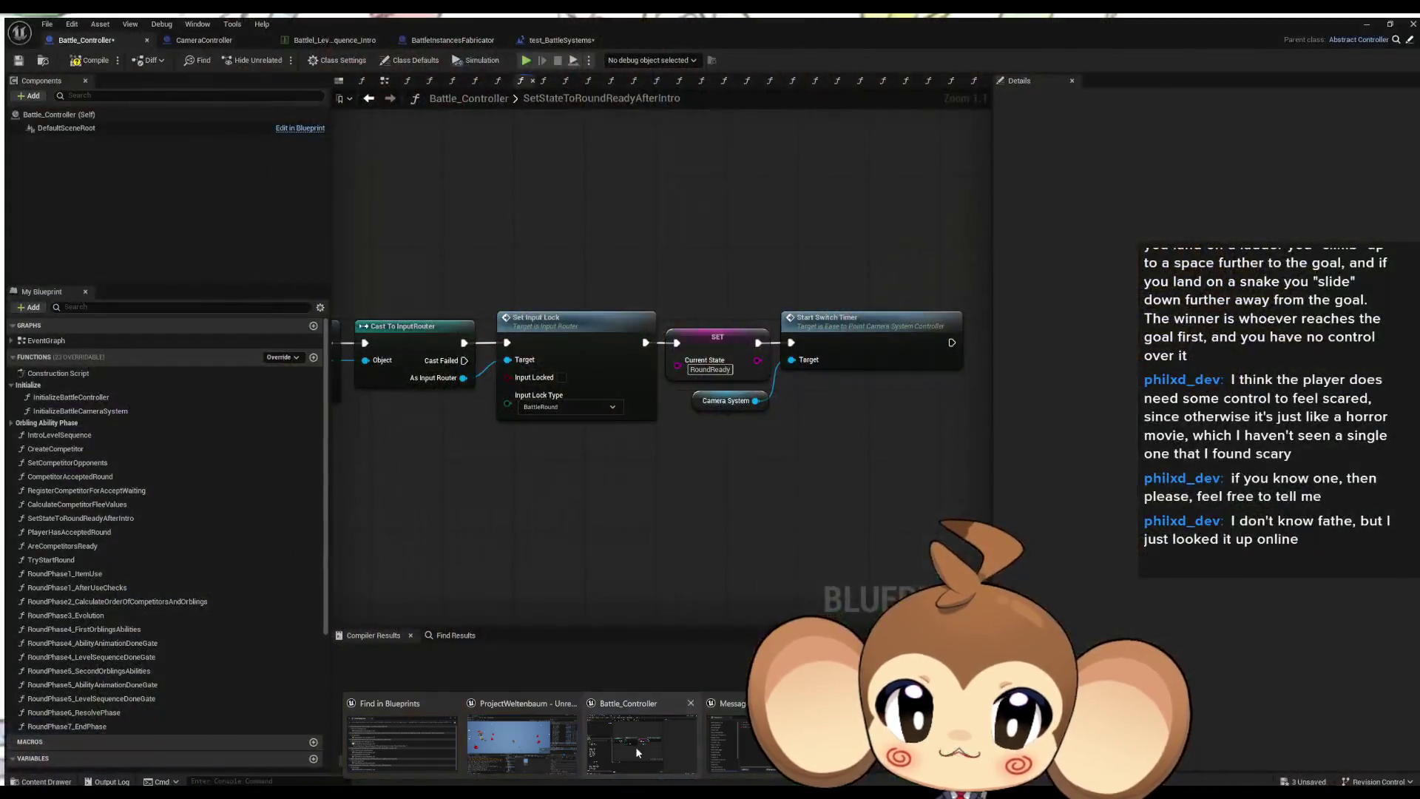
{"action": "left_click", "coordinate": [636, 747]}
Find Start Switch Timer after SET and open its StartSwitchTimer function, then return to the level.
{"action": "mouse_move", "coordinate": [605, 451]}
{"action": "left_mouse_down"}
{"action": "mouse_move", "coordinate": [887, 446]}
{"action": "mouse_move", "coordinate": [817, 484]}
{"action": "mouse_move", "coordinate": [1006, 514]}
{"action": "left_mouse_up"}
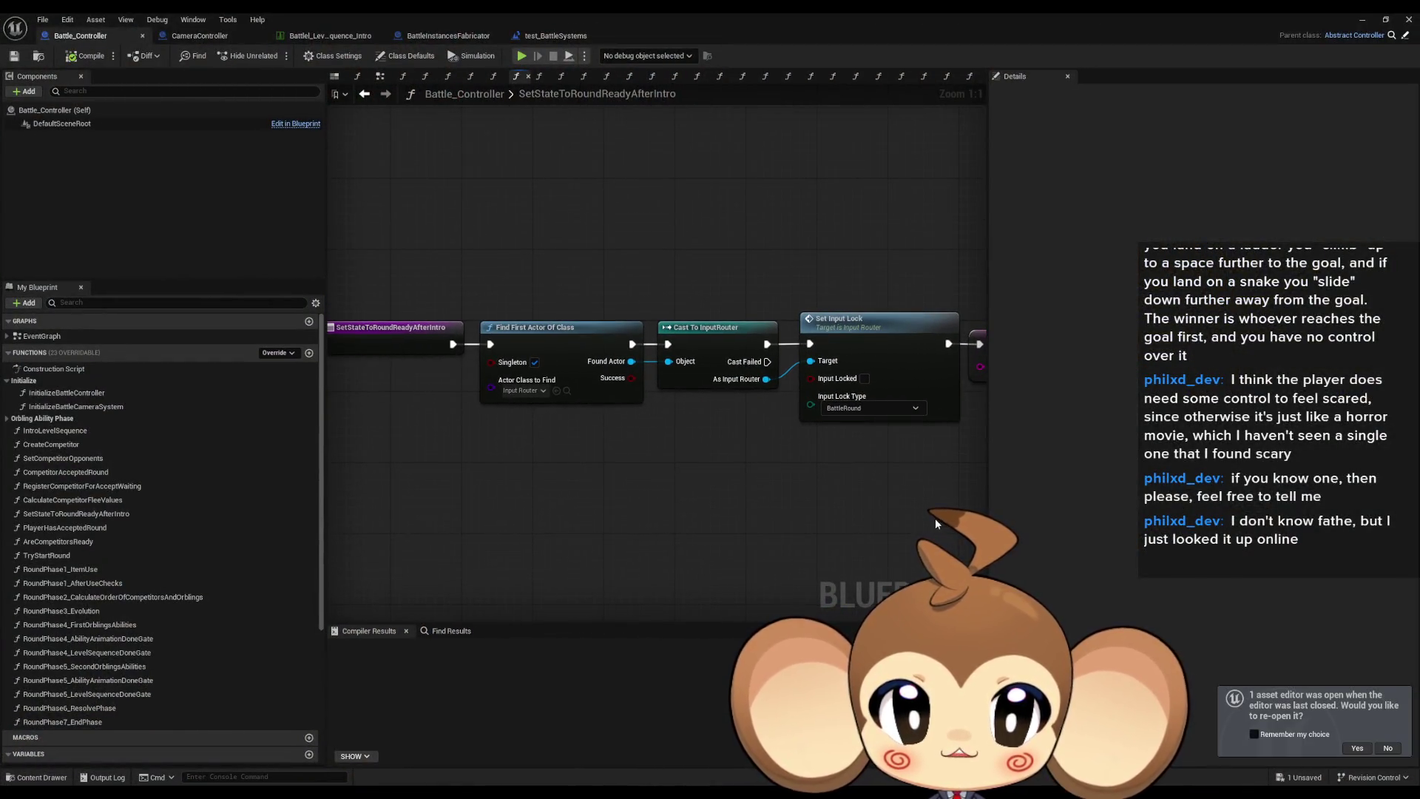
{"action": "mouse_move", "coordinate": [747, 517]}
{"action": "left_mouse_down"}
{"action": "mouse_move", "coordinate": [819, 512]}
{"action": "mouse_move", "coordinate": [574, 512]}
{"action": "left_mouse_up"}
{"action": "scroll", "coordinate": [702, 516], "scroll_direction": "down", "scroll_amount": 1}
{"action": "scroll", "coordinate": [660, 512], "scroll_direction": "up", "scroll_amount": 1}
{"action": "left_click_drag", "start_coordinate": [659, 512], "coordinate": [739, 391]}
{"action": "left_click", "coordinate": [769, 382]}
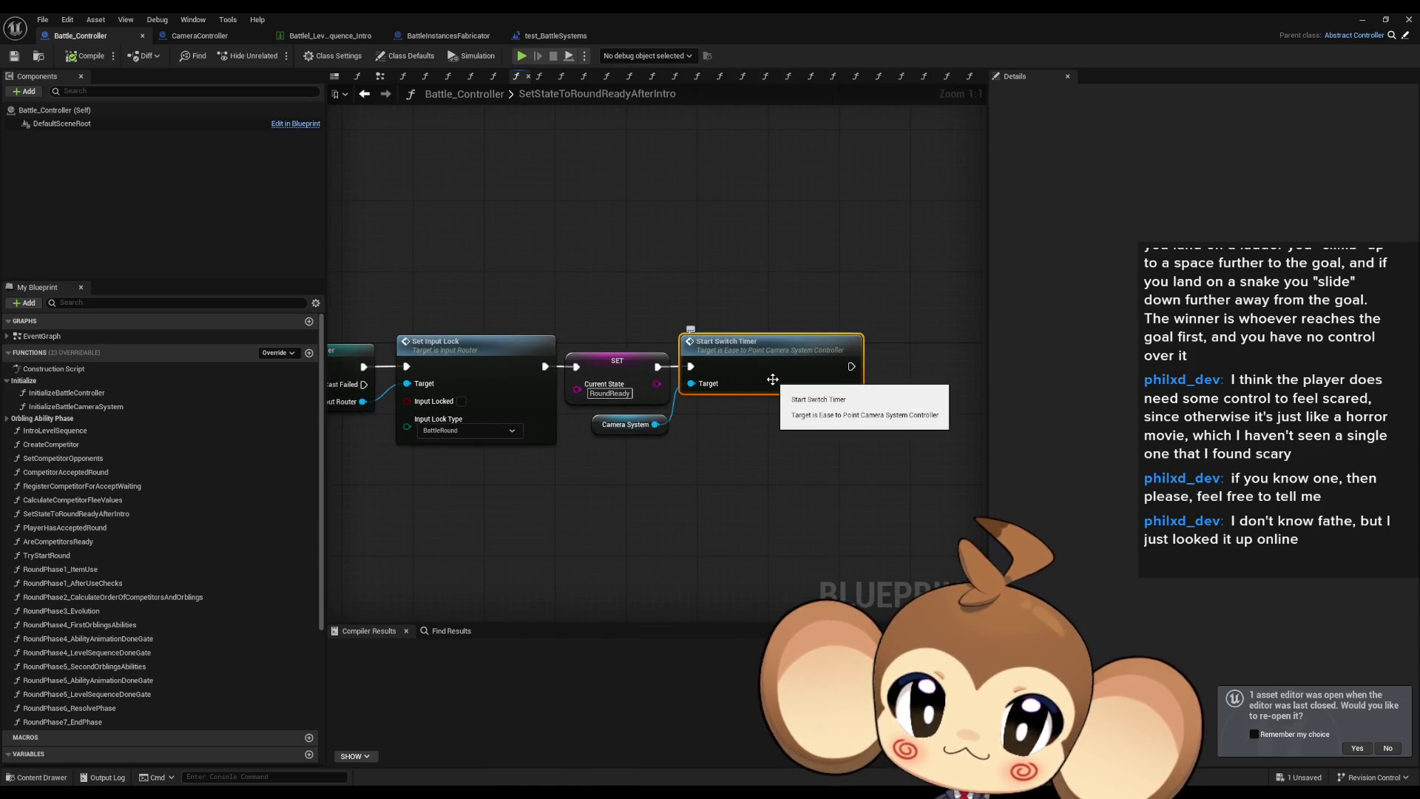
{"action": "double_click", "coordinate": [772, 379]}
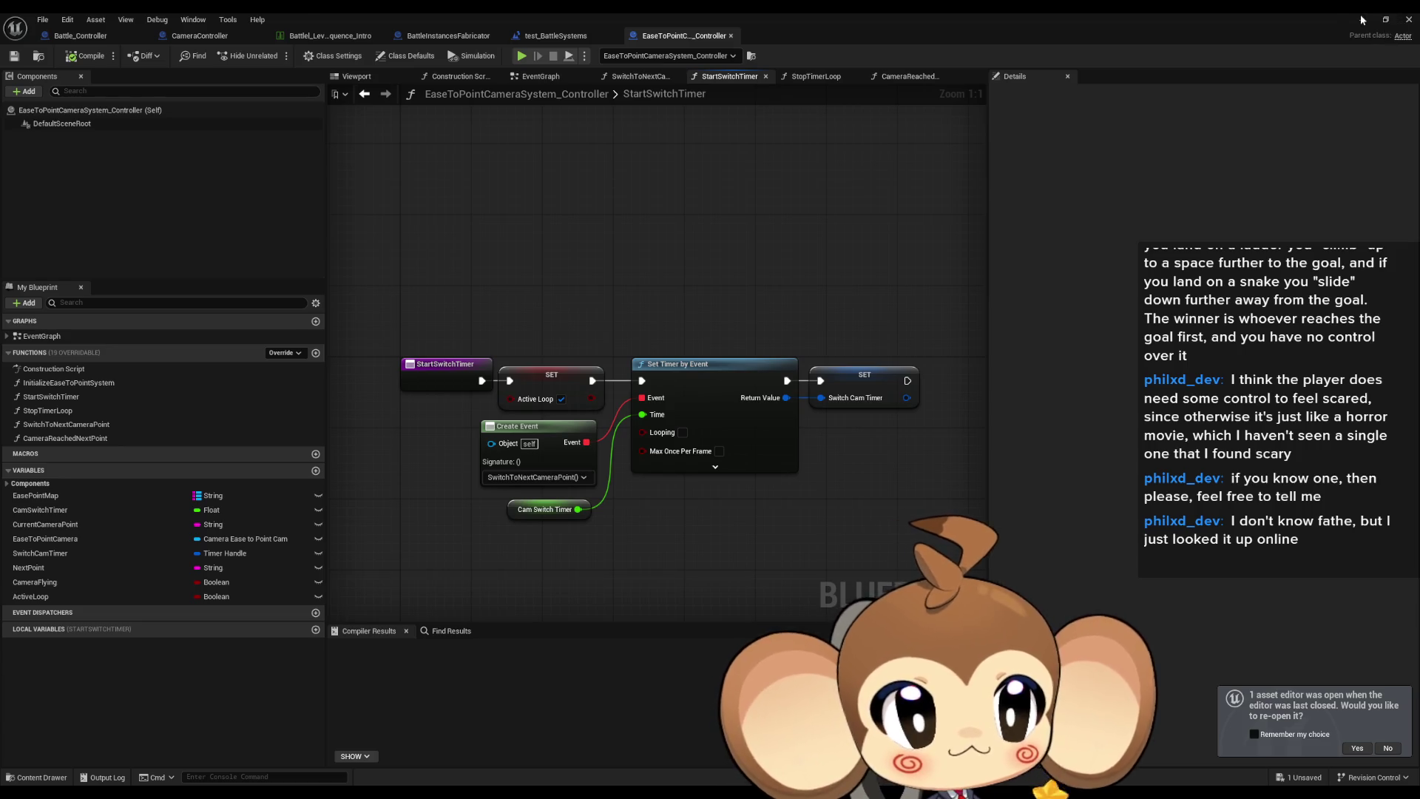
{"action": "left_click", "coordinate": [1409, 19]}
{"action": "scroll", "coordinate": [1317, 336], "scroll_direction": "down", "scroll_amount": 3}
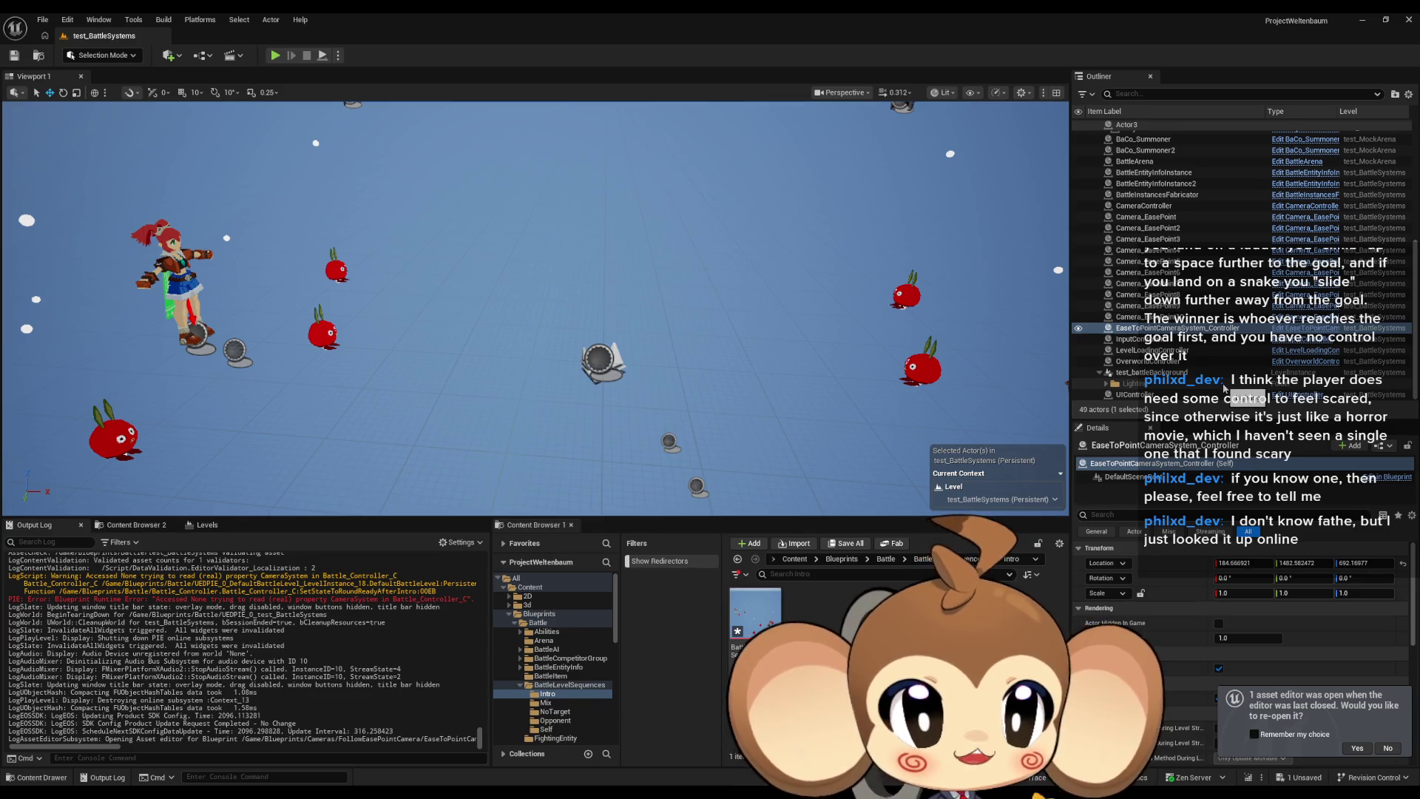
Delete the EaseToPointCameraSystem_Controller actor from the level, confirming the referenced-actor warning.
{"action": "left_click", "coordinate": [1180, 328]}
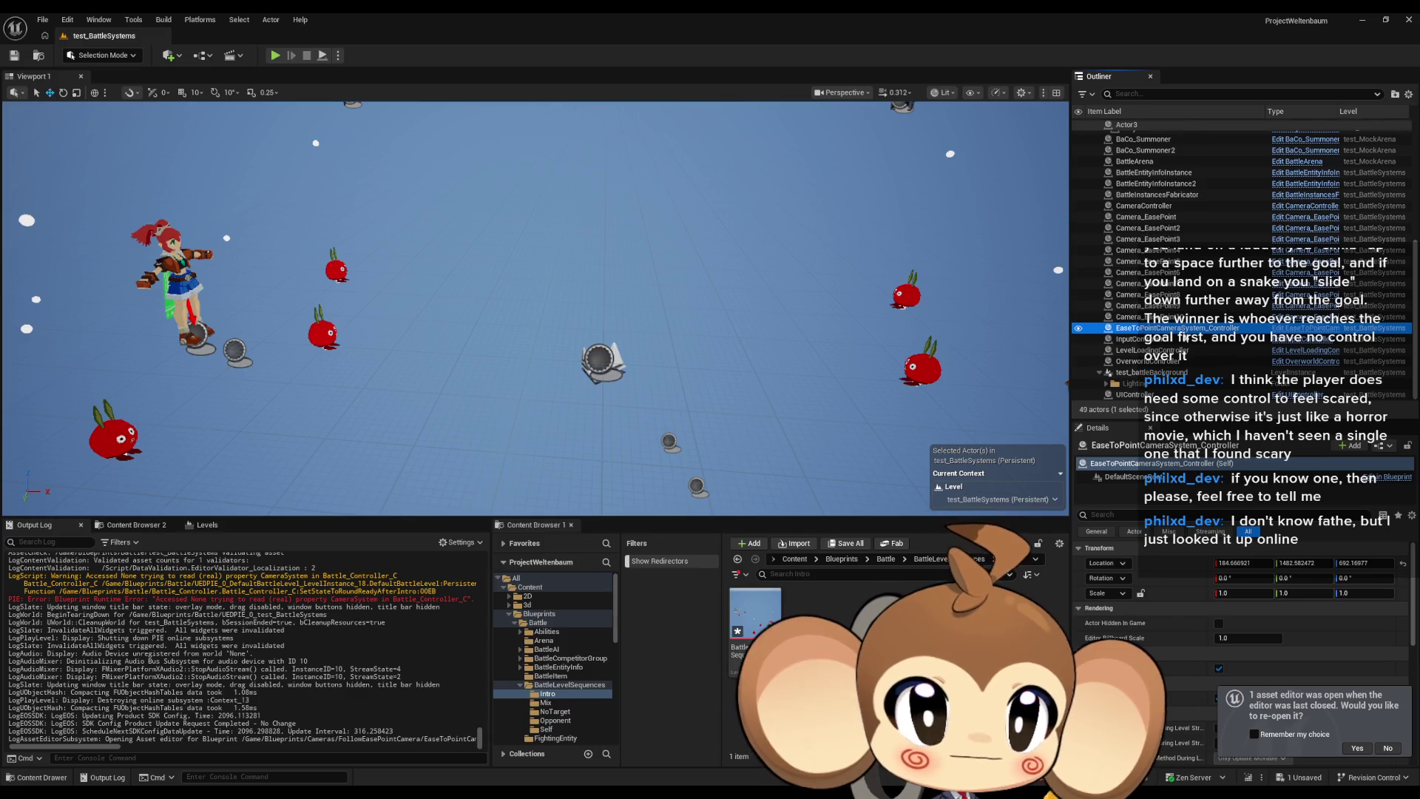
{"action": "key", "text": "Delete"}
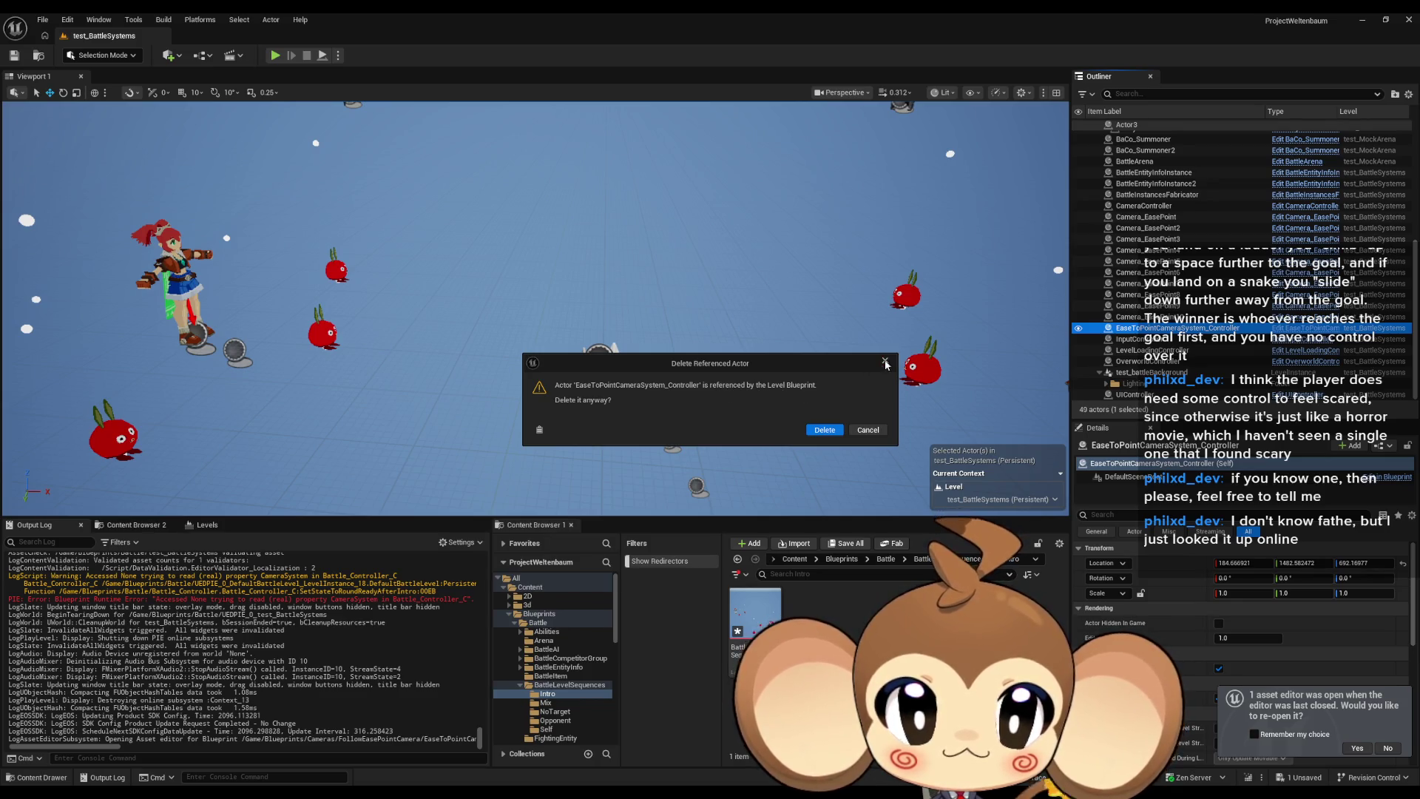
{"action": "key", "text": "Return"}
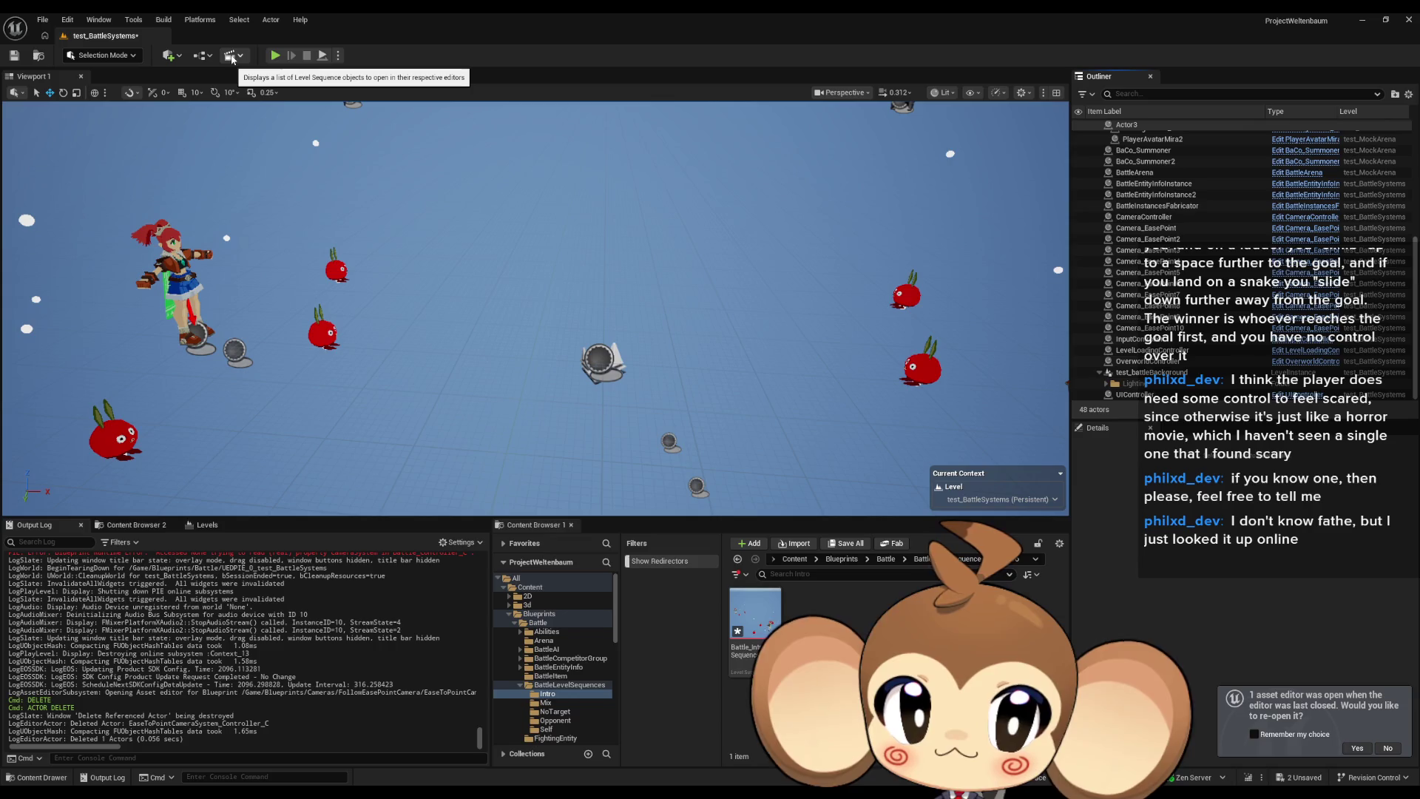
Remove the level blueprint's camera and sequence nodes, compile, save, and start a test play.
{"action": "left_click", "coordinate": [200, 56]}
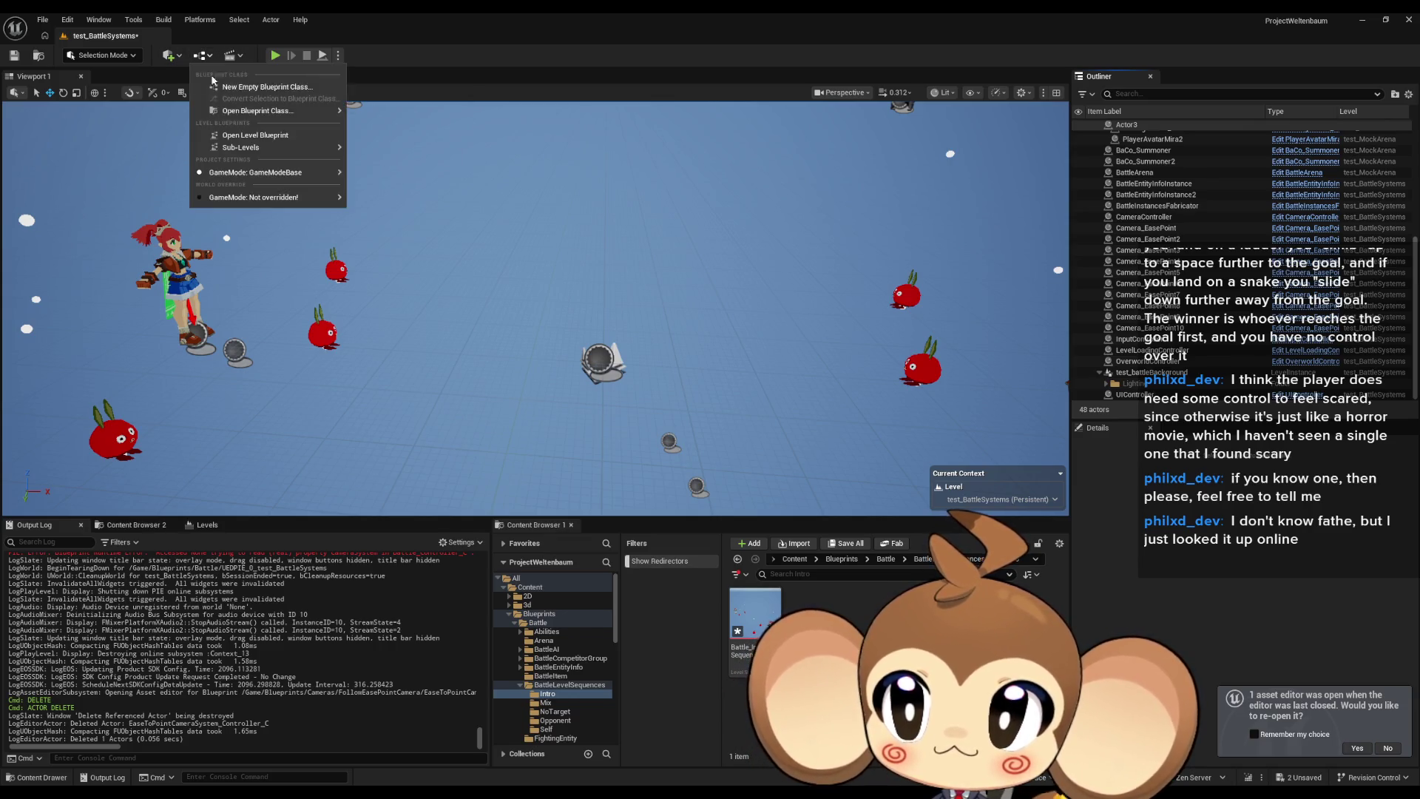
{"action": "left_click", "coordinate": [248, 134]}
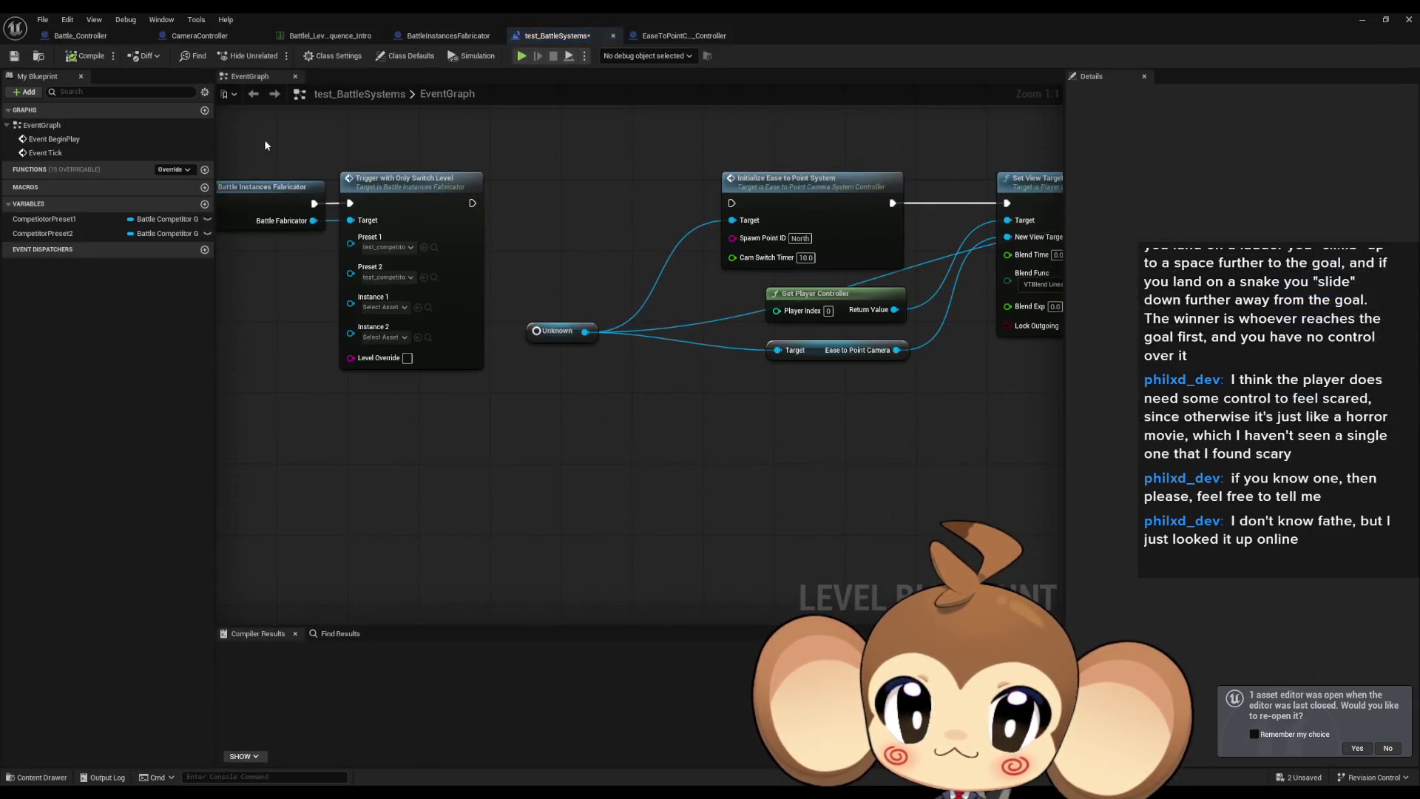
{"action": "mouse_move", "coordinate": [450, 232]}
{"action": "left_mouse_down"}
{"action": "mouse_move", "coordinate": [903, 444]}
{"action": "mouse_move", "coordinate": [538, 418]}
{"action": "left_mouse_up"}
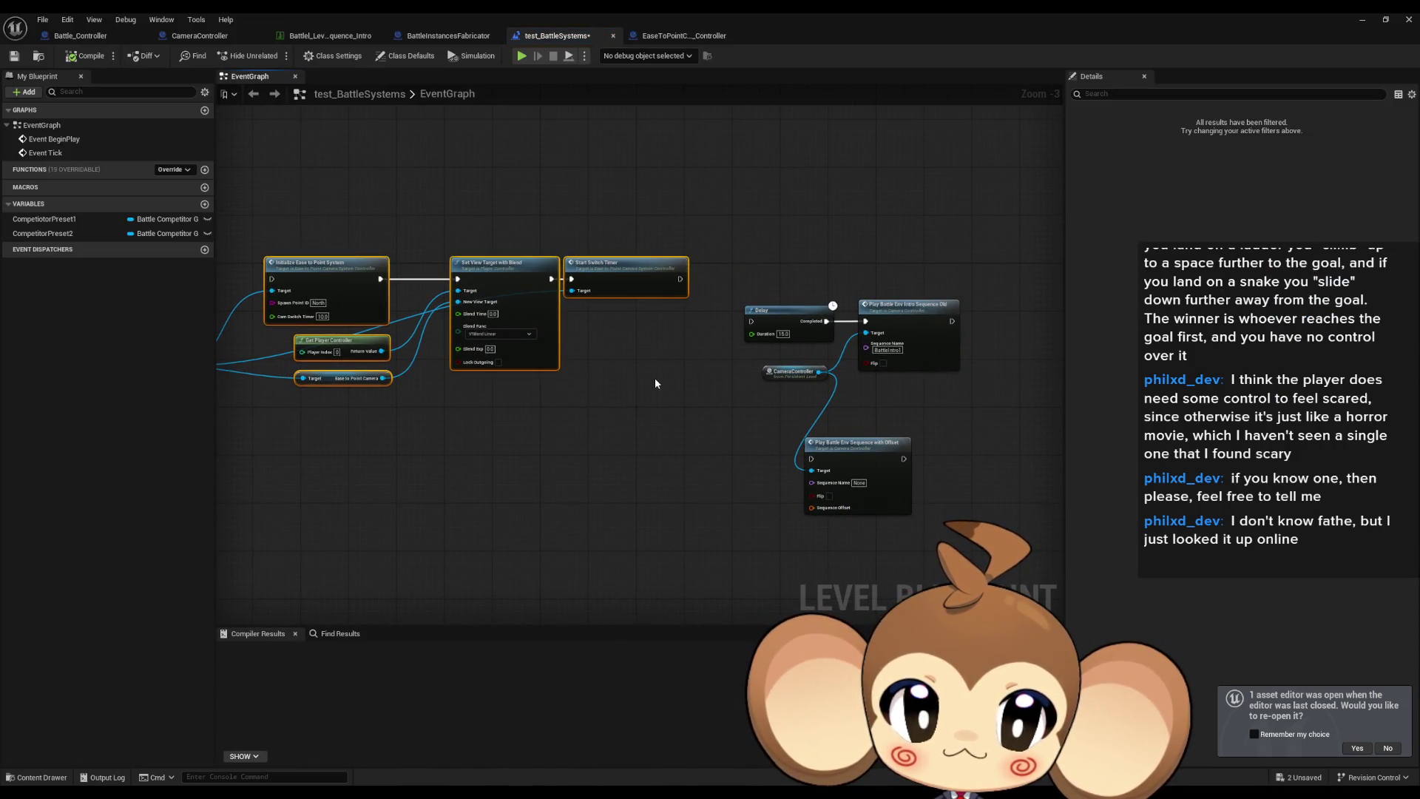
{"action": "key", "text": "Delete"}
{"action": "key", "text": "ctrl+a"}
{"action": "key", "text": "Delete"}
{"action": "key", "text": "ctrl+v"}
{"action": "left_click", "coordinate": [85, 55]}
{"action": "key", "text": "ctrl+s"}
{"action": "left_click", "coordinate": [521, 56]}
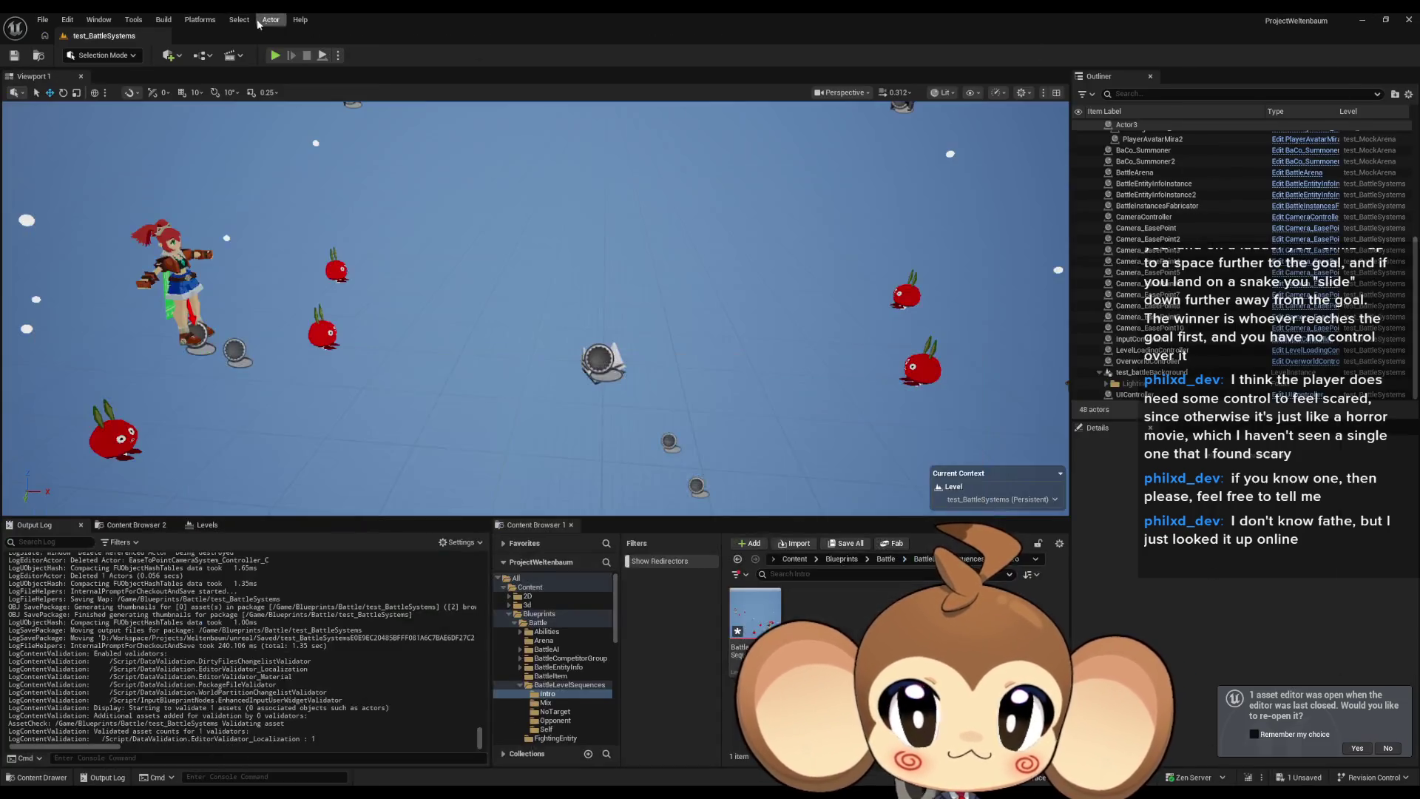
Clear the output log during the test play, then stop the session.
{"action": "right_click", "coordinate": [306, 552]}
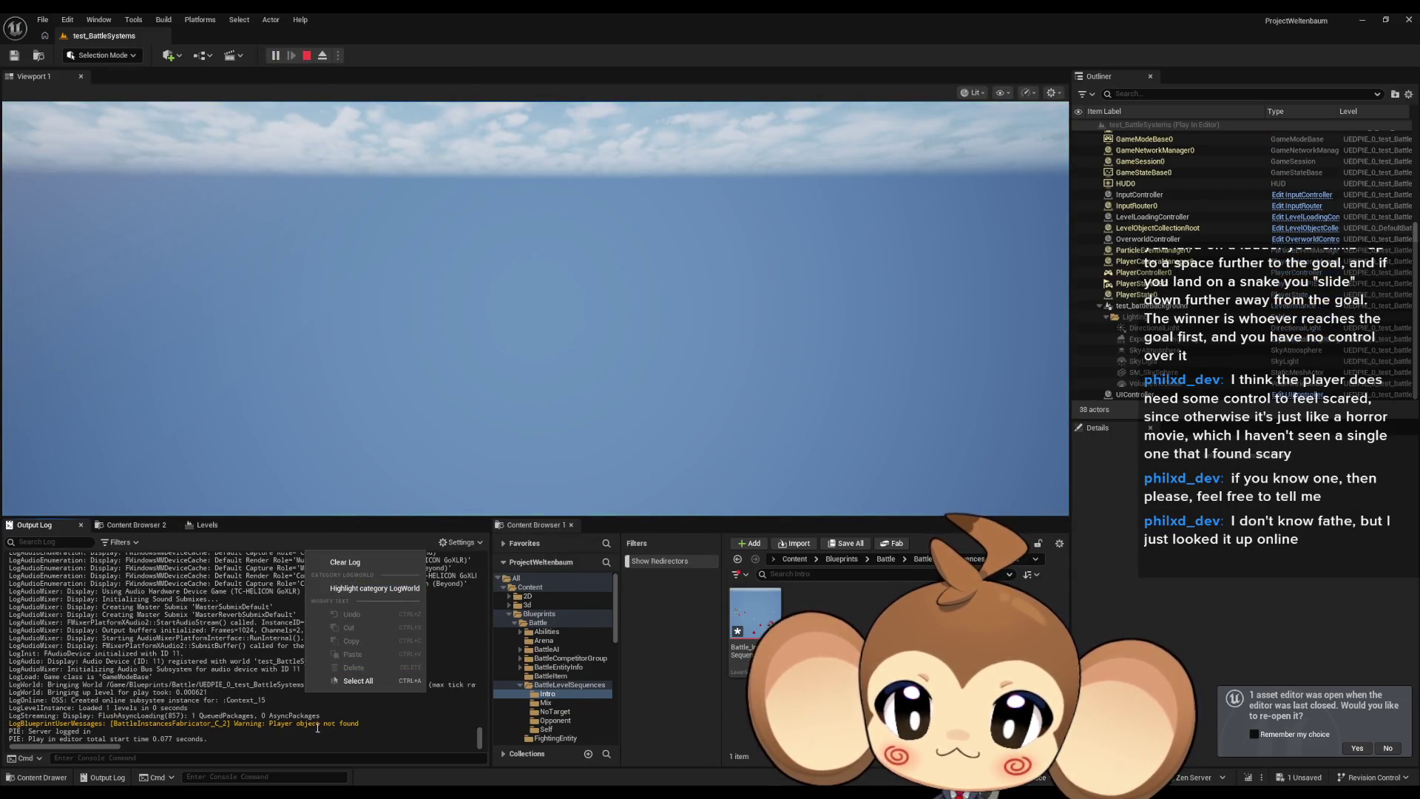
{"action": "left_click", "coordinate": [359, 564]}
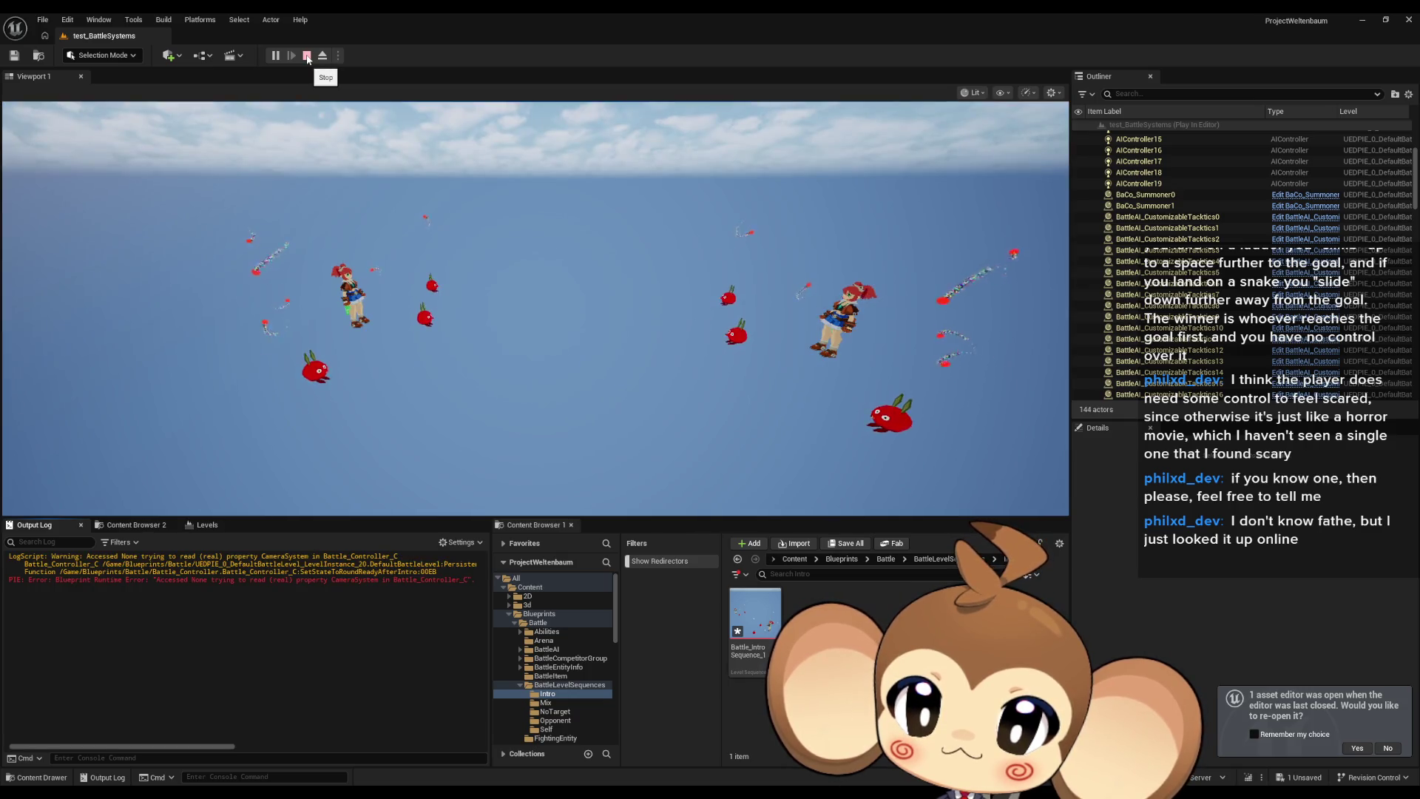
{"action": "left_click", "coordinate": [307, 56]}
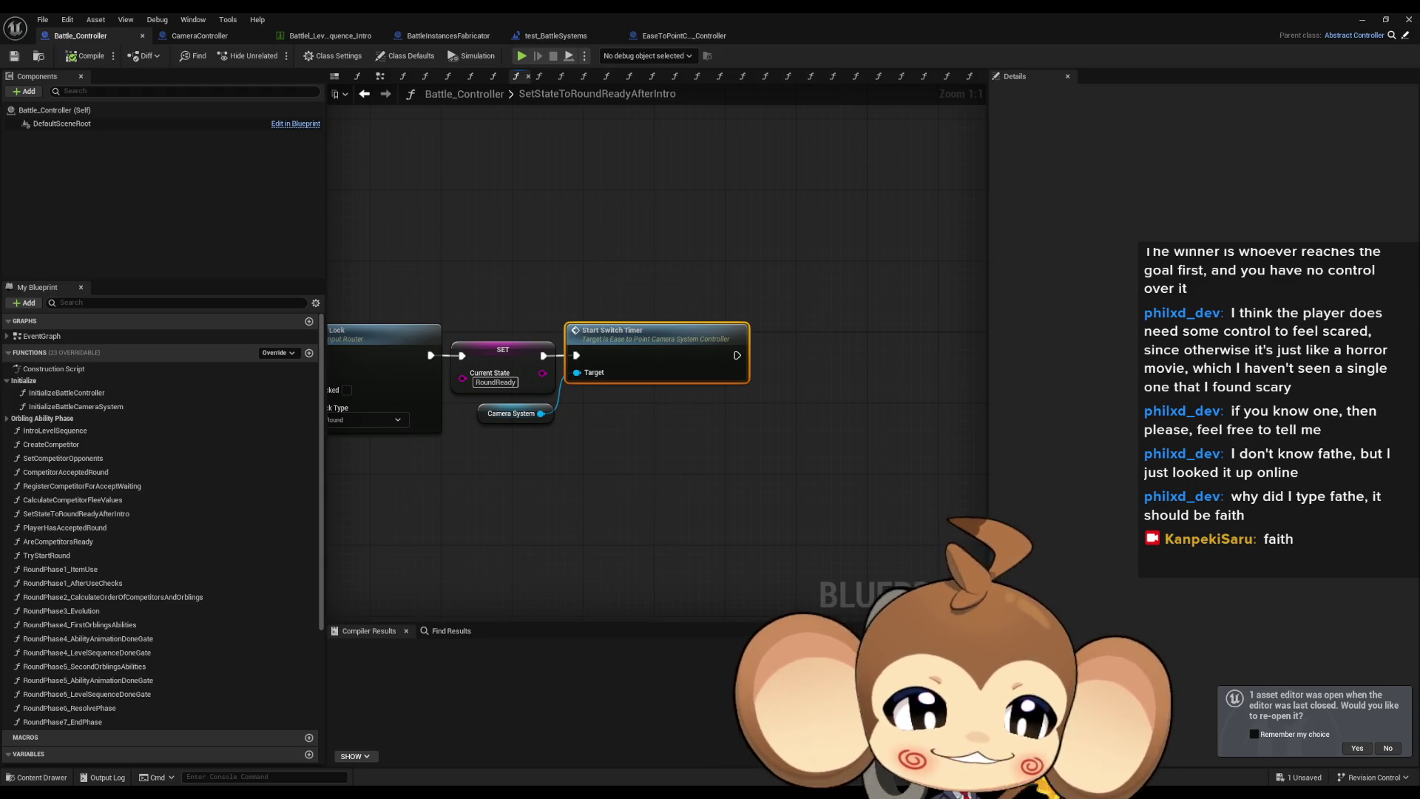
In InitializeBattleController, rearrange Intro Level Sequence and Set State to Round Ready After Intro nodes.
{"action": "left_click", "coordinate": [772, 319]}
{"action": "key", "text": "Home"}
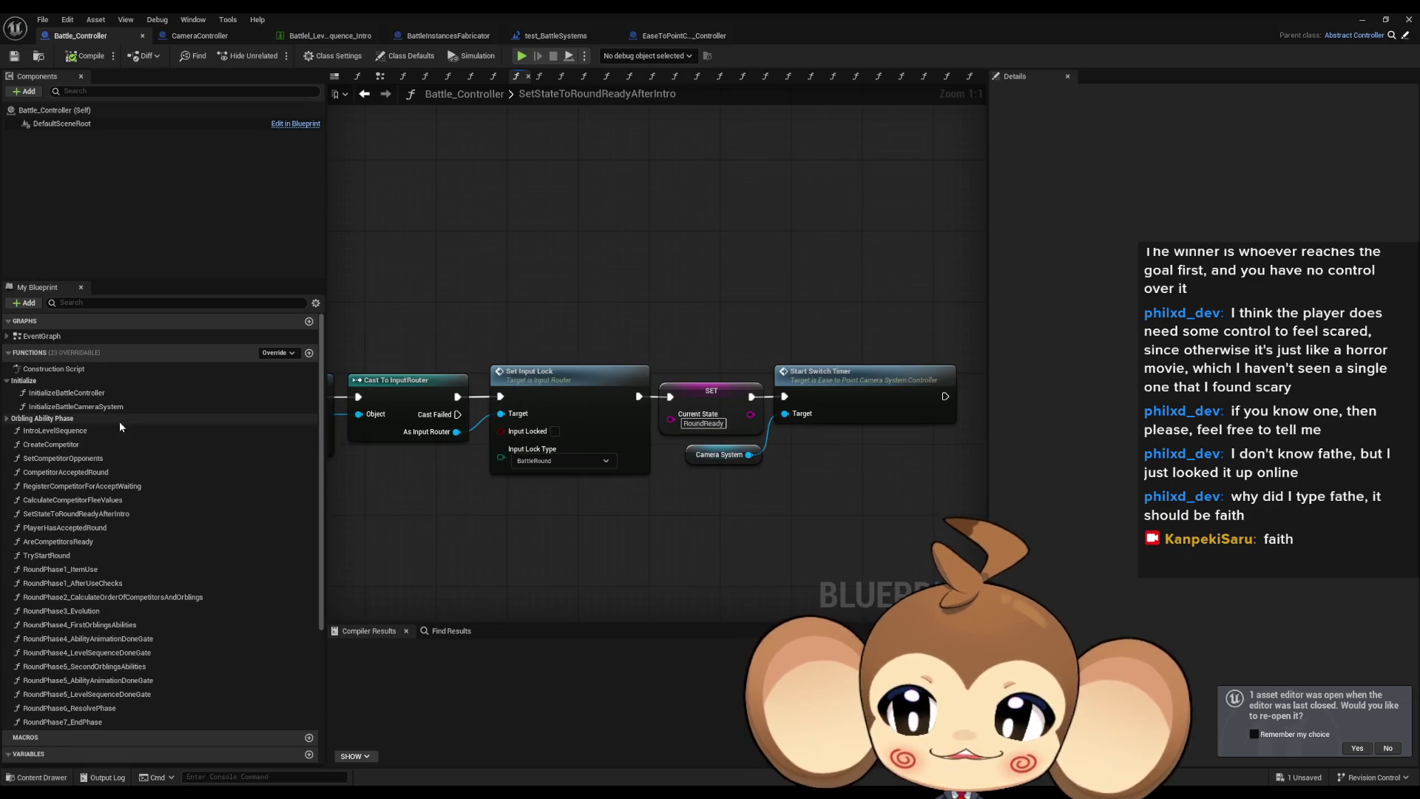
{"action": "double_click", "coordinate": [74, 392]}
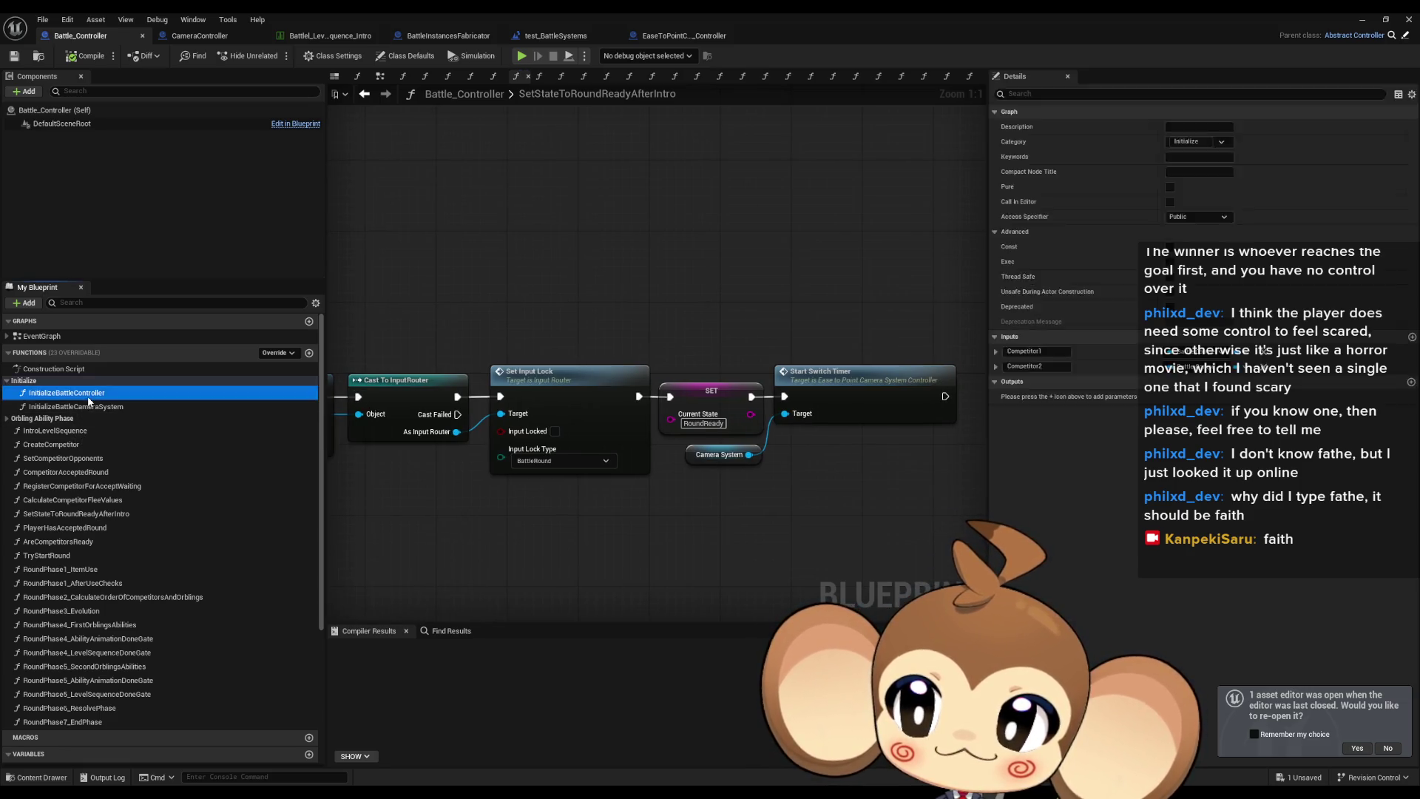
{"action": "left_click_drag", "start_coordinate": [651, 300], "coordinate": [810, 238]}
{"action": "left_click_drag", "start_coordinate": [658, 396], "coordinate": [665, 297]}
{"action": "left_click_drag", "start_coordinate": [812, 250], "coordinate": [737, 221]}
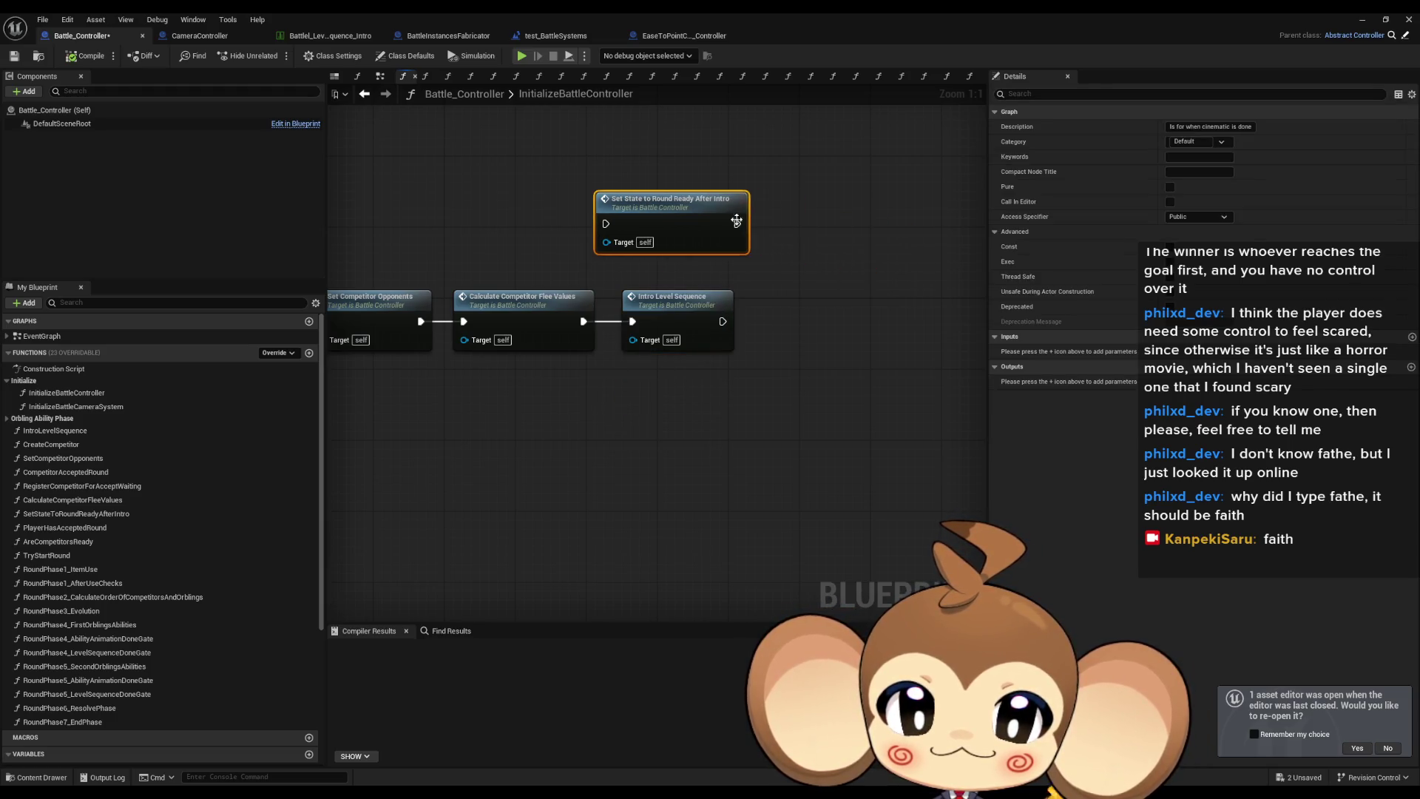
{"action": "left_click_drag", "start_coordinate": [686, 319], "coordinate": [687, 354]}
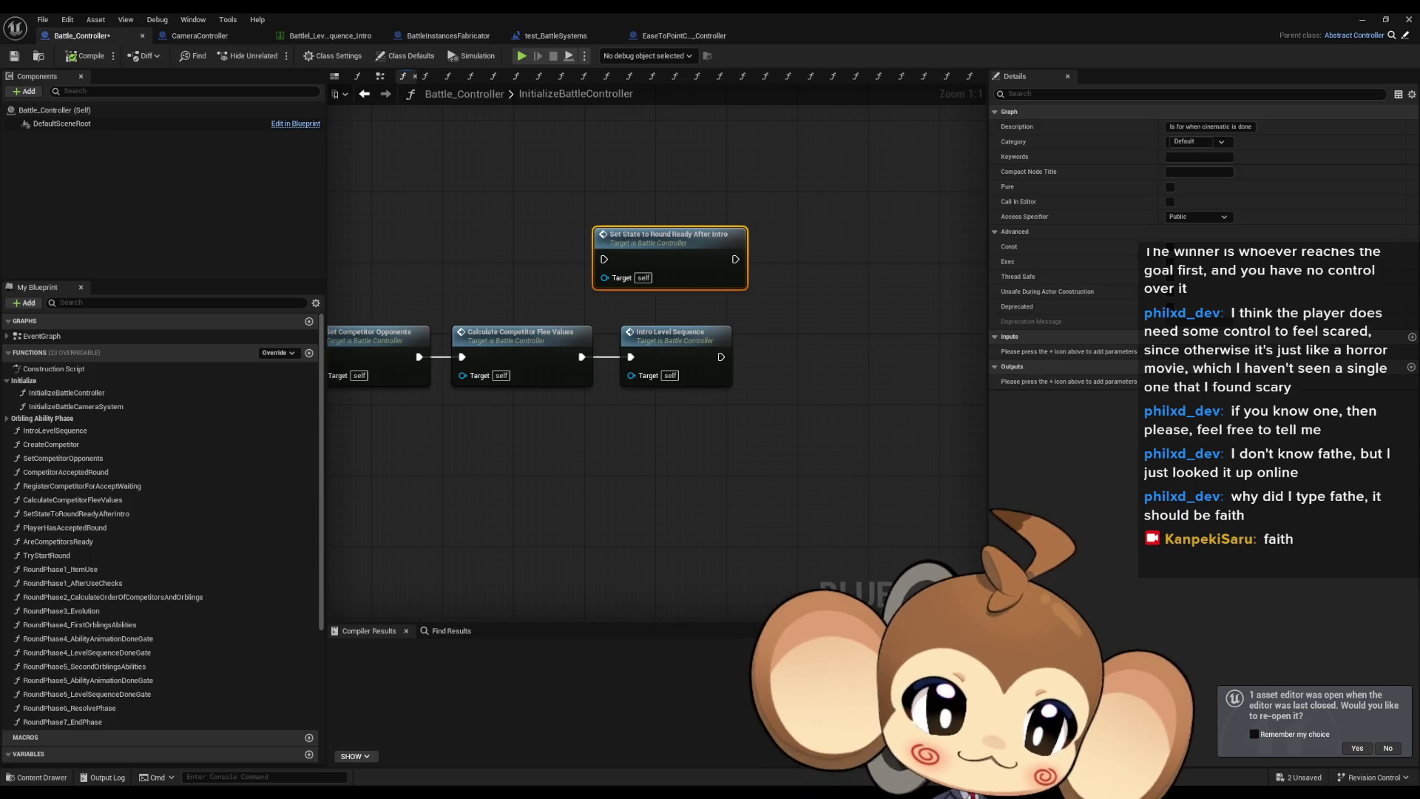
Review SetStateToRoundReadyAfterIntro's Cast To InputRouter and Set Input Lock, then return to InitializeBattleController.
{"action": "double_click", "coordinate": [669, 238]}
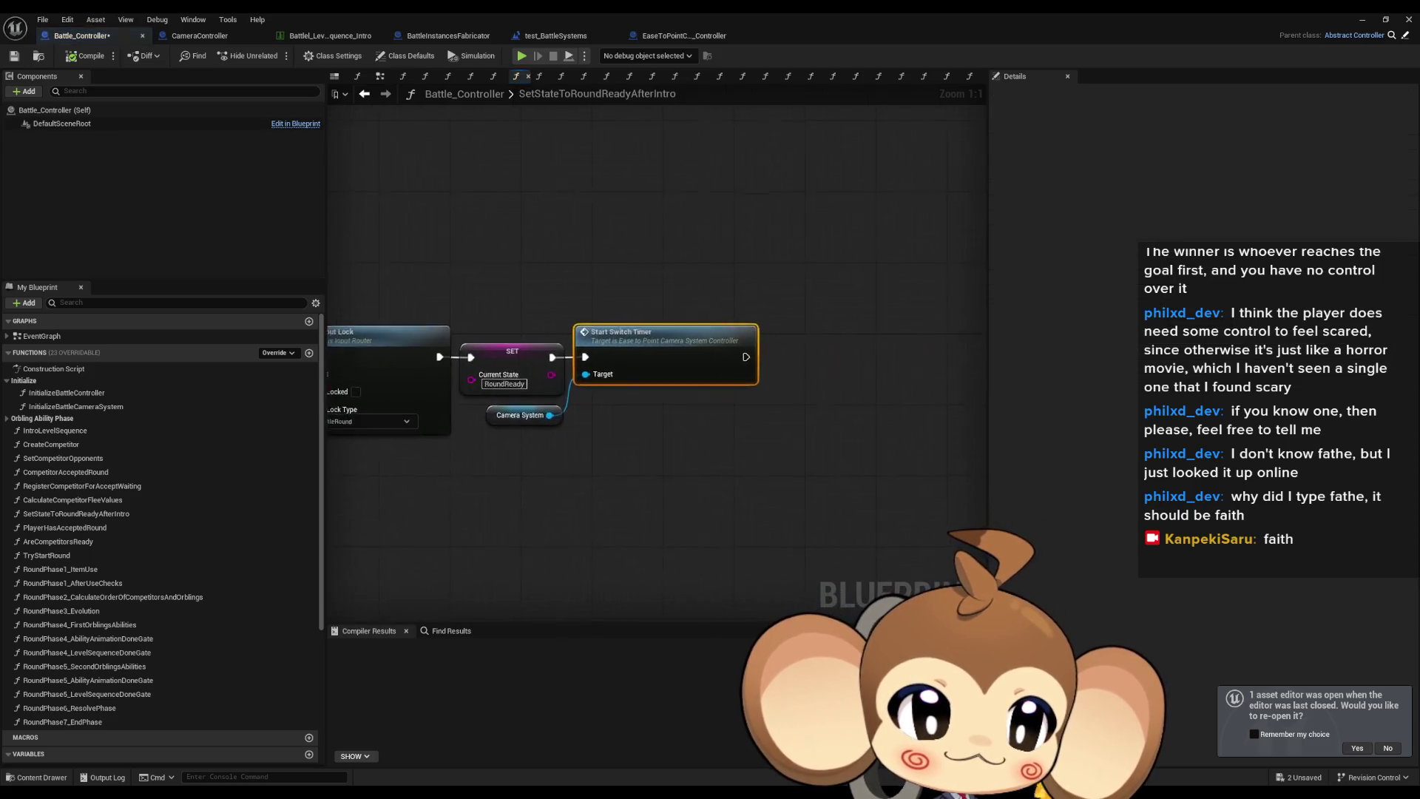
{"action": "left_click_drag", "start_coordinate": [691, 410], "coordinate": [961, 404]}
{"action": "mouse_move", "coordinate": [863, 442]}
{"action": "left_mouse_down"}
{"action": "mouse_move", "coordinate": [787, 414]}
{"action": "mouse_move", "coordinate": [938, 396]}
{"action": "mouse_move", "coordinate": [740, 392]}
{"action": "left_mouse_up"}
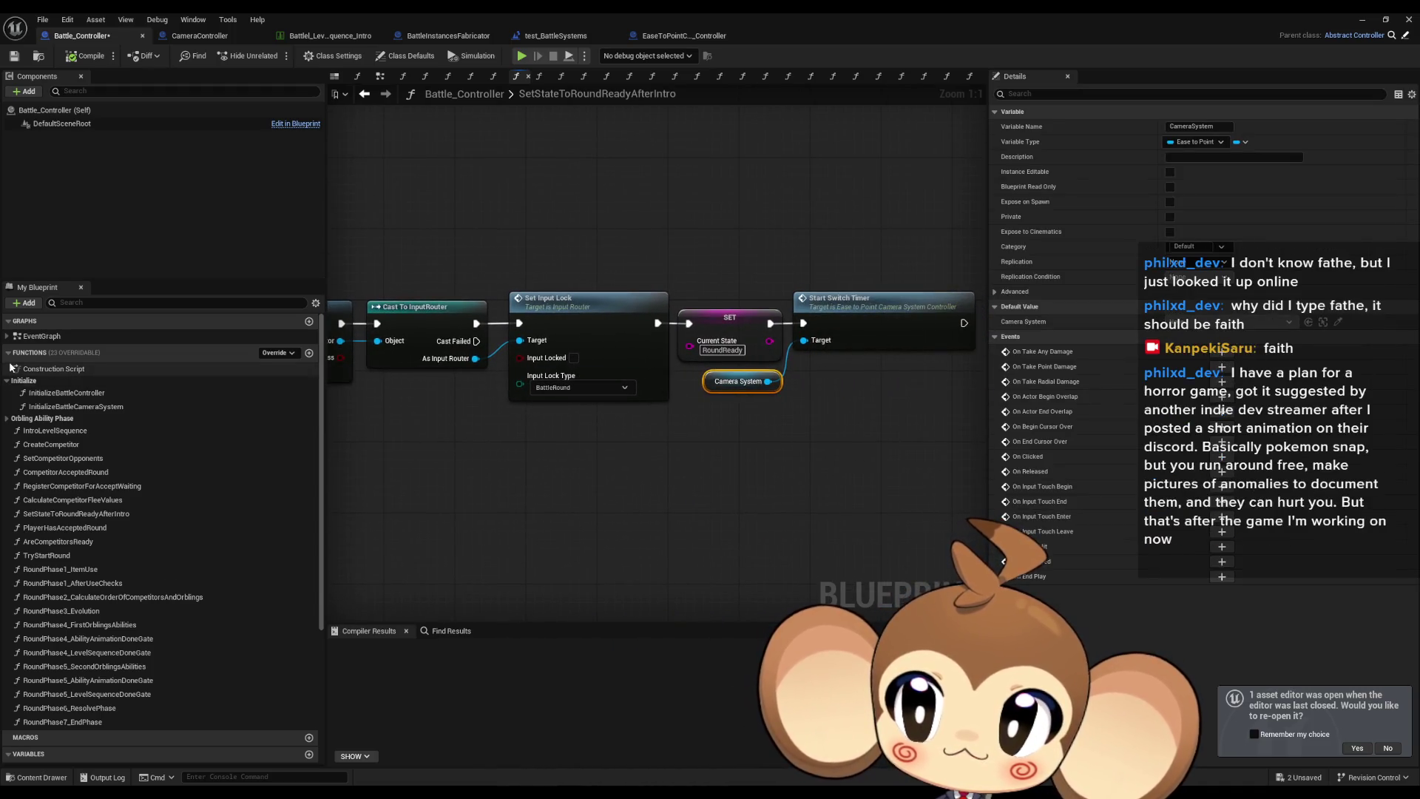
{"action": "double_click", "coordinate": [53, 403]}
{"action": "double_click", "coordinate": [52, 392]}
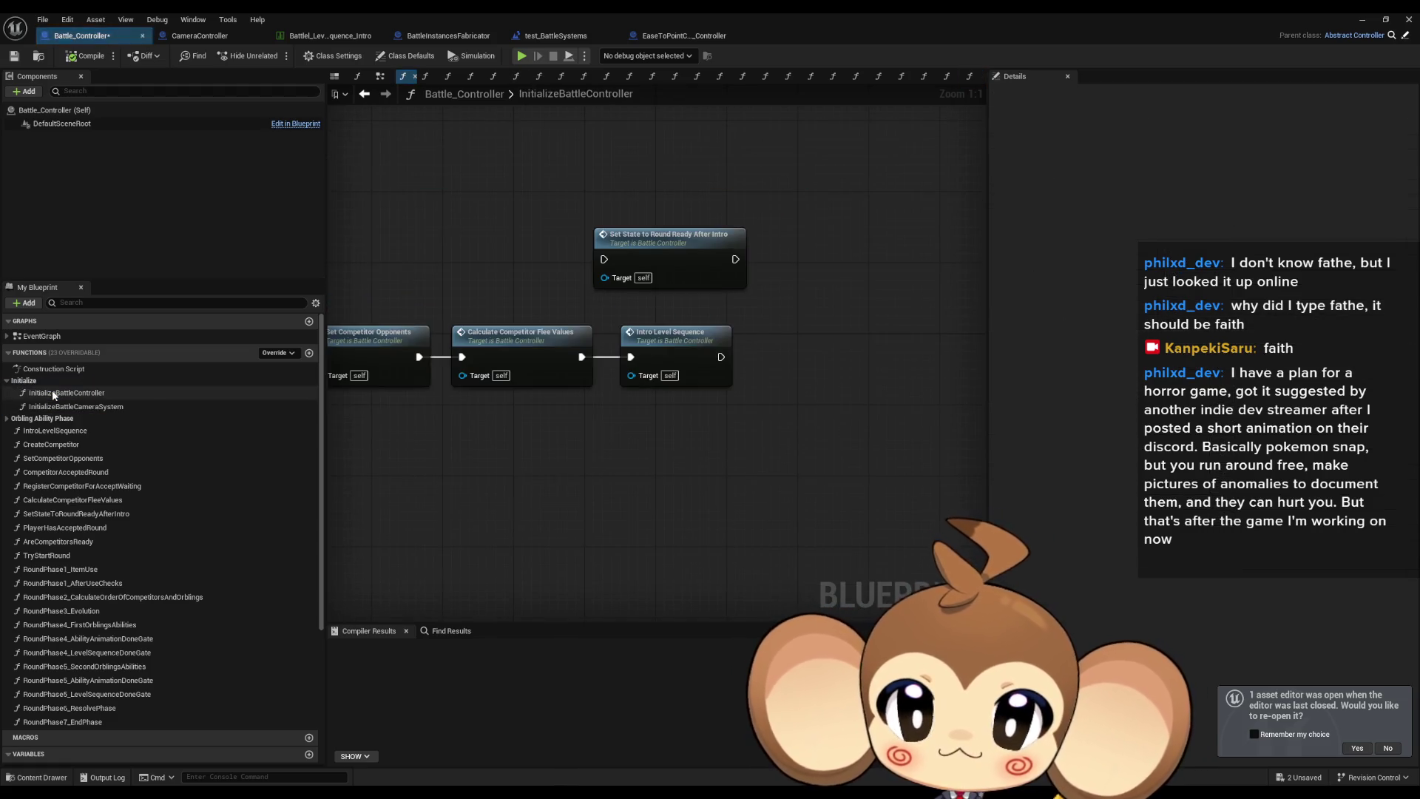
Open IntroLevelSequence to view Bind Event to All Sequences Done, and select the CameraSystem variable.
{"action": "double_click", "coordinate": [689, 350]}
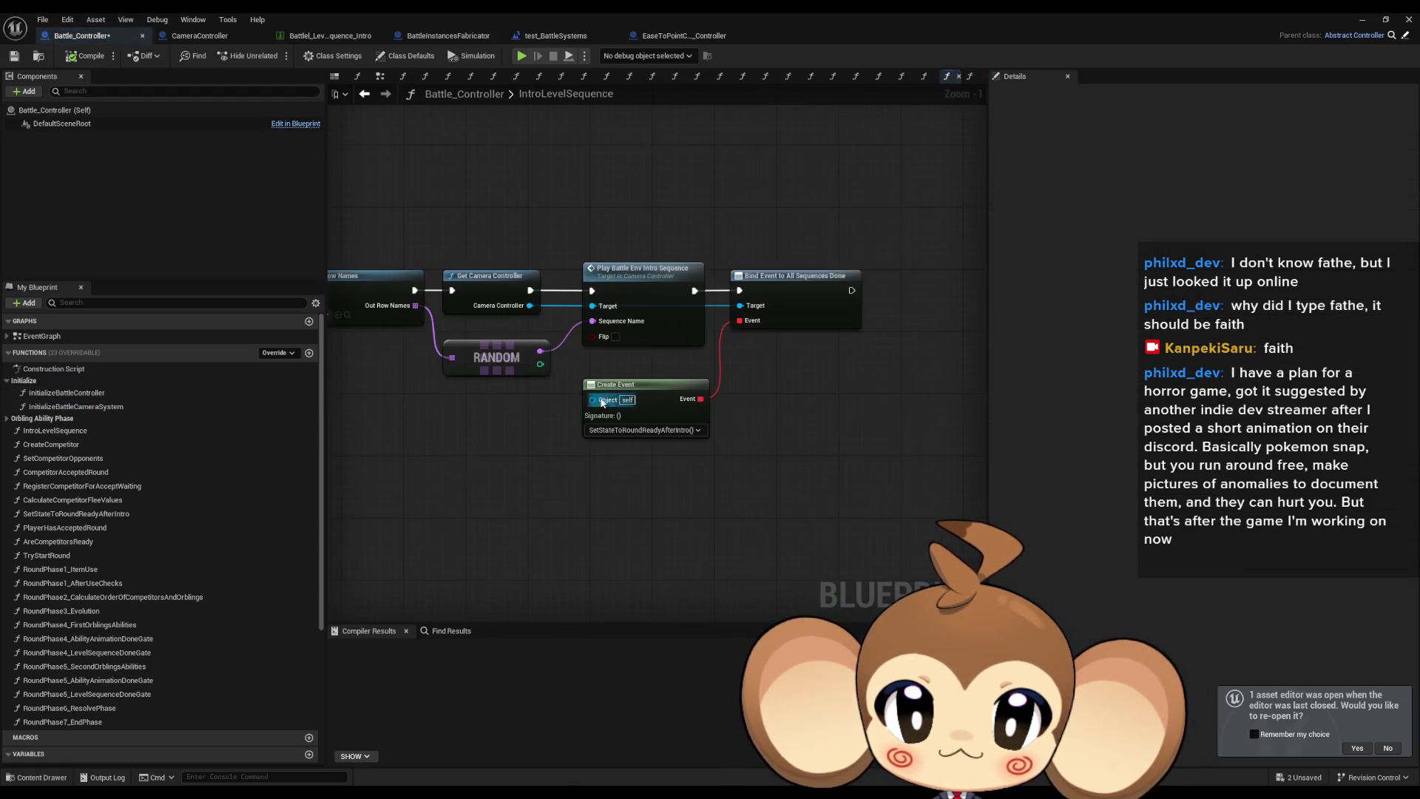
{"action": "left_click_drag", "start_coordinate": [961, 314], "coordinate": [805, 326]}
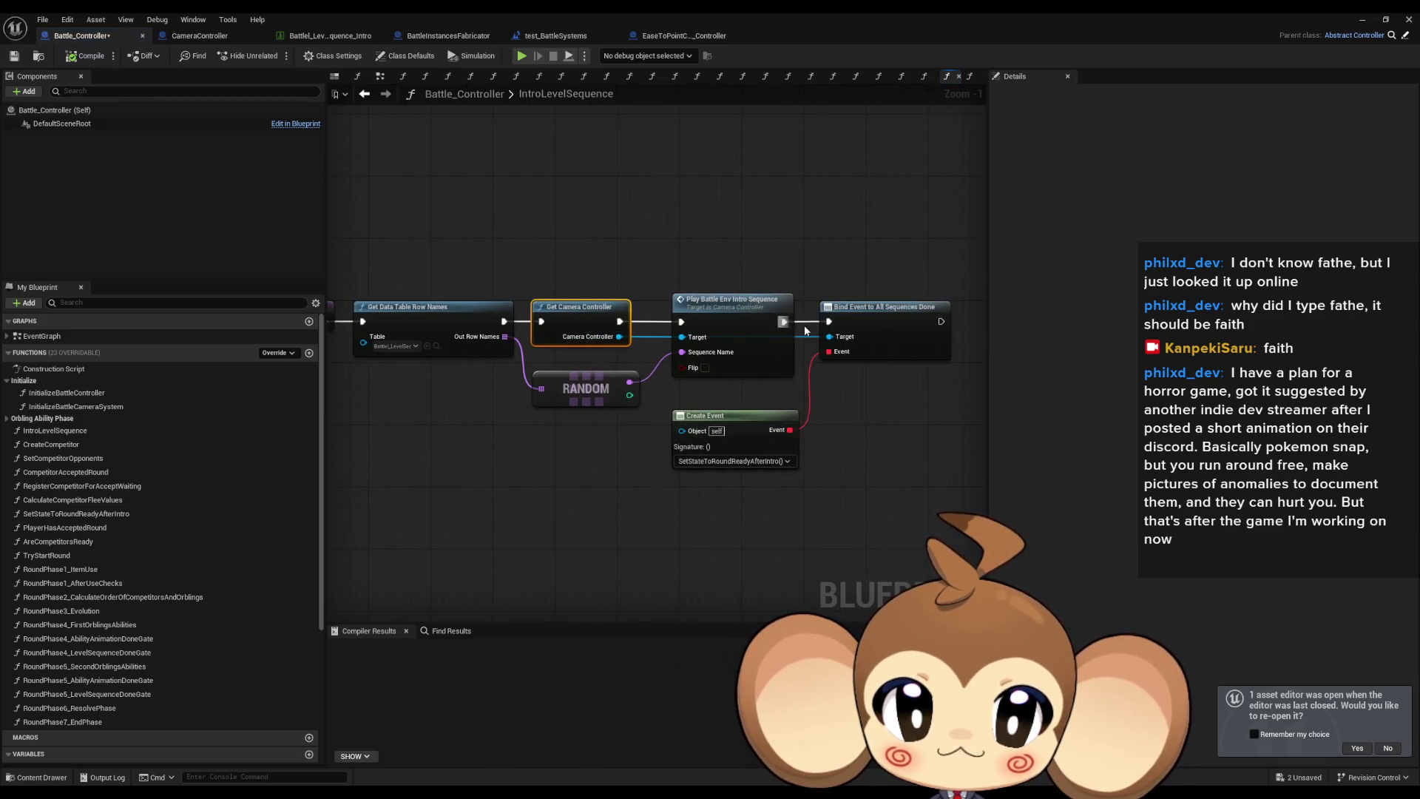
{"action": "left_click_drag", "start_coordinate": [663, 402], "coordinate": [689, 408]}
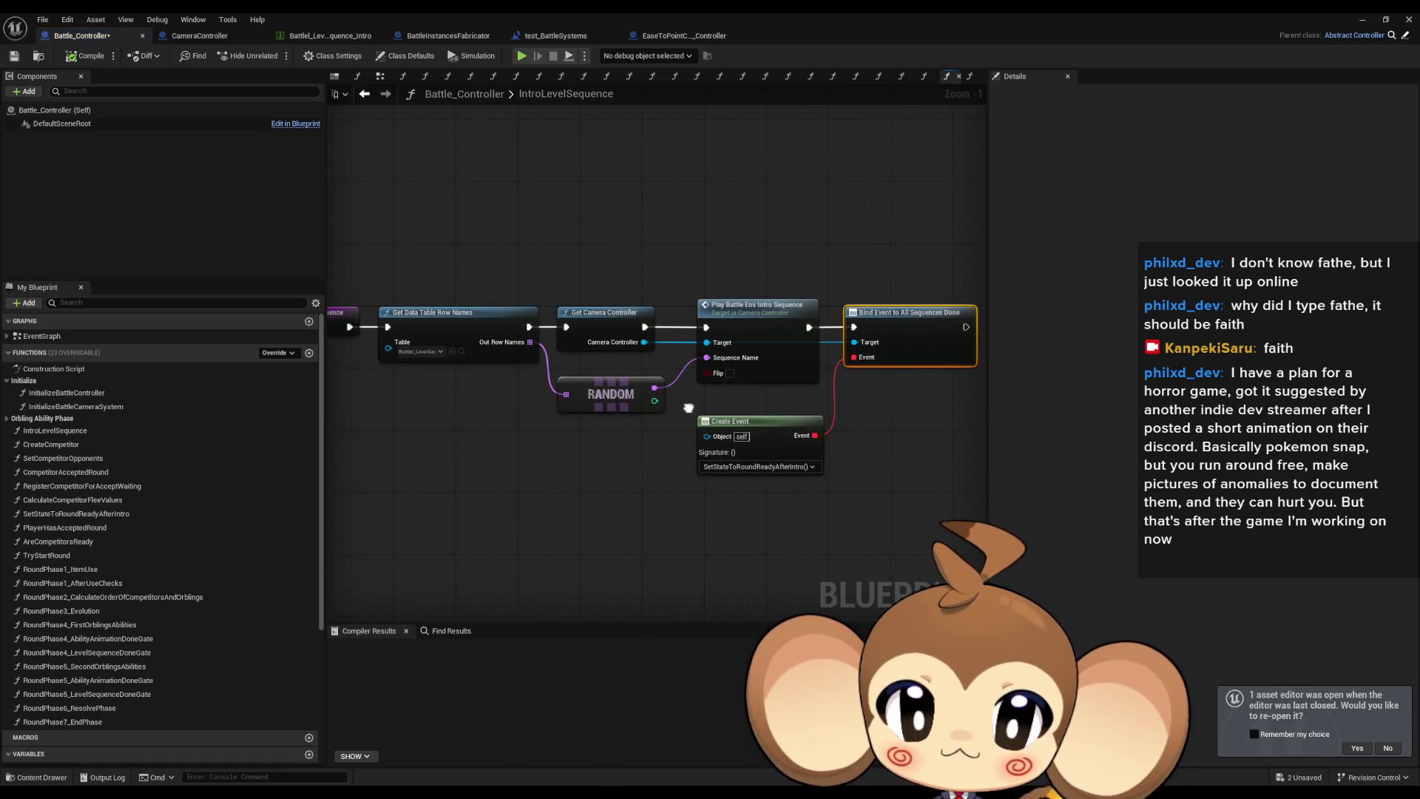
{"action": "scroll", "coordinate": [151, 654], "scroll_direction": "down", "scroll_amount": 6}
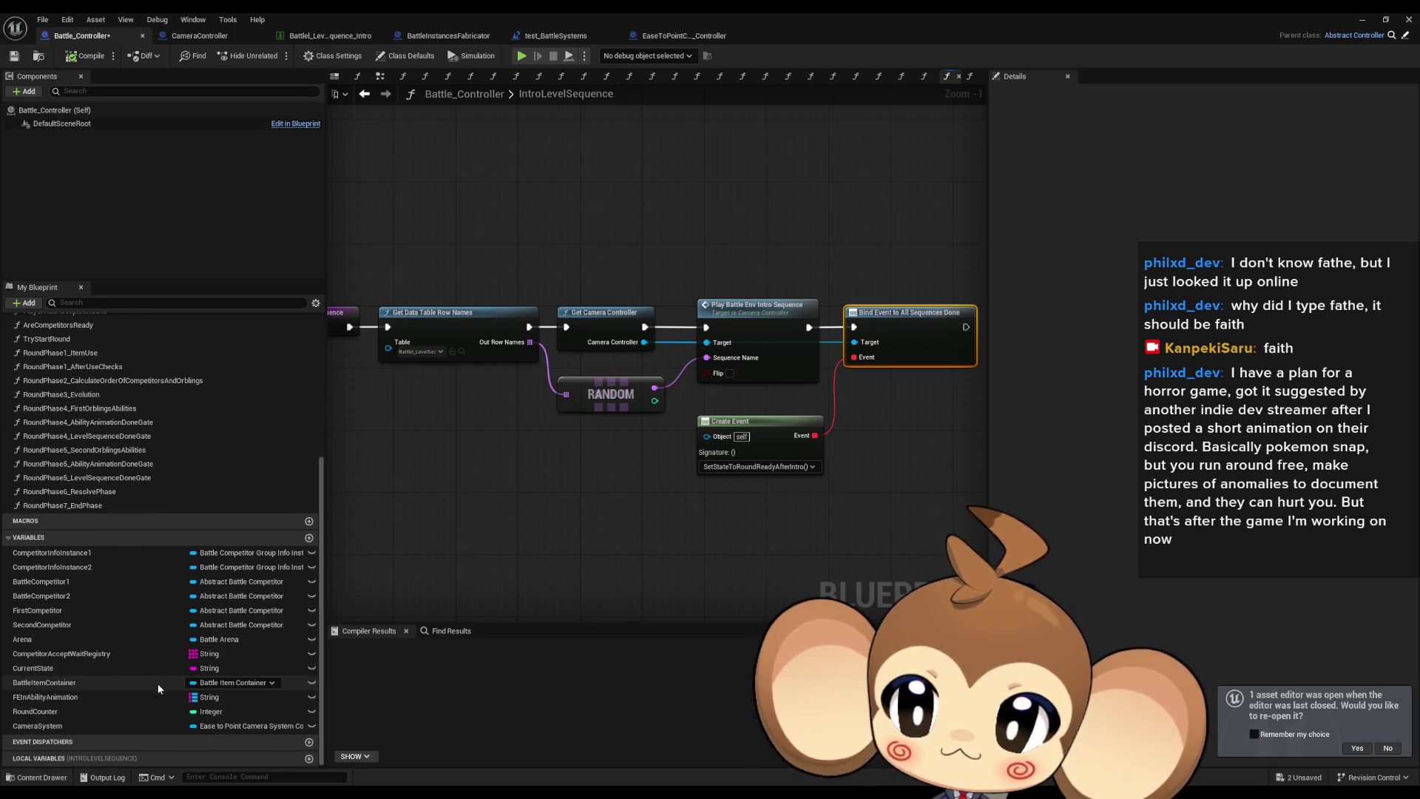
{"action": "left_click", "coordinate": [118, 726]}
List all references to the CameraSystem variable by name and inspect the SET result.
{"action": "right_click", "coordinate": [118, 727]}
{"action": "mouse_move", "coordinate": [178, 644]}
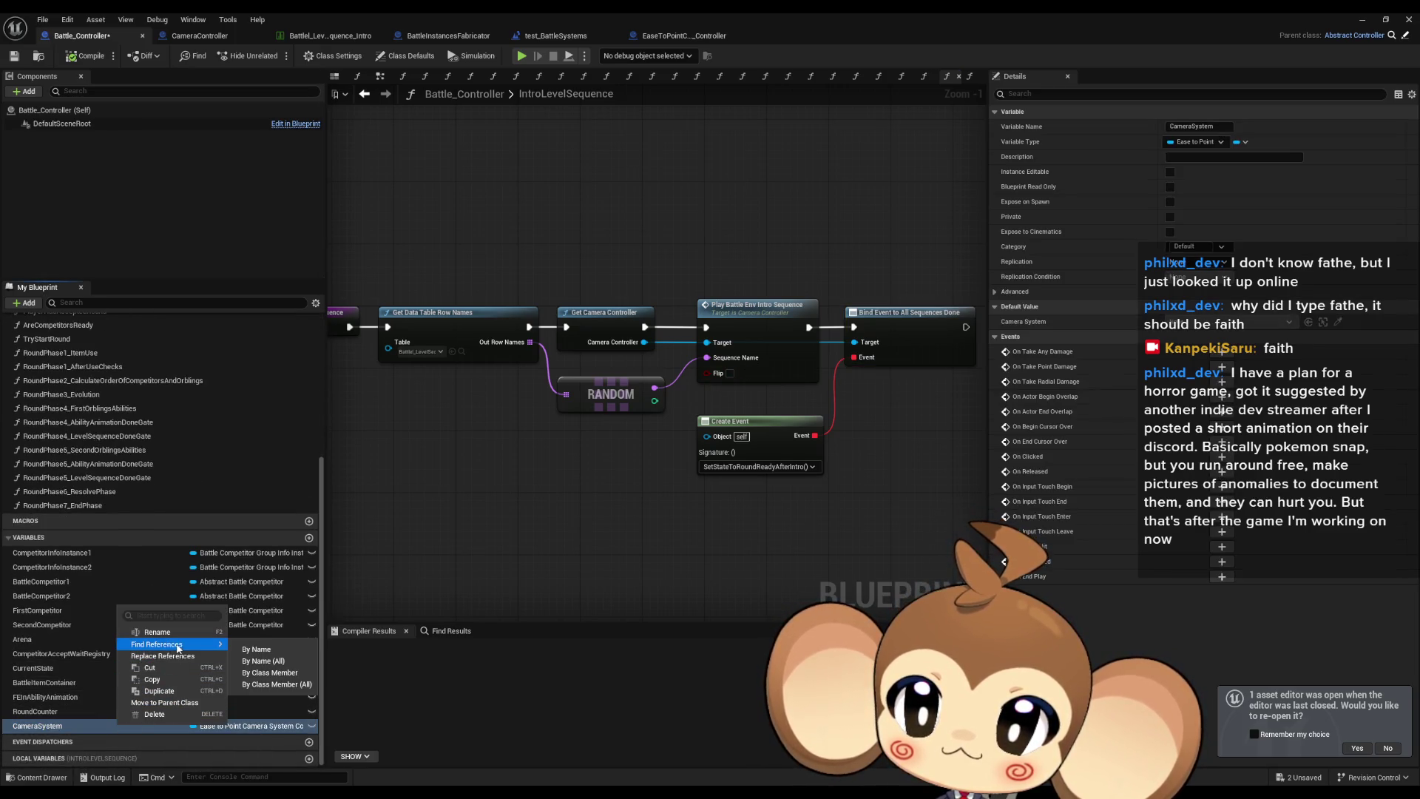
{"action": "left_click", "coordinate": [272, 673]}
{"action": "left_click", "coordinate": [384, 679]}
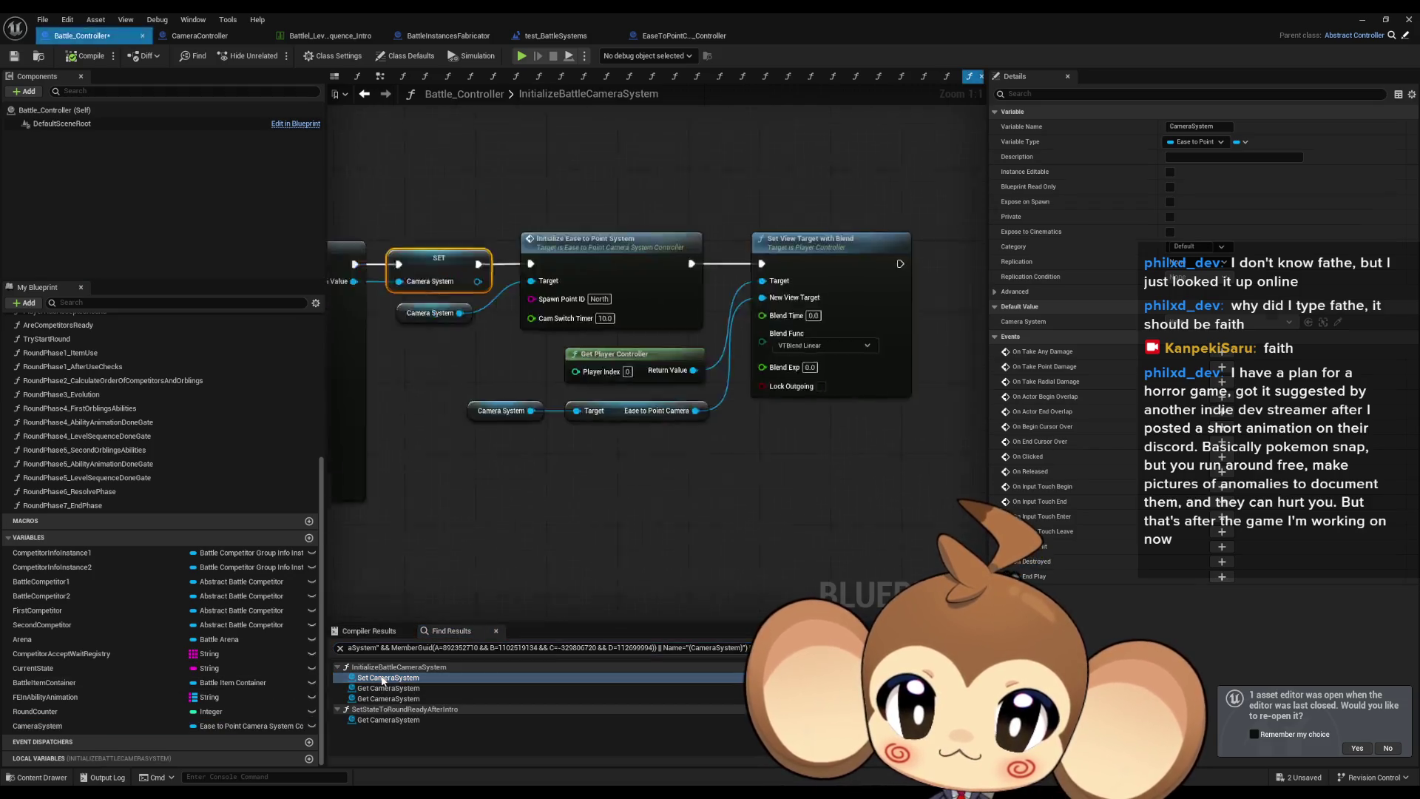
{"action": "scroll", "coordinate": [637, 488], "scroll_direction": "down", "scroll_amount": 4}
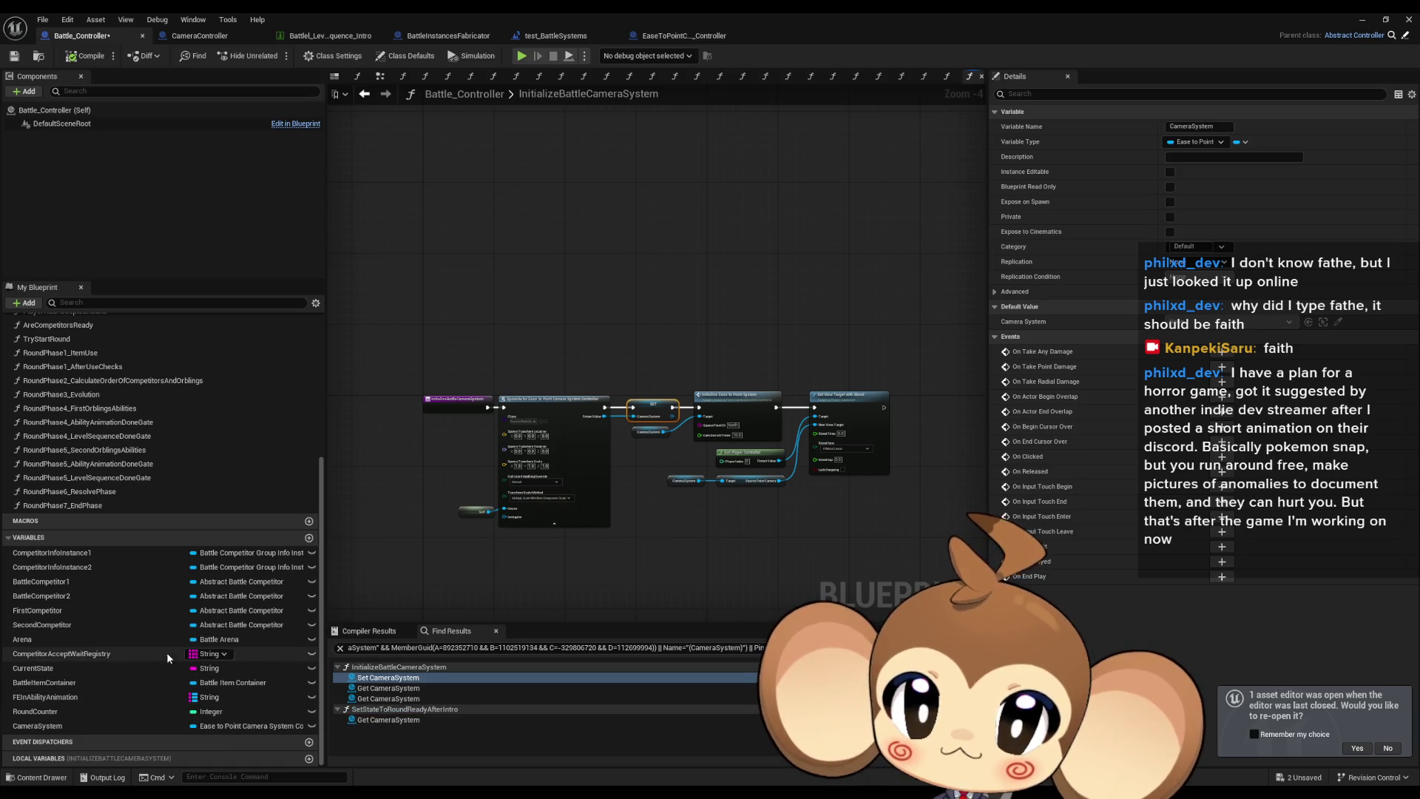
{"action": "scroll", "coordinate": [441, 461], "scroll_direction": "up", "scroll_amount": 4}
{"action": "scroll", "coordinate": [148, 443], "scroll_direction": "up", "scroll_amount": 5}
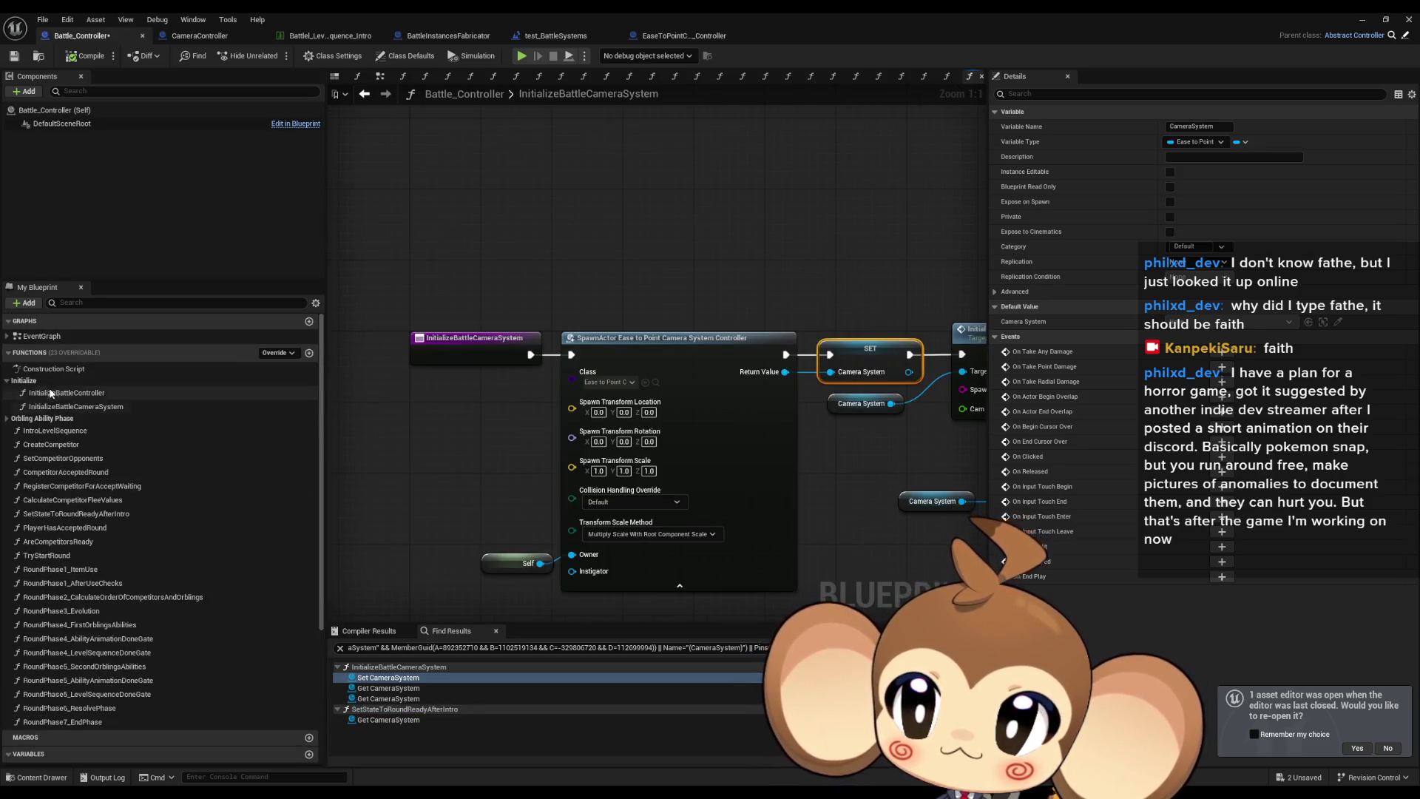
Open the InitializeBattleController graph and center the view on the Intro Level Sequence call chain.
{"action": "double_click", "coordinate": [67, 393]}
{"action": "left_click", "coordinate": [696, 355]}
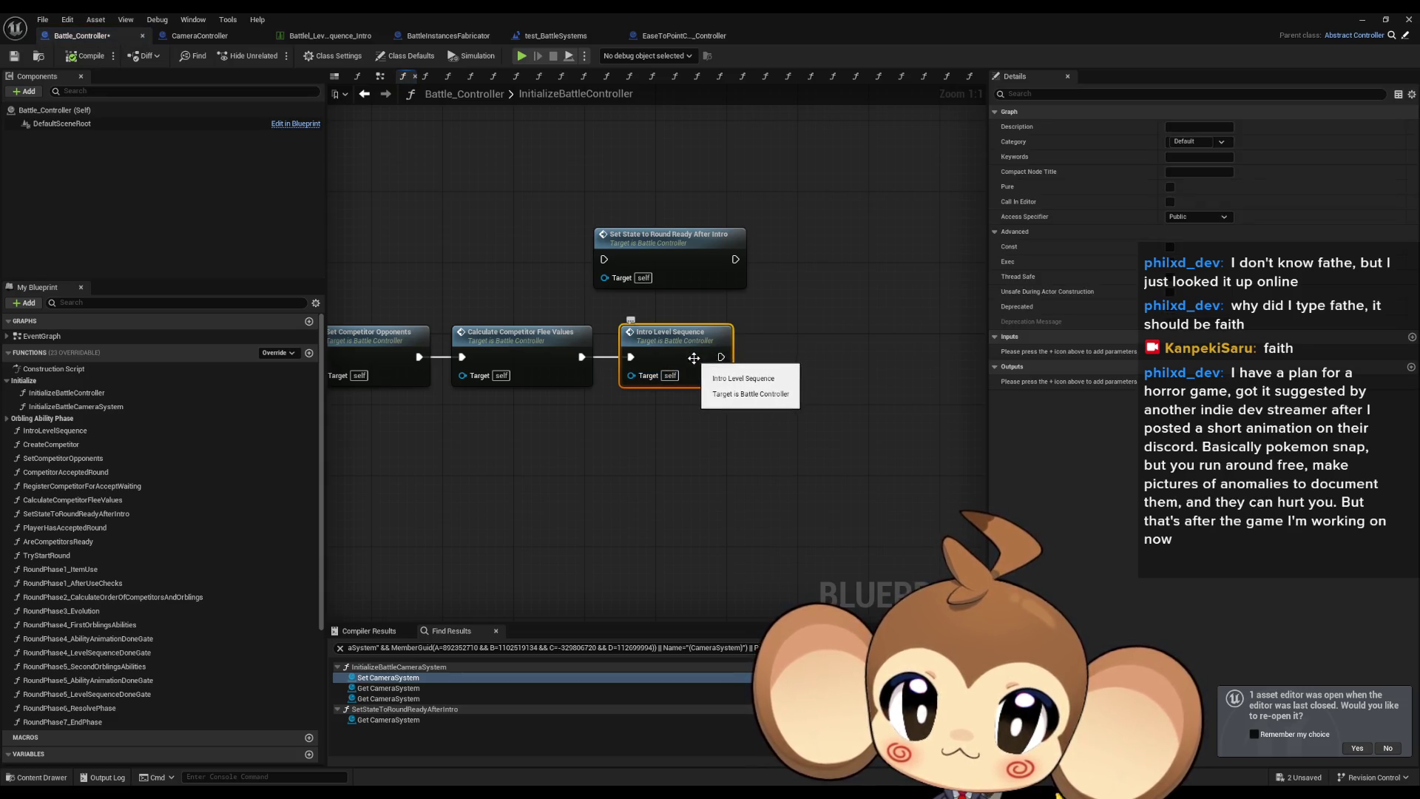
{"action": "left_click_drag", "start_coordinate": [742, 382], "coordinate": [771, 428]}
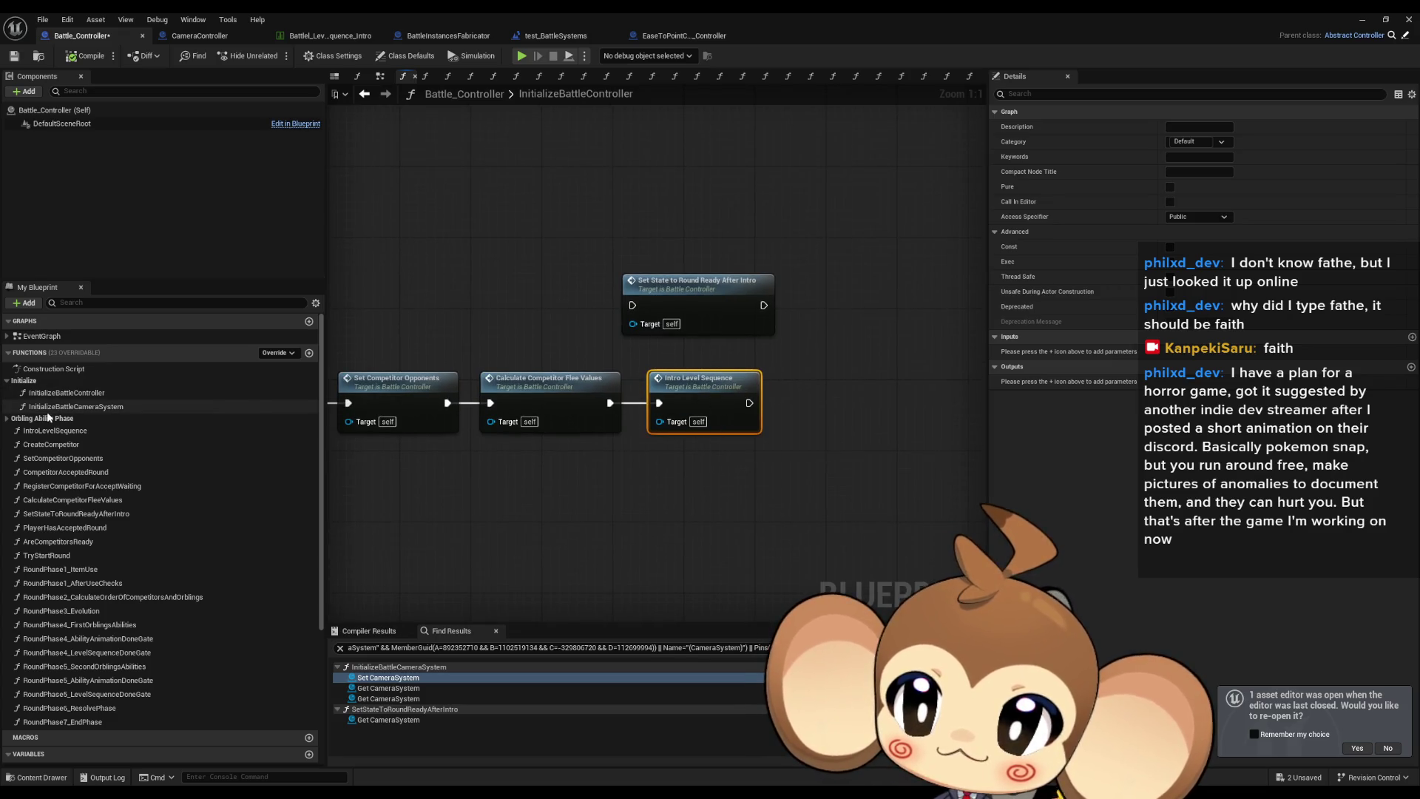
Add an Initialize Battle Camera System call after Calculate Competitor Flee Values, then inspect related functions.
{"action": "mouse_move", "coordinate": [61, 411]}
{"action": "left_mouse_down"}
{"action": "mouse_move", "coordinate": [696, 444]}
{"action": "mouse_move", "coordinate": [659, 481]}
{"action": "mouse_move", "coordinate": [610, 403]}
{"action": "left_mouse_up"}
{"action": "mouse_move", "coordinate": [726, 394]}
{"action": "left_mouse_down"}
{"action": "mouse_move", "coordinate": [786, 375]}
{"action": "mouse_move", "coordinate": [836, 306]}
{"action": "left_mouse_up"}
{"action": "double_click", "coordinate": [845, 309]}
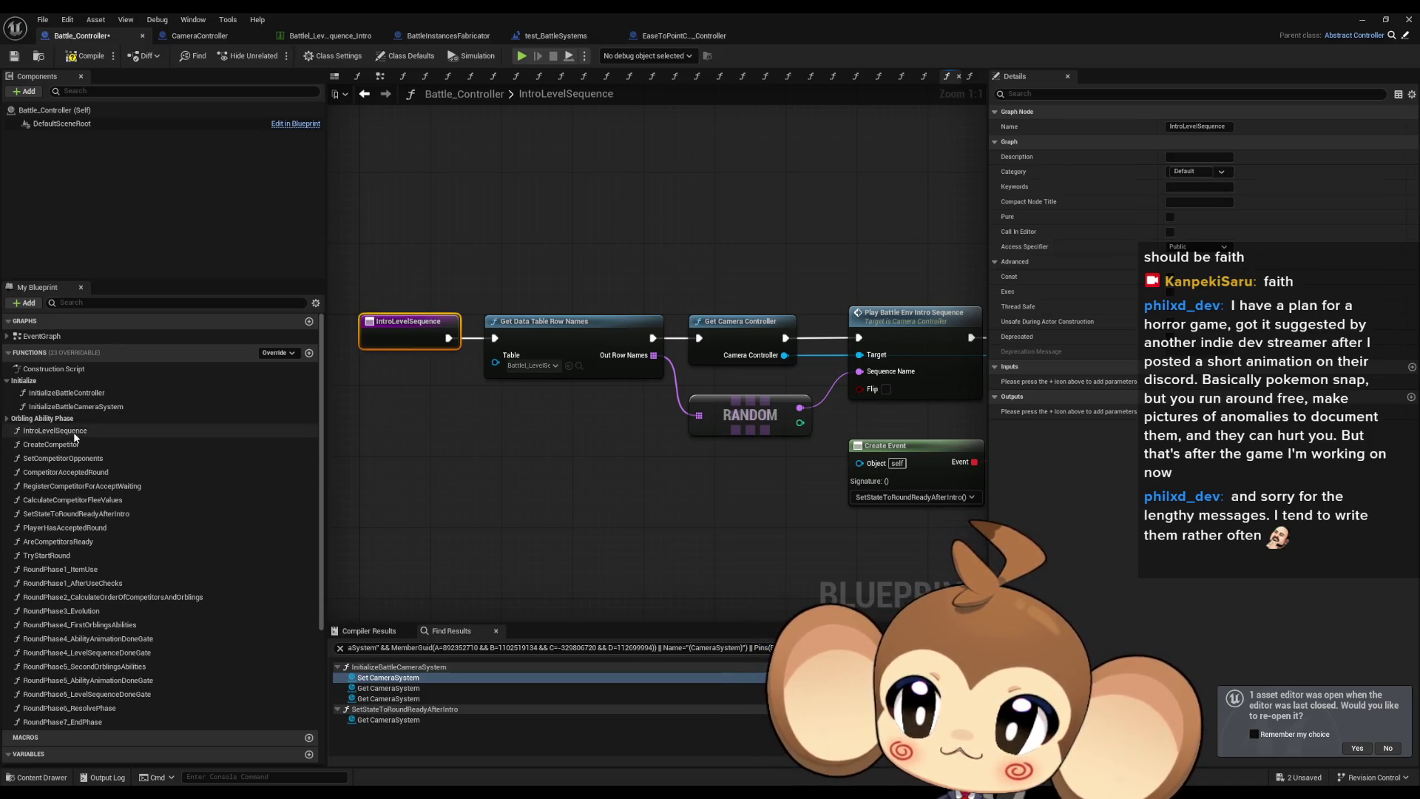
{"action": "double_click", "coordinate": [67, 513]}
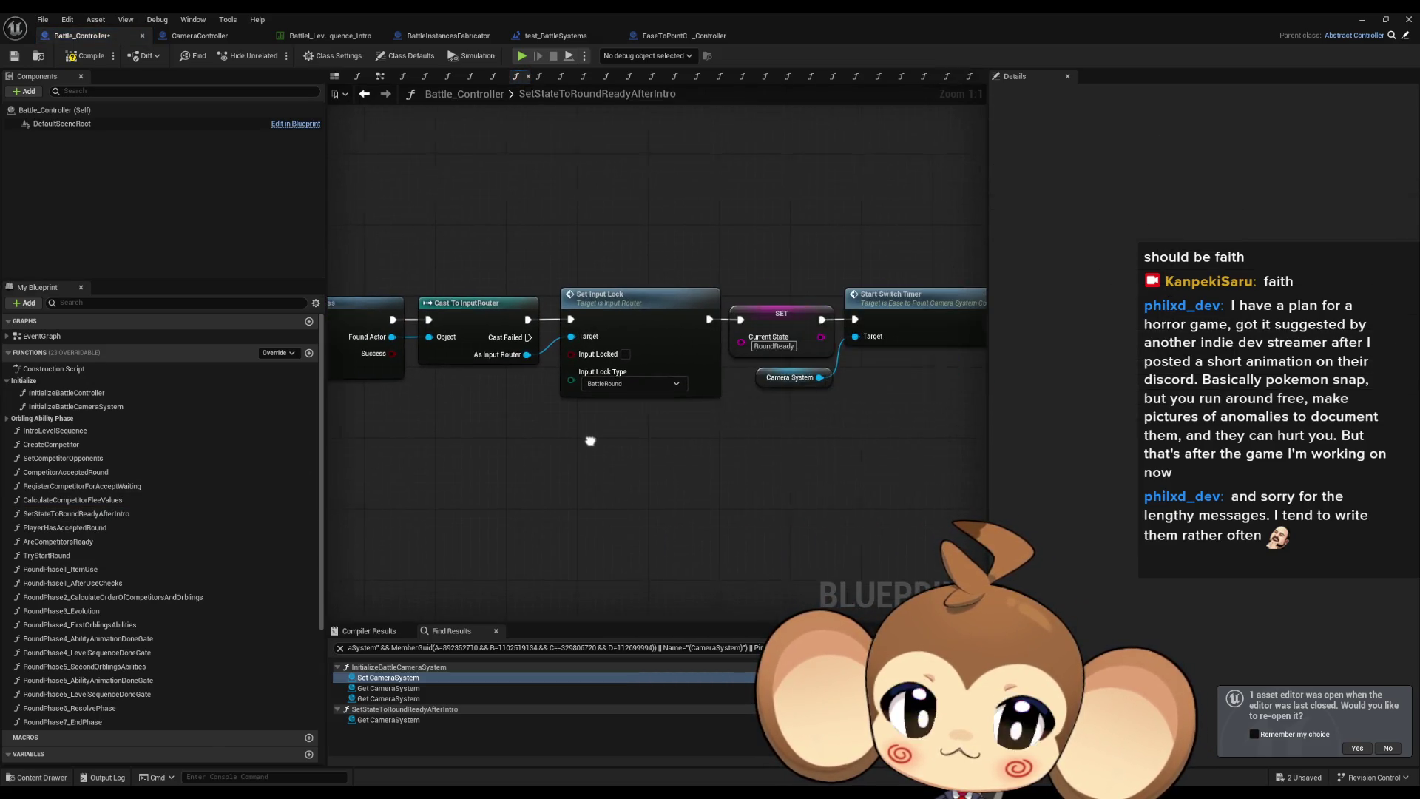
Move Initialize Battle Camera System into InitializeBattleController's main row and wire Intro Level Sequence after it.
{"action": "double_click", "coordinate": [63, 393]}
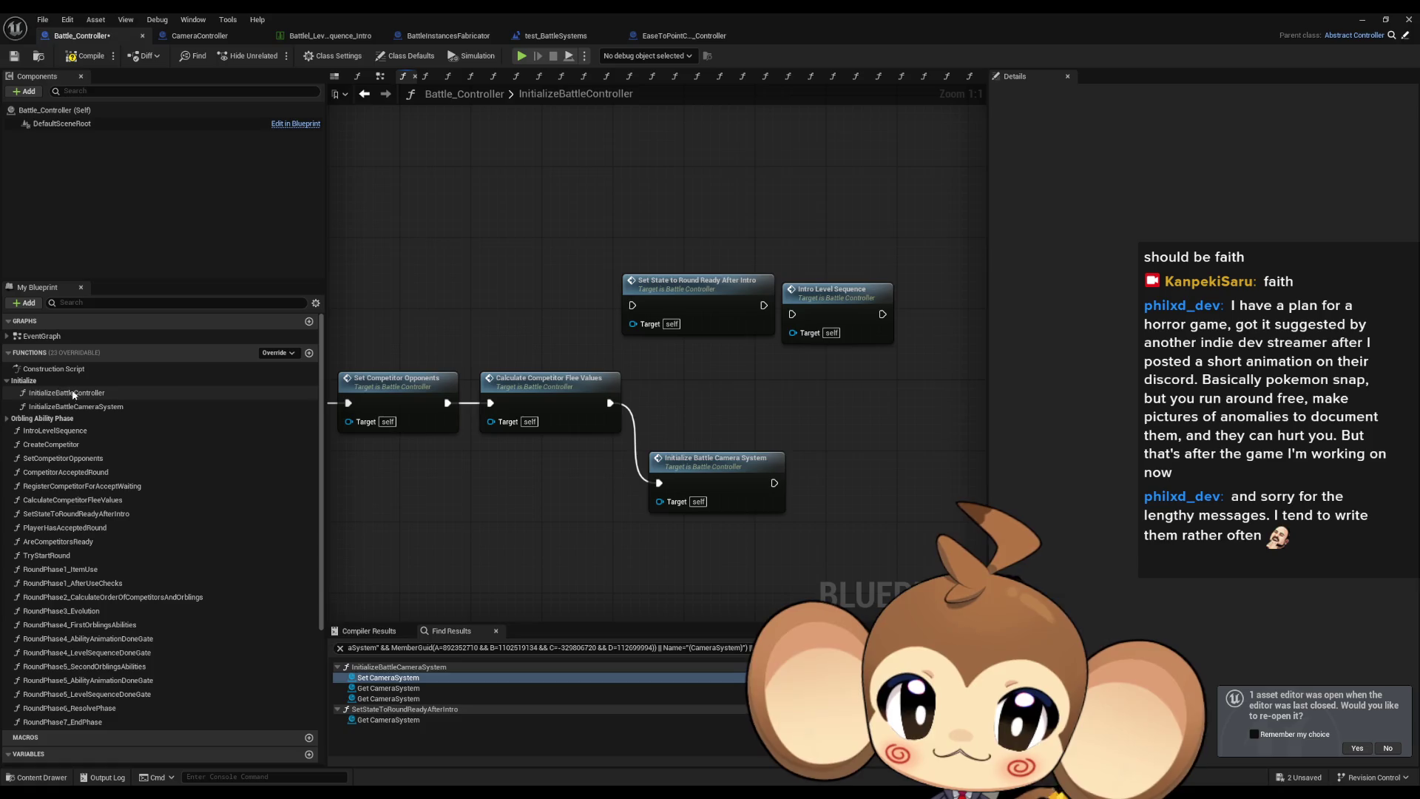
{"action": "mouse_move", "coordinate": [713, 486]}
{"action": "left_mouse_down"}
{"action": "mouse_move", "coordinate": [705, 406]}
{"action": "mouse_move", "coordinate": [873, 432]}
{"action": "mouse_move", "coordinate": [693, 410]}
{"action": "left_mouse_up"}
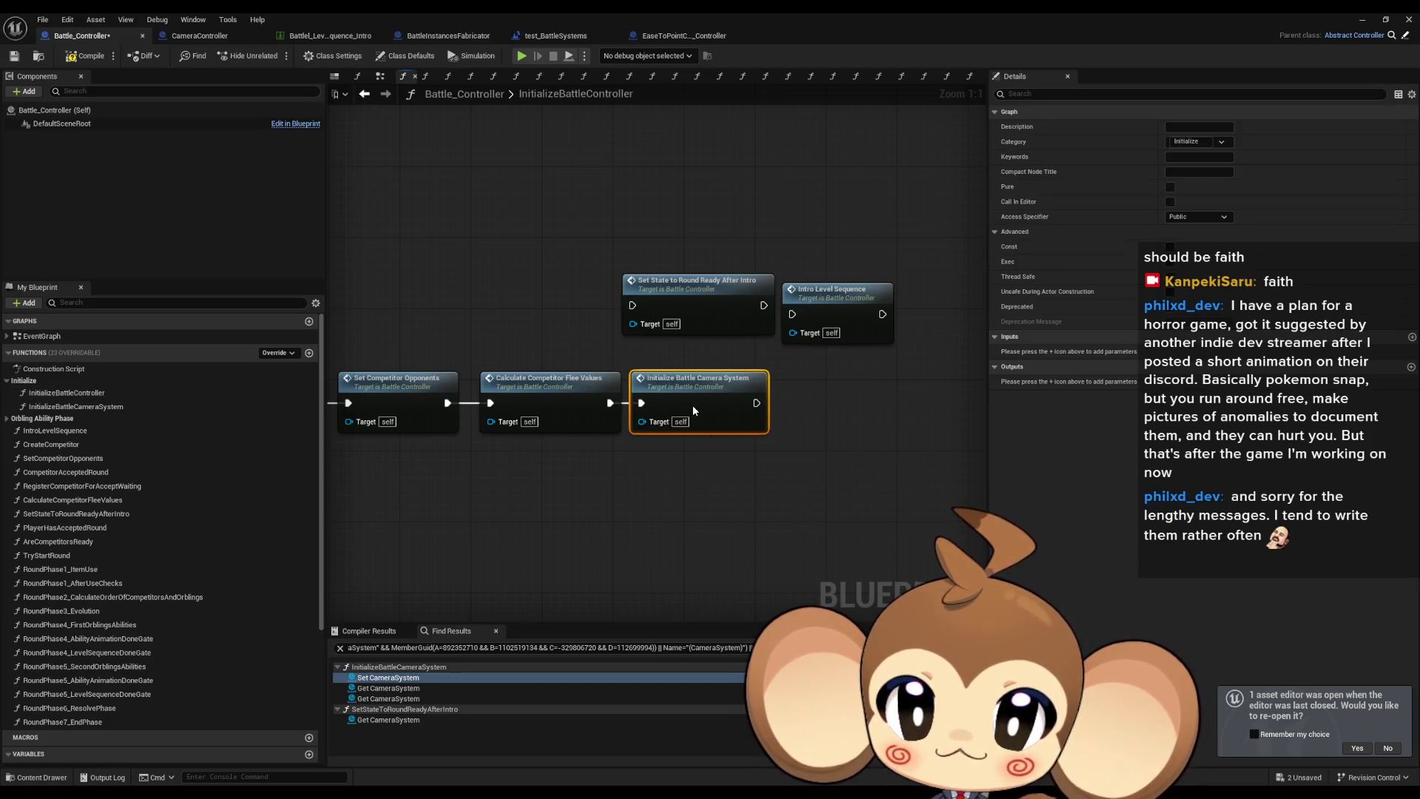
{"action": "scroll", "coordinate": [692, 406], "scroll_direction": "down", "scroll_amount": 1}
{"action": "scroll", "coordinate": [864, 403], "scroll_direction": "up", "scroll_amount": 1}
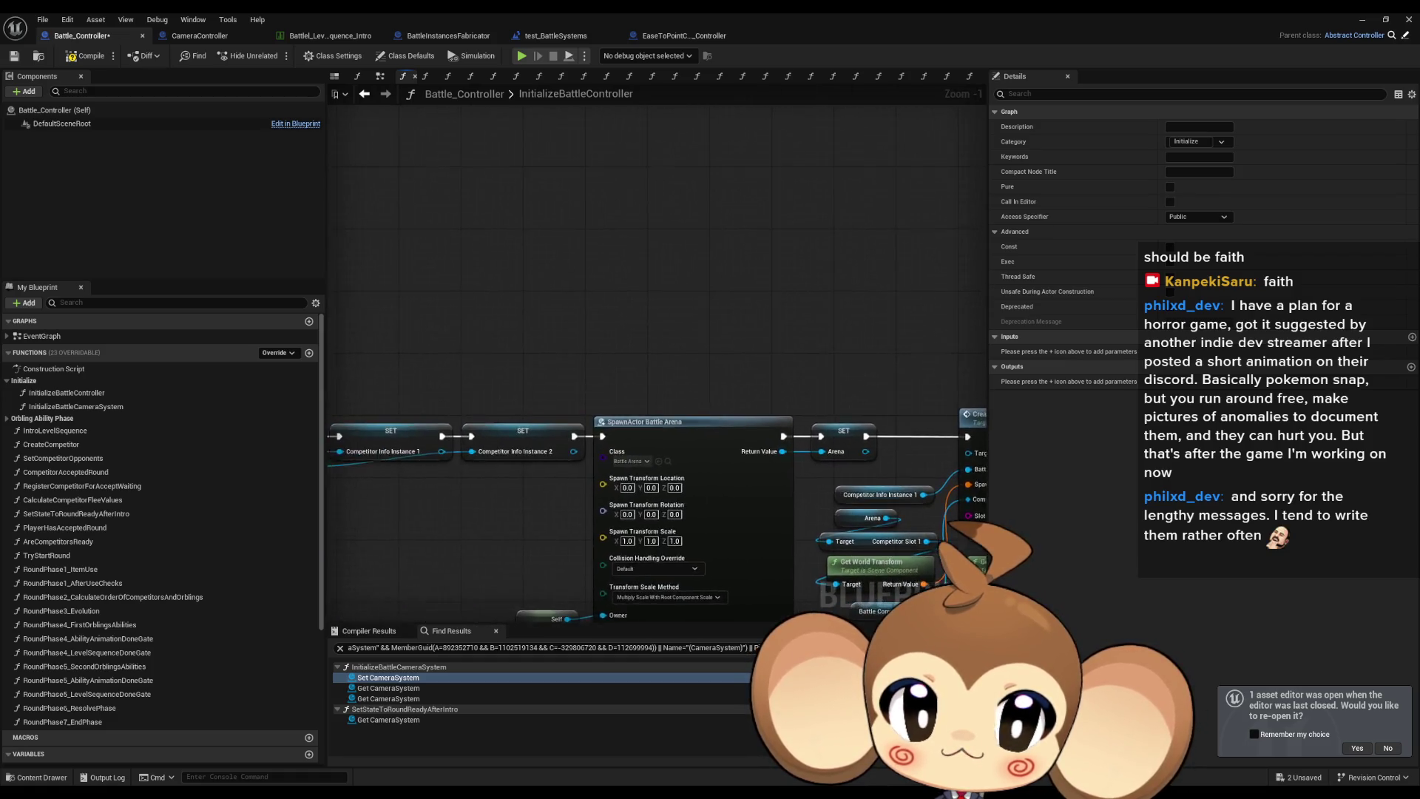
{"action": "mouse_move", "coordinate": [832, 405]}
{"action": "left_mouse_down"}
{"action": "mouse_move", "coordinate": [877, 367]}
{"action": "mouse_move", "coordinate": [867, 316]}
{"action": "mouse_move", "coordinate": [904, 391]}
{"action": "left_mouse_up"}
Align the Intro Level Sequence node and start a Play-in-Editor test of the battle.
{"action": "left_click", "coordinate": [962, 325]}
{"action": "left_click", "coordinate": [1361, 20]}
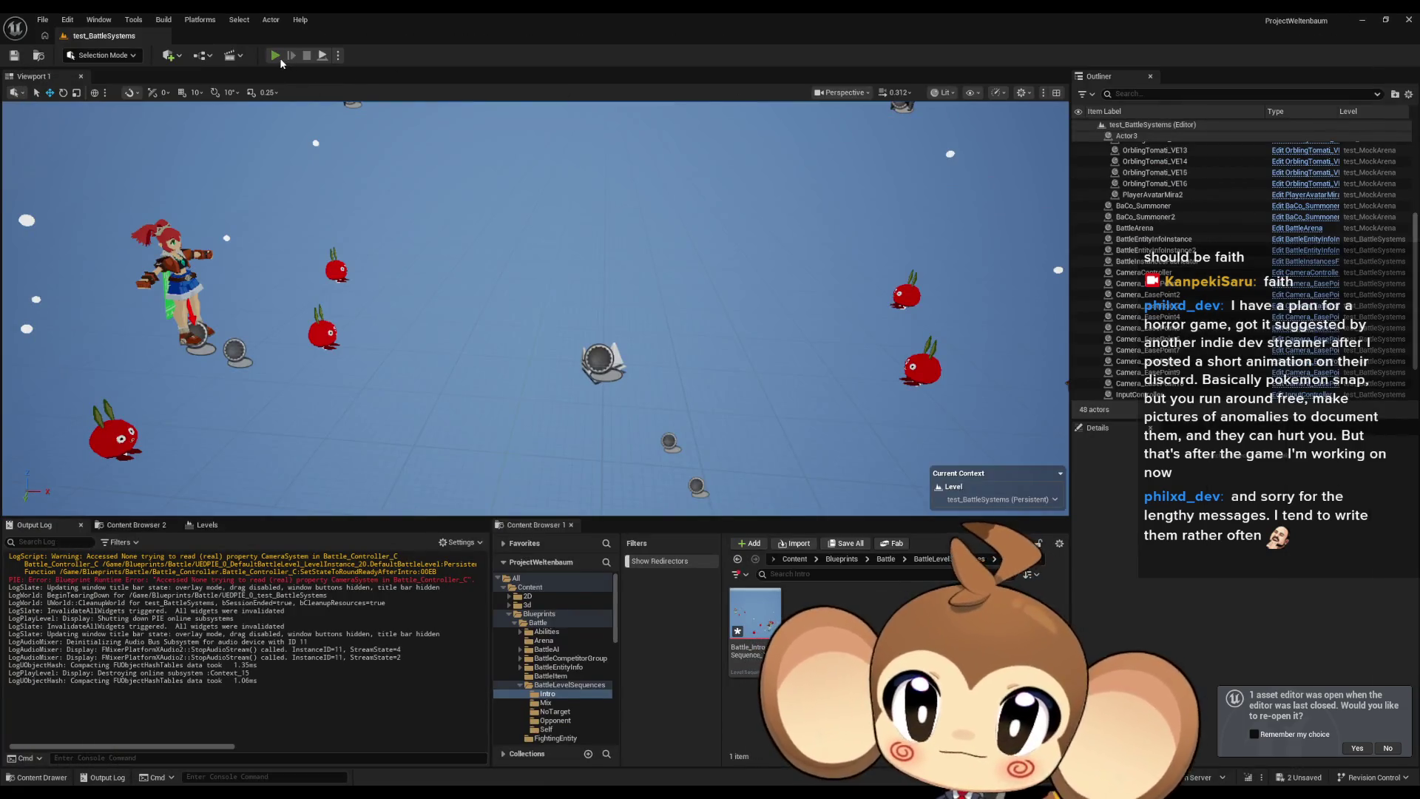
{"action": "left_click", "coordinate": [280, 57]}
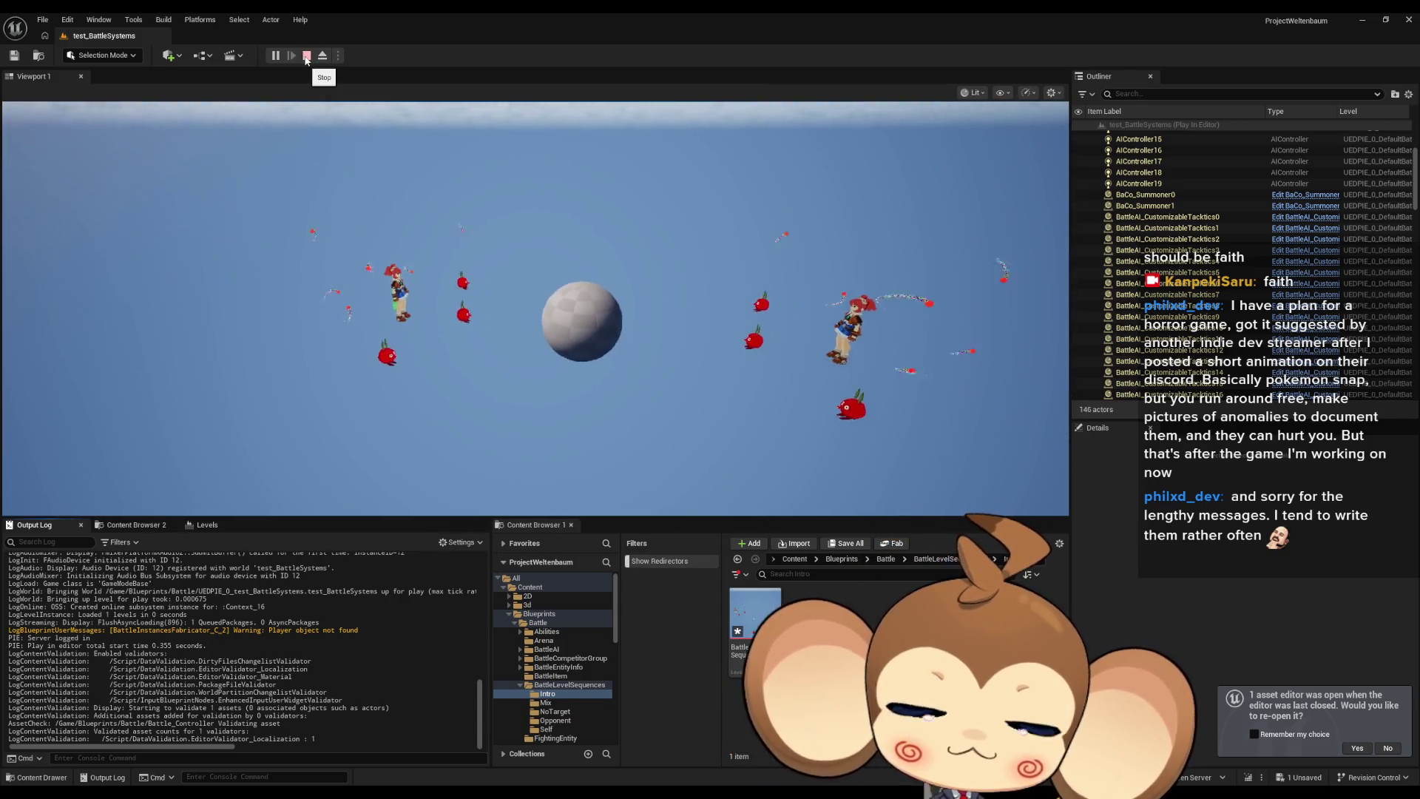
Stop the play test and bring the Battle_Controller Blueprint window back.
{"action": "left_click", "coordinate": [306, 56]}
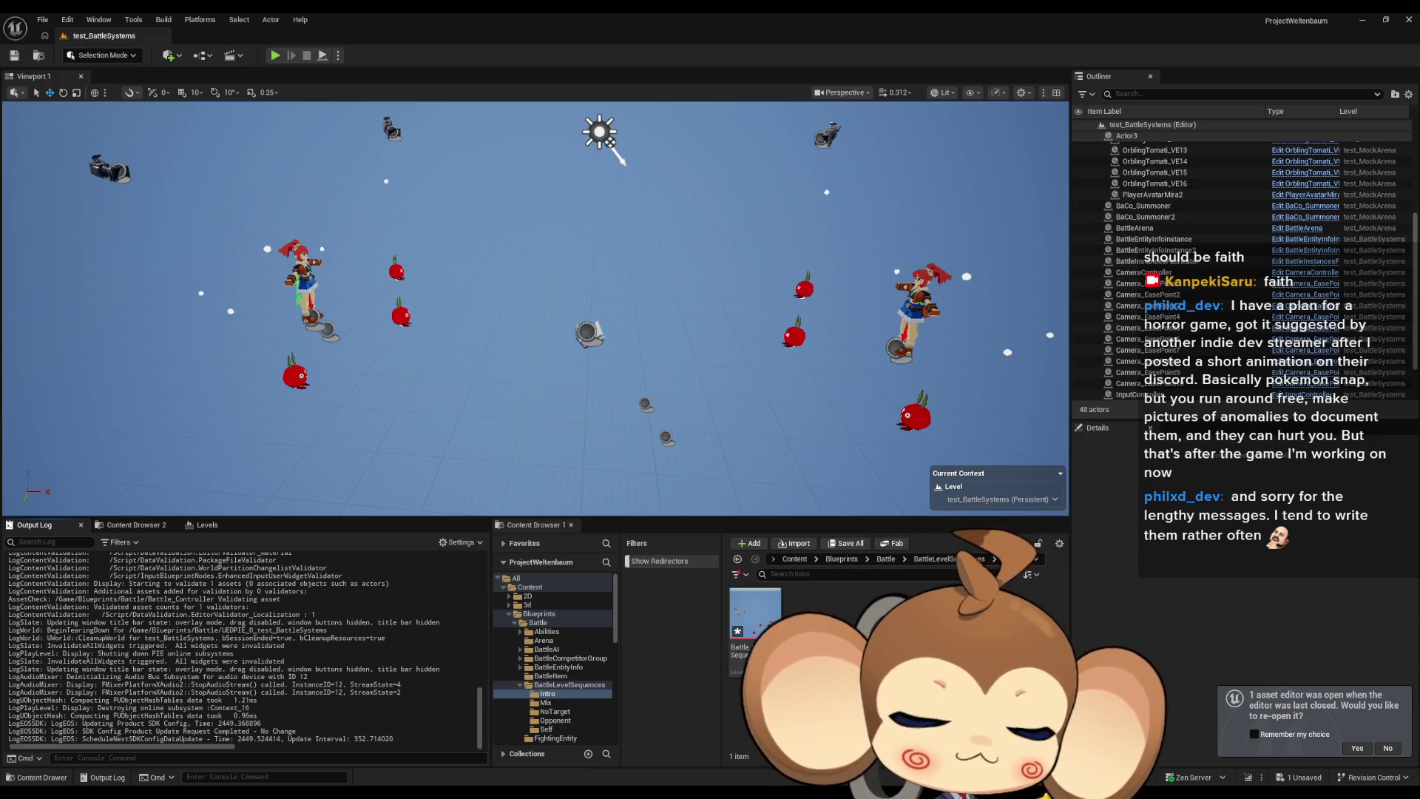
{"action": "mouse_move", "coordinate": [562, 792]}
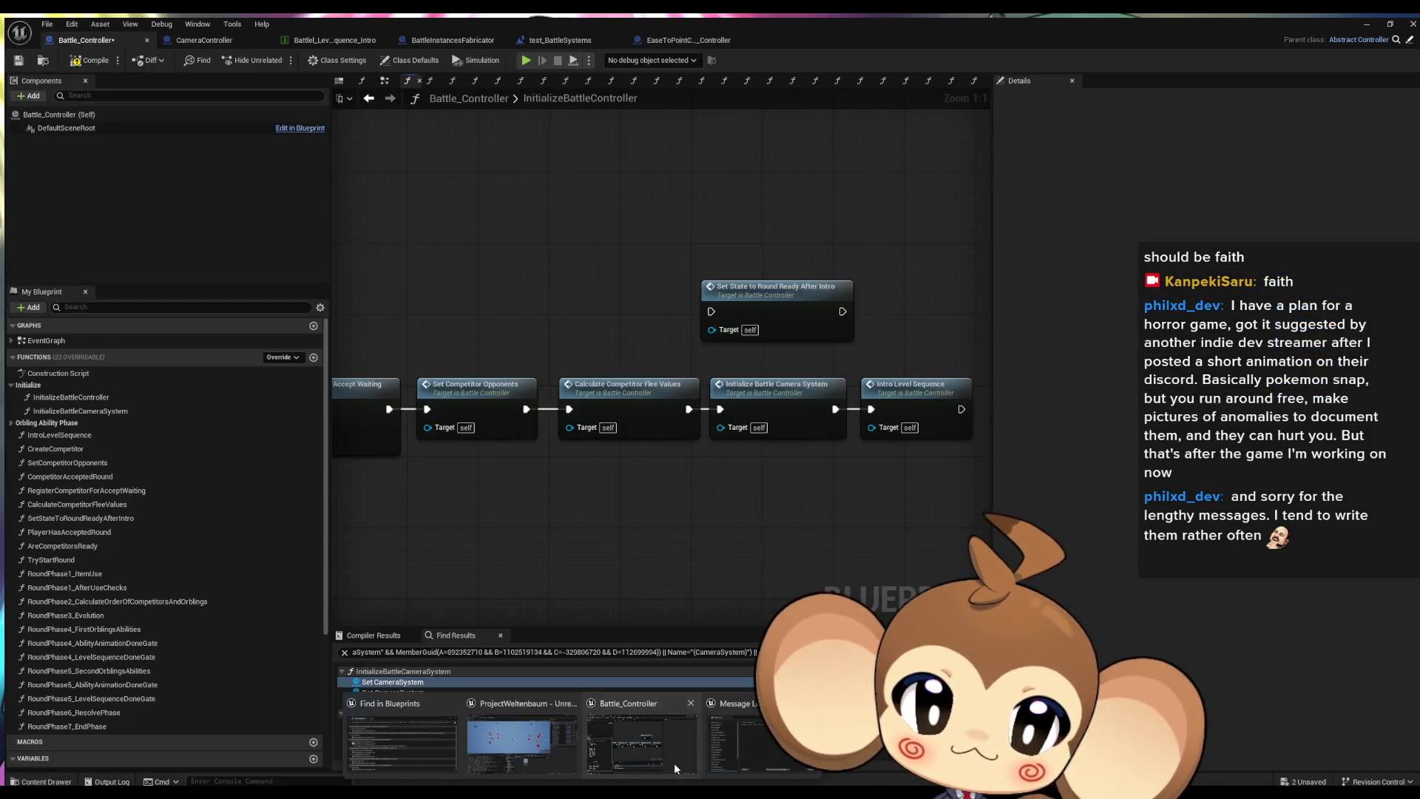
{"action": "left_click", "coordinate": [673, 767]}
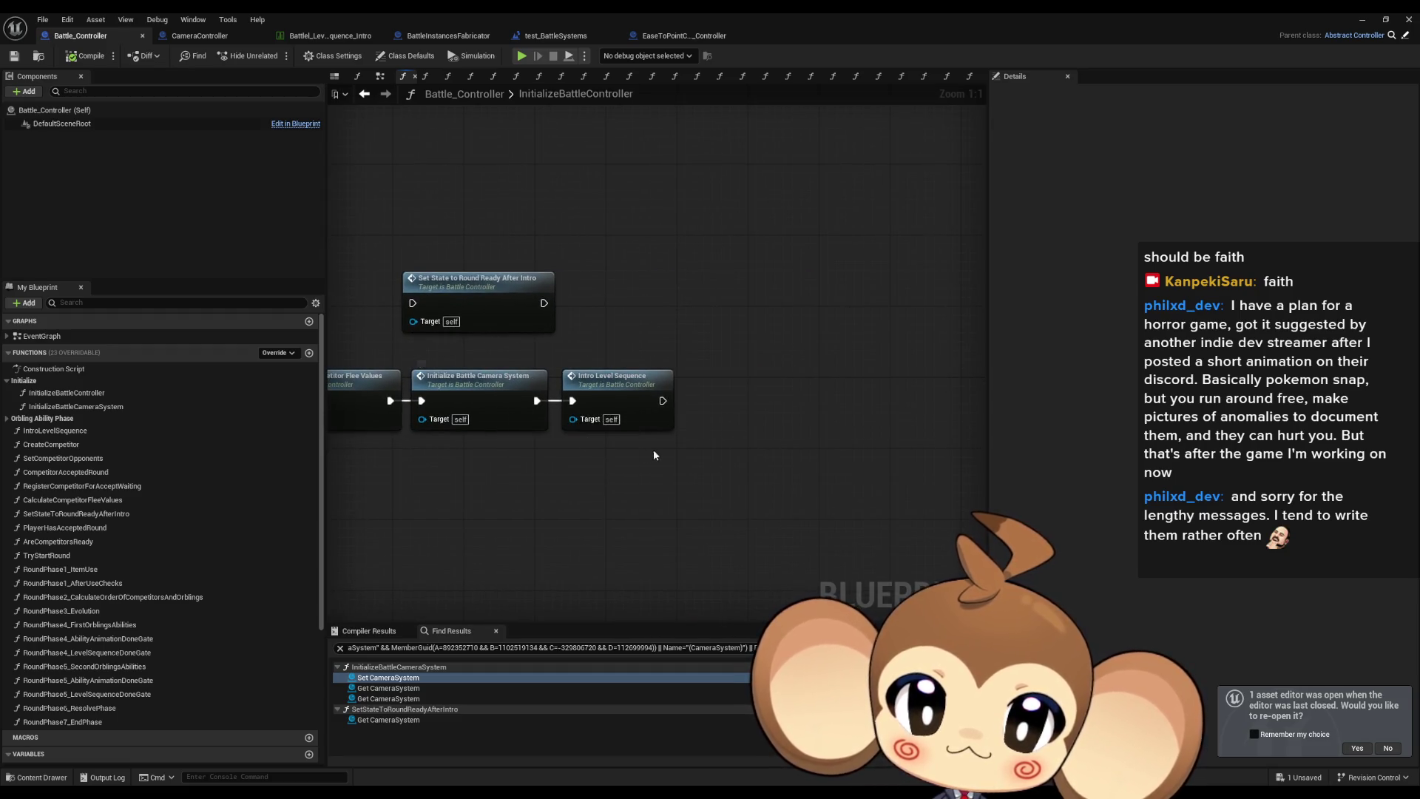
{"action": "left_click_drag", "start_coordinate": [629, 408], "coordinate": [676, 442]}
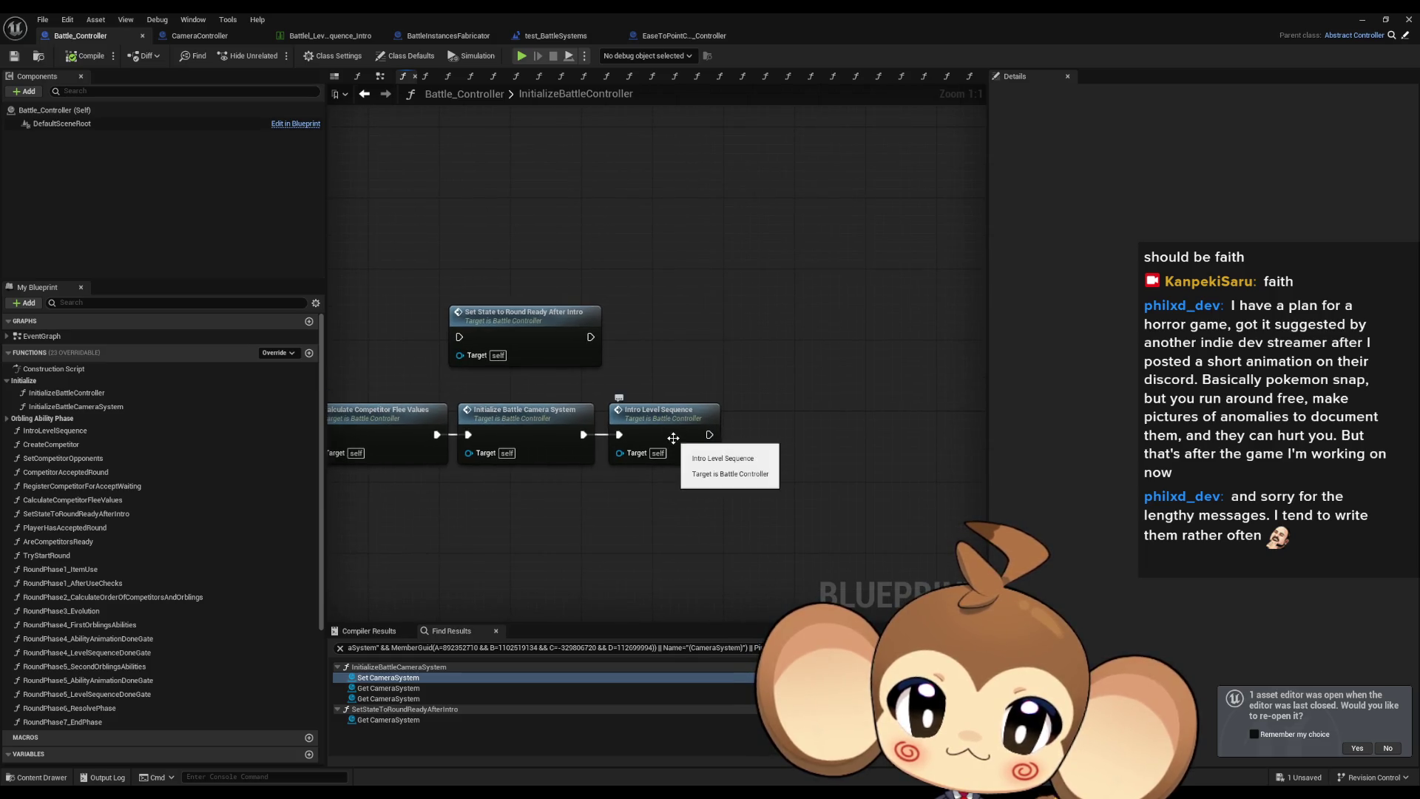
{"action": "left_click", "coordinate": [566, 437]}
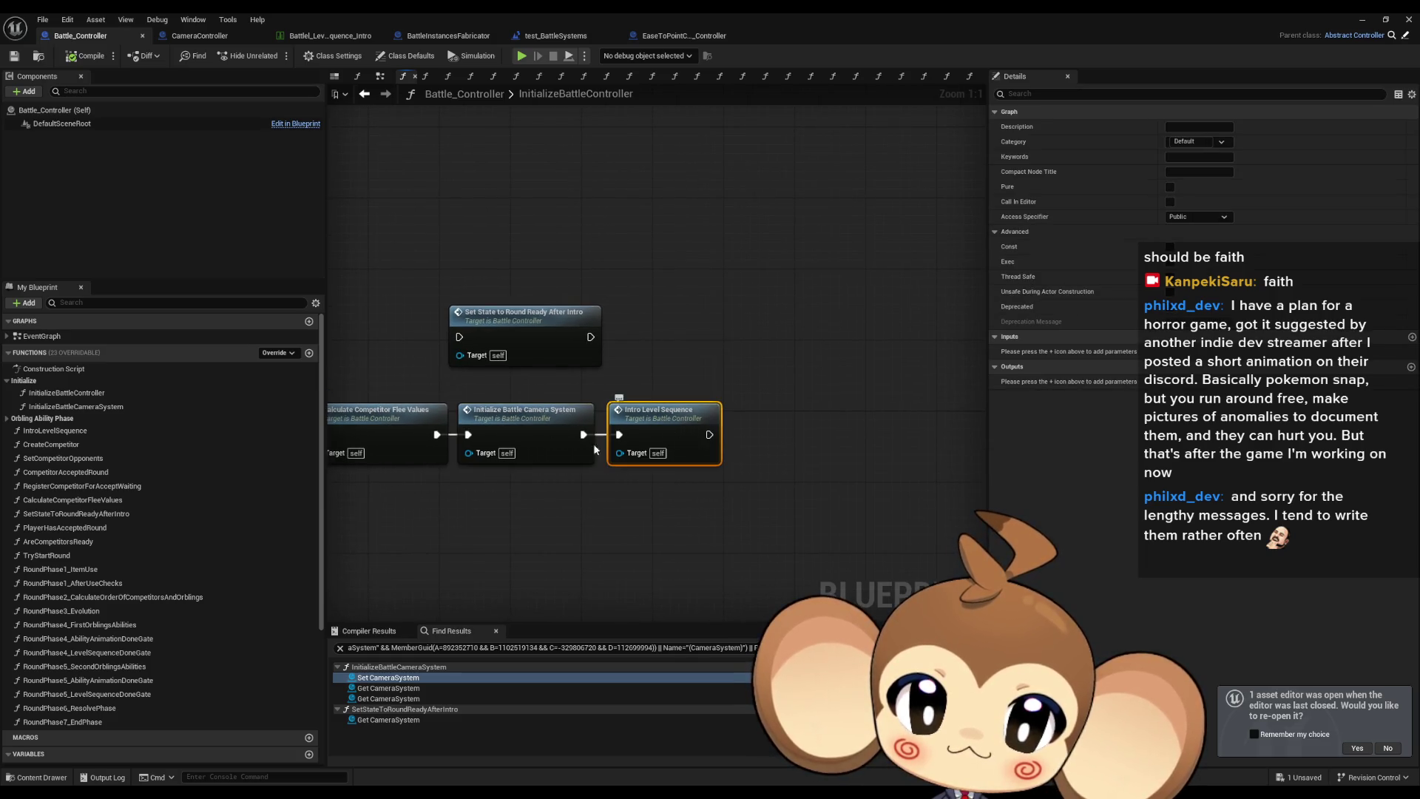
{"action": "left_click", "coordinate": [675, 367]}
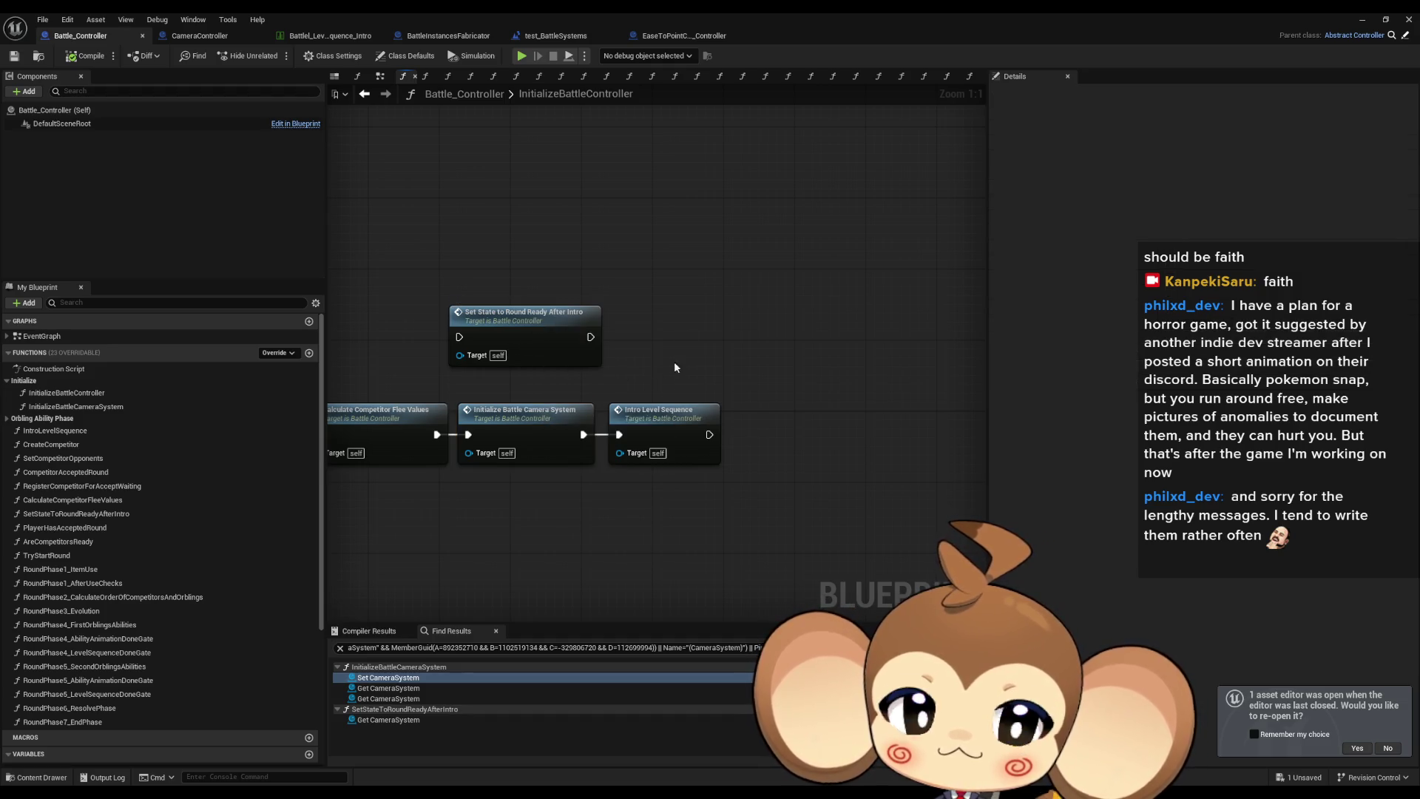
{"action": "left_click", "coordinate": [1362, 22]}
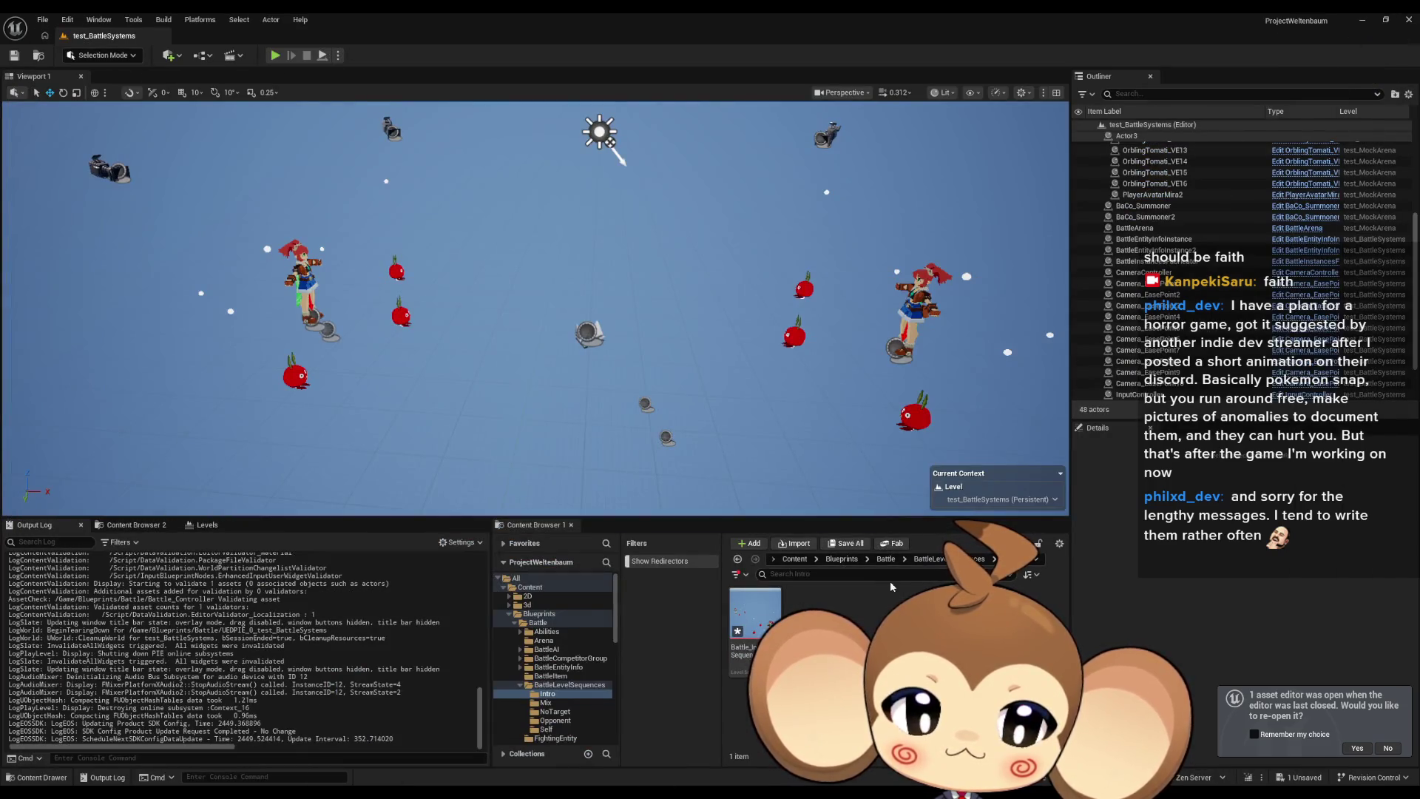
Open Camera_EaseToPointCam from Blueprints > Cameras > FollowEasePointCamera and inspect its CineCamera component.
{"action": "left_click", "coordinate": [835, 560]}
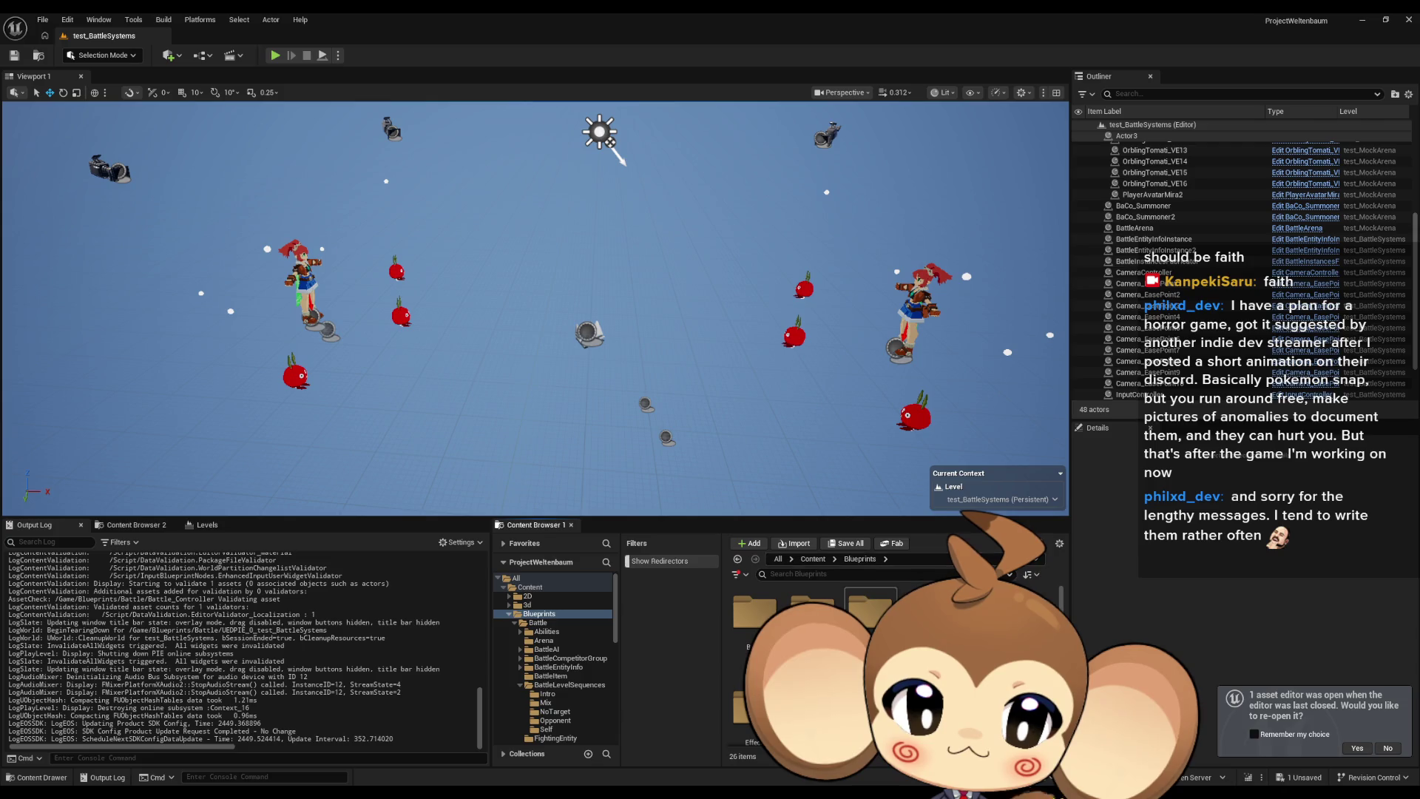
{"action": "double_click", "coordinate": [870, 614]}
{"action": "double_click", "coordinate": [813, 610]}
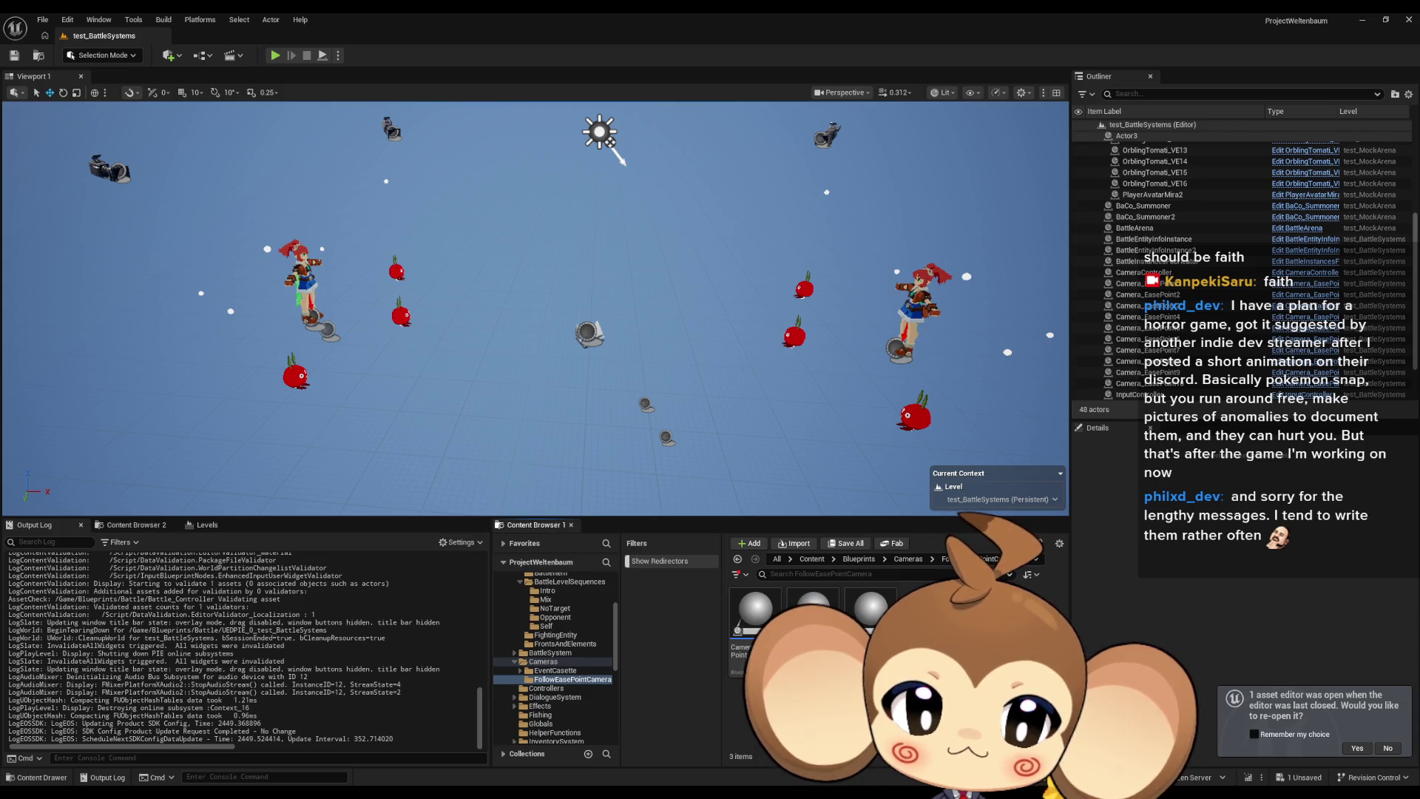
{"action": "double_click", "coordinate": [813, 613]}
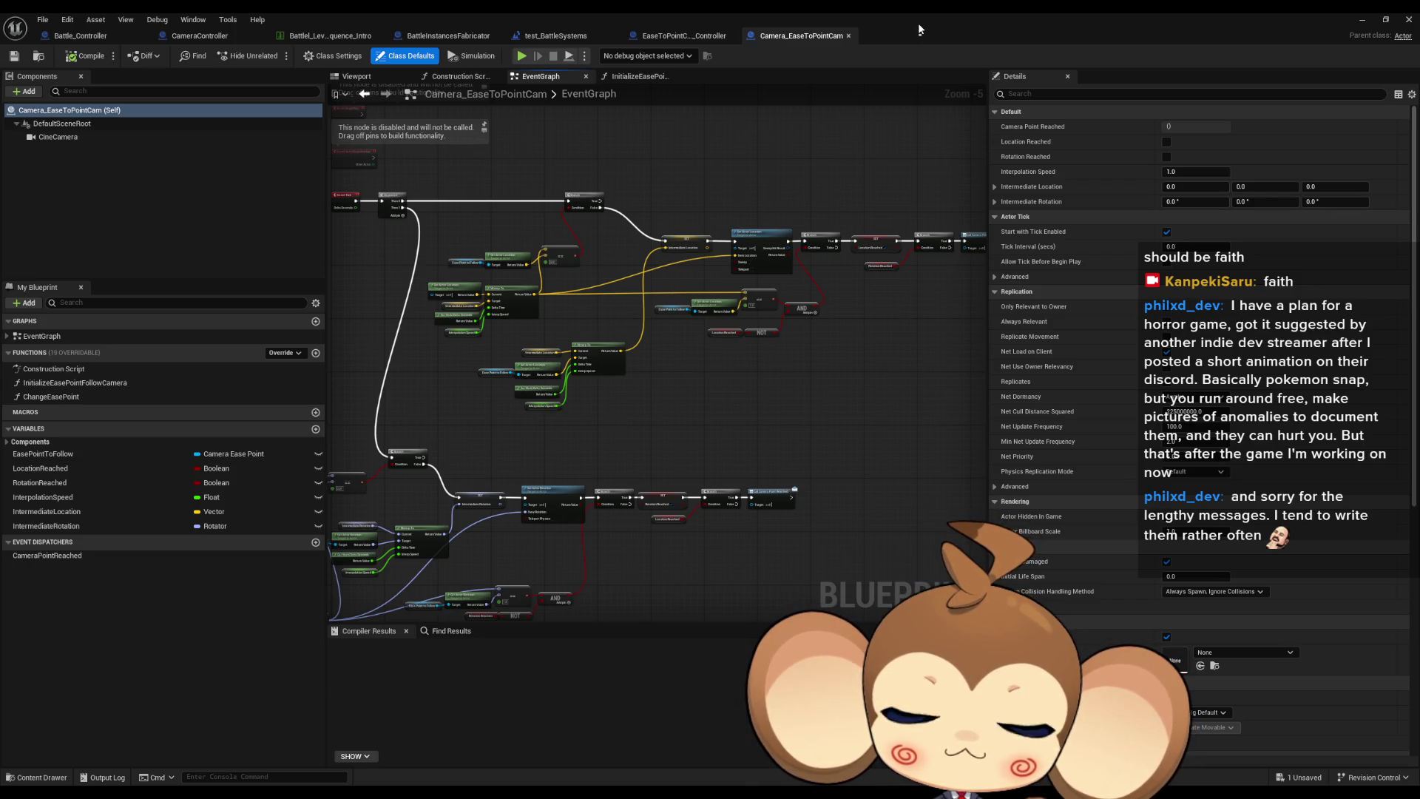
{"action": "left_click", "coordinate": [57, 137]}
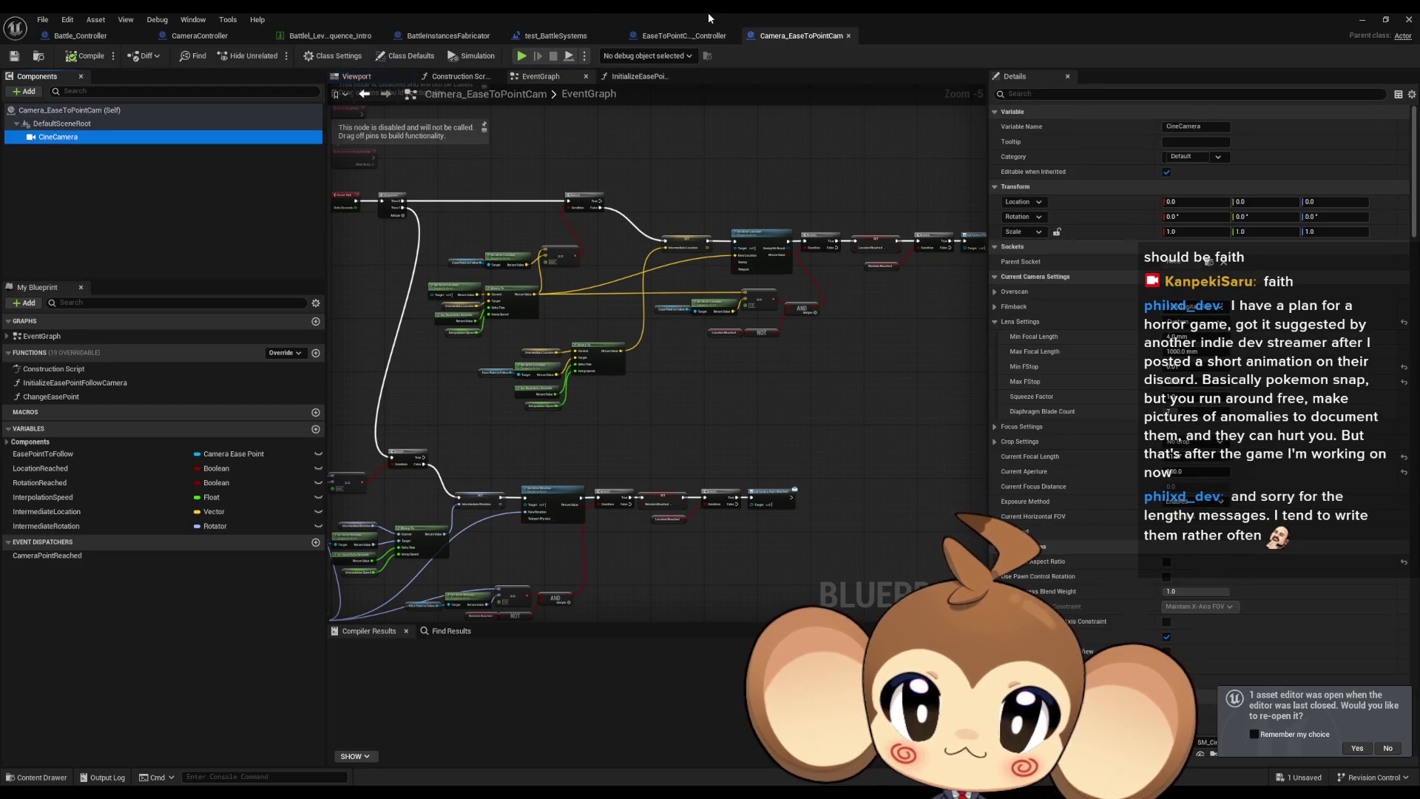
Float the Blueprint editor window aside and browse the Content Browser into the Battle folder.
{"action": "double_click", "coordinate": [708, 12]}
{"action": "left_click_drag", "start_coordinate": [860, 198], "coordinate": [860, 68]}
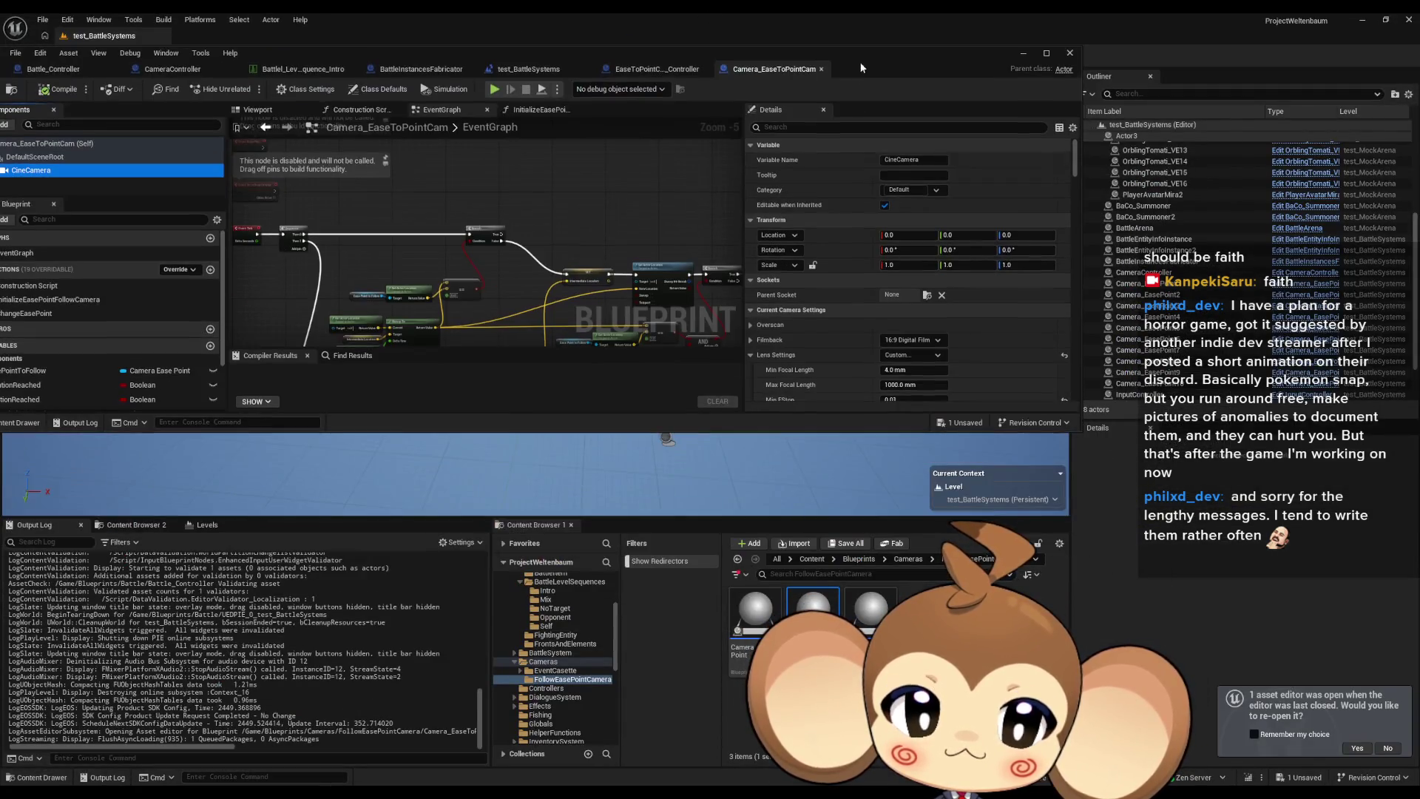
{"action": "left_click", "coordinate": [860, 560]}
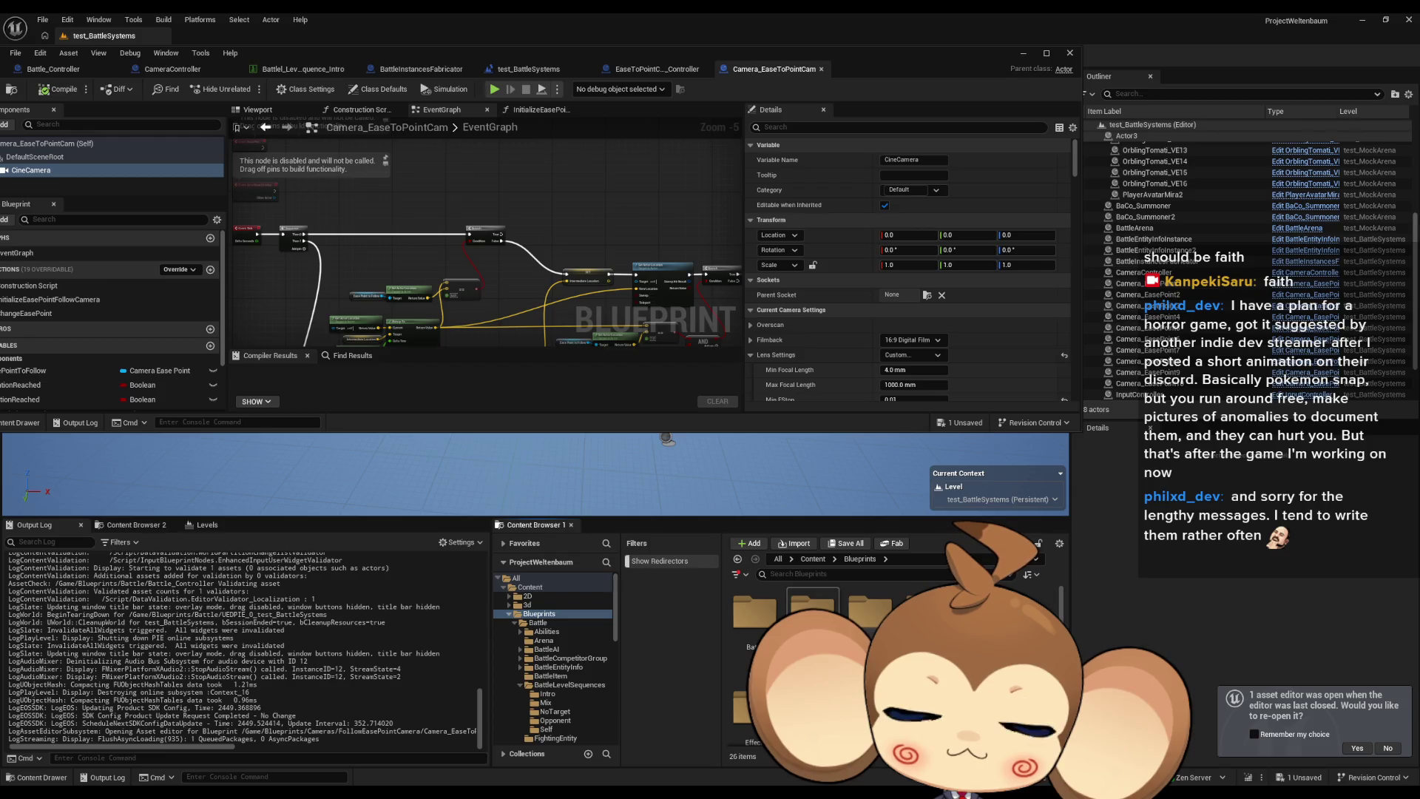
{"action": "left_click", "coordinate": [755, 618]}
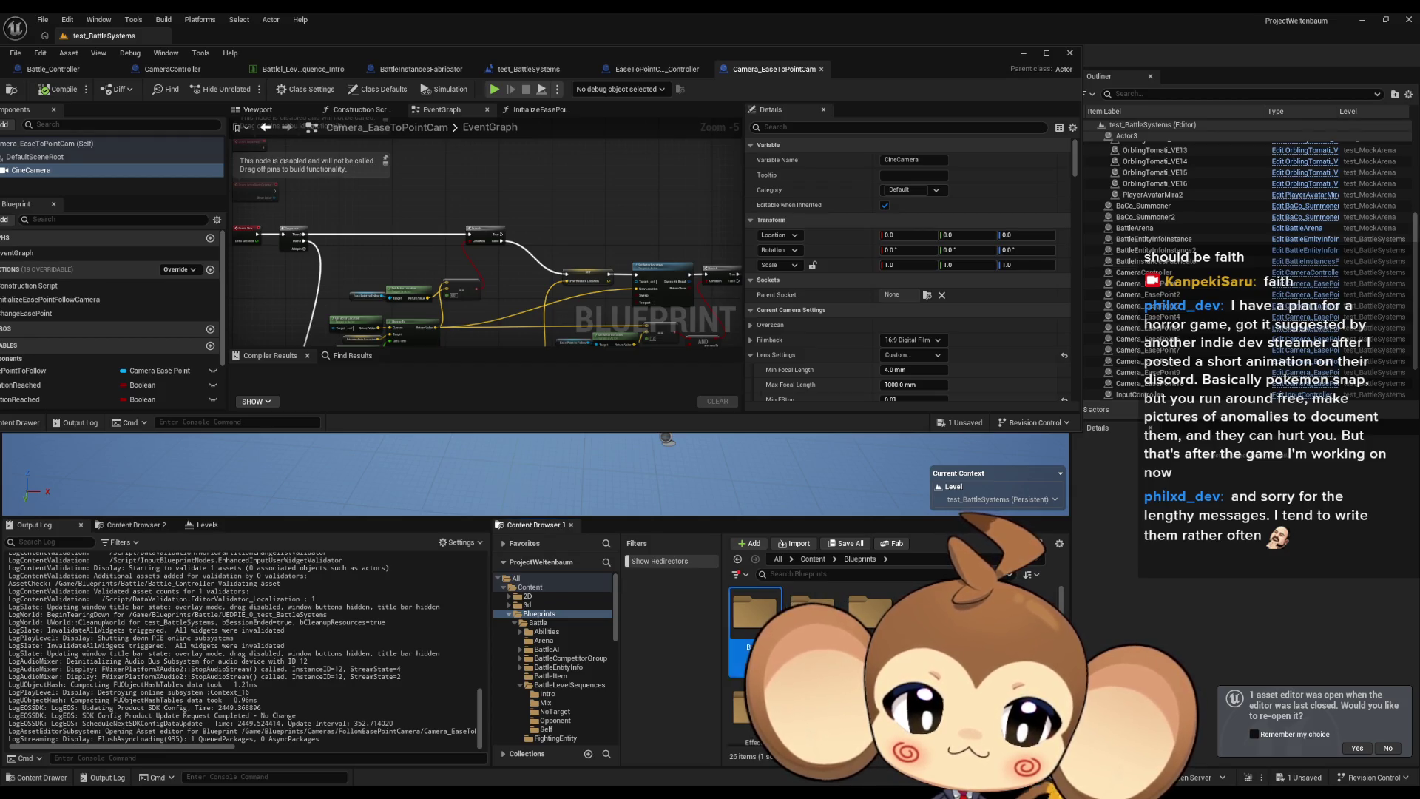
{"action": "double_click", "coordinate": [755, 618]}
{"action": "scroll", "coordinate": [814, 628], "scroll_direction": "up", "scroll_amount": 2}
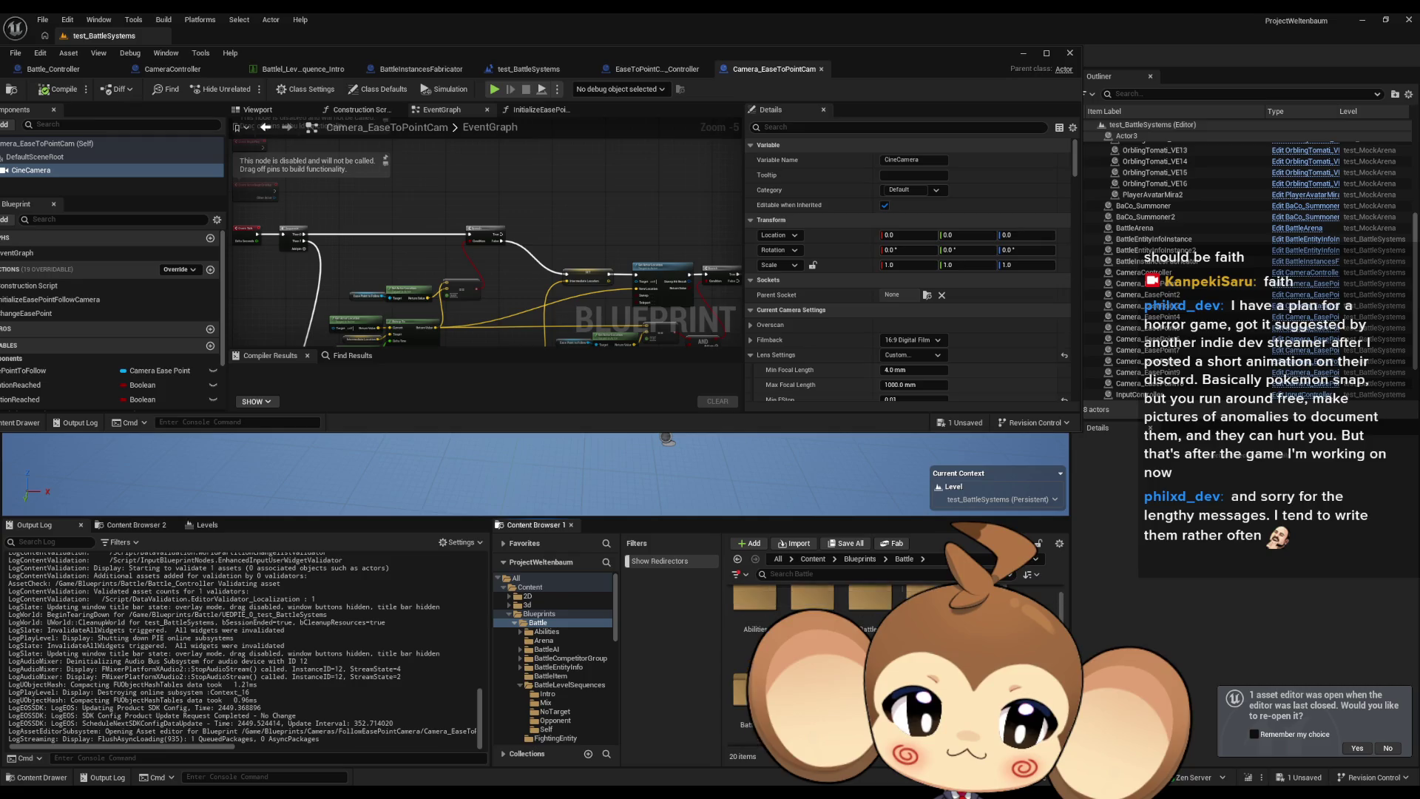
{"action": "scroll", "coordinate": [814, 629], "scroll_direction": "up", "scroll_amount": 1}
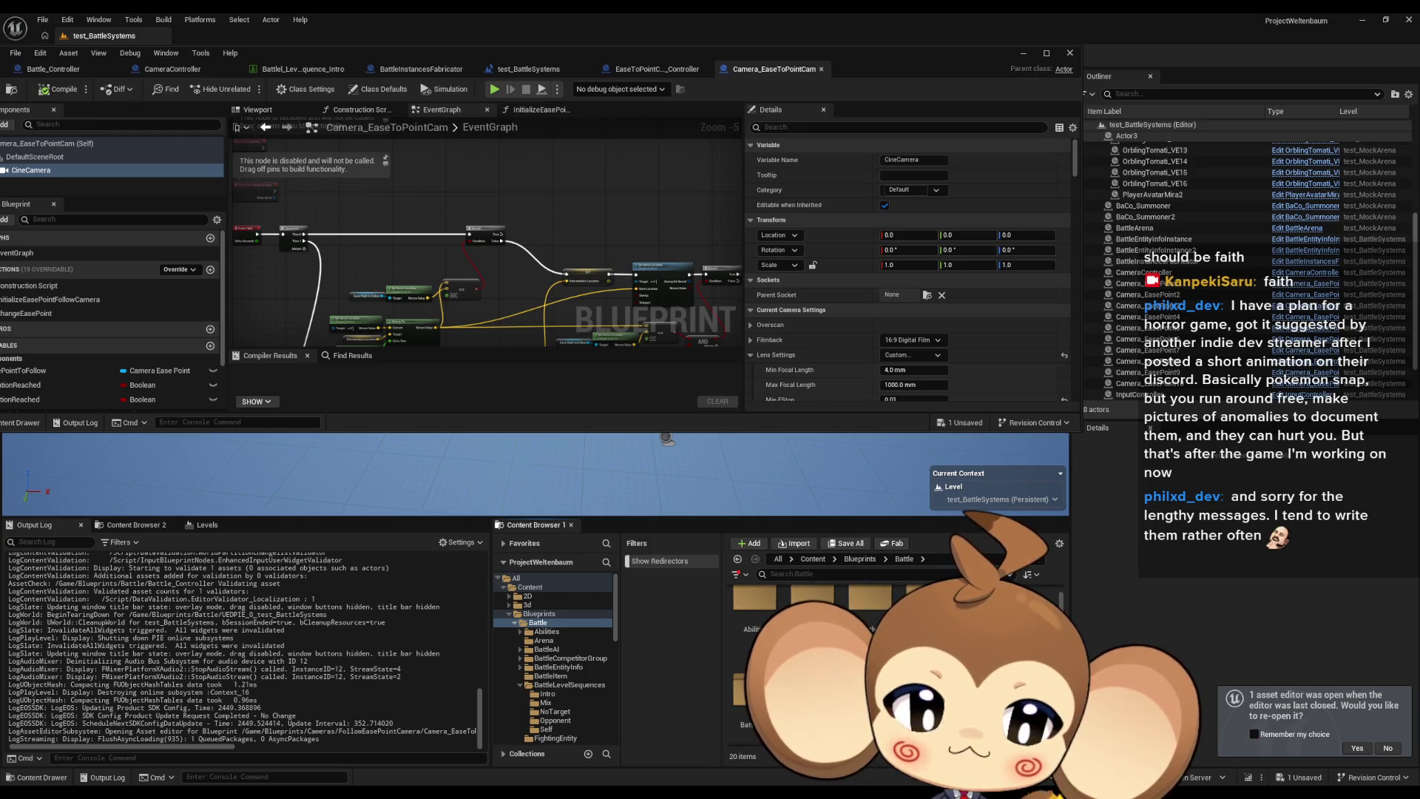
Open SequenceCineCameraBlueprint from the Blueprints > Cameras folder.
{"action": "left_click", "coordinate": [860, 558]}
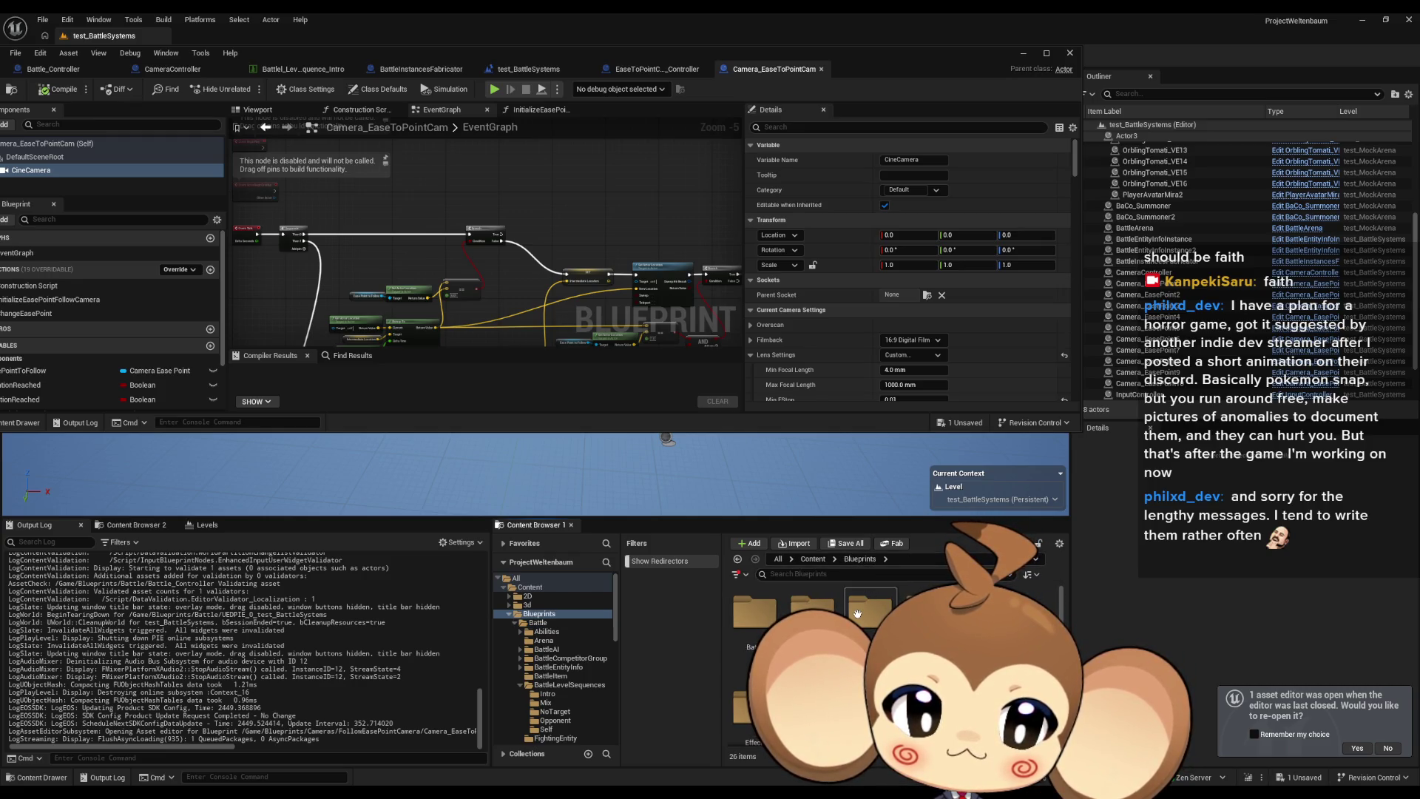
{"action": "double_click", "coordinate": [857, 614]}
{"action": "scroll", "coordinate": [857, 614], "scroll_direction": "down", "scroll_amount": 2}
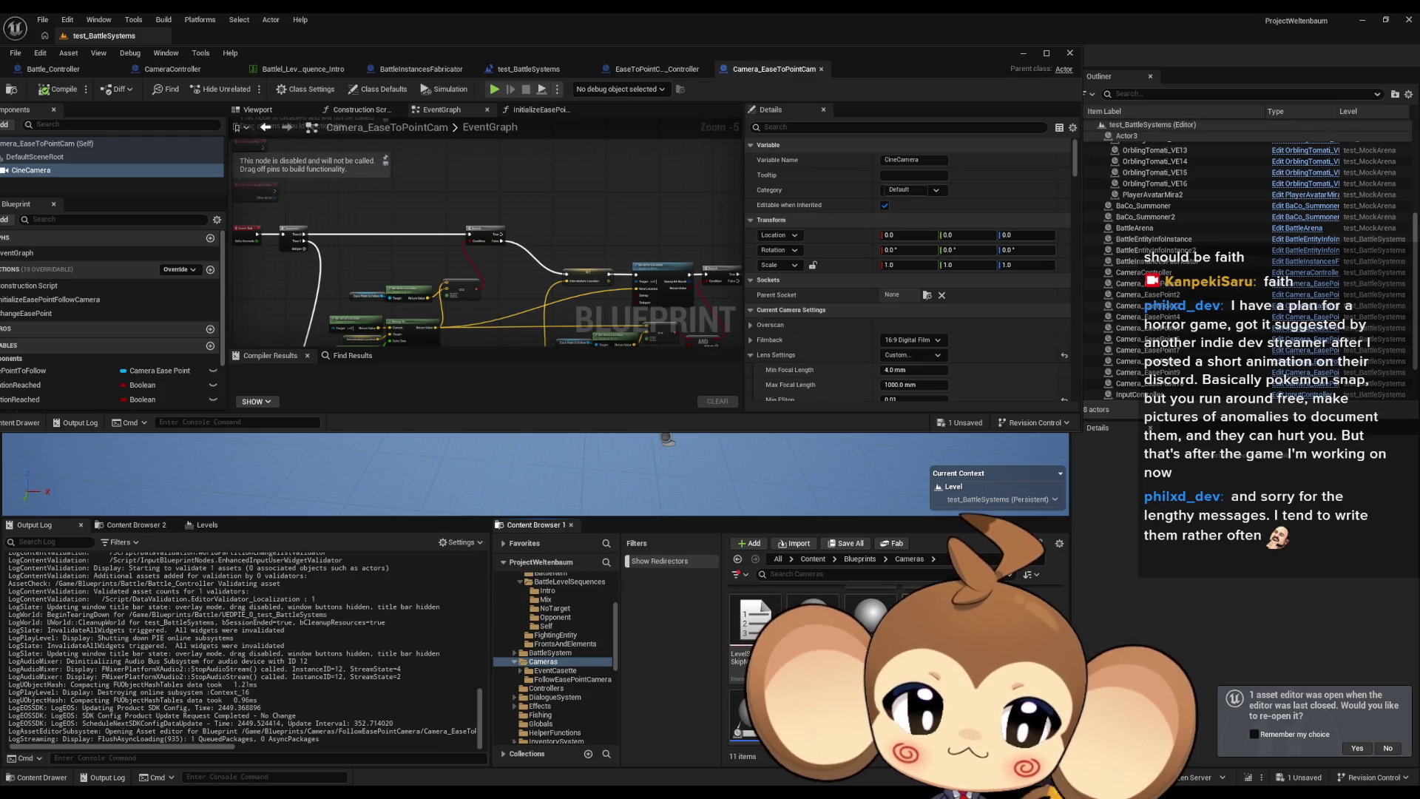
{"action": "double_click", "coordinate": [871, 616]}
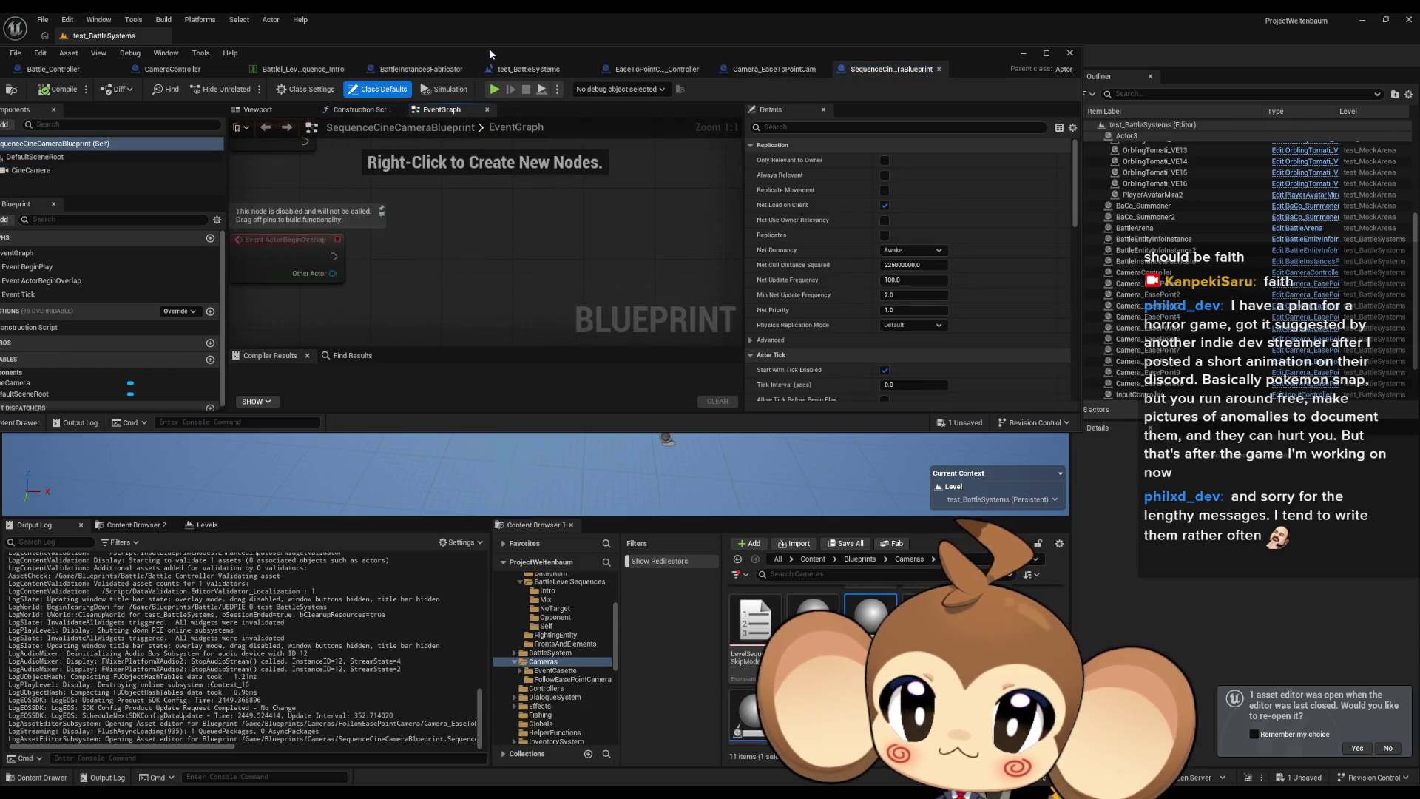
Maximize the Blueprint editor and inspect SequenceCineCameraBlueprint's CineCamera component alongside Camera_EaseToPointCam.
{"action": "double_click", "coordinate": [493, 54]}
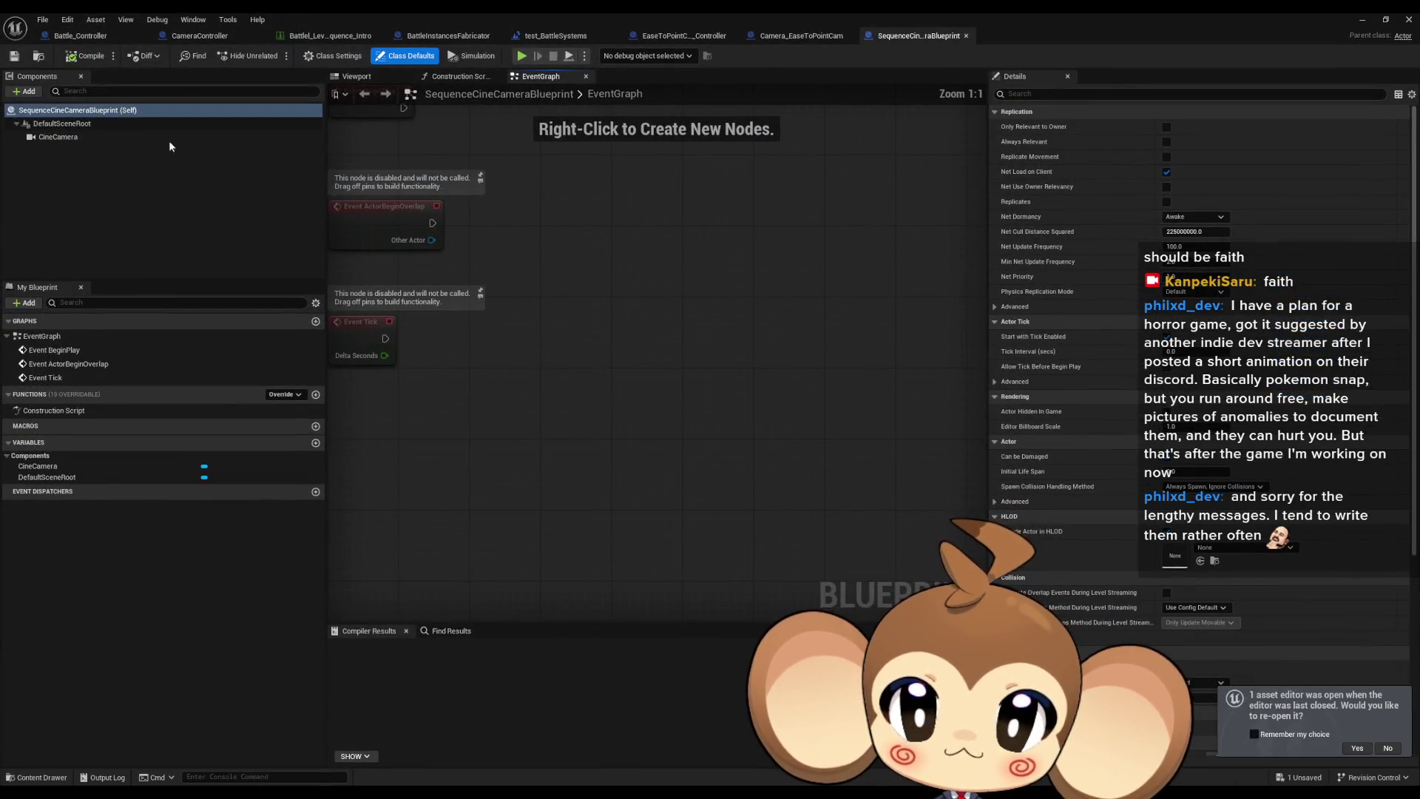
{"action": "left_click", "coordinate": [170, 137]}
{"action": "left_click", "coordinate": [801, 35]}
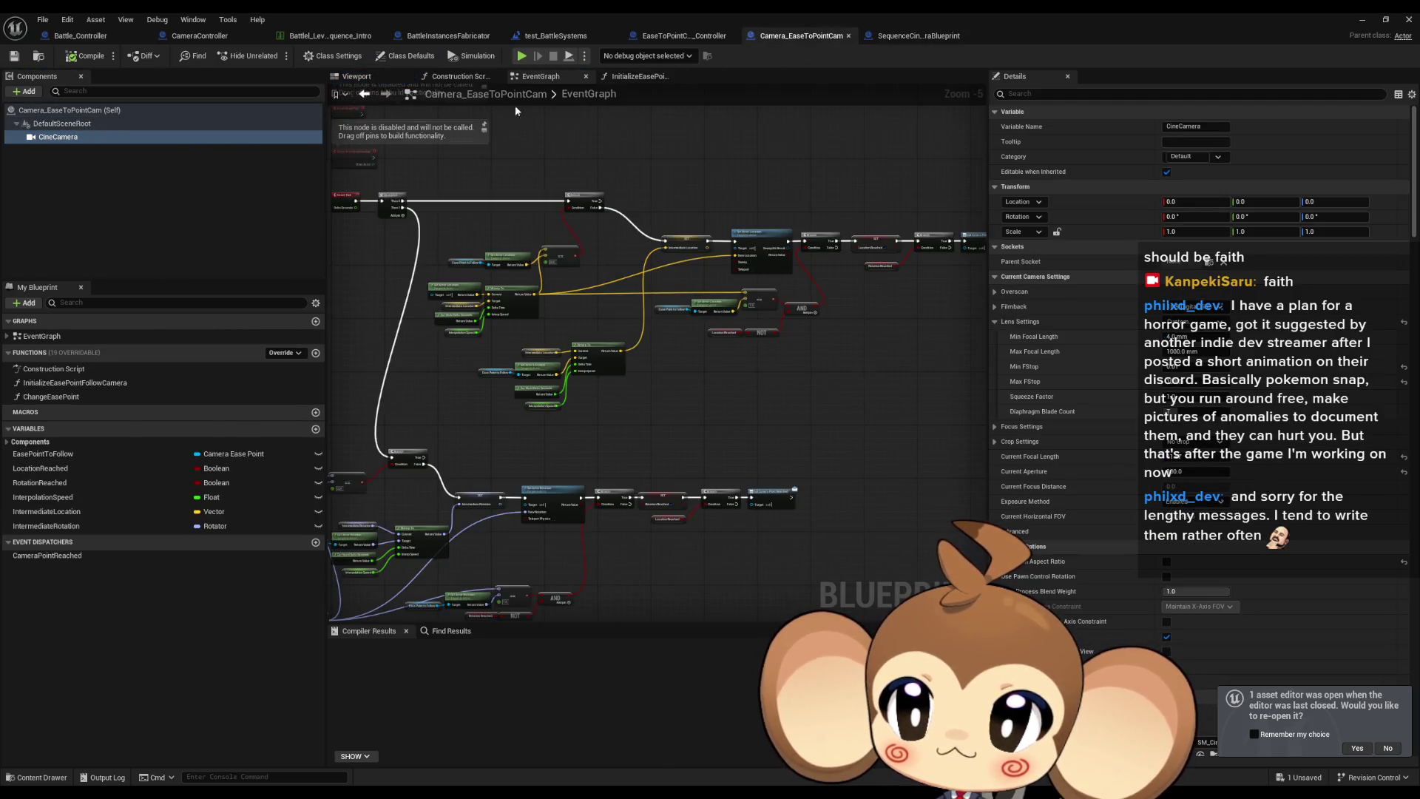
{"action": "left_click", "coordinate": [917, 35]}
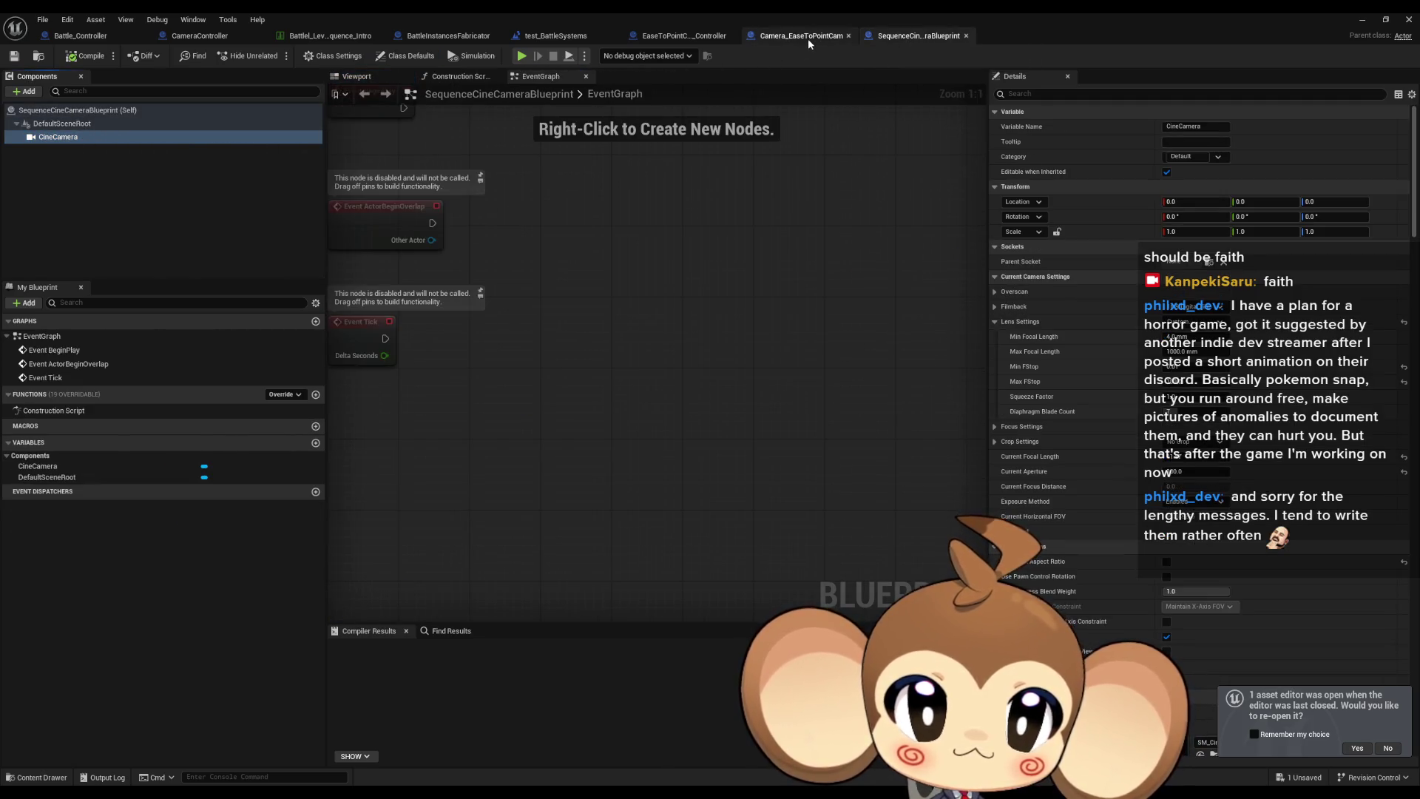
{"action": "left_click", "coordinate": [809, 38]}
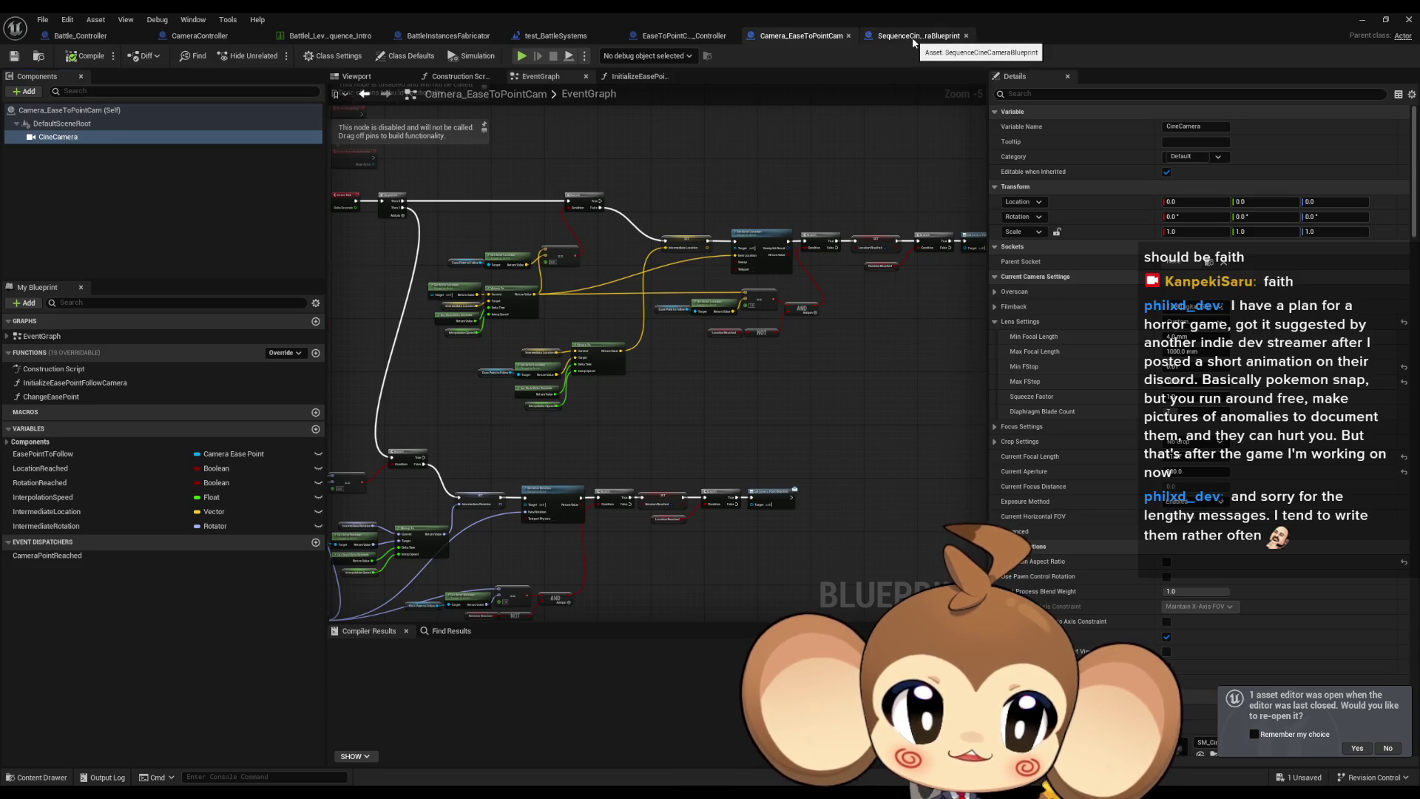
{"action": "left_click", "coordinate": [914, 42]}
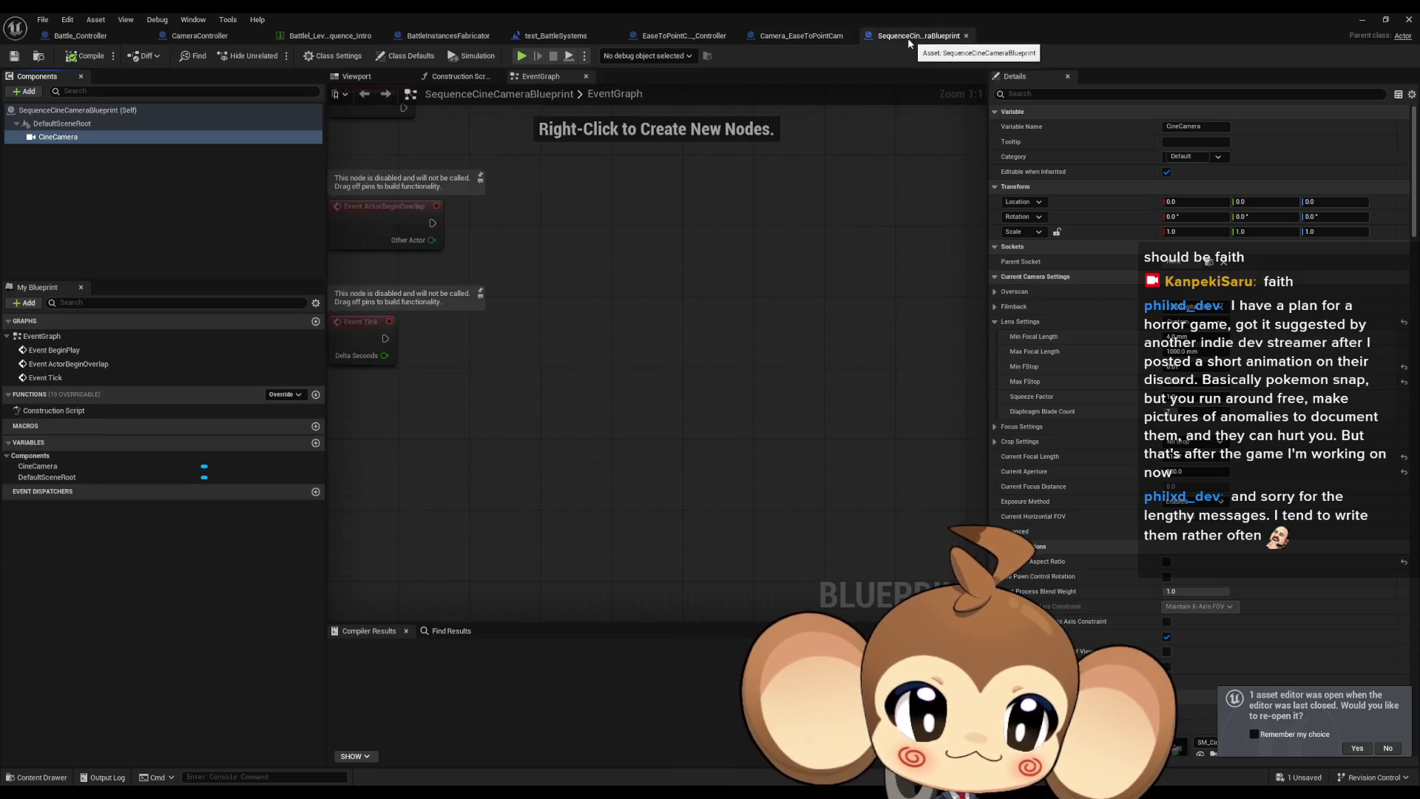
Expand the cameras' Focus, Crop, Filmback and Overscan settings for comparison.
{"action": "left_click", "coordinate": [996, 429]}
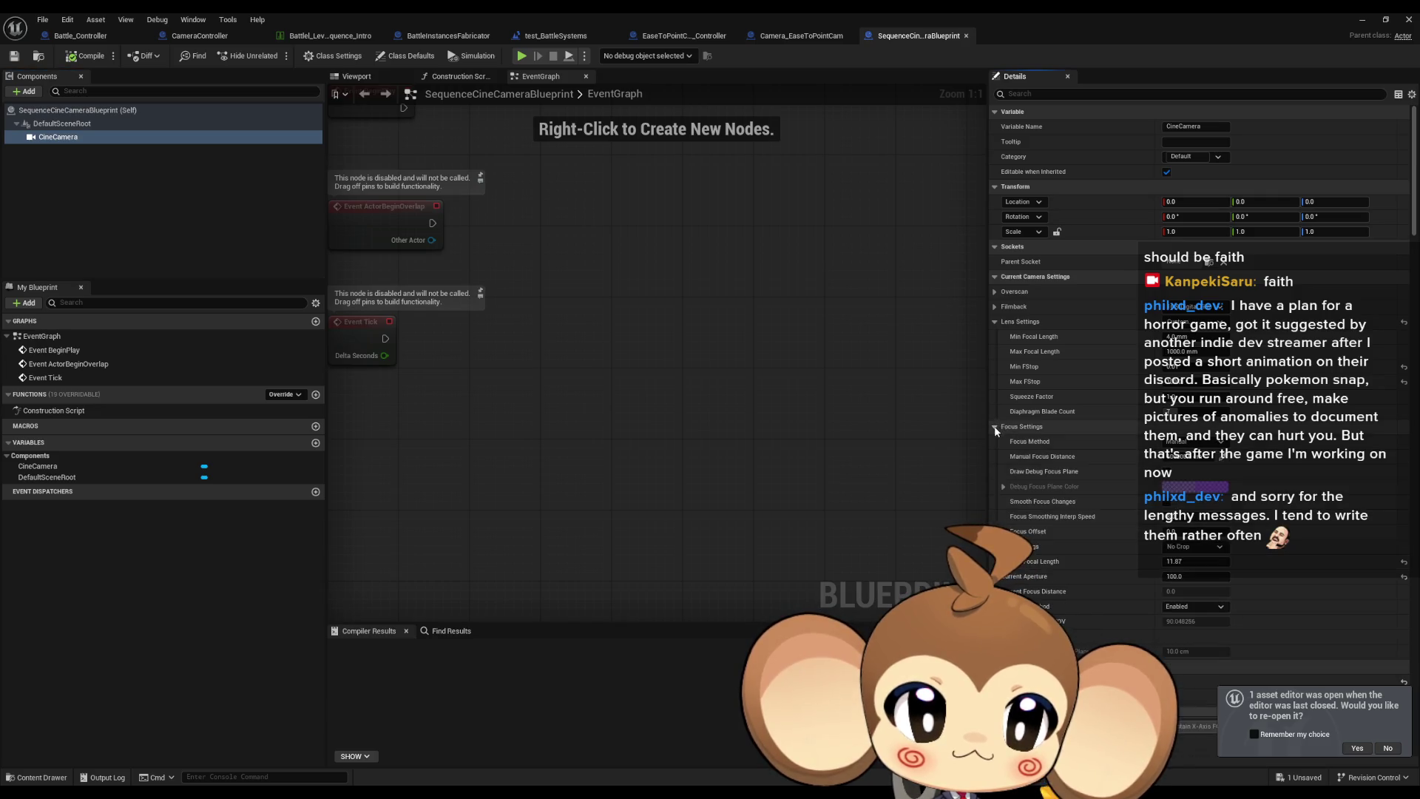
{"action": "left_click", "coordinate": [798, 38]}
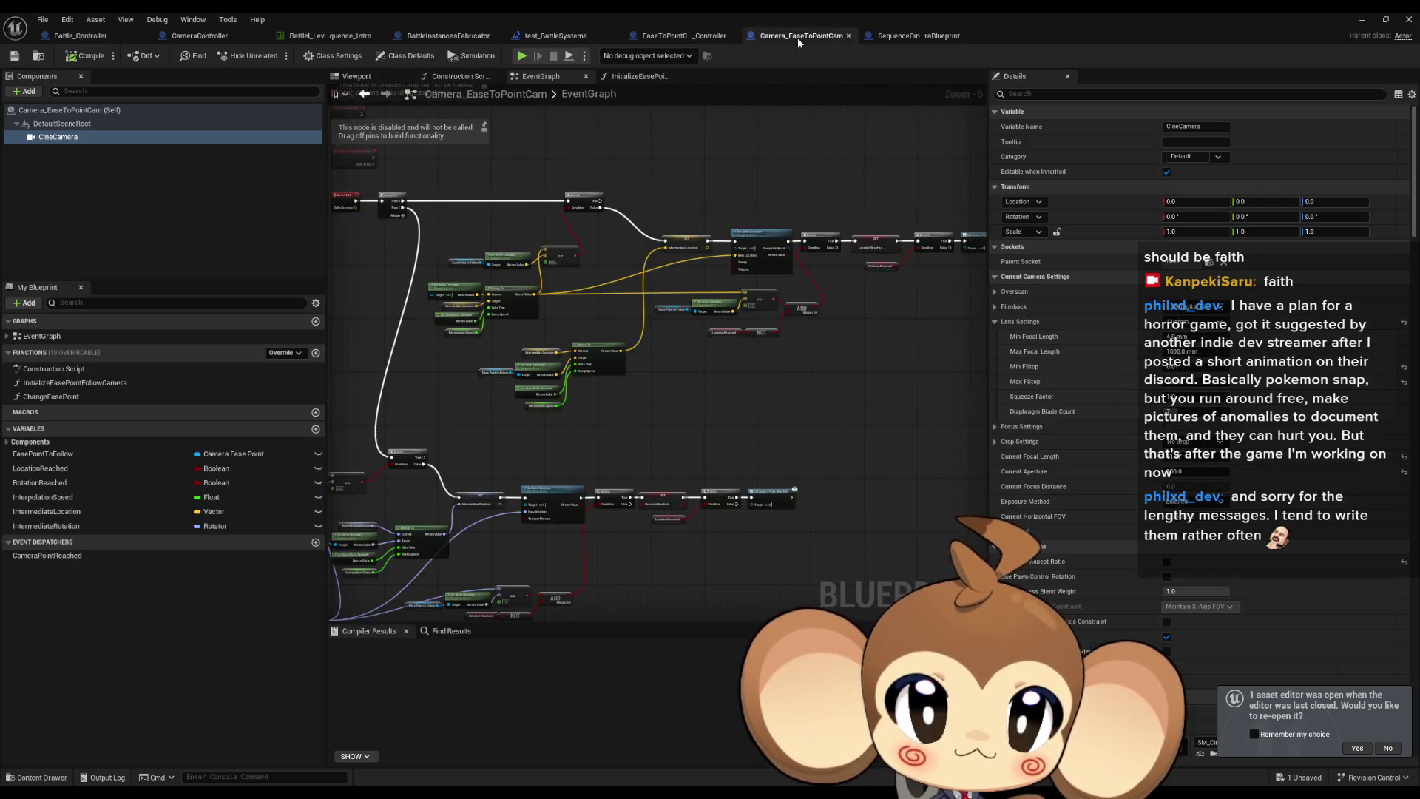
{"action": "left_click", "coordinate": [996, 442]}
{"action": "left_click", "coordinate": [995, 426]}
{"action": "left_click", "coordinate": [997, 306]}
{"action": "left_click", "coordinate": [997, 291]}
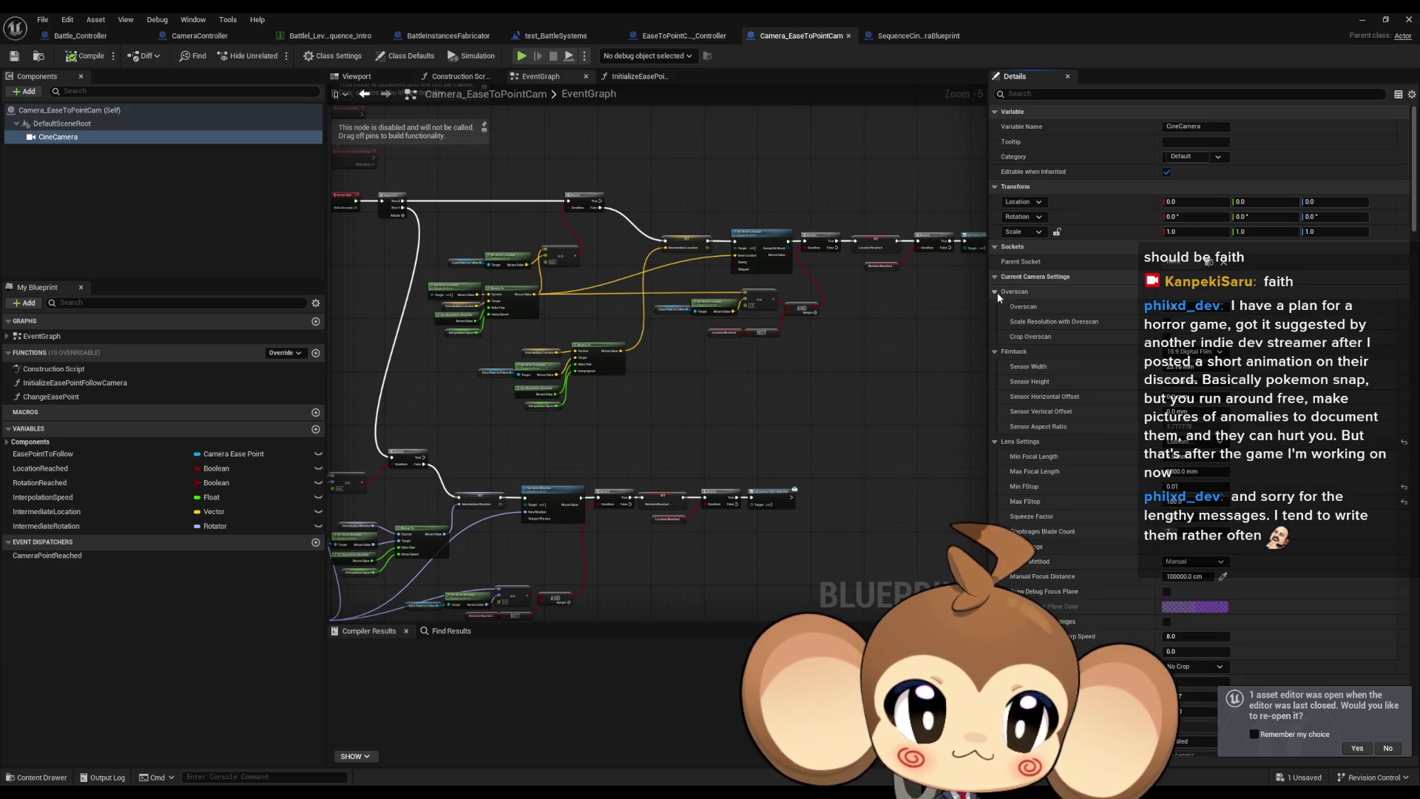
Flip between the two camera blueprints comparing their CineCamera settings.
{"action": "left_click", "coordinate": [933, 36]}
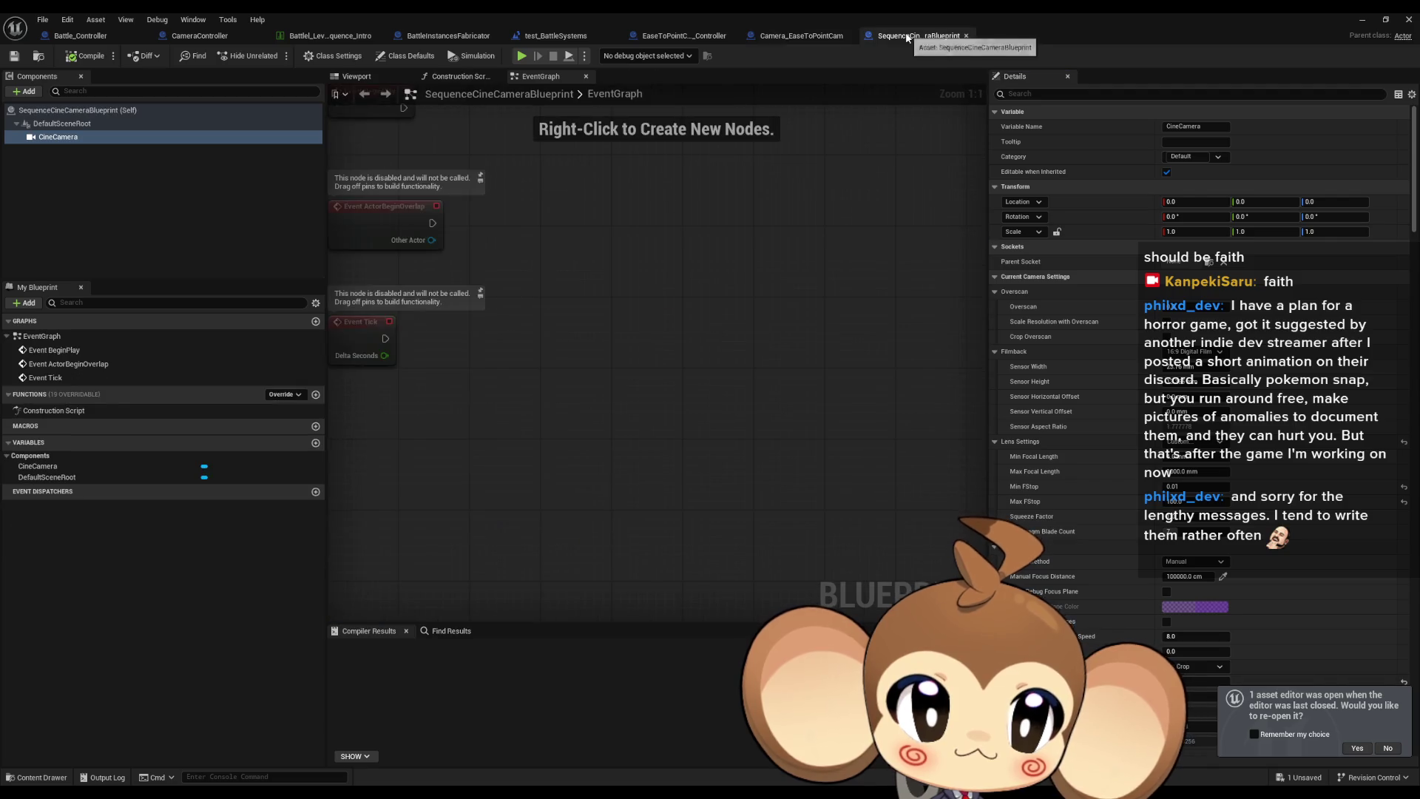
{"action": "left_click", "coordinate": [812, 37]}
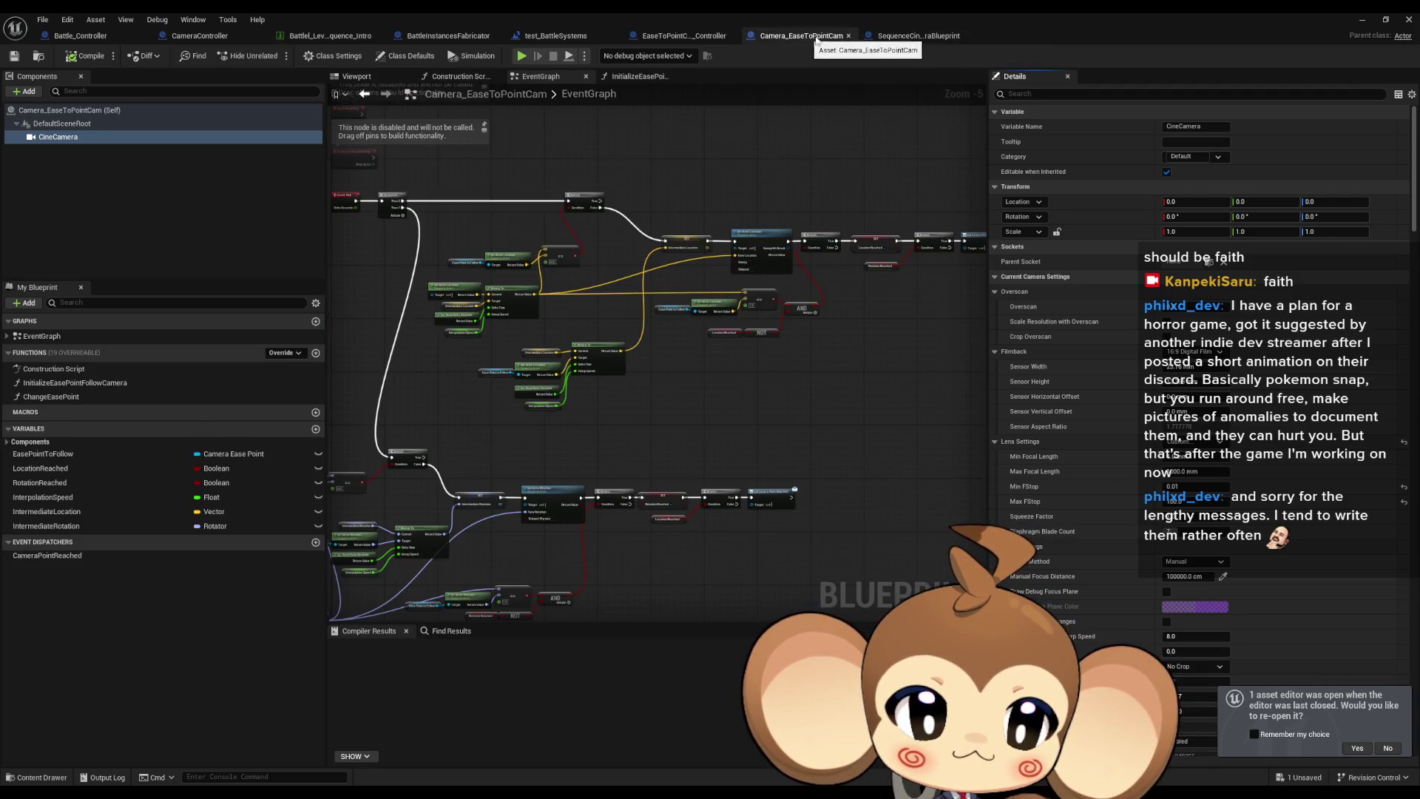
{"action": "left_click", "coordinate": [934, 36]}
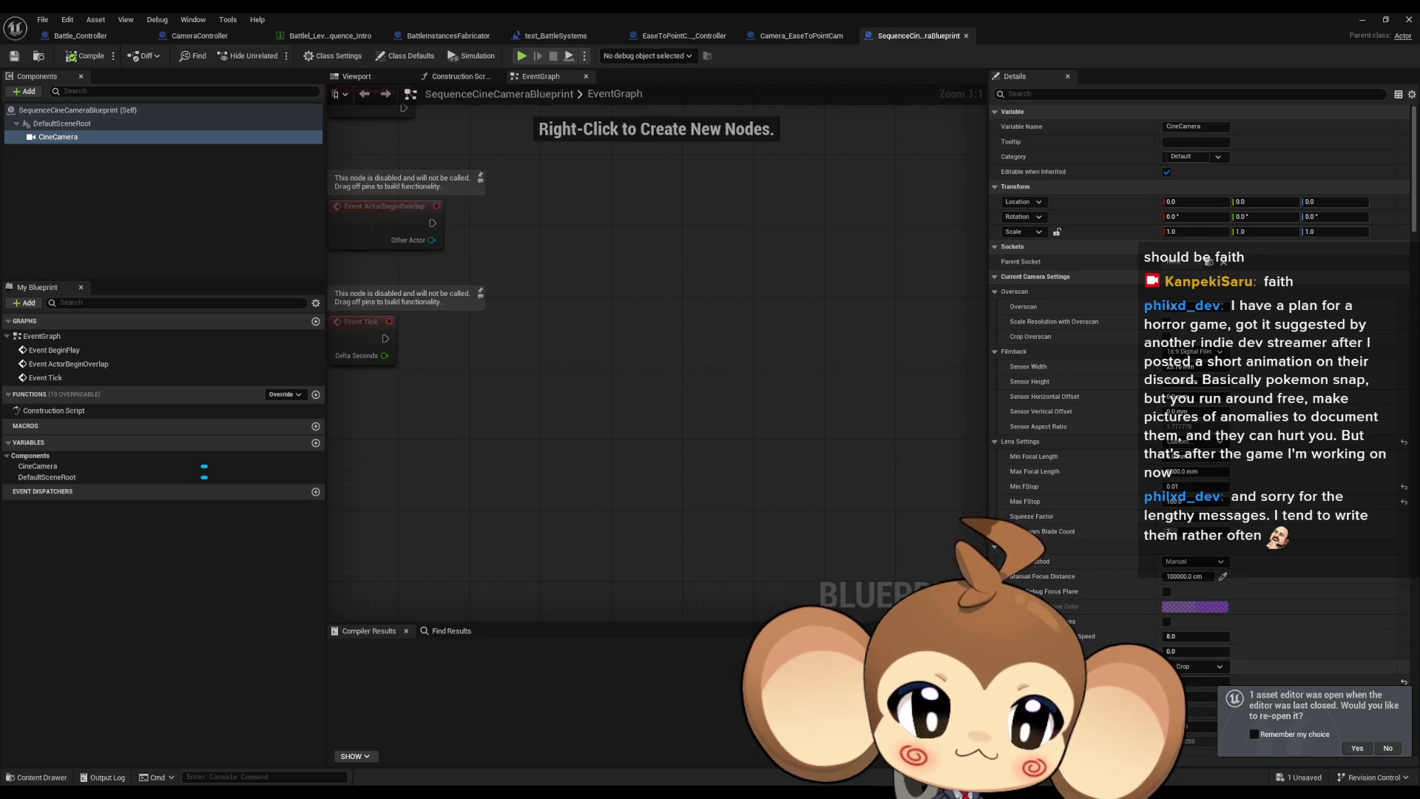
{"action": "left_click", "coordinate": [802, 38]}
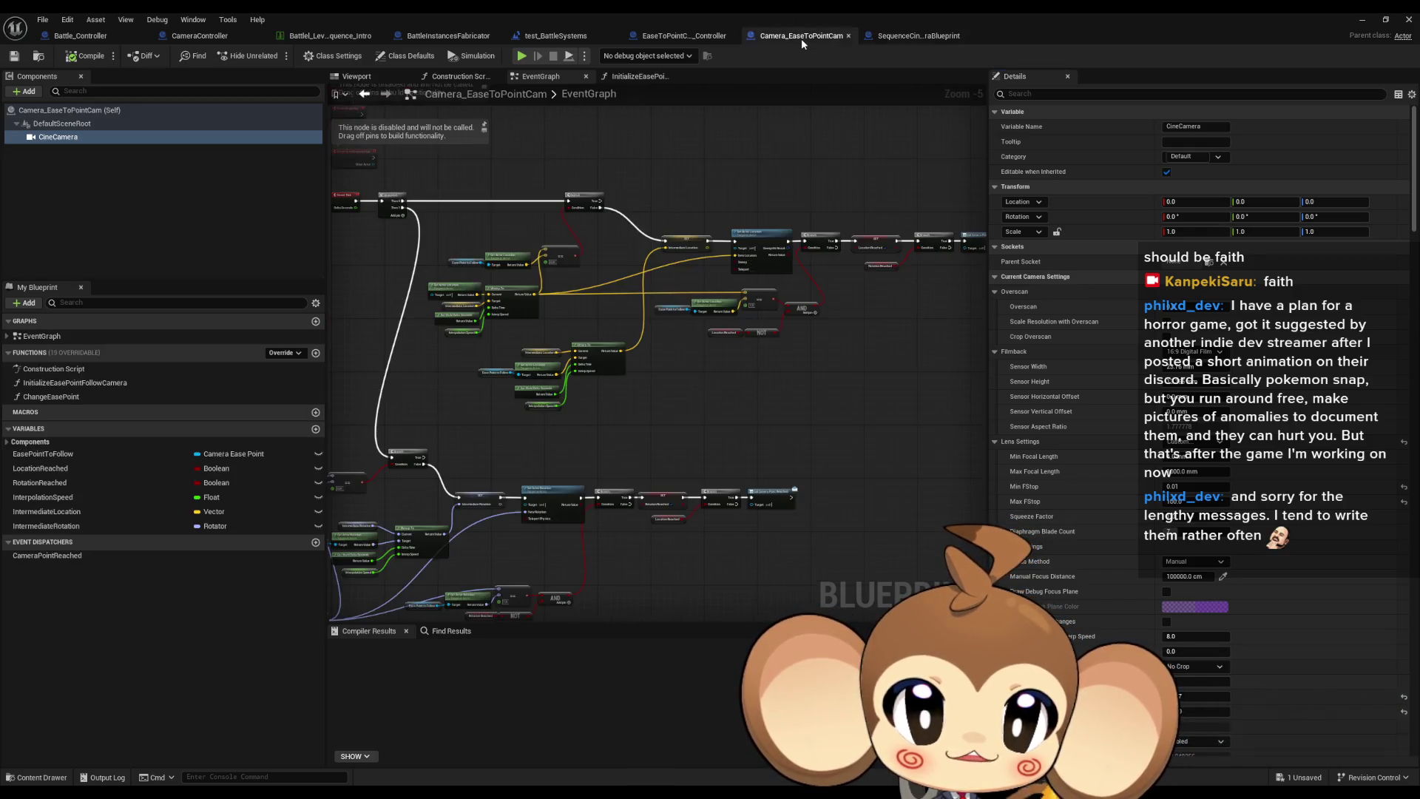
{"action": "left_click", "coordinate": [908, 37]}
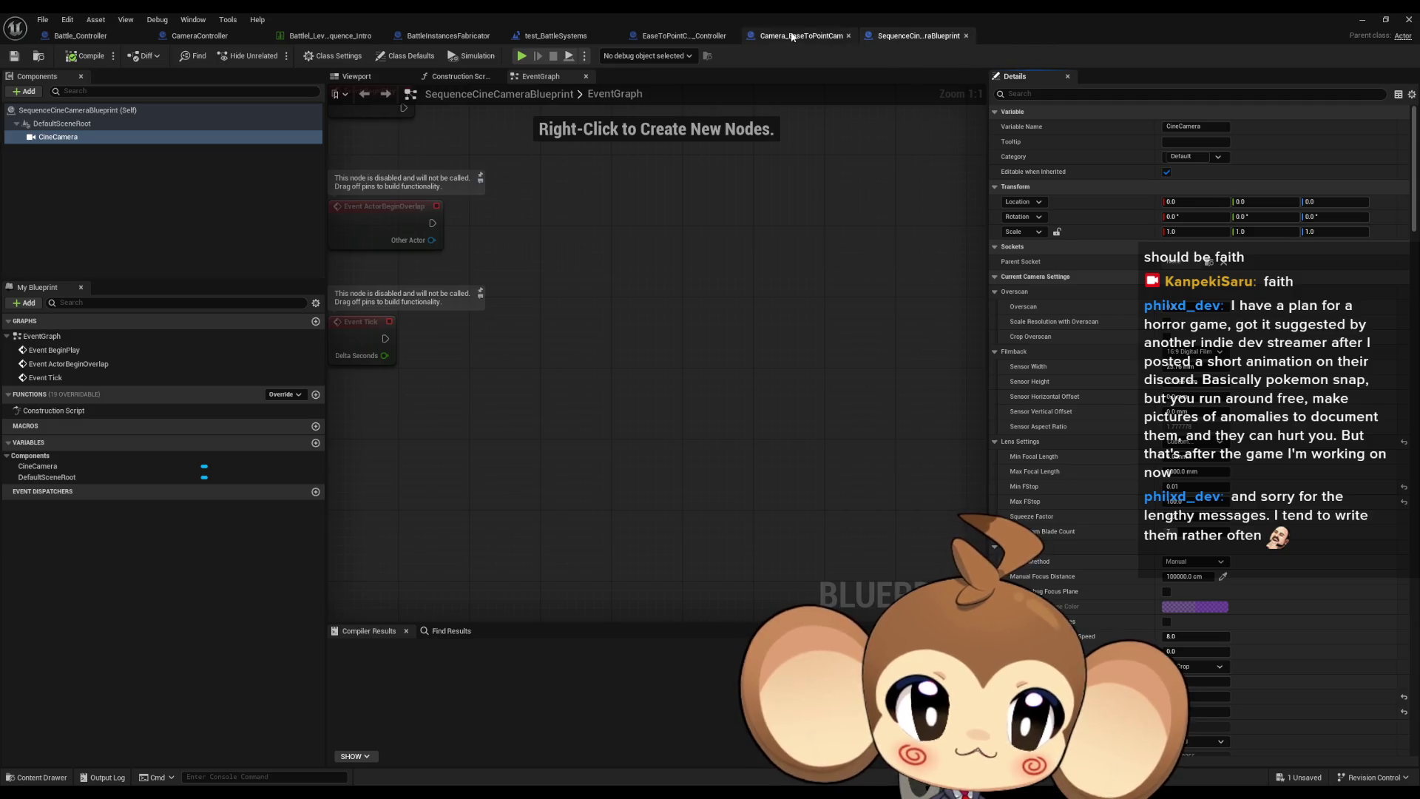
{"action": "left_click", "coordinate": [802, 37]}
{"action": "left_click", "coordinate": [931, 40]}
{"action": "left_click", "coordinate": [782, 35]}
{"action": "left_click", "coordinate": [919, 40]}
{"action": "left_click", "coordinate": [796, 40]}
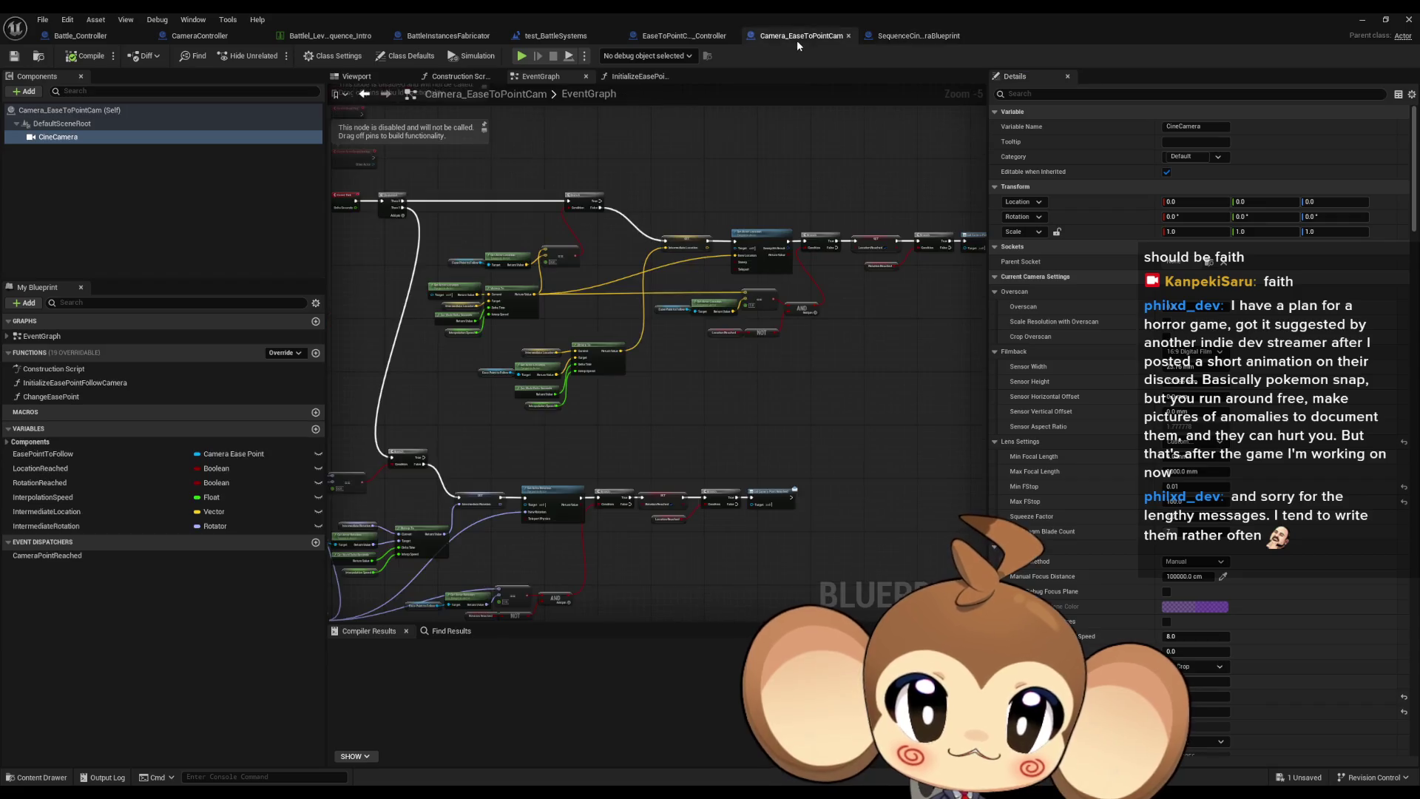
{"action": "left_click", "coordinate": [925, 37]}
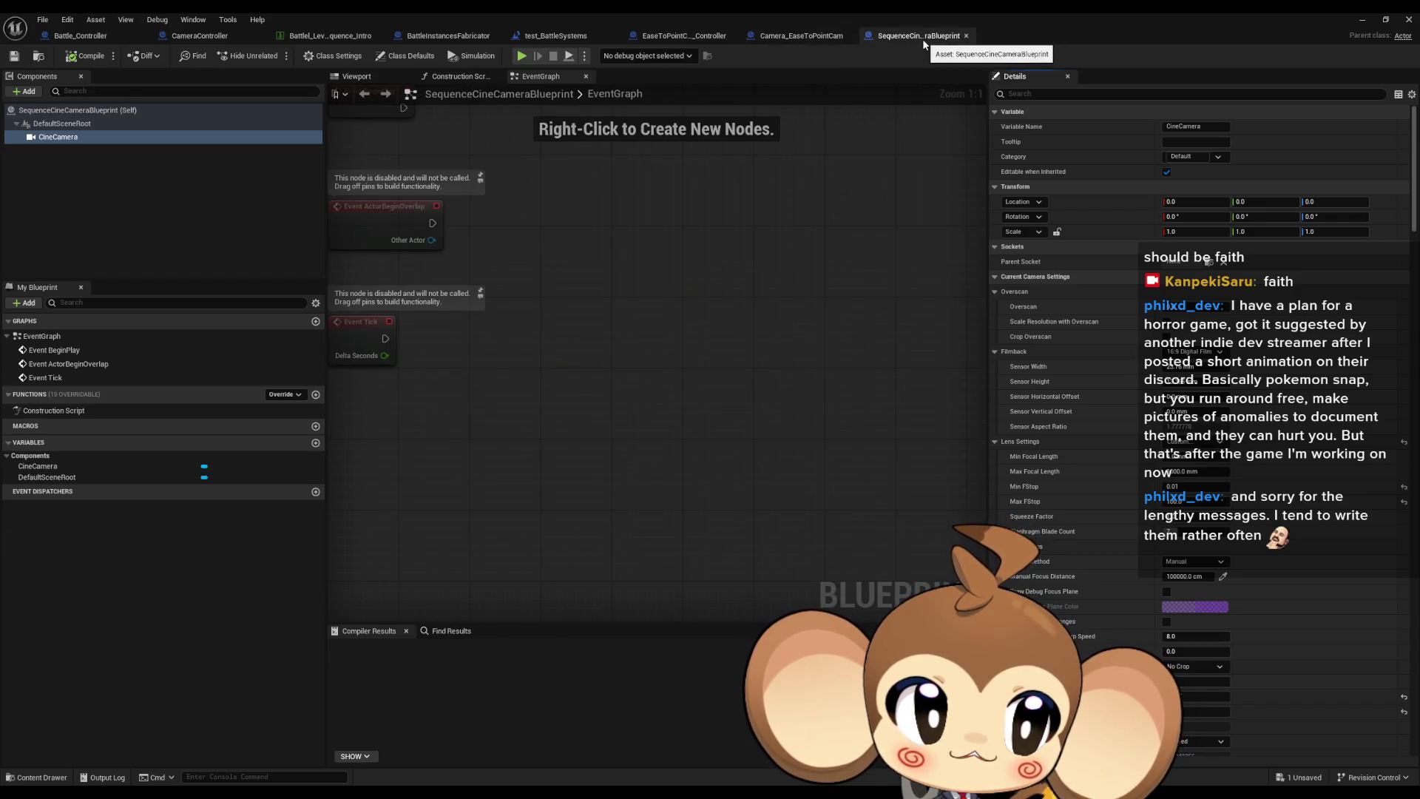
Scroll through both blueprints' lens and post-process settings, ending on Camera_EaseToPointCam's EventGraph.
{"action": "scroll", "coordinate": [1171, 386], "scroll_direction": "down", "scroll_amount": 15}
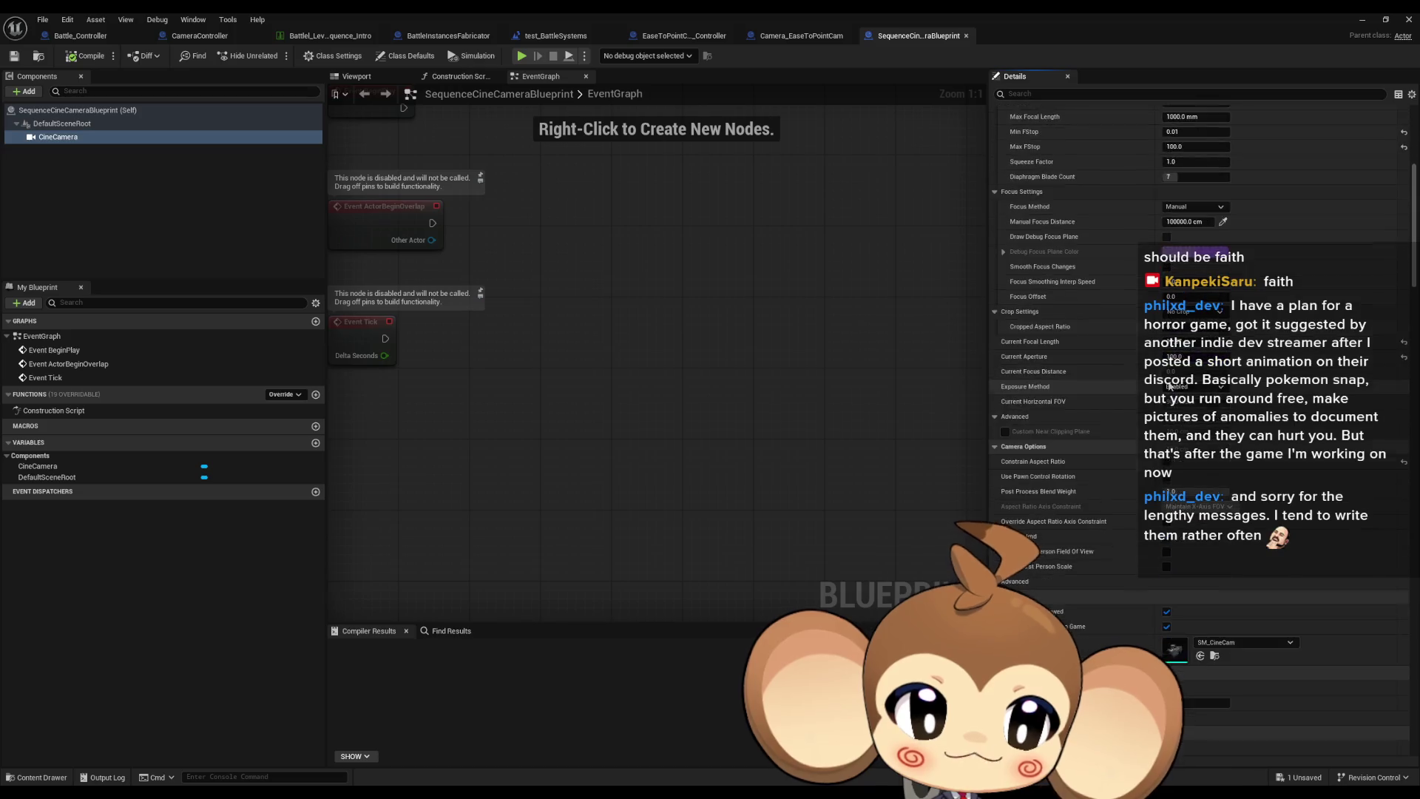
{"action": "scroll", "coordinate": [1171, 386], "scroll_direction": "up", "scroll_amount": 2}
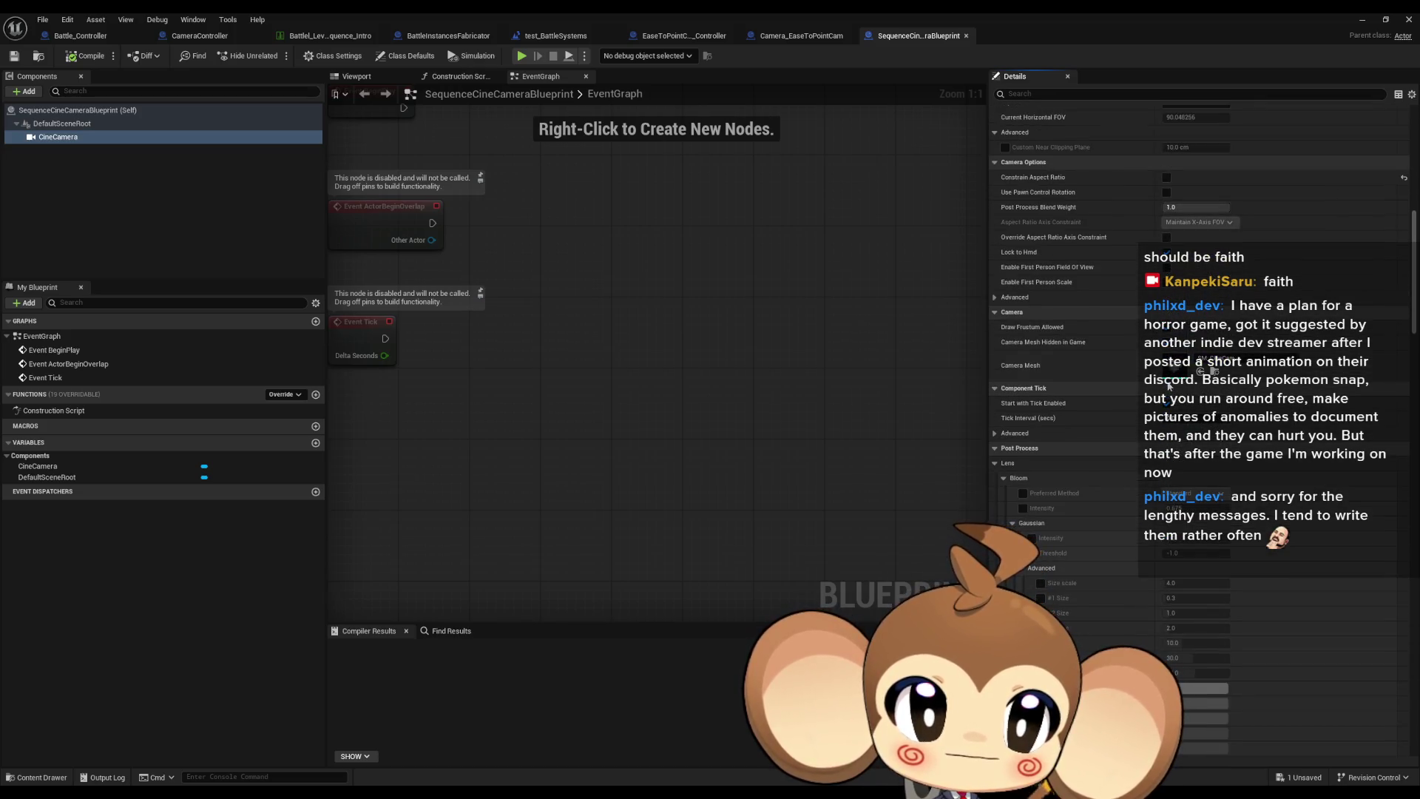
{"action": "left_click", "coordinate": [801, 36]}
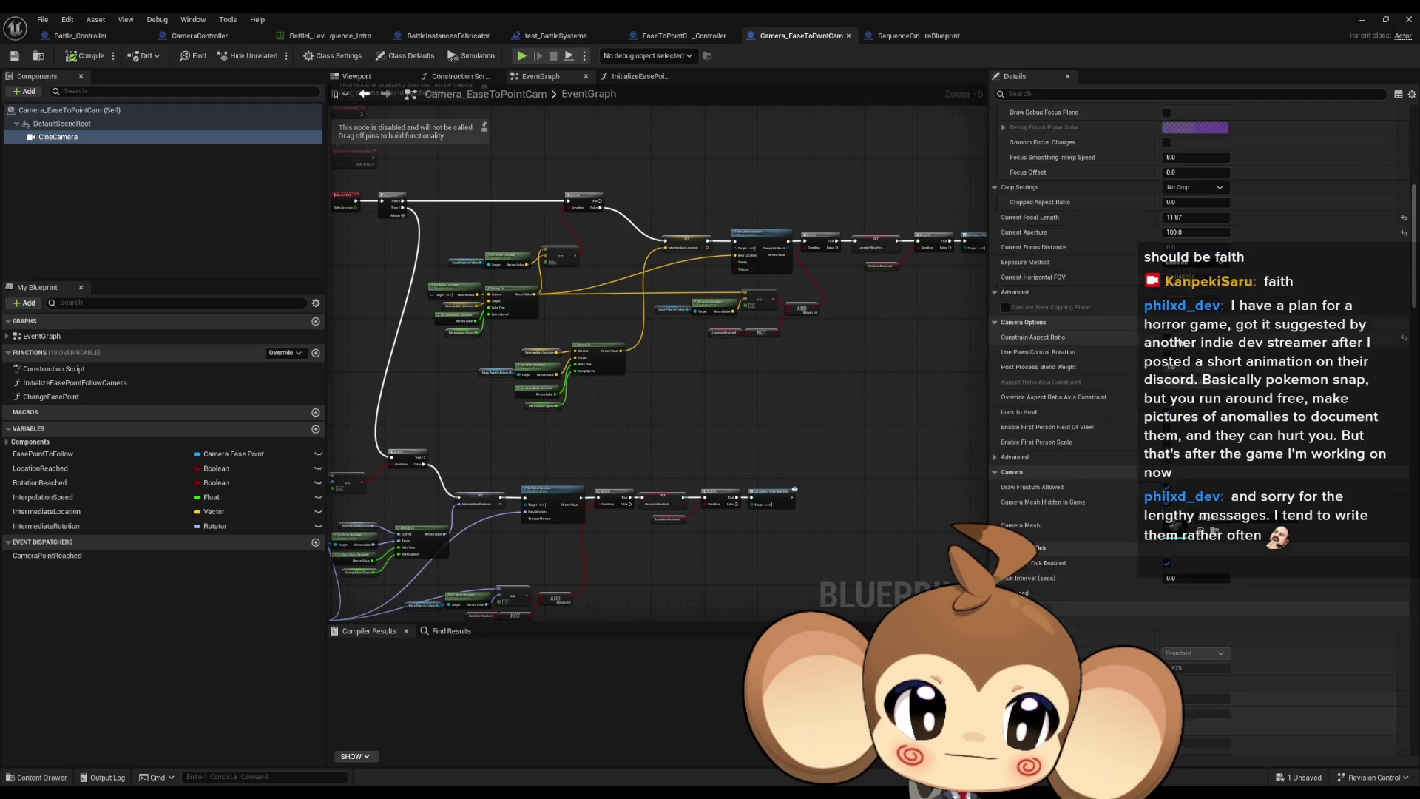
{"action": "scroll", "coordinate": [1184, 344], "scroll_direction": "down", "scroll_amount": 2}
{"action": "left_click", "coordinate": [908, 37]}
{"action": "left_click", "coordinate": [801, 36]}
{"action": "scroll", "coordinate": [1126, 296], "scroll_direction": "down", "scroll_amount": 5}
{"action": "scroll", "coordinate": [1126, 302], "scroll_direction": "up", "scroll_amount": 5}
{"action": "left_click", "coordinate": [889, 40]}
{"action": "scroll", "coordinate": [1228, 406], "scroll_direction": "down", "scroll_amount": 15}
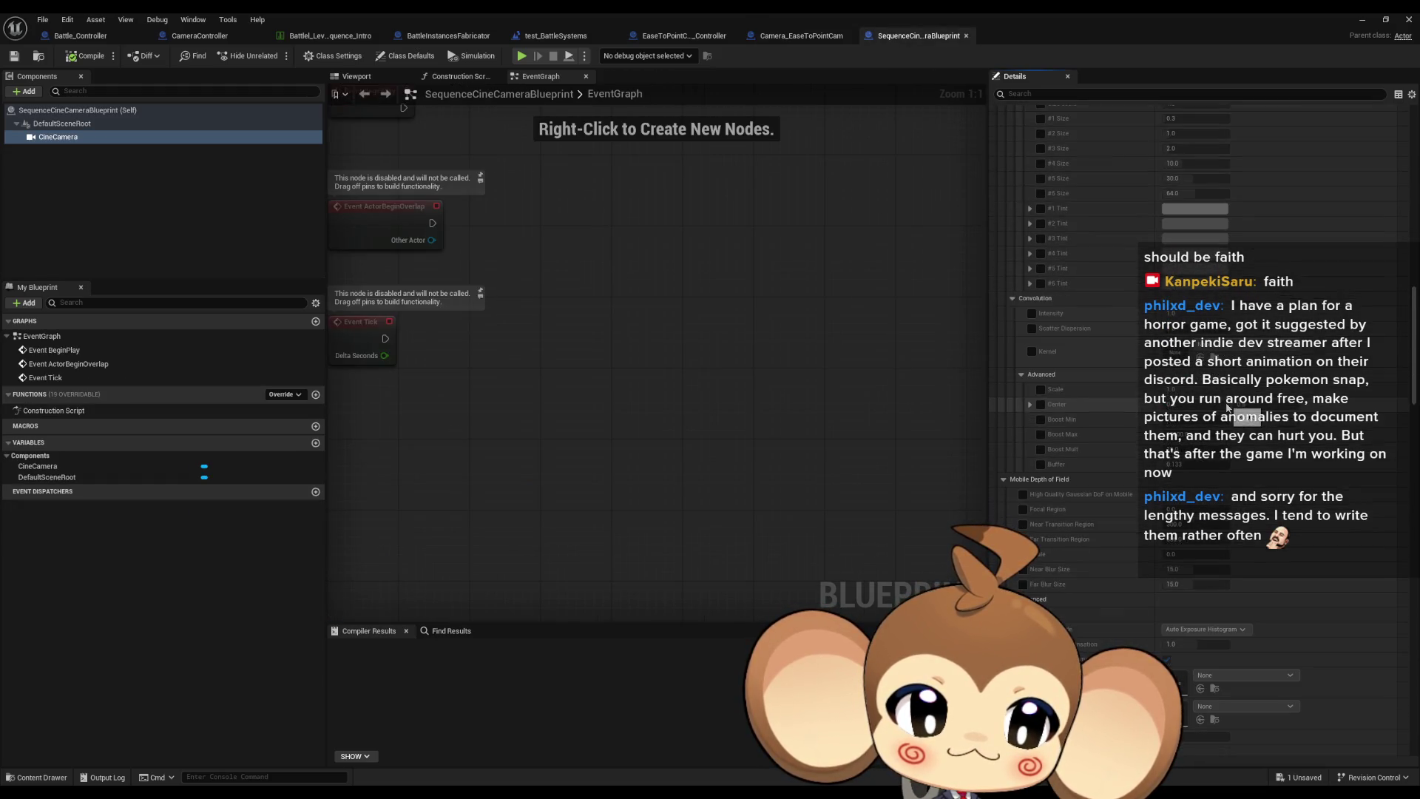
{"action": "left_click", "coordinate": [807, 35]}
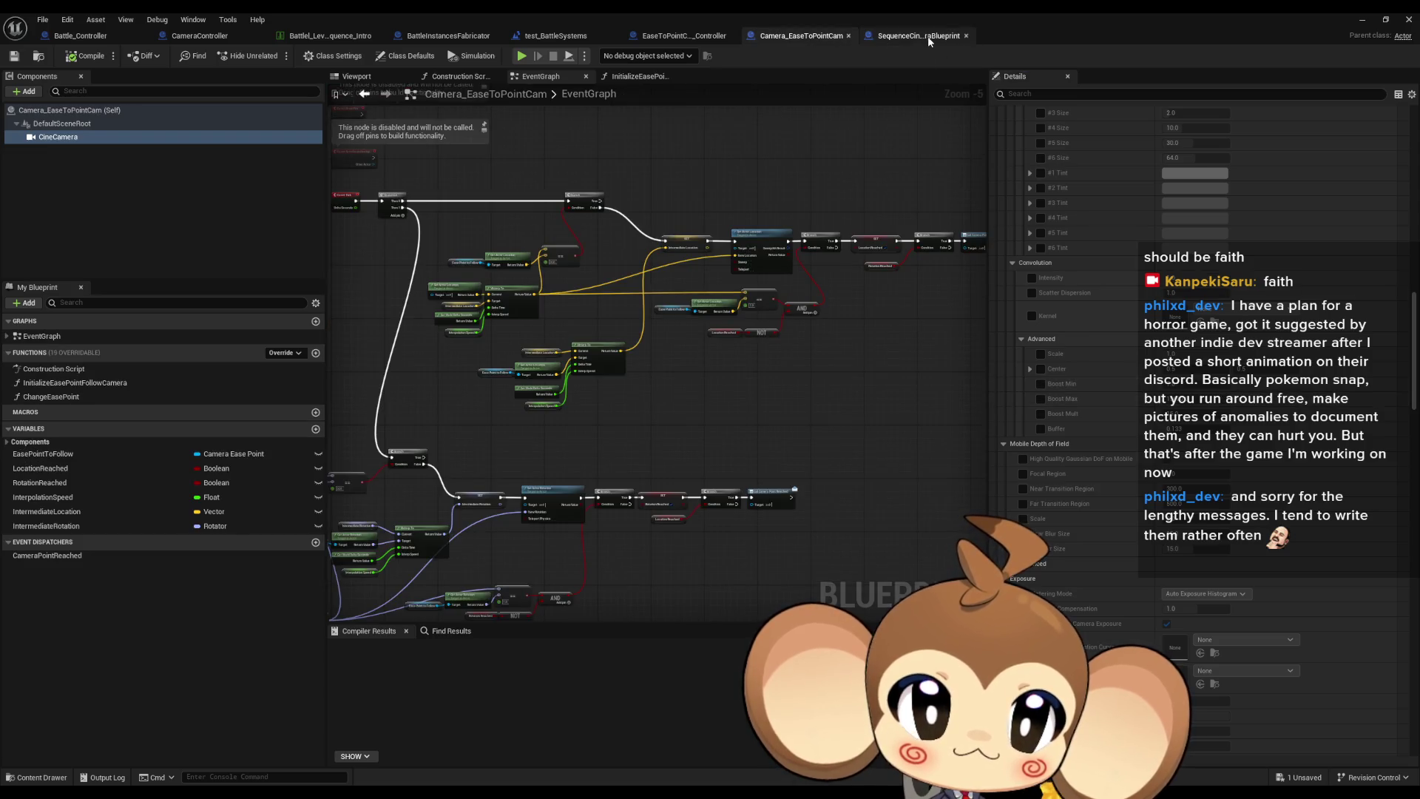
{"action": "left_click", "coordinate": [928, 37]}
{"action": "scroll", "coordinate": [1014, 297], "scroll_direction": "down", "scroll_amount": 8}
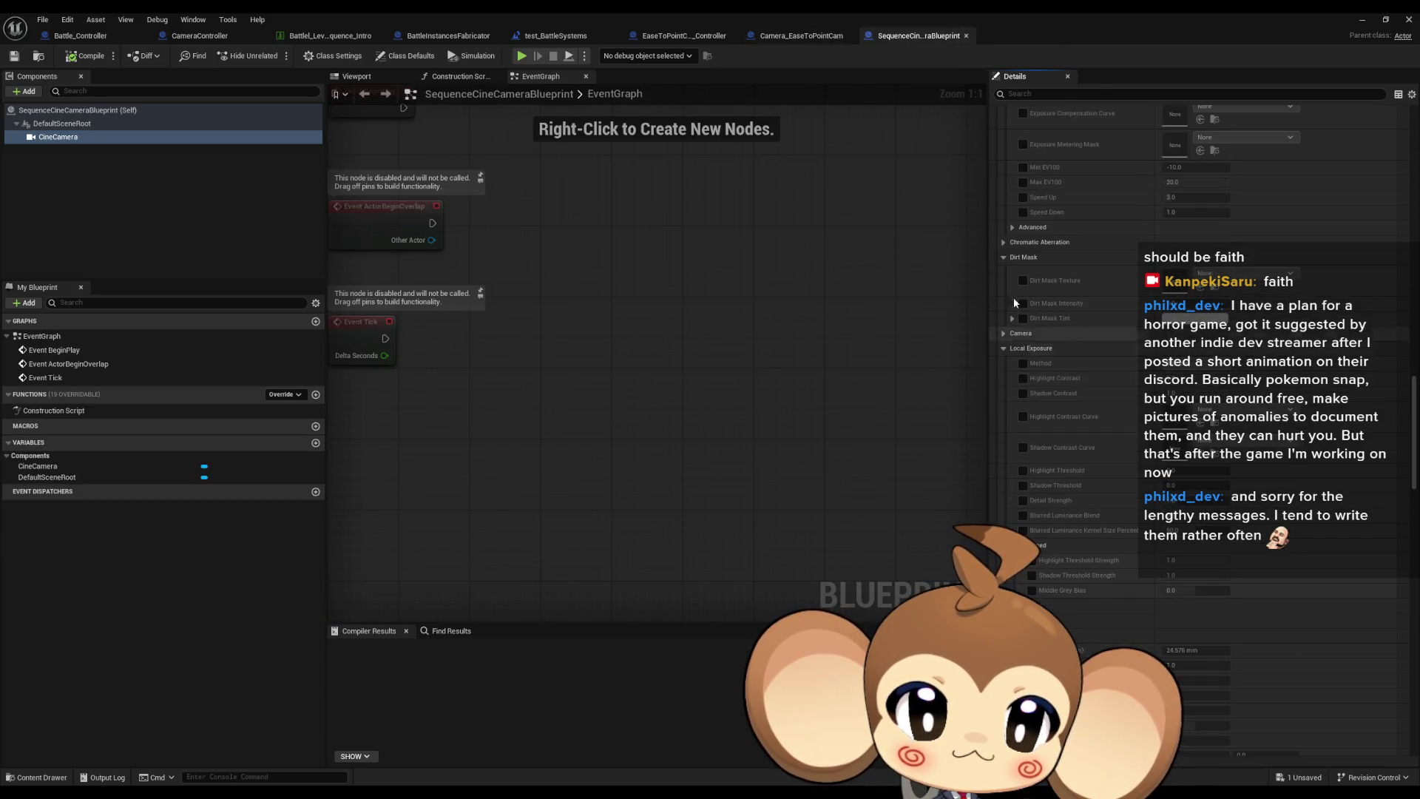
{"action": "left_click", "coordinate": [802, 37]}
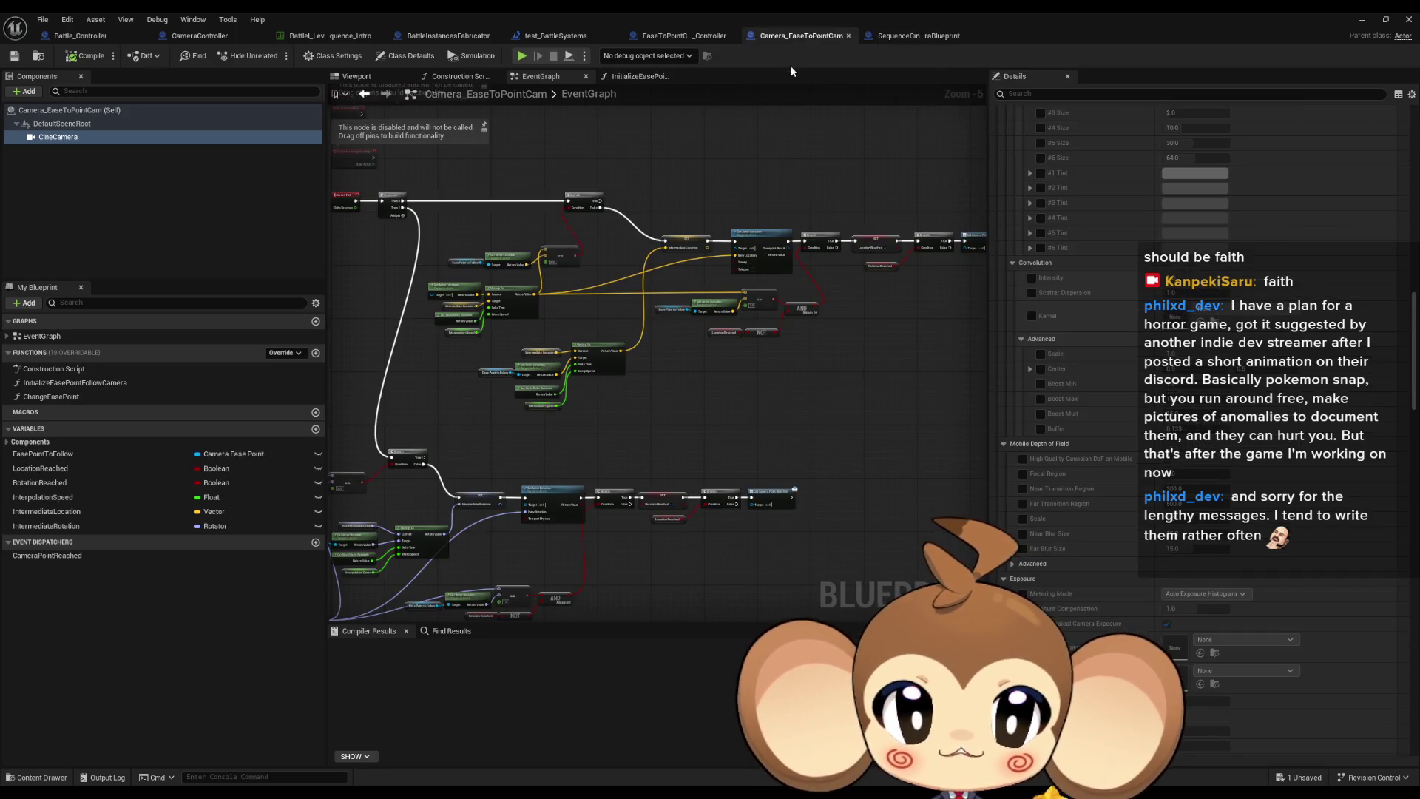
Restore the Blueprint editor to a smaller window, move it aside, and show SequenceCineCameraBlueprint.
{"action": "double_click", "coordinate": [597, 12]}
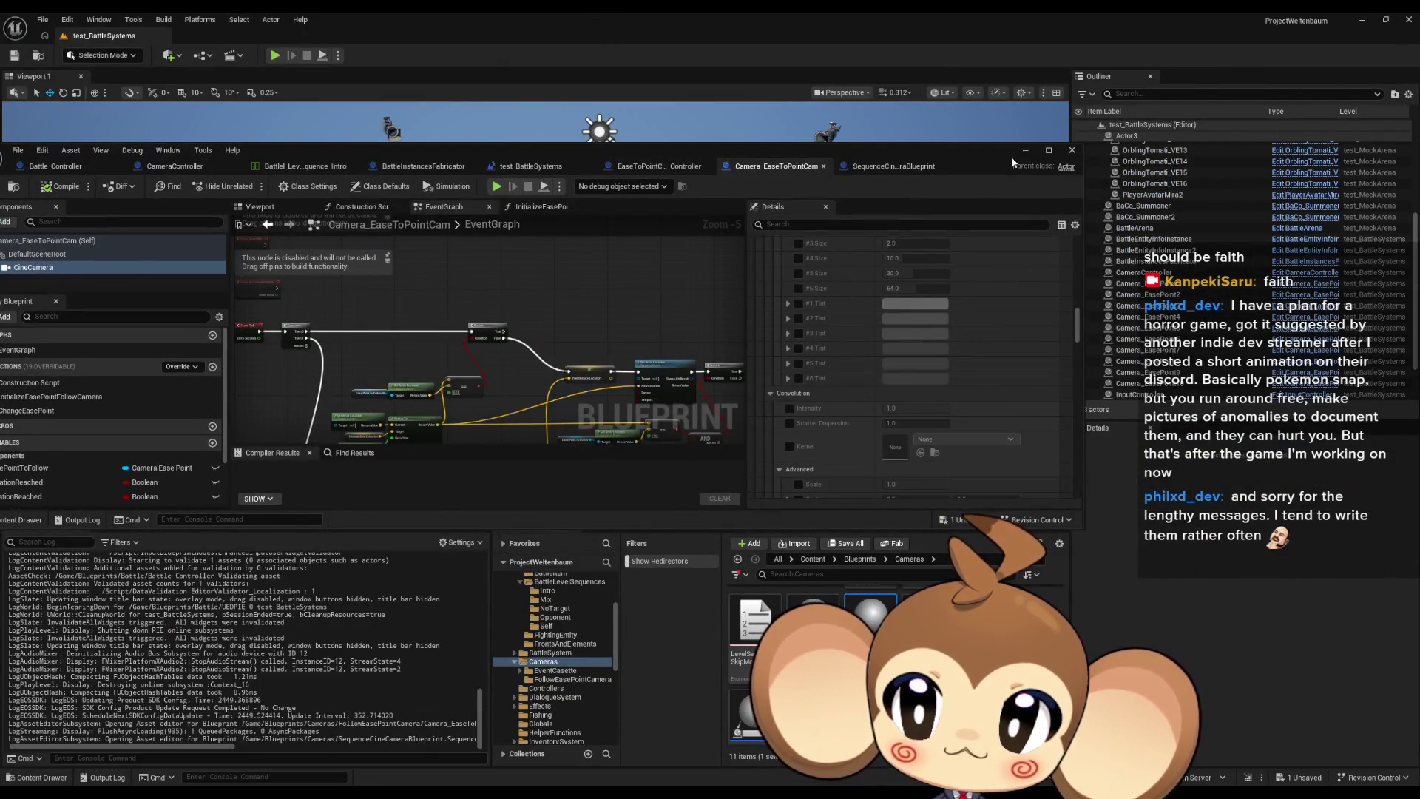
{"action": "left_click_drag", "start_coordinate": [654, 149], "coordinate": [770, 140]}
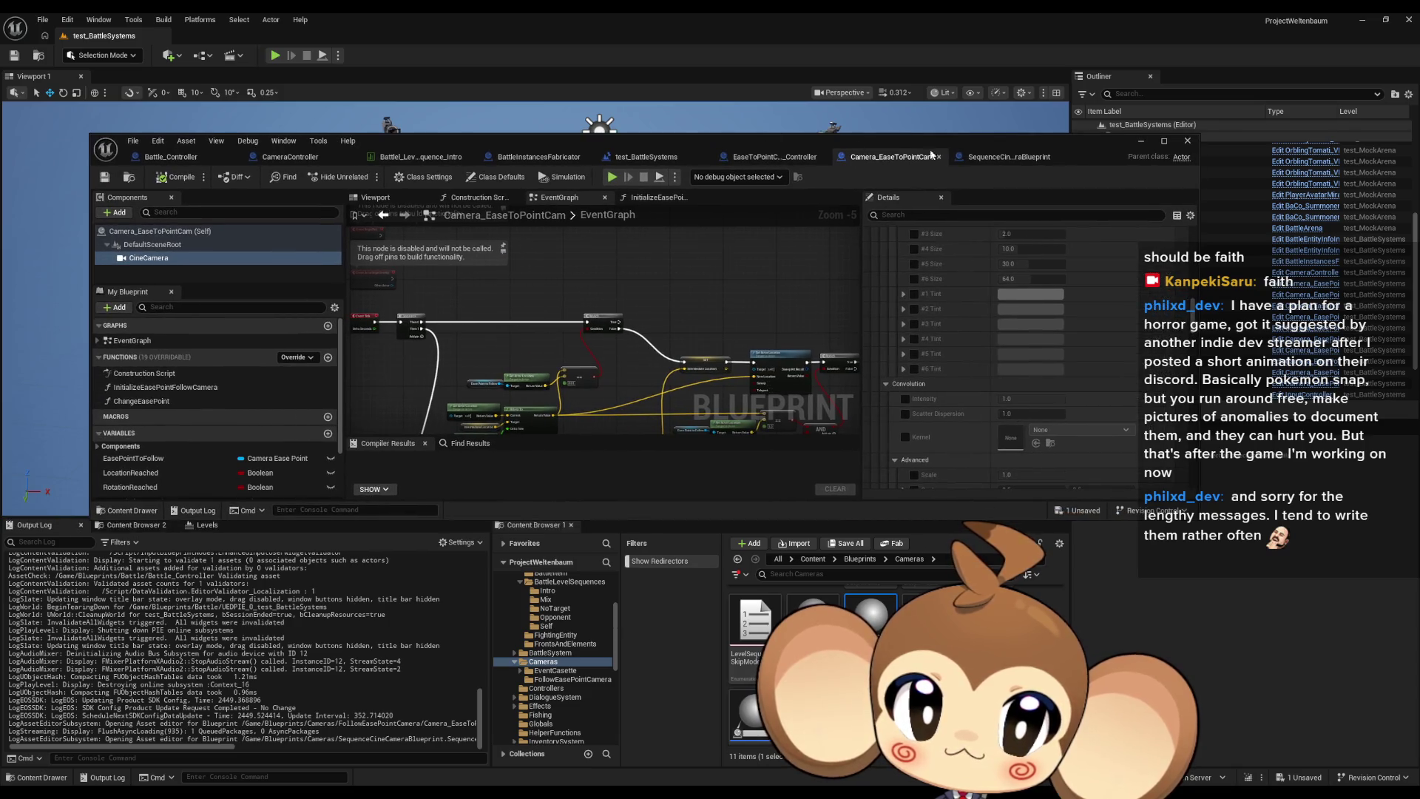
{"action": "left_click", "coordinate": [988, 158]}
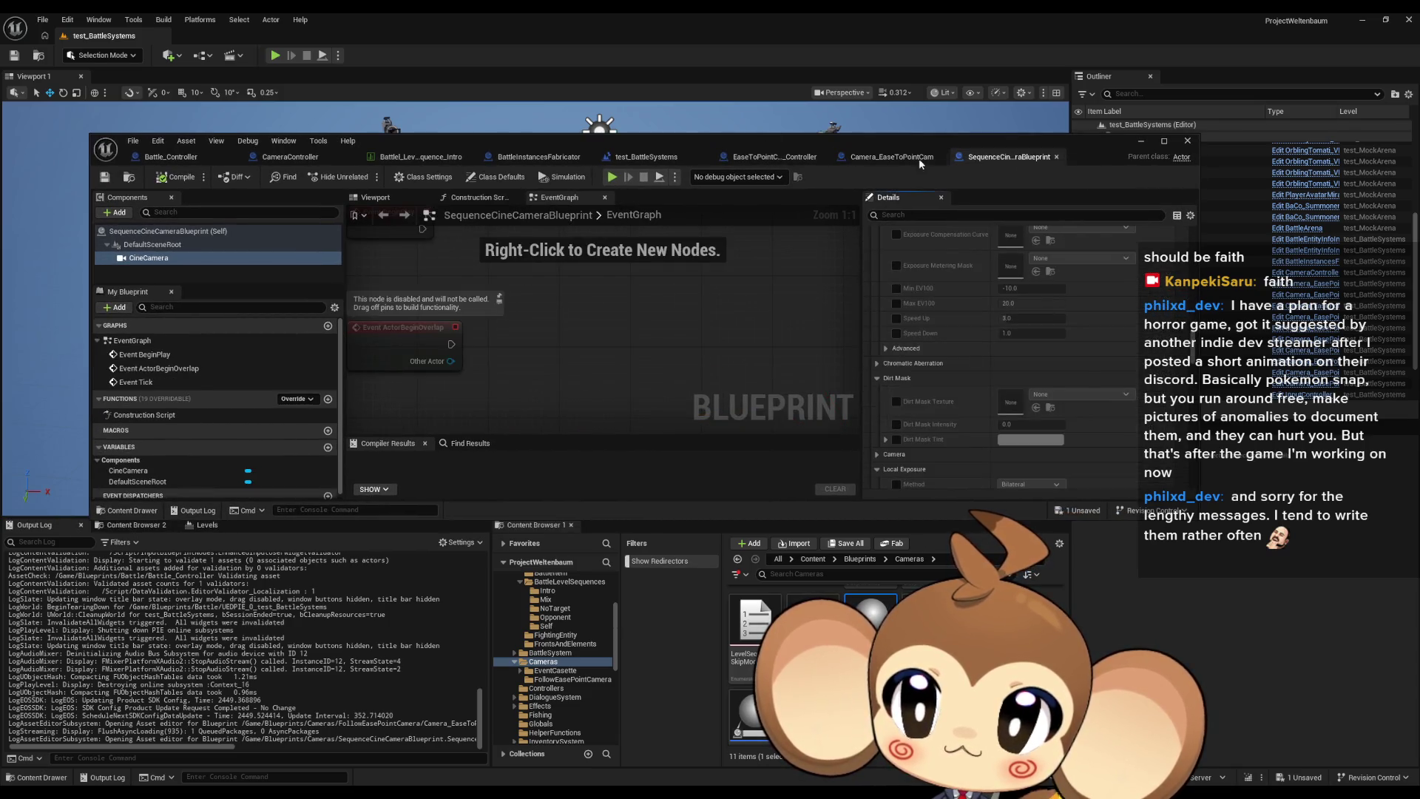
{"action": "scroll", "coordinate": [814, 607], "scroll_direction": "up", "scroll_amount": 1}
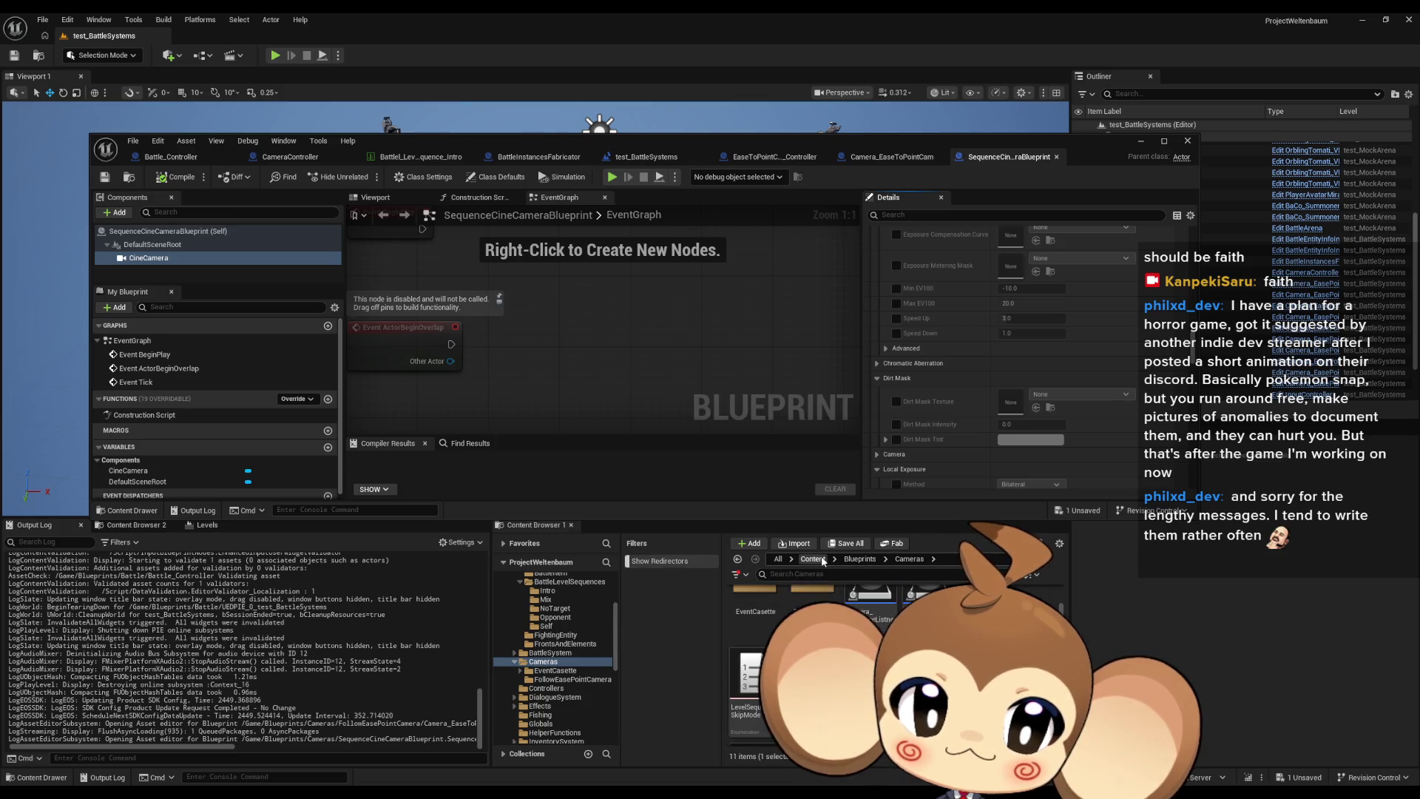
Open the battle intro sequence from Content > Blueprints > Battle > BattleLevelSequences > Intro.
{"action": "left_click", "coordinate": [813, 560]}
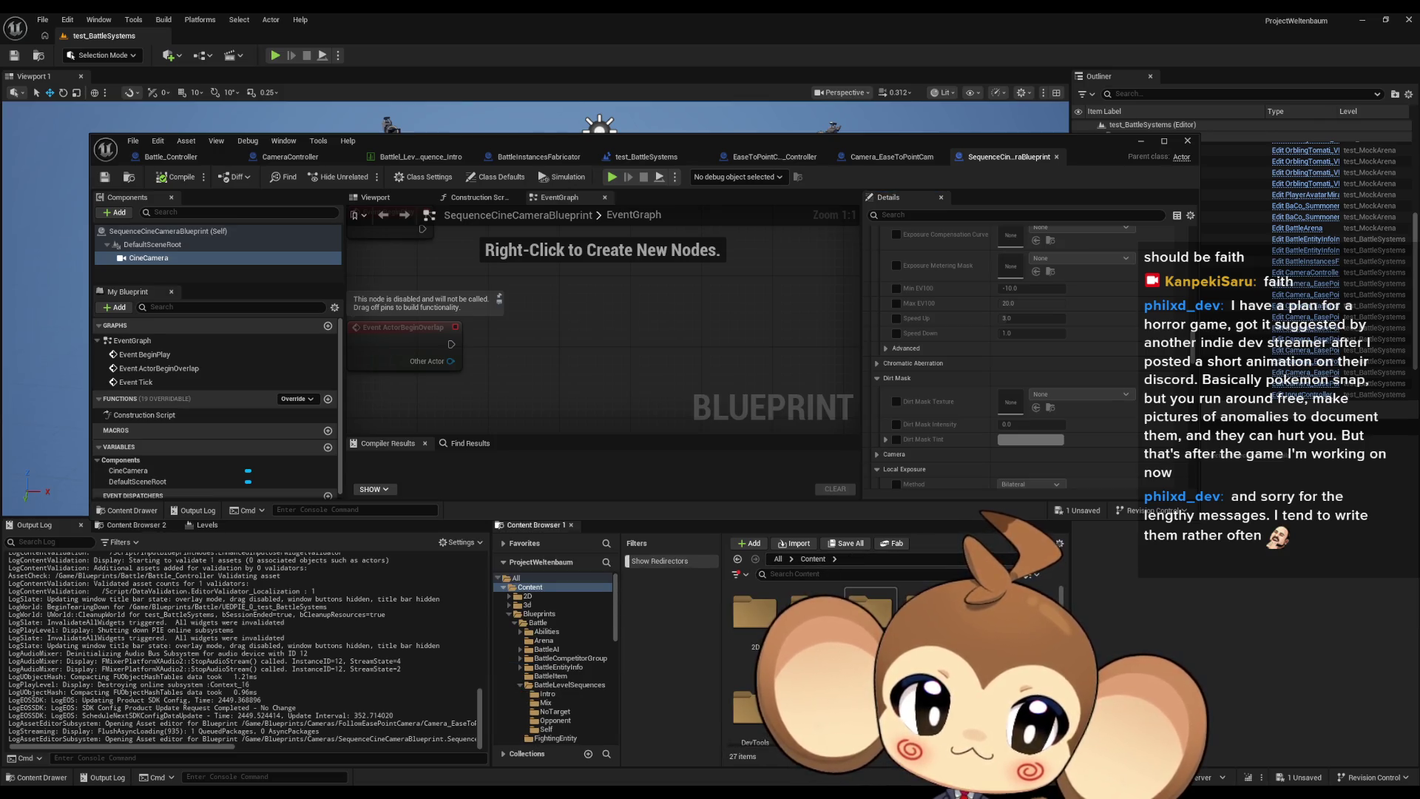
{"action": "scroll", "coordinate": [814, 666], "scroll_direction": "down", "scroll_amount": 1}
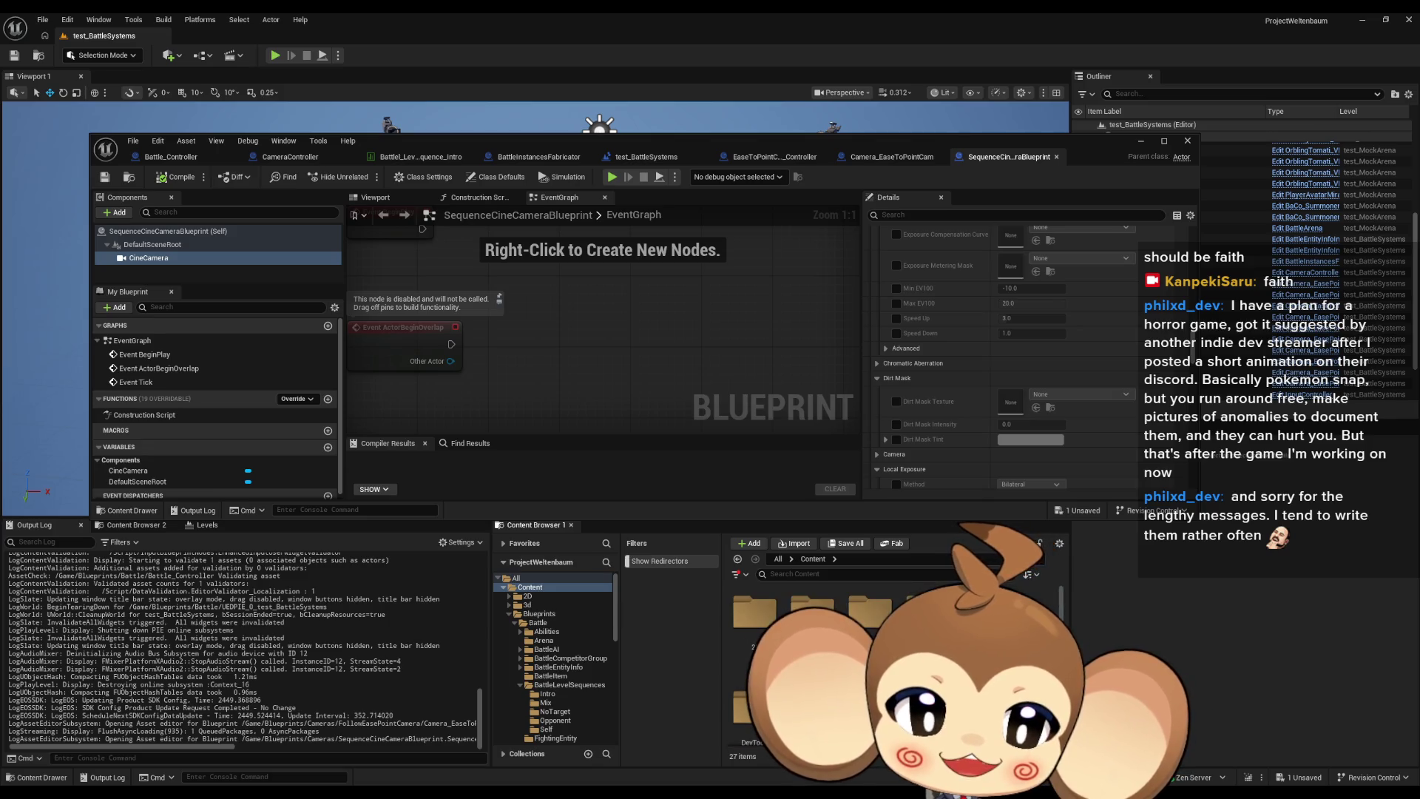
{"action": "left_click", "coordinate": [539, 614]}
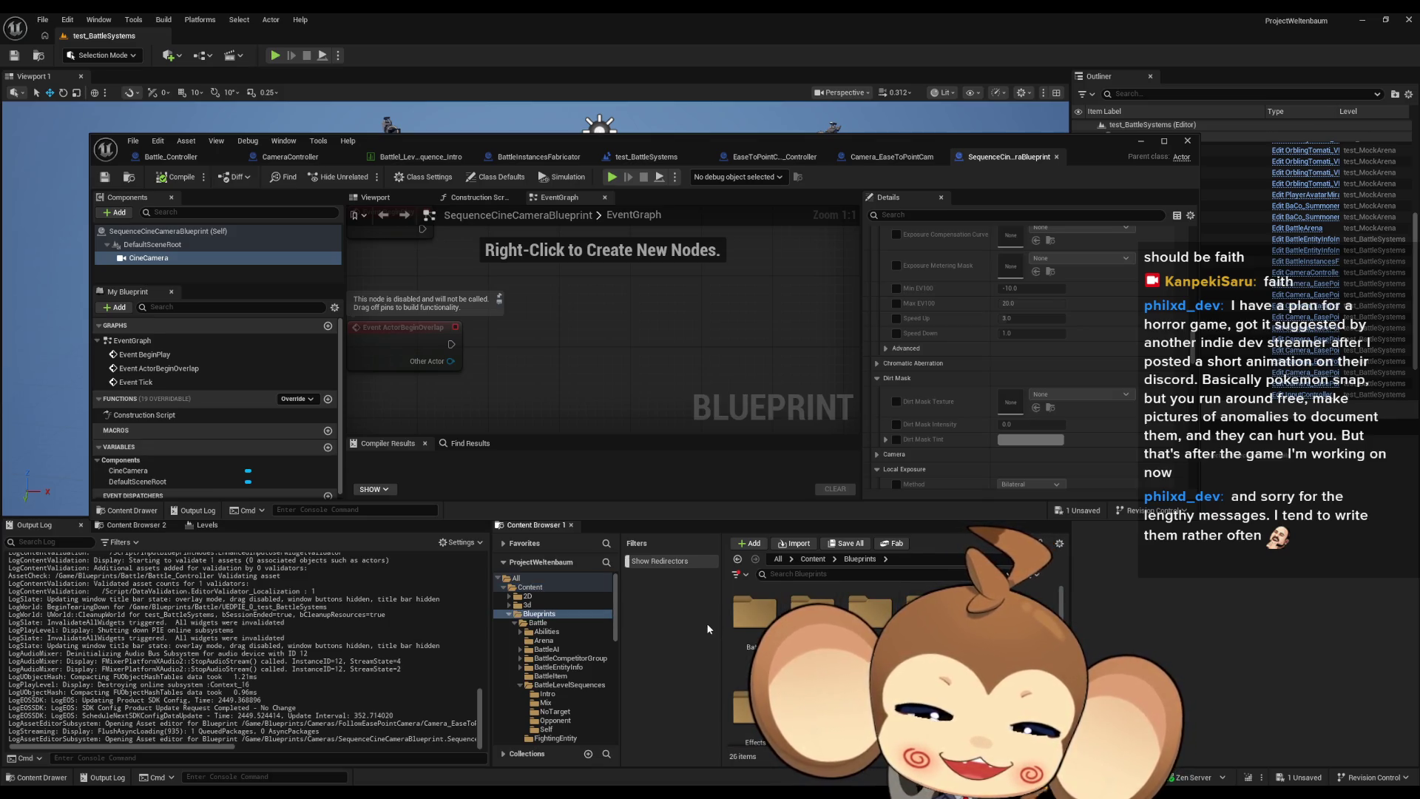
{"action": "double_click", "coordinate": [736, 629]}
{"action": "left_click", "coordinate": [570, 685]}
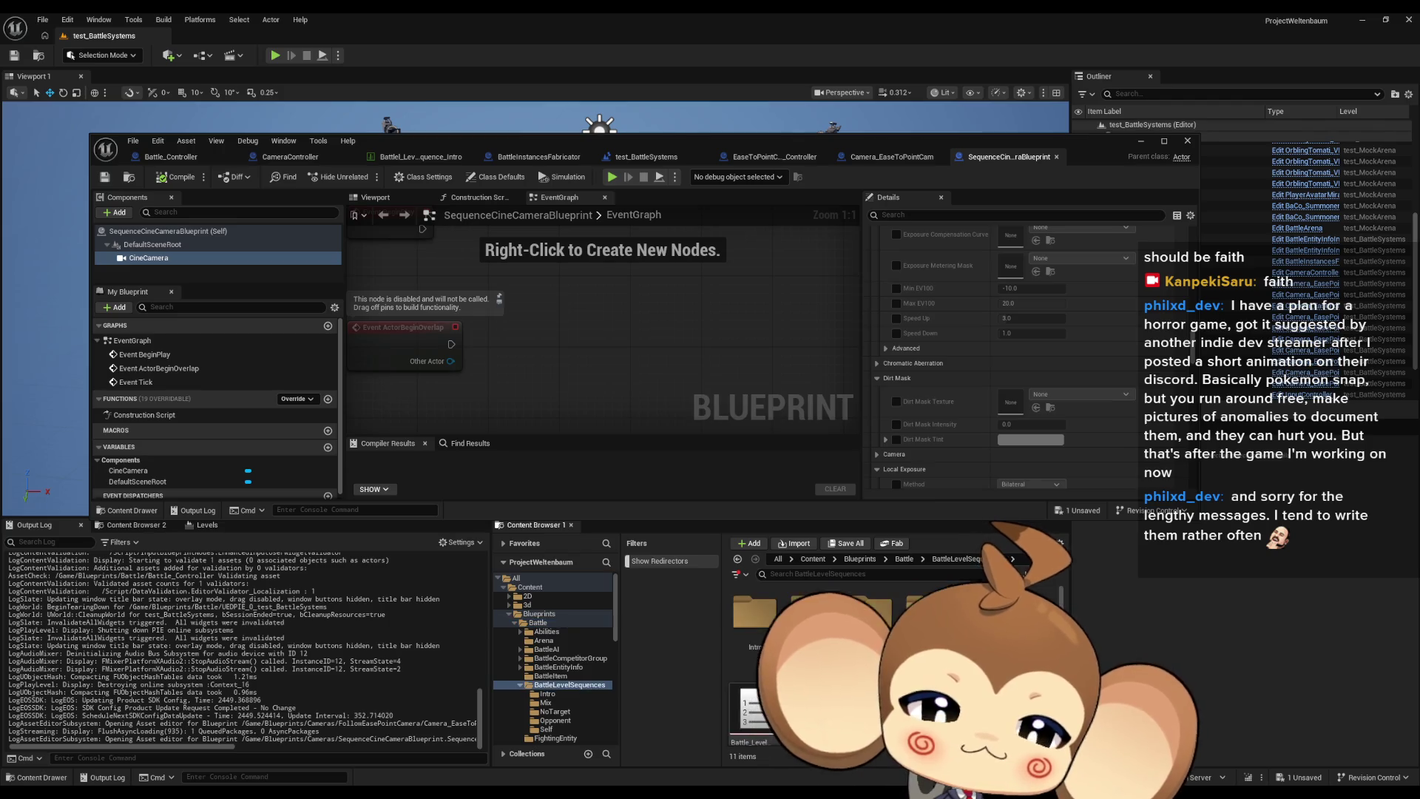
{"action": "double_click", "coordinate": [755, 630]}
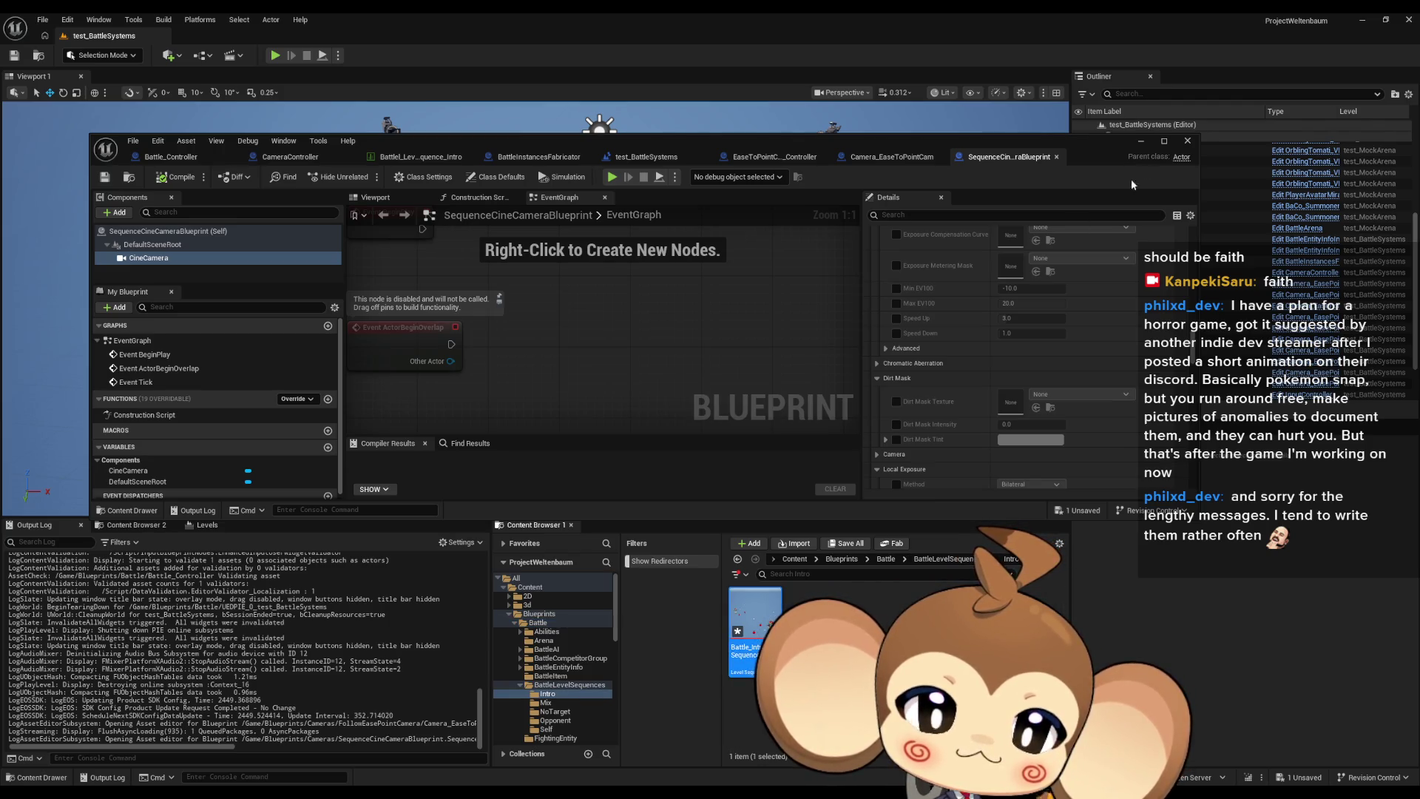
{"action": "left_click", "coordinate": [404, 358]}
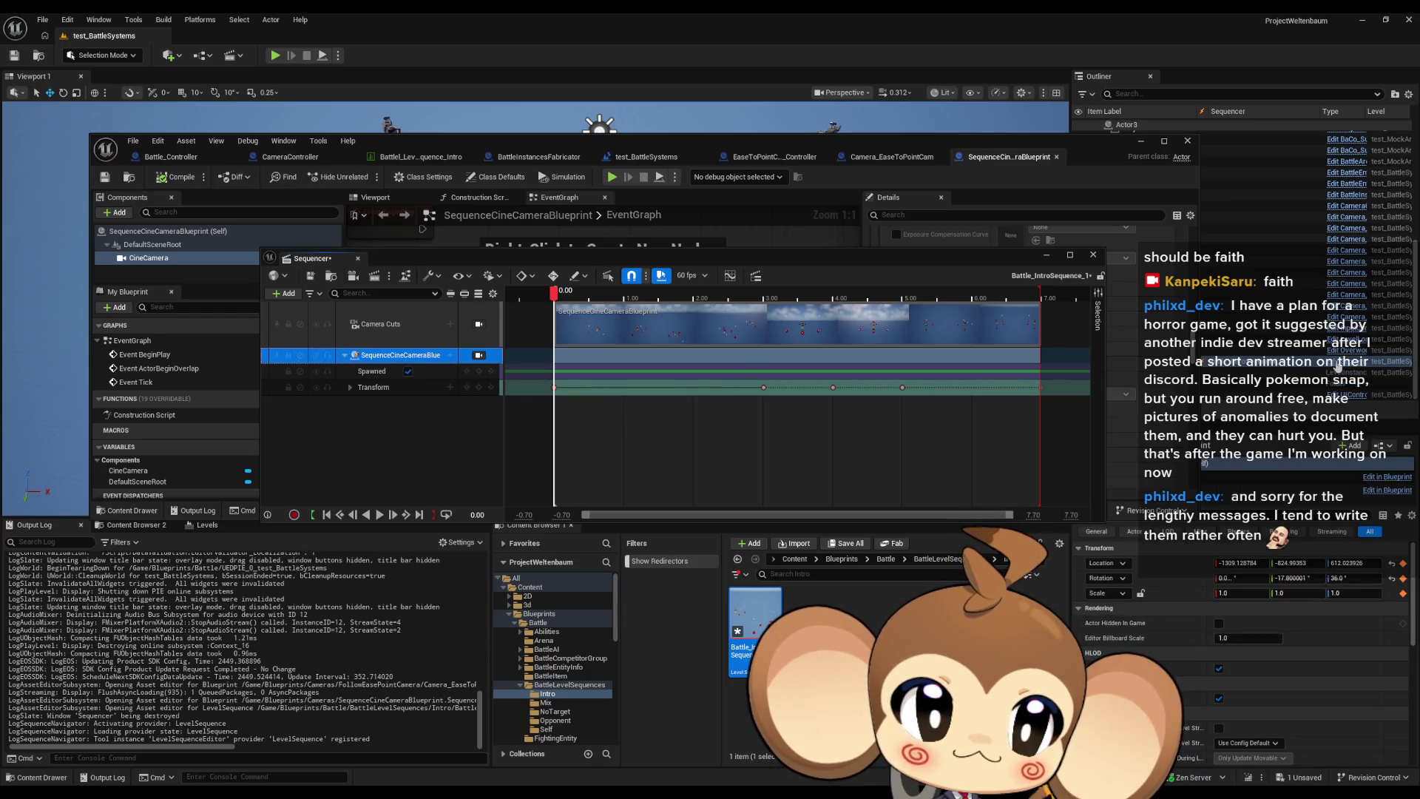
Uncover Sequencer, expand the camera's Transform track and set the playhead to the sequence start.
{"action": "left_click", "coordinate": [1121, 385]}
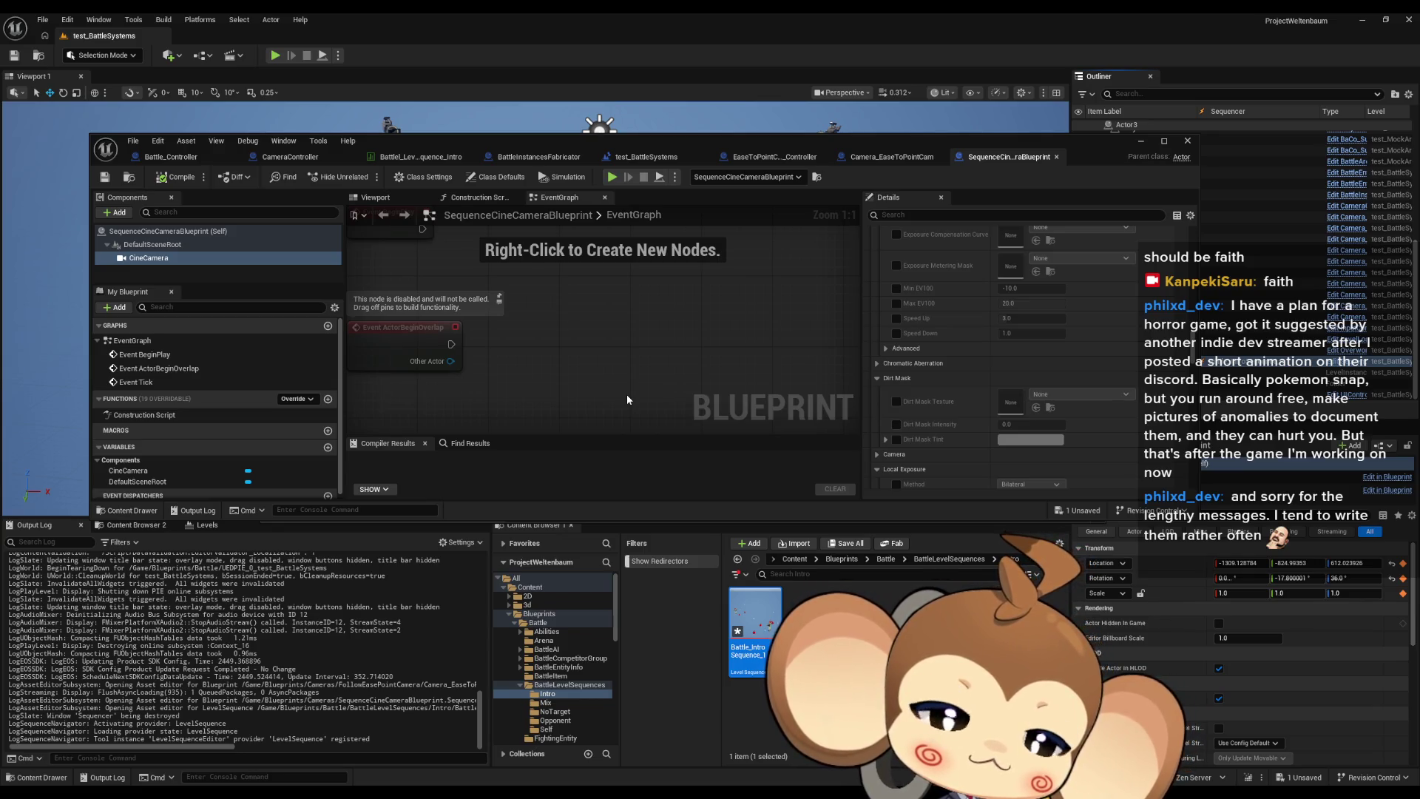
{"action": "mouse_move", "coordinate": [783, 139]}
{"action": "left_mouse_down"}
{"action": "mouse_move", "coordinate": [654, 206]}
{"action": "mouse_move", "coordinate": [781, 574]}
{"action": "mouse_move", "coordinate": [757, 517]}
{"action": "mouse_move", "coordinate": [707, 546]}
{"action": "left_mouse_up"}
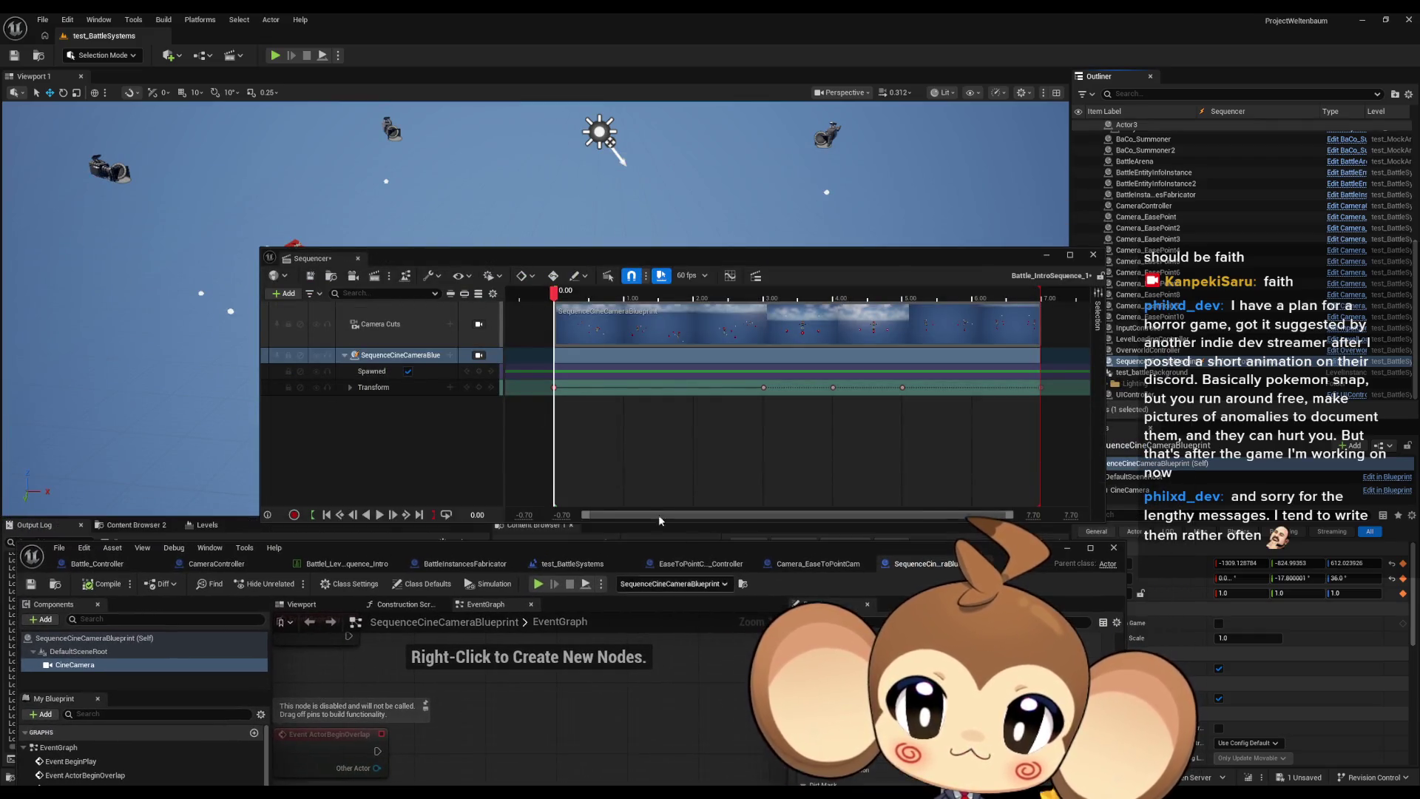
{"action": "left_click", "coordinate": [350, 387]}
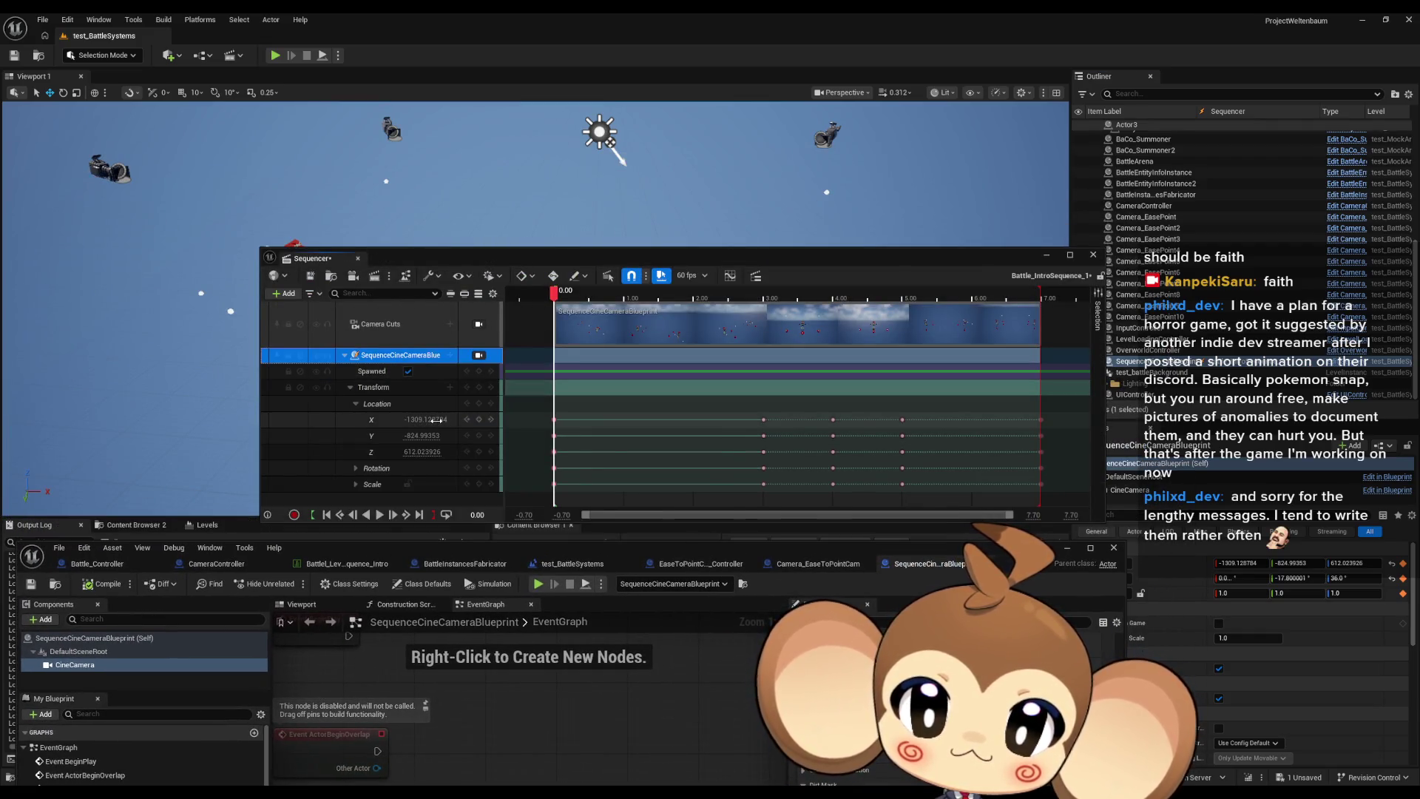
{"action": "mouse_move", "coordinate": [558, 295]}
{"action": "left_mouse_down"}
{"action": "mouse_move", "coordinate": [625, 296]}
{"action": "mouse_move", "coordinate": [541, 303]}
{"action": "mouse_move", "coordinate": [554, 300]}
{"action": "left_mouse_up"}
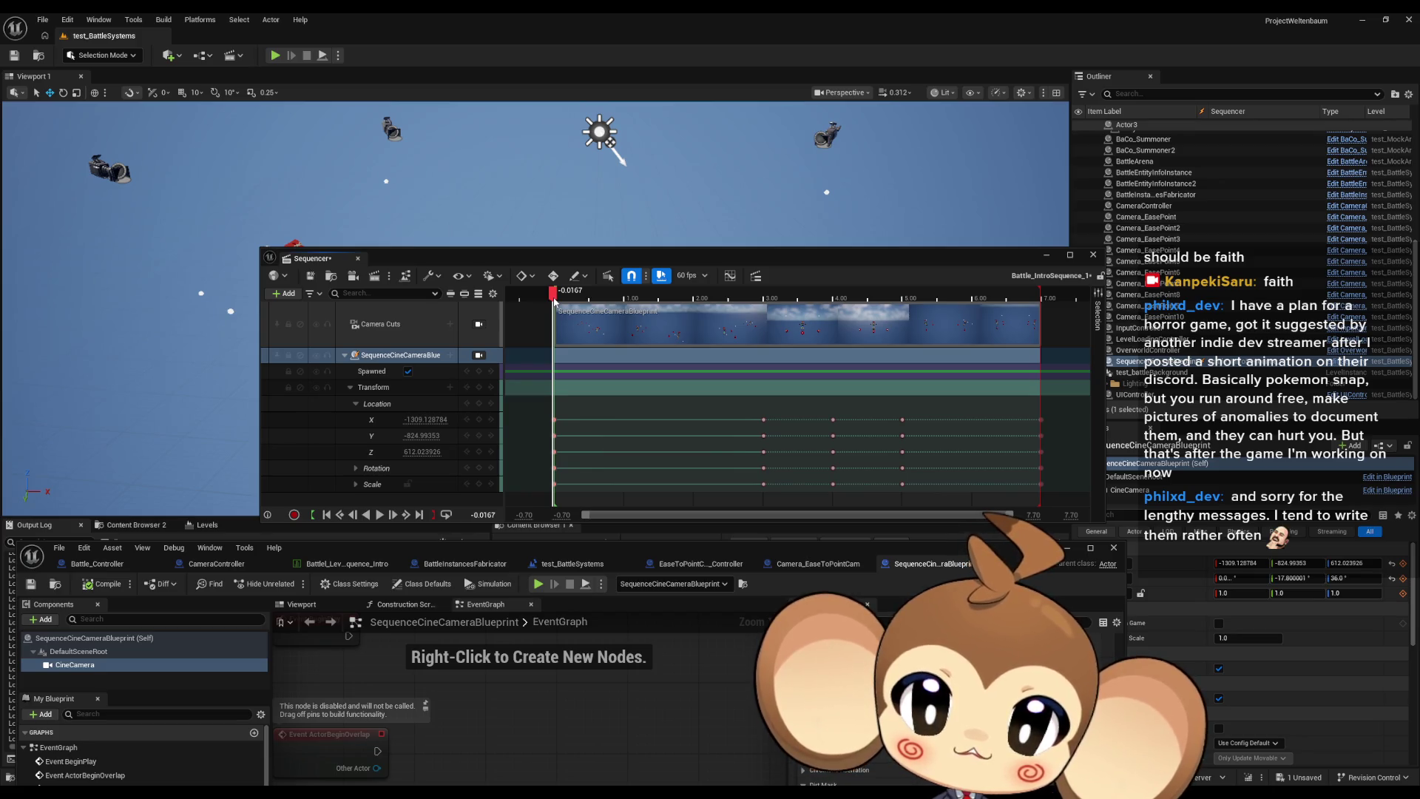
Select Camera_EasePoint2 in the level viewport.
{"action": "mouse_move", "coordinate": [641, 255]}
{"action": "left_mouse_down"}
{"action": "mouse_move", "coordinate": [863, 323]}
{"action": "mouse_move", "coordinate": [793, 460]}
{"action": "left_mouse_up"}
{"action": "mouse_move", "coordinate": [517, 296]}
{"action": "left_mouse_down"}
{"action": "mouse_move", "coordinate": [511, 281]}
{"action": "mouse_move", "coordinate": [495, 296]}
{"action": "mouse_move", "coordinate": [702, 264]}
{"action": "left_mouse_up"}
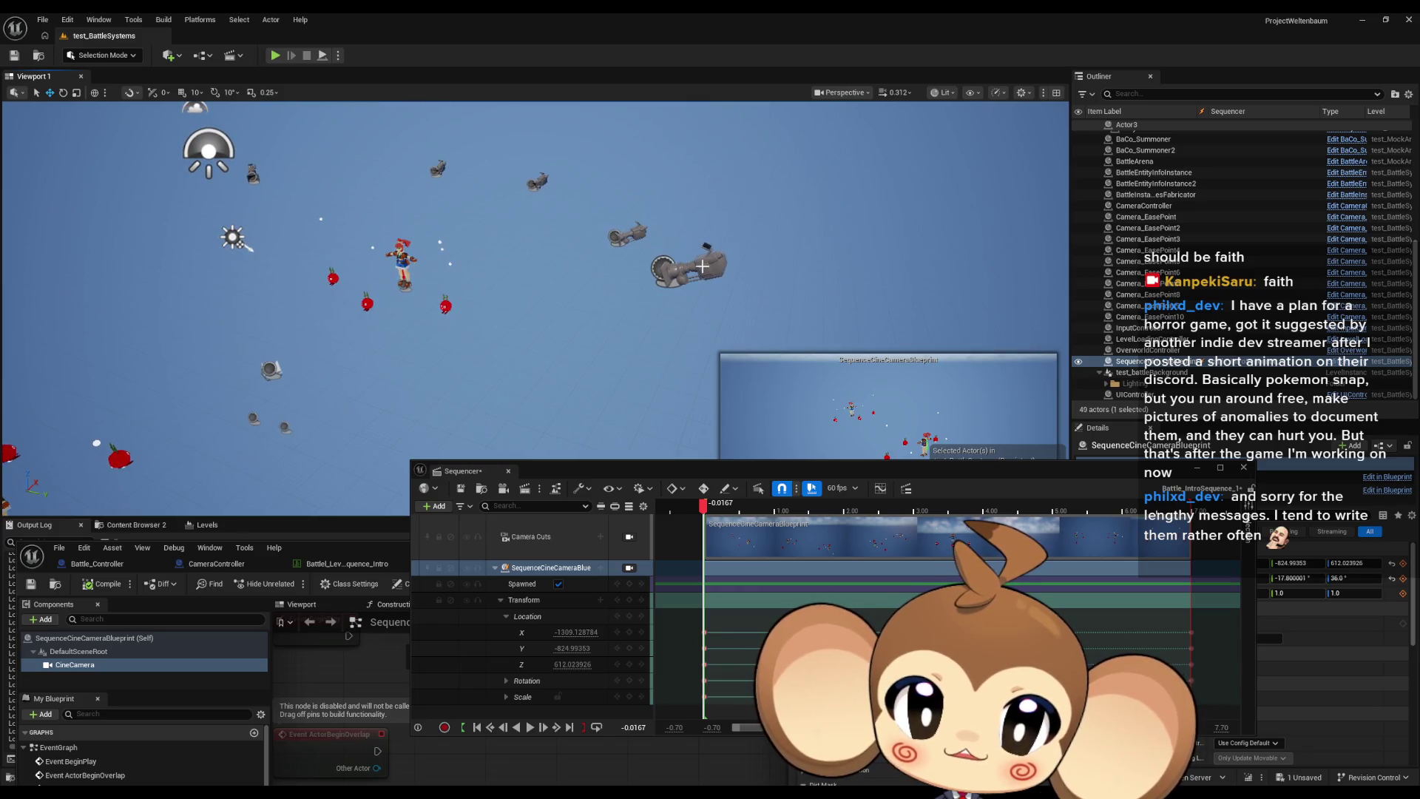
{"action": "left_click", "coordinate": [702, 264]}
Scrub to about 7 seconds, showing Location X 0.0, Y -1057.18, Z 516.78.
{"action": "mouse_move", "coordinate": [931, 473]}
{"action": "left_mouse_down"}
{"action": "mouse_move", "coordinate": [751, 530]}
{"action": "mouse_move", "coordinate": [793, 524]}
{"action": "left_mouse_up"}
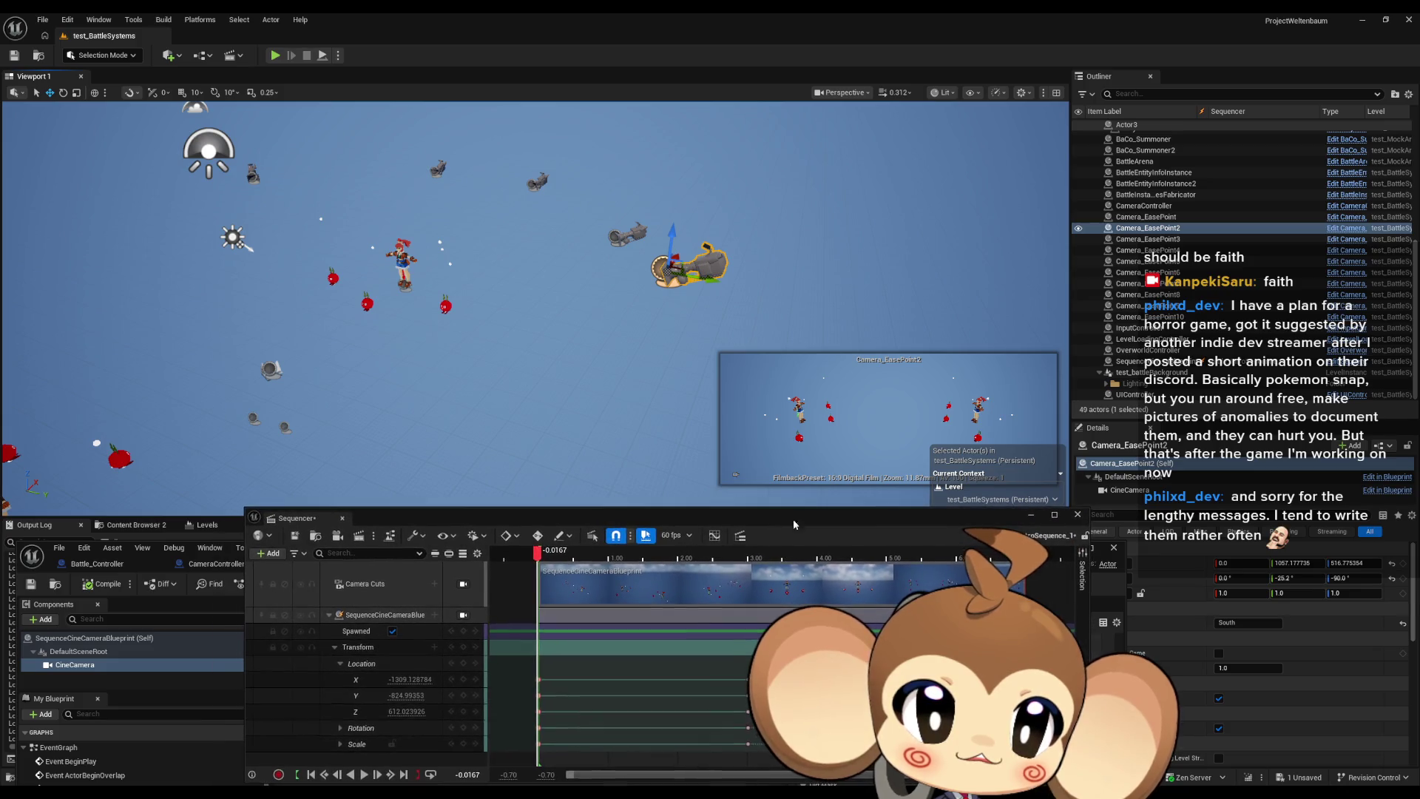
{"action": "left_click_drag", "start_coordinate": [1126, 611], "coordinate": [1102, 791]}
{"action": "mouse_move", "coordinate": [552, 518]}
{"action": "left_mouse_down"}
{"action": "mouse_move", "coordinate": [533, 548]}
{"action": "mouse_move", "coordinate": [504, 452]}
{"action": "left_mouse_up"}
{"action": "scroll", "coordinate": [562, 494], "scroll_direction": "right", "scroll_amount": 5}
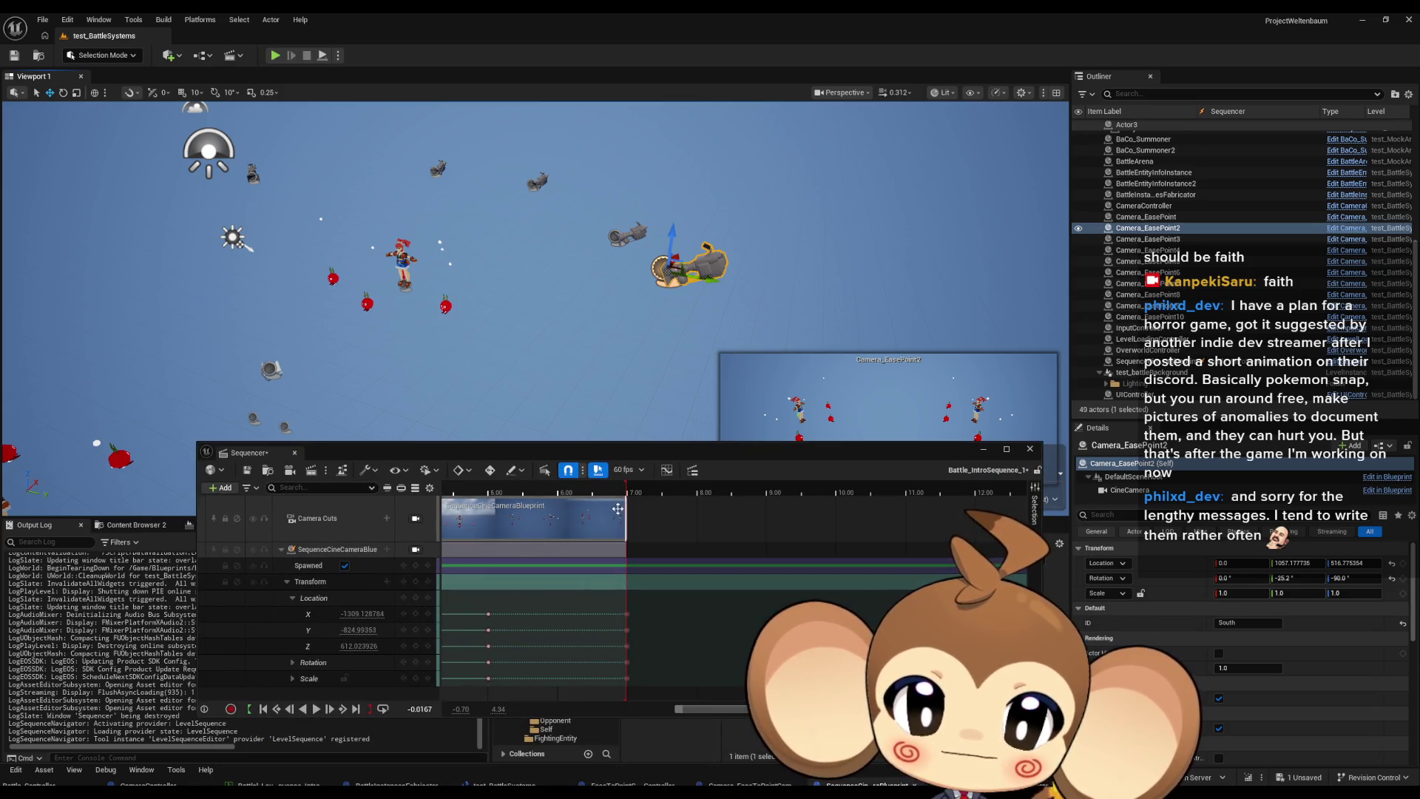
{"action": "left_click_drag", "start_coordinate": [614, 491], "coordinate": [635, 495]}
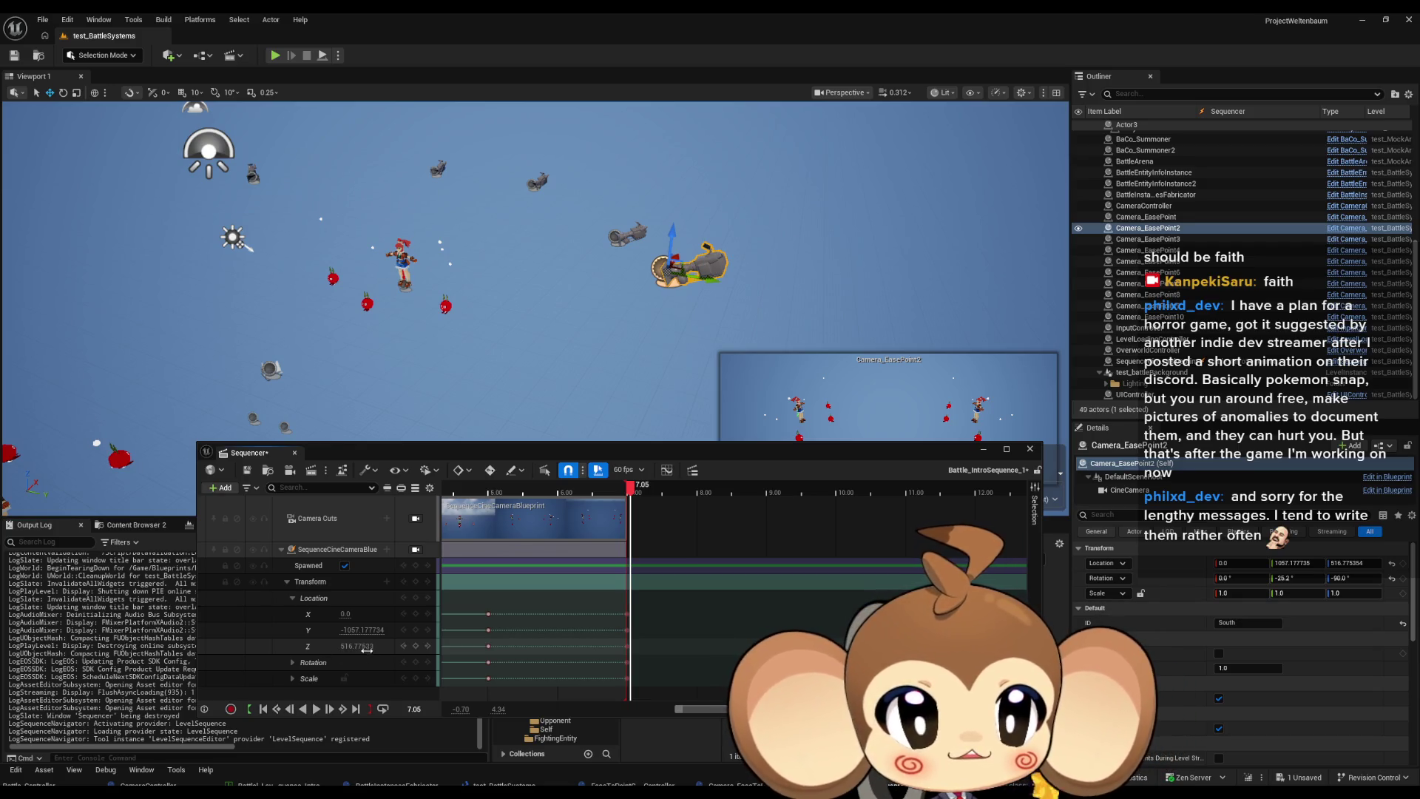
Expand the camera's Rotation and Scale tracks and set the playhead to 7.00 seconds.
{"action": "left_click", "coordinate": [292, 662]}
{"action": "scroll", "coordinate": [392, 640], "scroll_direction": "down", "scroll_amount": 2}
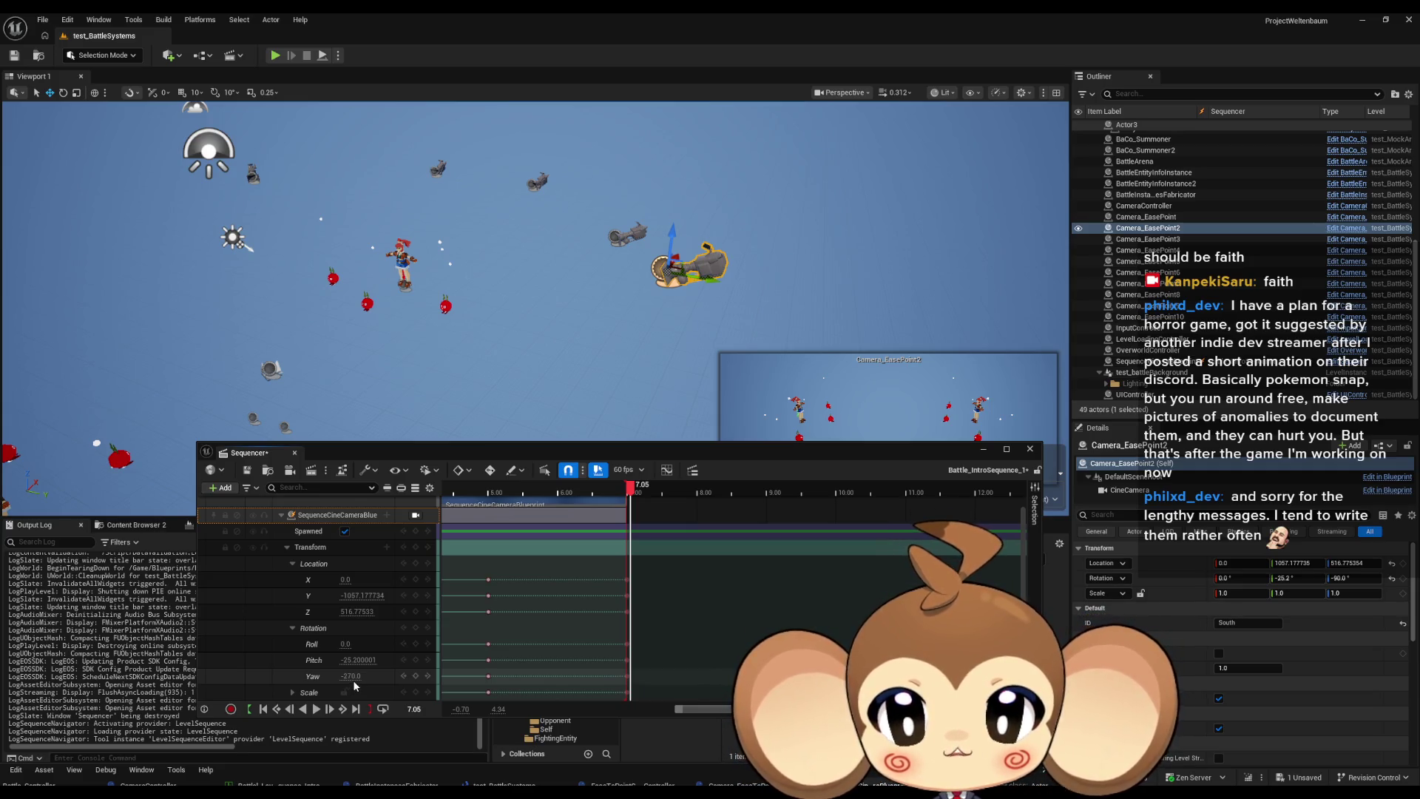
{"action": "left_click", "coordinate": [293, 694]}
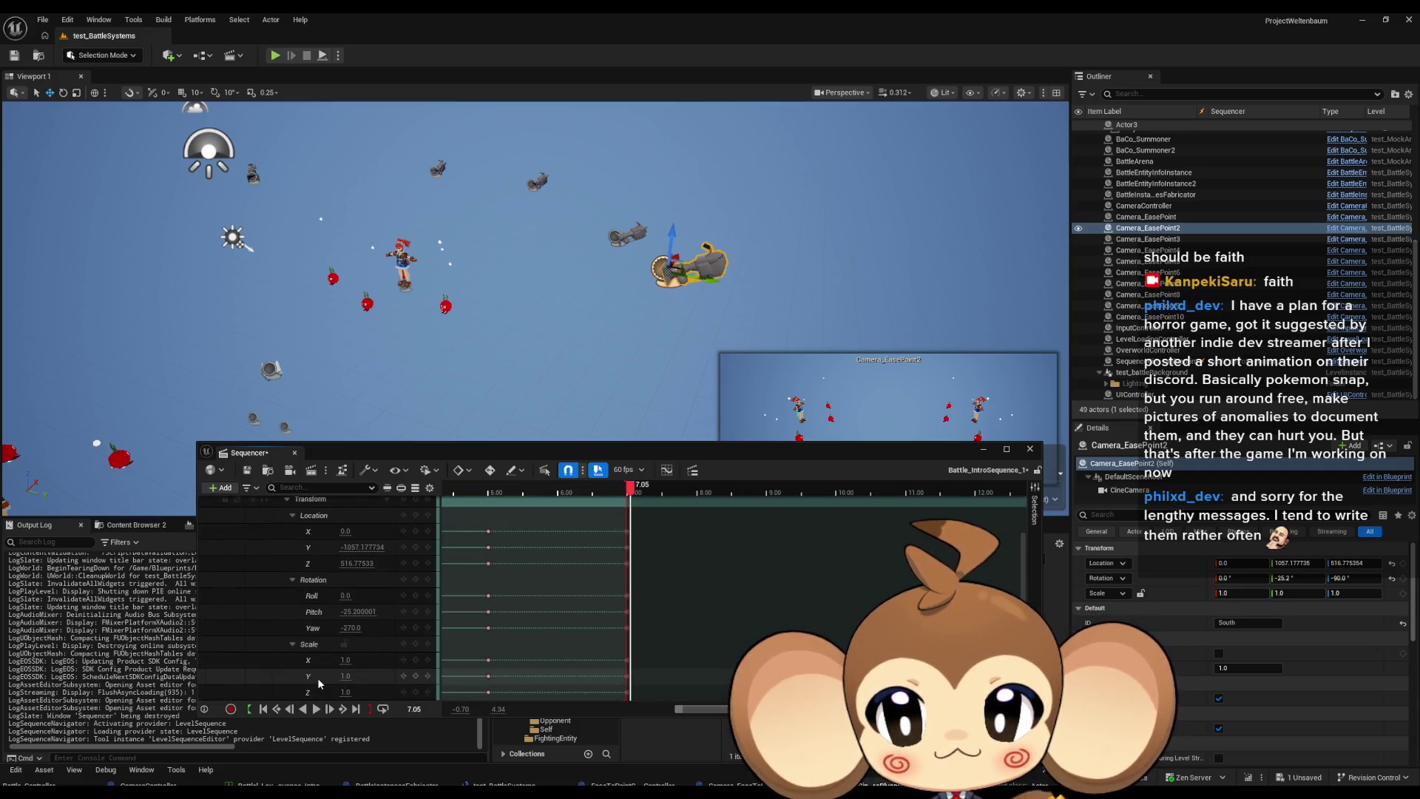
{"action": "left_click_drag", "start_coordinate": [631, 490], "coordinate": [631, 501]}
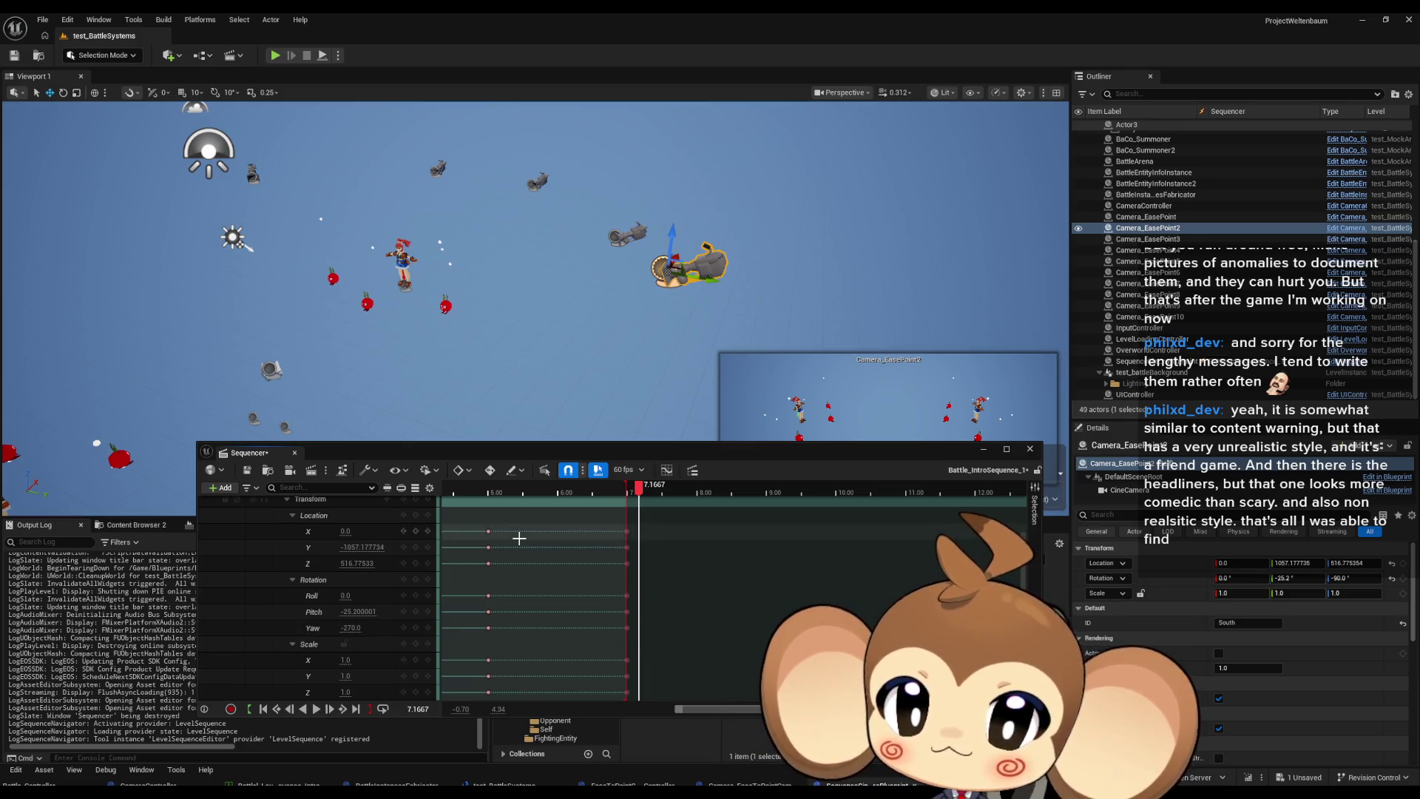
Preview near the sequence end to read final rotation Roll 0.0, Pitch -25.2, Yaw -270.0.
{"action": "scroll", "coordinate": [361, 597], "scroll_direction": "up", "scroll_amount": 2}
{"action": "scroll", "coordinate": [361, 597], "scroll_direction": "down", "scroll_amount": 2}
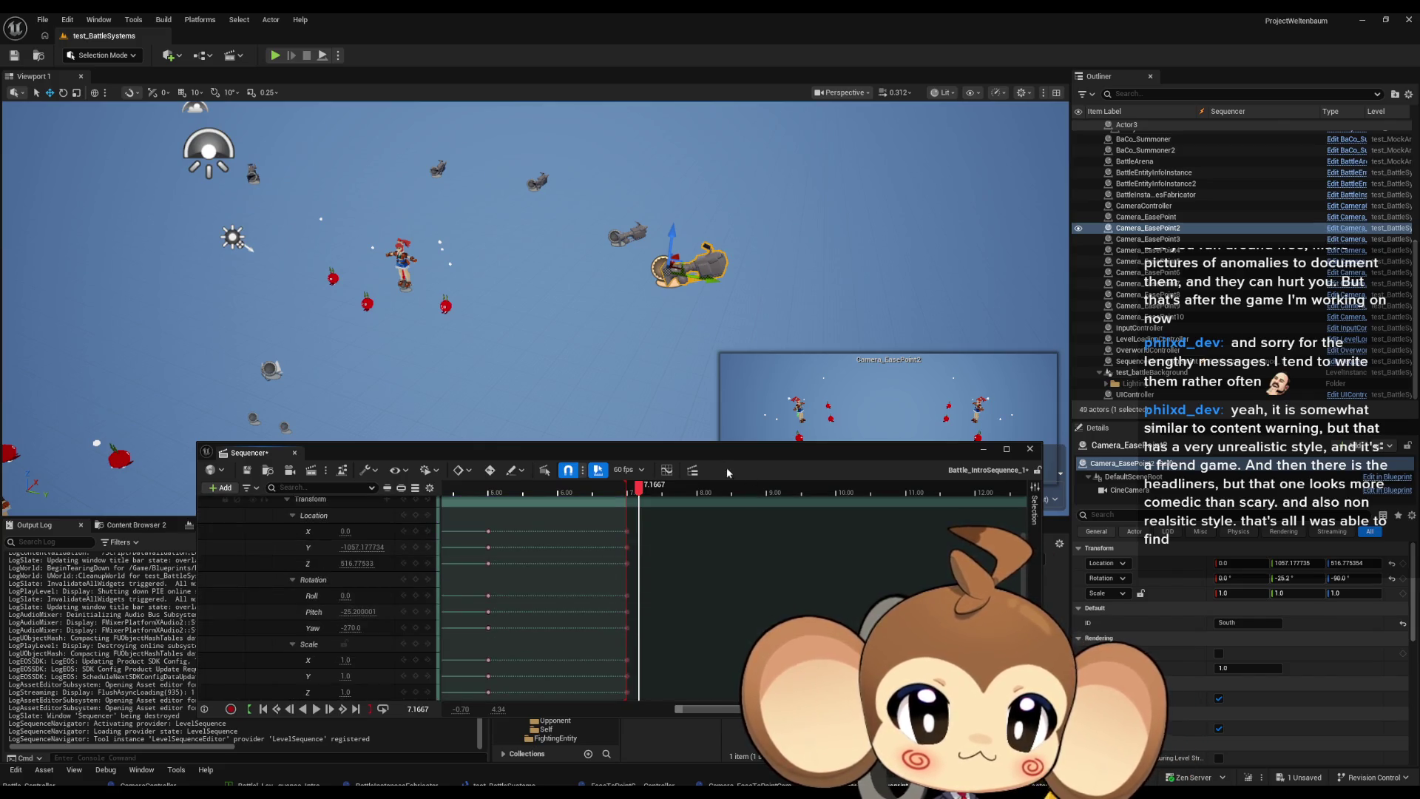
{"action": "mouse_move", "coordinate": [708, 454]}
{"action": "left_mouse_down"}
{"action": "mouse_move", "coordinate": [674, 566]}
{"action": "mouse_move", "coordinate": [643, 478]}
{"action": "left_mouse_up"}
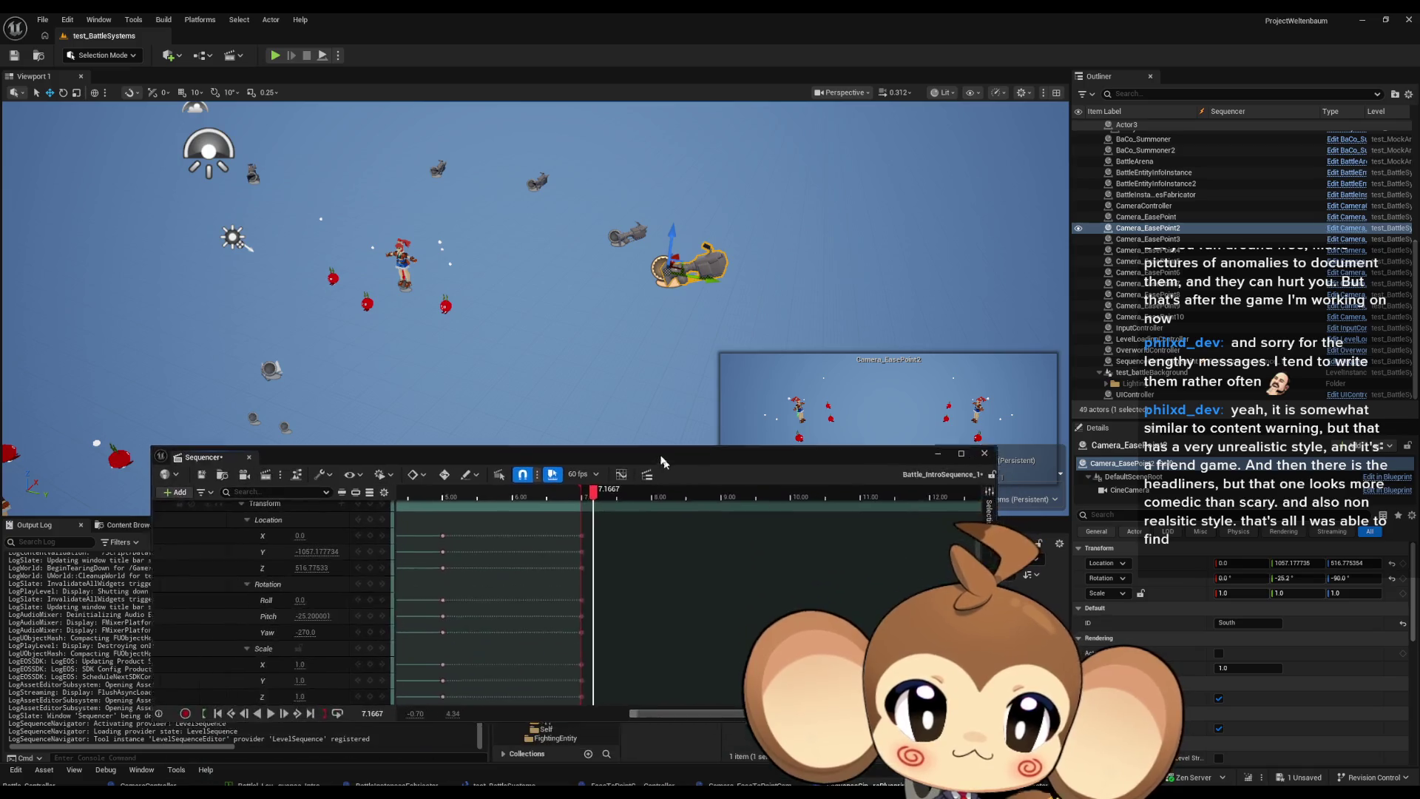
{"action": "mouse_move", "coordinate": [574, 514]}
{"action": "left_mouse_down"}
{"action": "mouse_move", "coordinate": [527, 516]}
{"action": "mouse_move", "coordinate": [571, 517]}
{"action": "mouse_move", "coordinate": [551, 520]}
{"action": "left_mouse_up"}
{"action": "scroll", "coordinate": [296, 577], "scroll_direction": "up", "scroll_amount": 2}
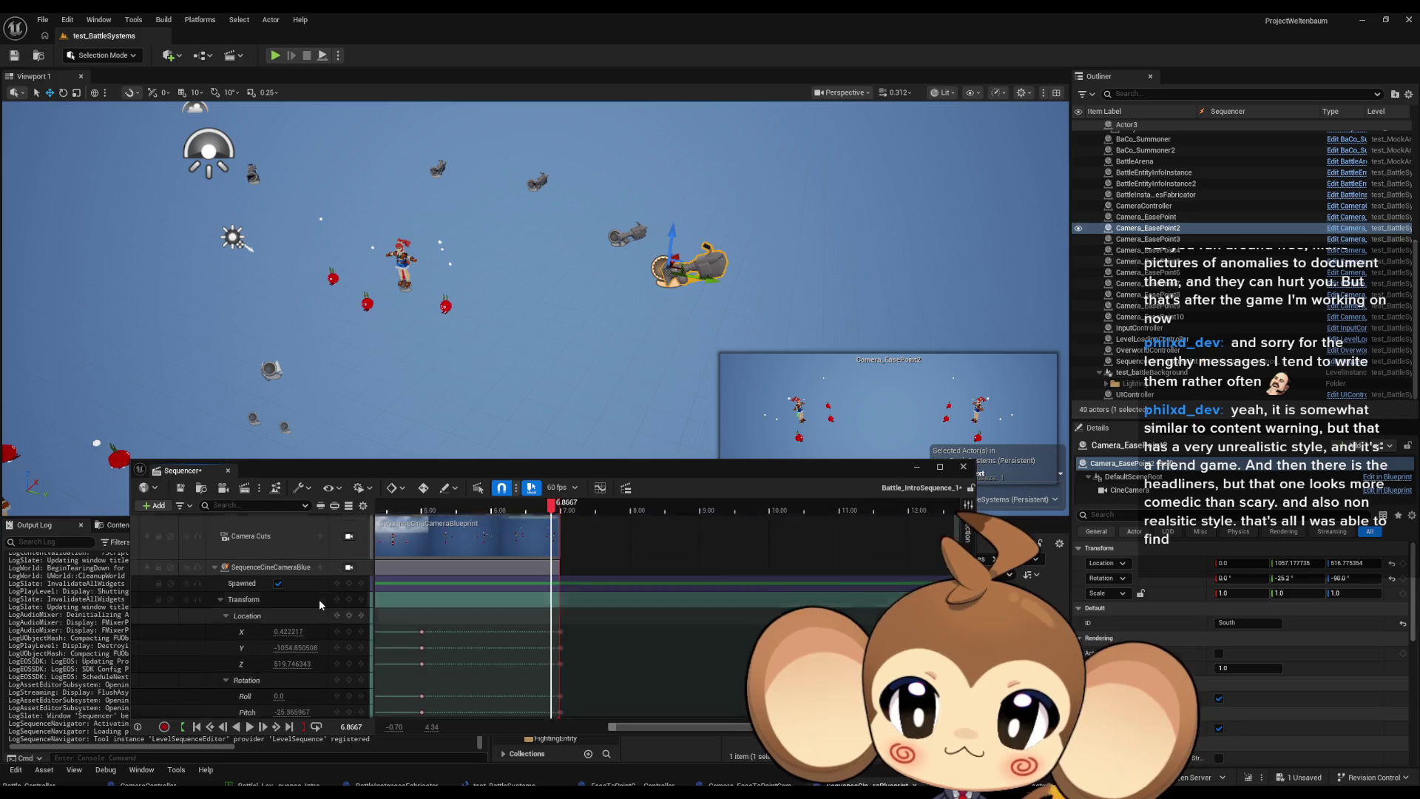
Lock the viewport to the intro camera and preview its view at 6.70 seconds.
{"action": "left_click", "coordinate": [348, 568]}
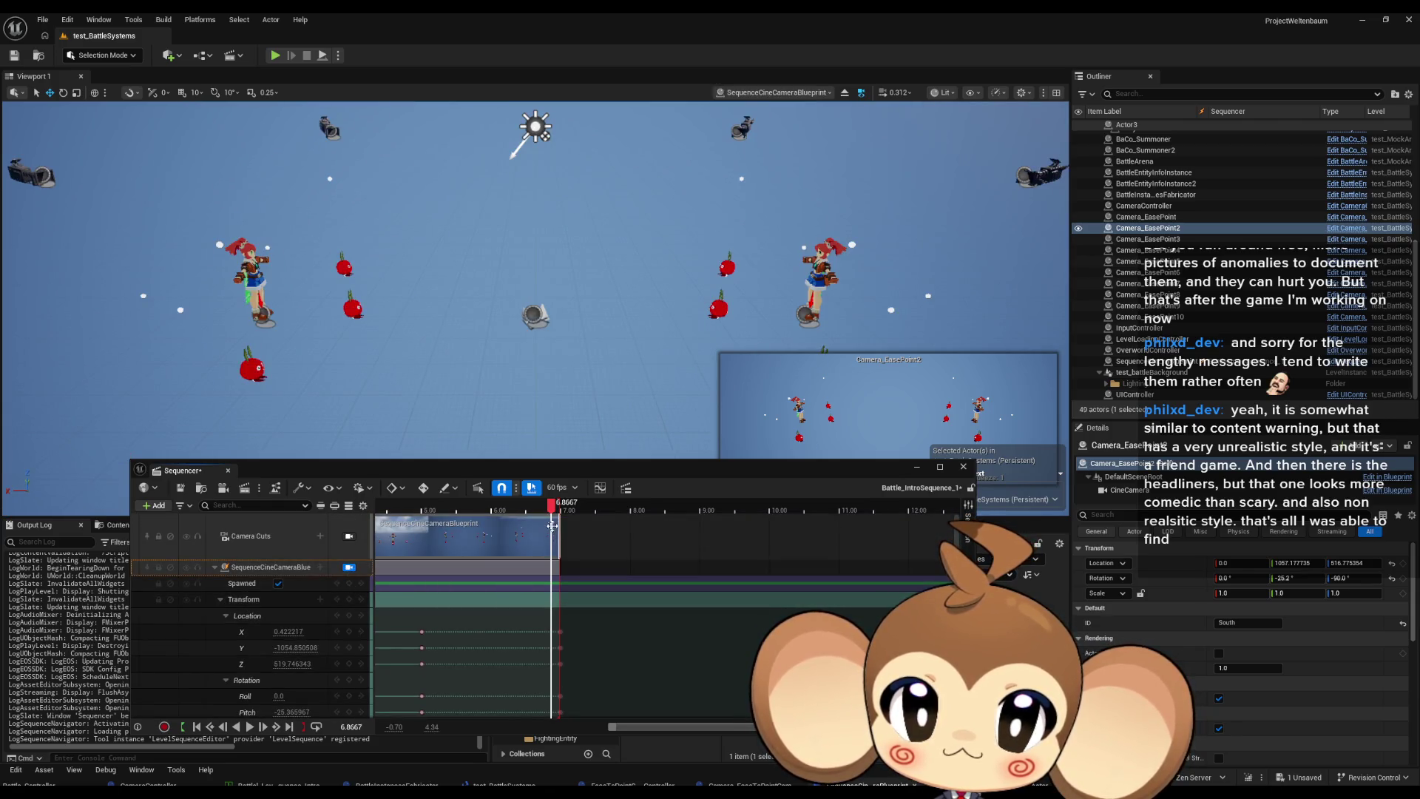
{"action": "mouse_move", "coordinate": [552, 507]}
{"action": "left_mouse_down"}
{"action": "mouse_move", "coordinate": [497, 512]}
{"action": "mouse_move", "coordinate": [573, 512]}
{"action": "mouse_move", "coordinate": [397, 512]}
{"action": "mouse_move", "coordinate": [584, 525]}
{"action": "mouse_move", "coordinate": [511, 531]}
{"action": "mouse_move", "coordinate": [609, 551]}
{"action": "mouse_move", "coordinate": [571, 584]}
{"action": "mouse_move", "coordinate": [558, 648]}
{"action": "left_mouse_up"}
{"action": "scroll", "coordinate": [518, 562], "scroll_direction": "down", "scroll_amount": 1}
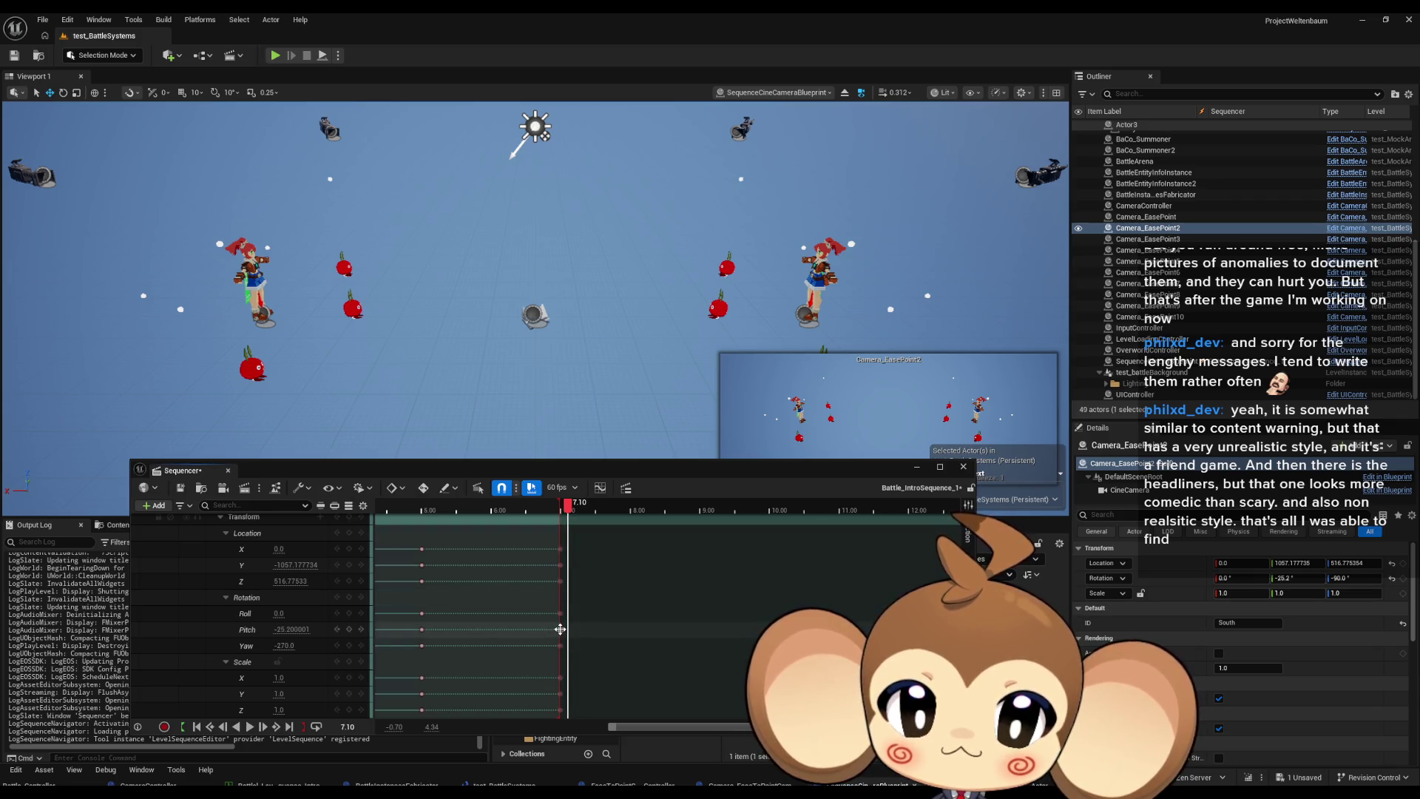
Set the 7-second key's yaw to -90.0, preview earlier frames, and return to Perspective.
{"action": "left_click", "coordinate": [560, 629]}
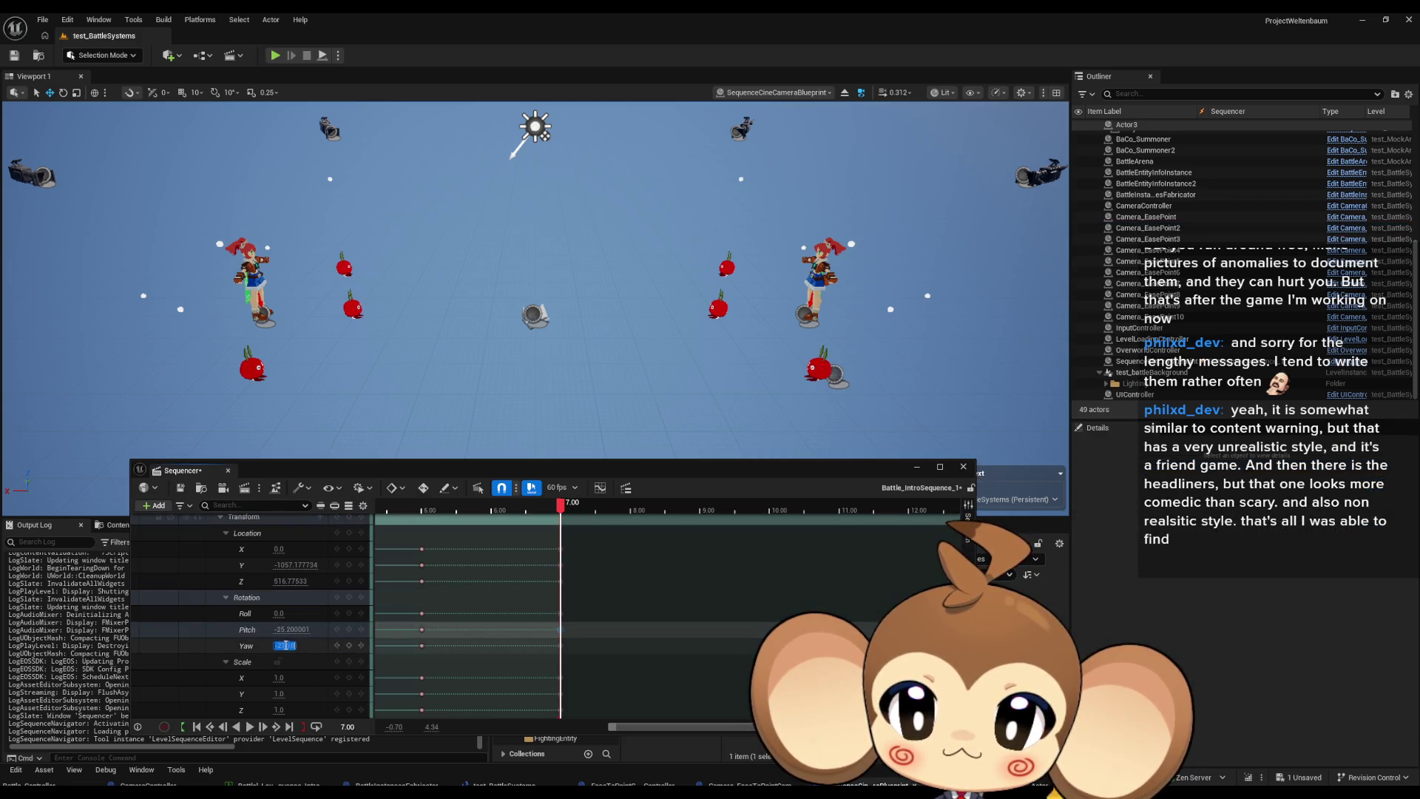
{"action": "key", "text": "Return"}
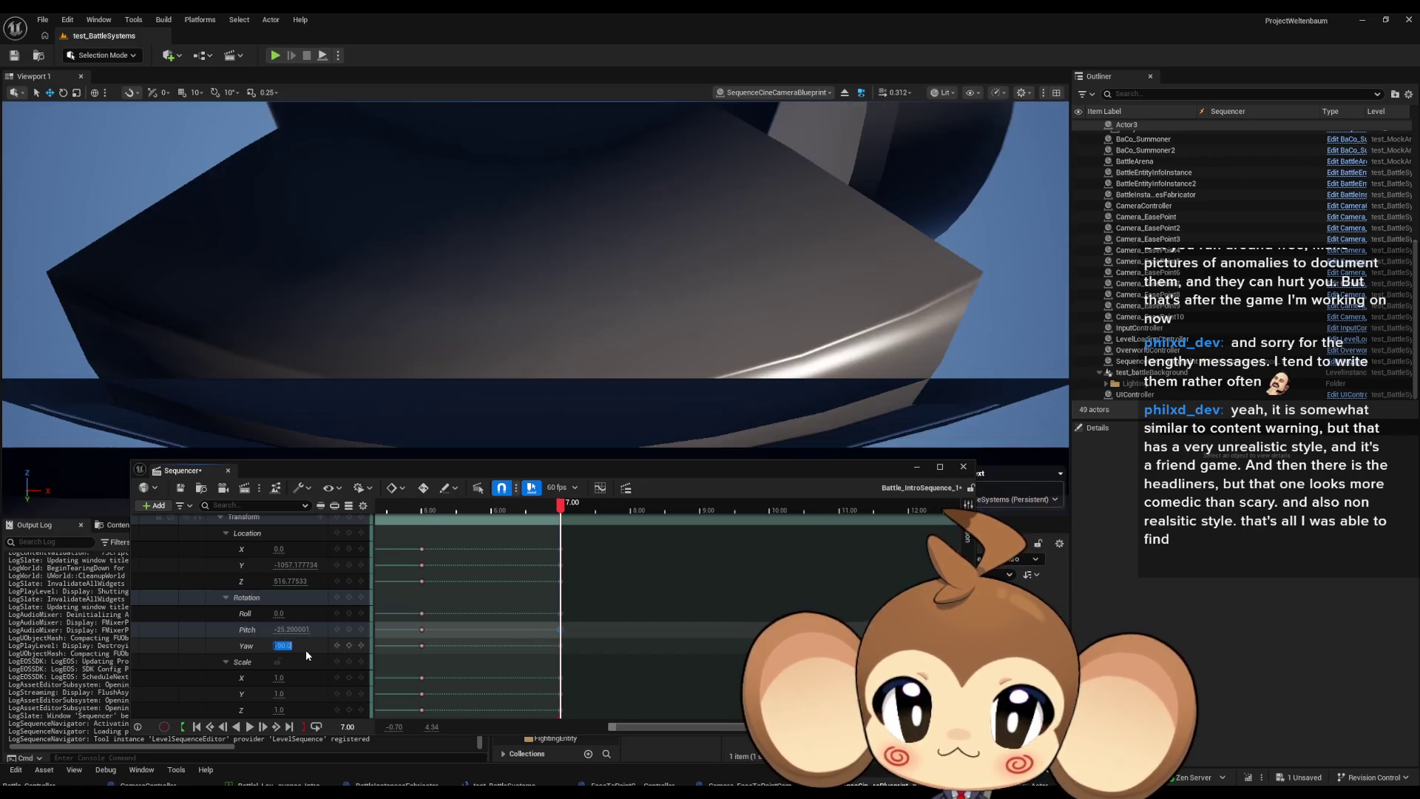
{"action": "mouse_move", "coordinate": [558, 515]}
{"action": "left_mouse_down"}
{"action": "mouse_move", "coordinate": [412, 514]}
{"action": "mouse_move", "coordinate": [574, 527]}
{"action": "mouse_move", "coordinate": [413, 530]}
{"action": "mouse_move", "coordinate": [479, 530]}
{"action": "left_mouse_up"}
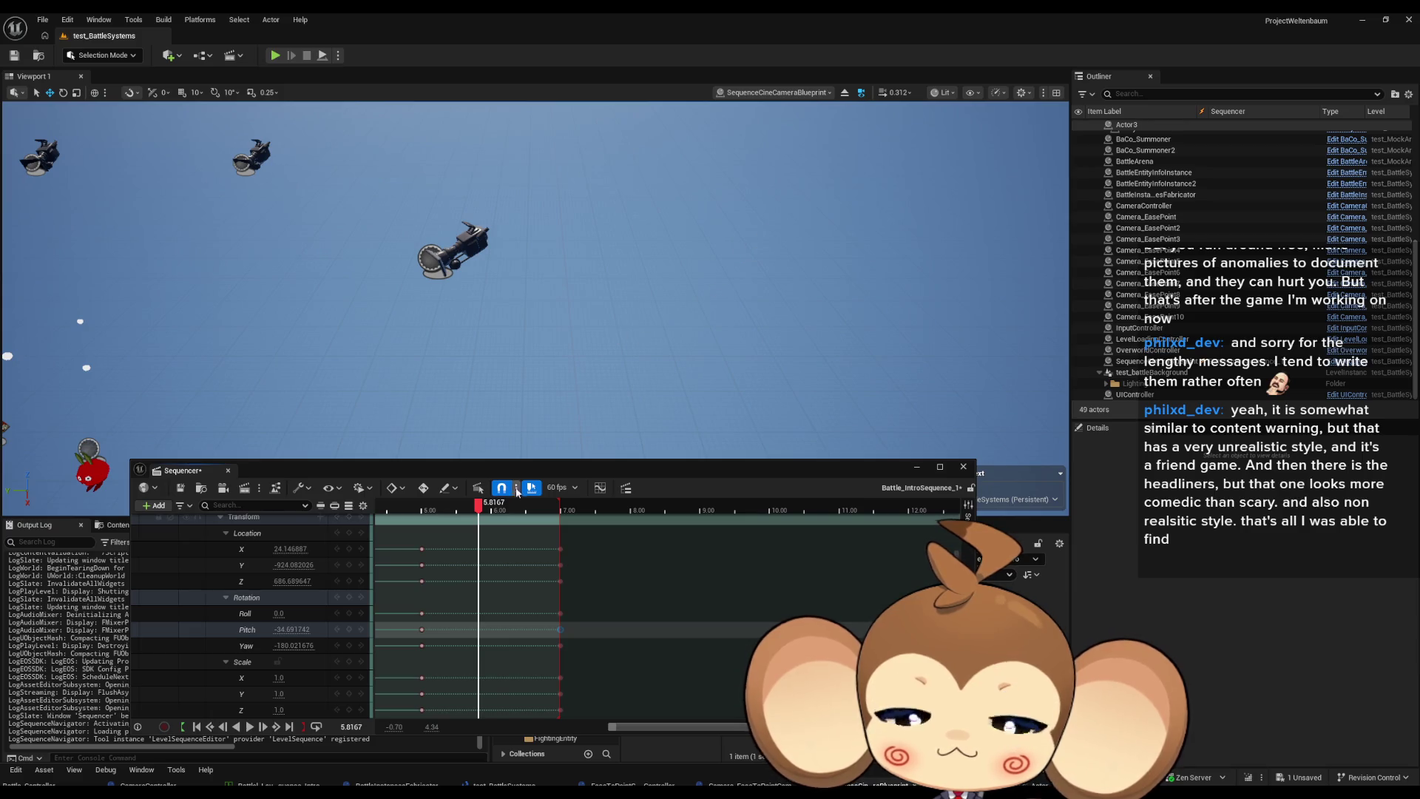
{"action": "left_click", "coordinate": [862, 93]}
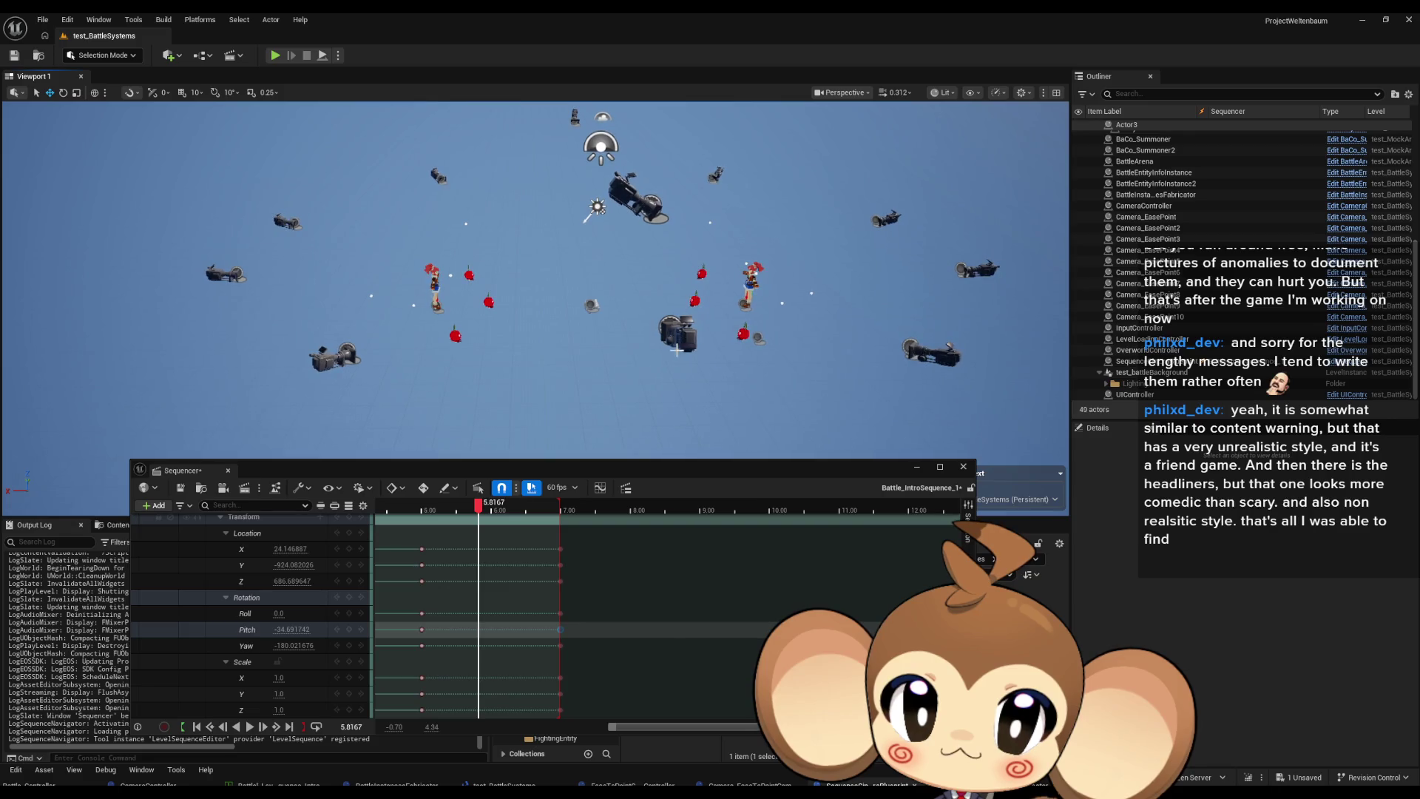
Select Camera_EasePoint5 and check its root and camera component rotation.
{"action": "left_click", "coordinate": [676, 350]}
{"action": "left_click", "coordinate": [1120, 491]}
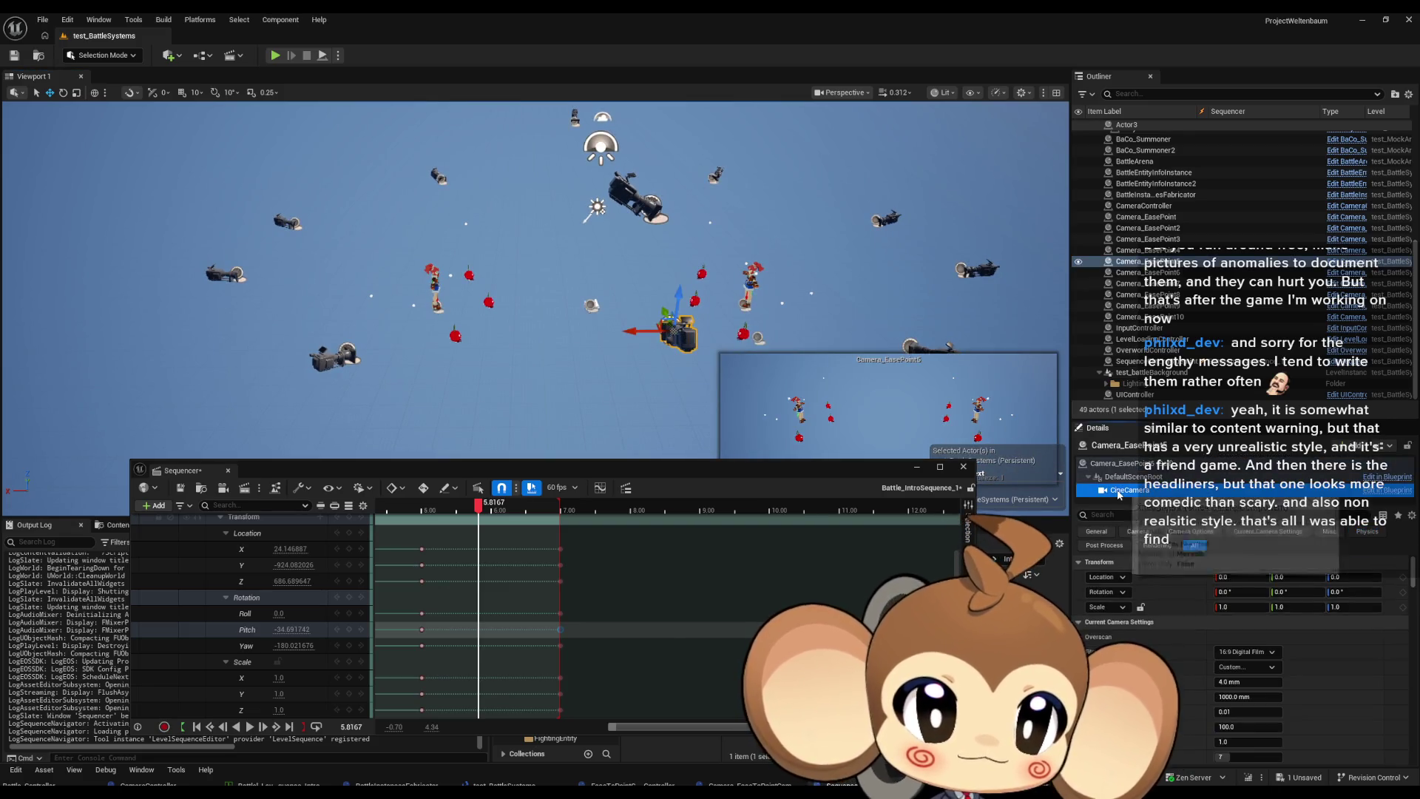
{"action": "left_click", "coordinate": [1131, 478]}
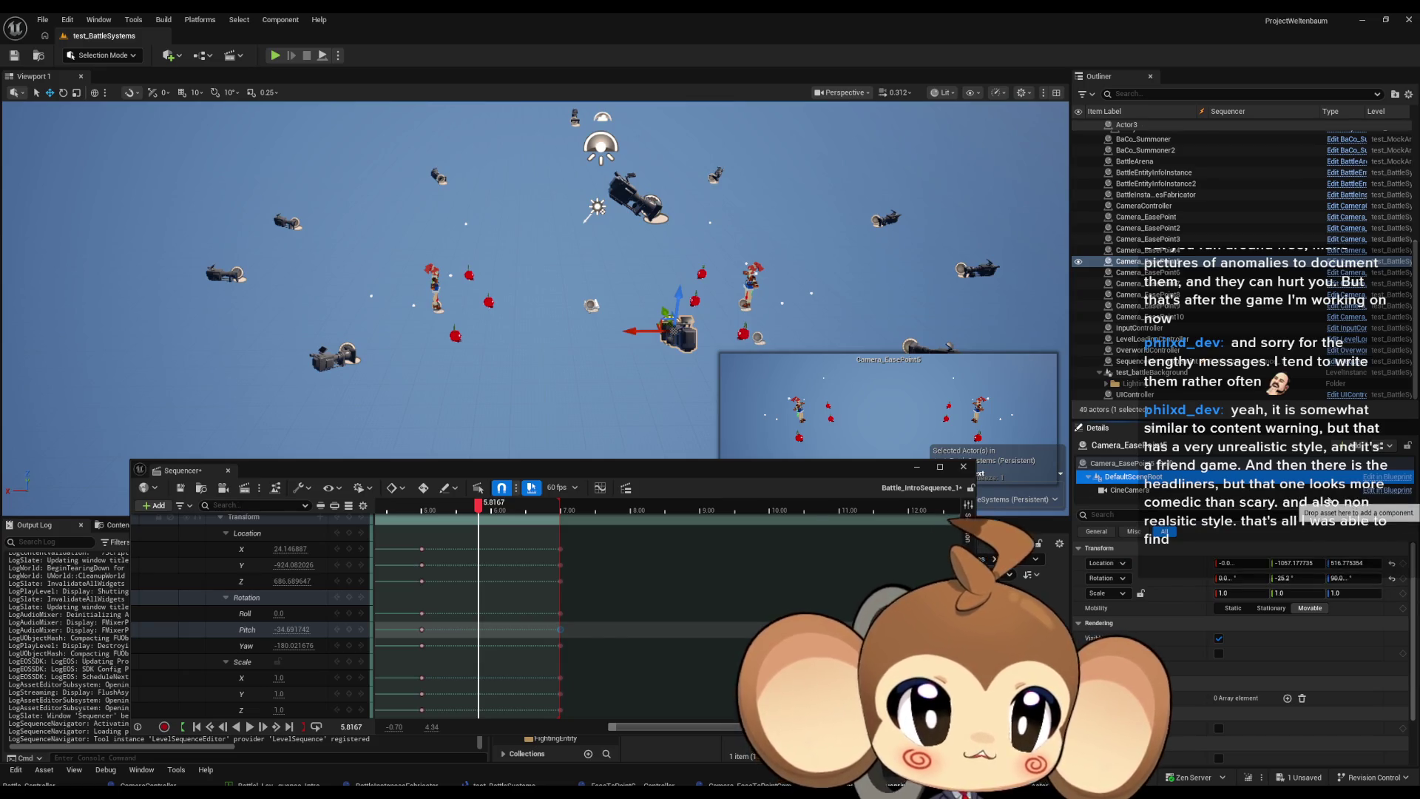
{"action": "left_click", "coordinate": [1175, 469]}
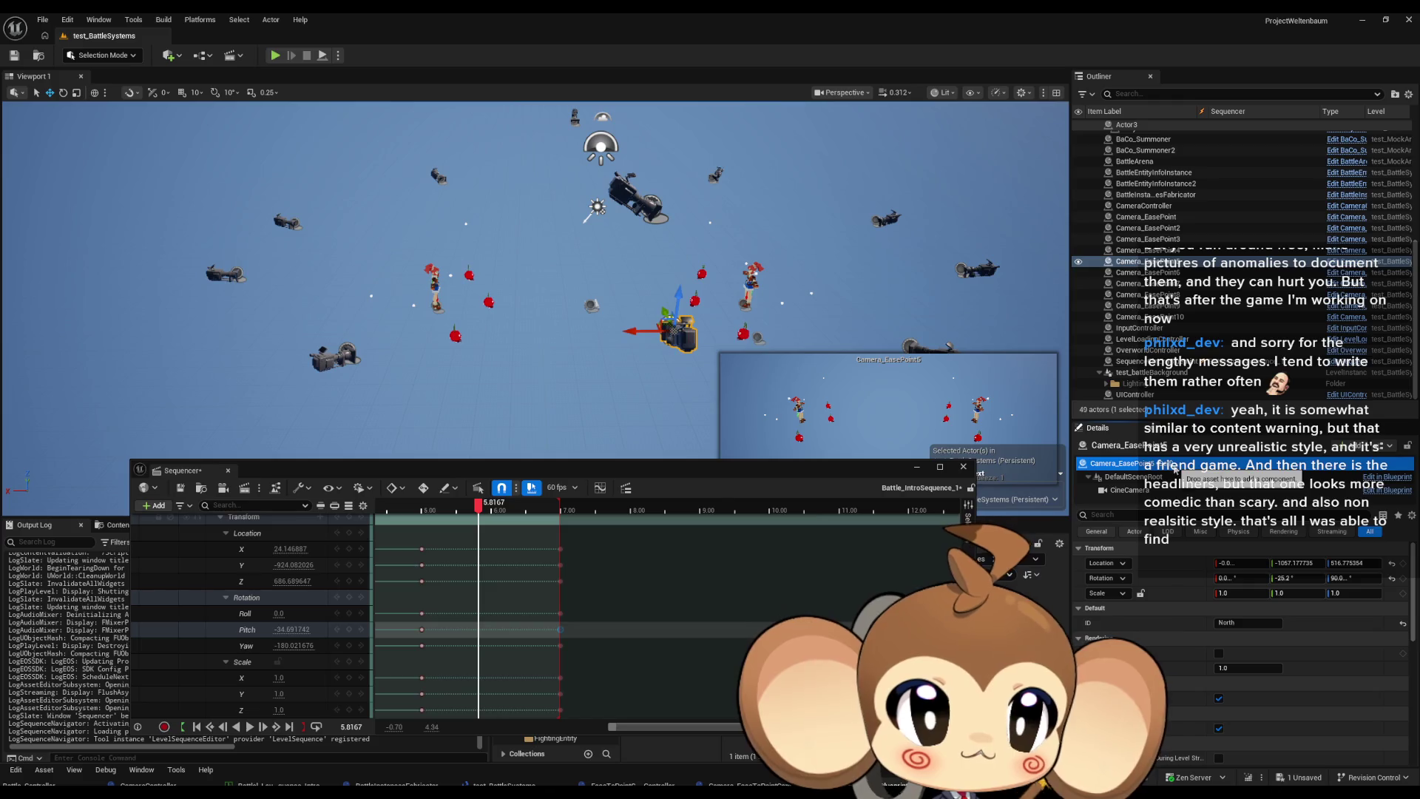
{"action": "left_click", "coordinate": [1160, 478]}
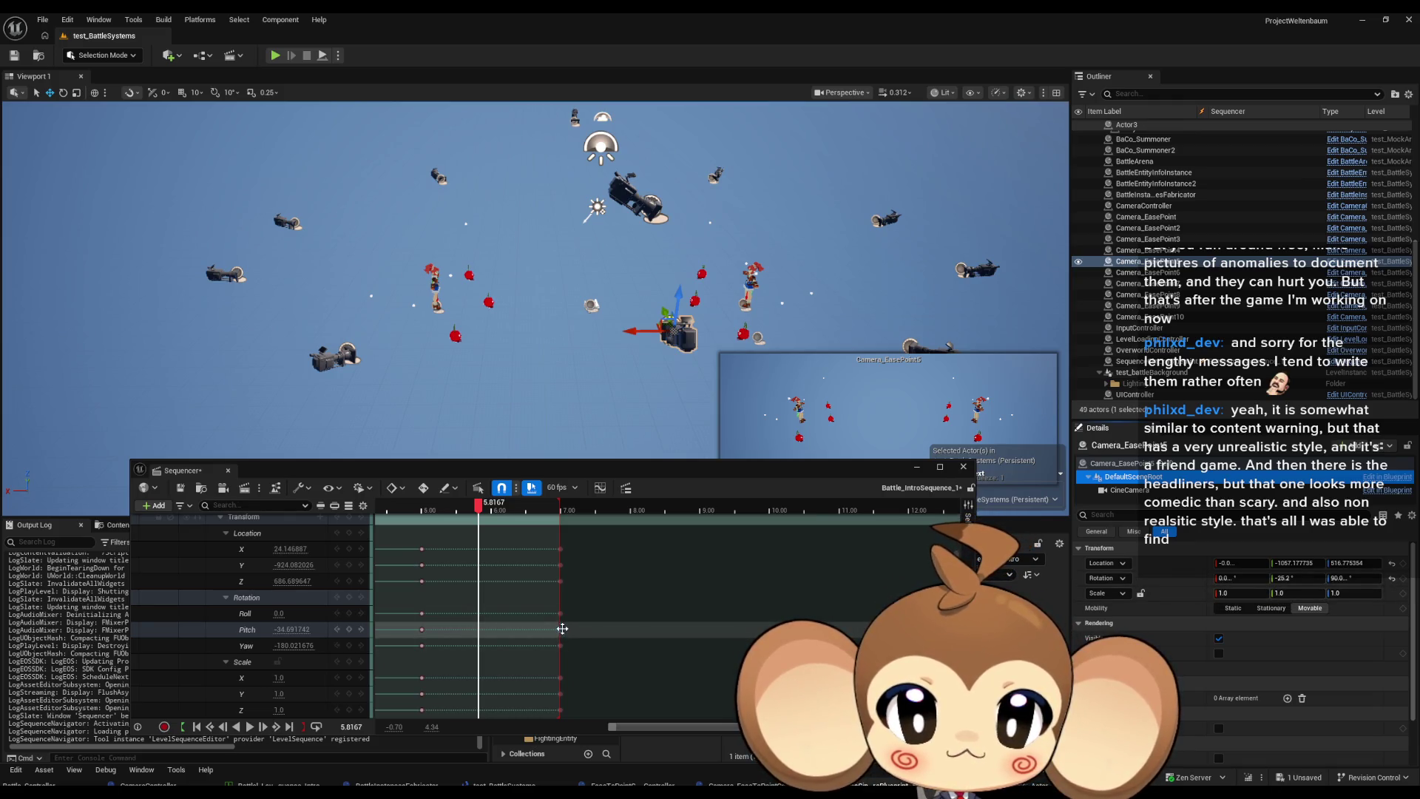
Set the 7.00 key's yaw to 90.0 and compare the sequence camera with the ease points.
{"action": "left_click", "coordinate": [560, 629]}
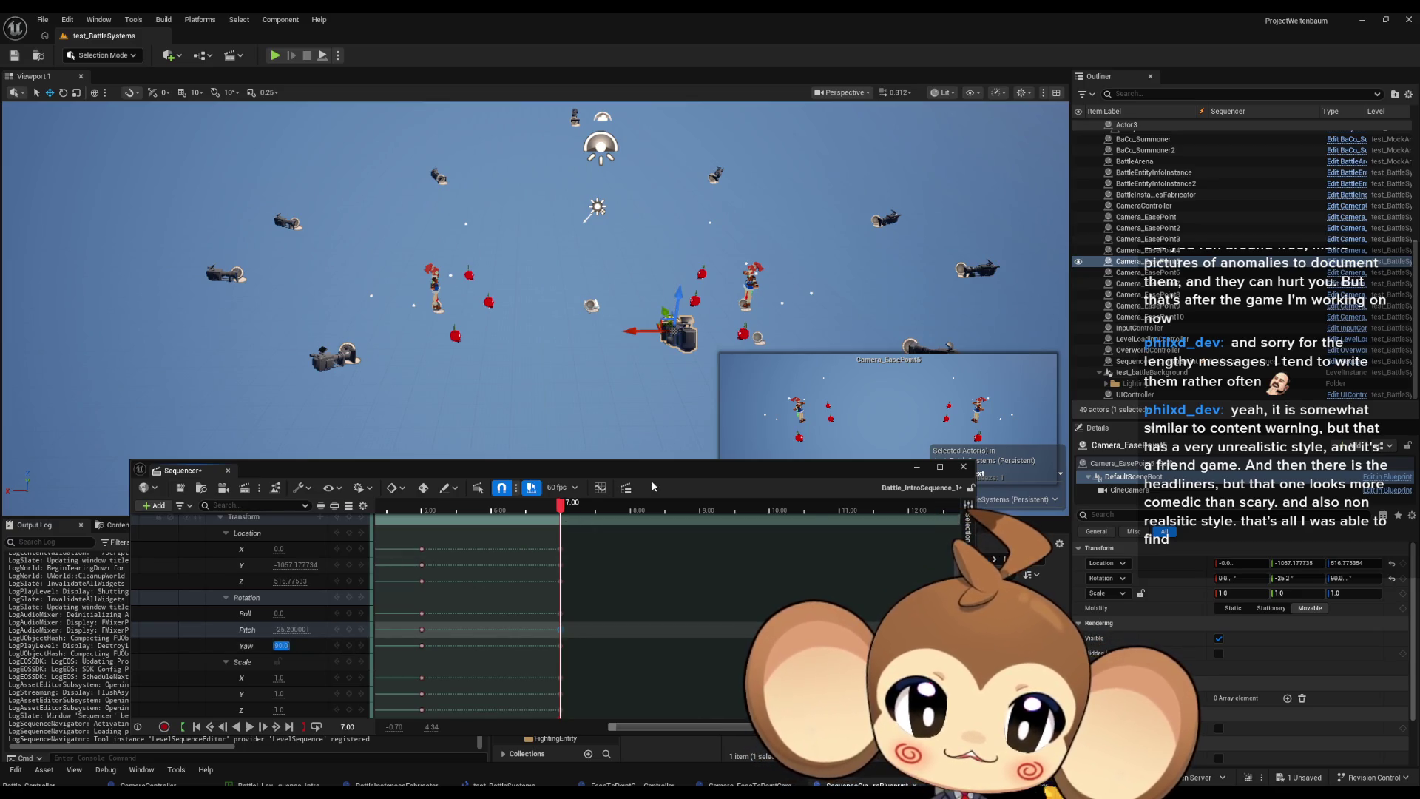
{"action": "left_click_drag", "start_coordinate": [653, 470], "coordinate": [588, 558]}
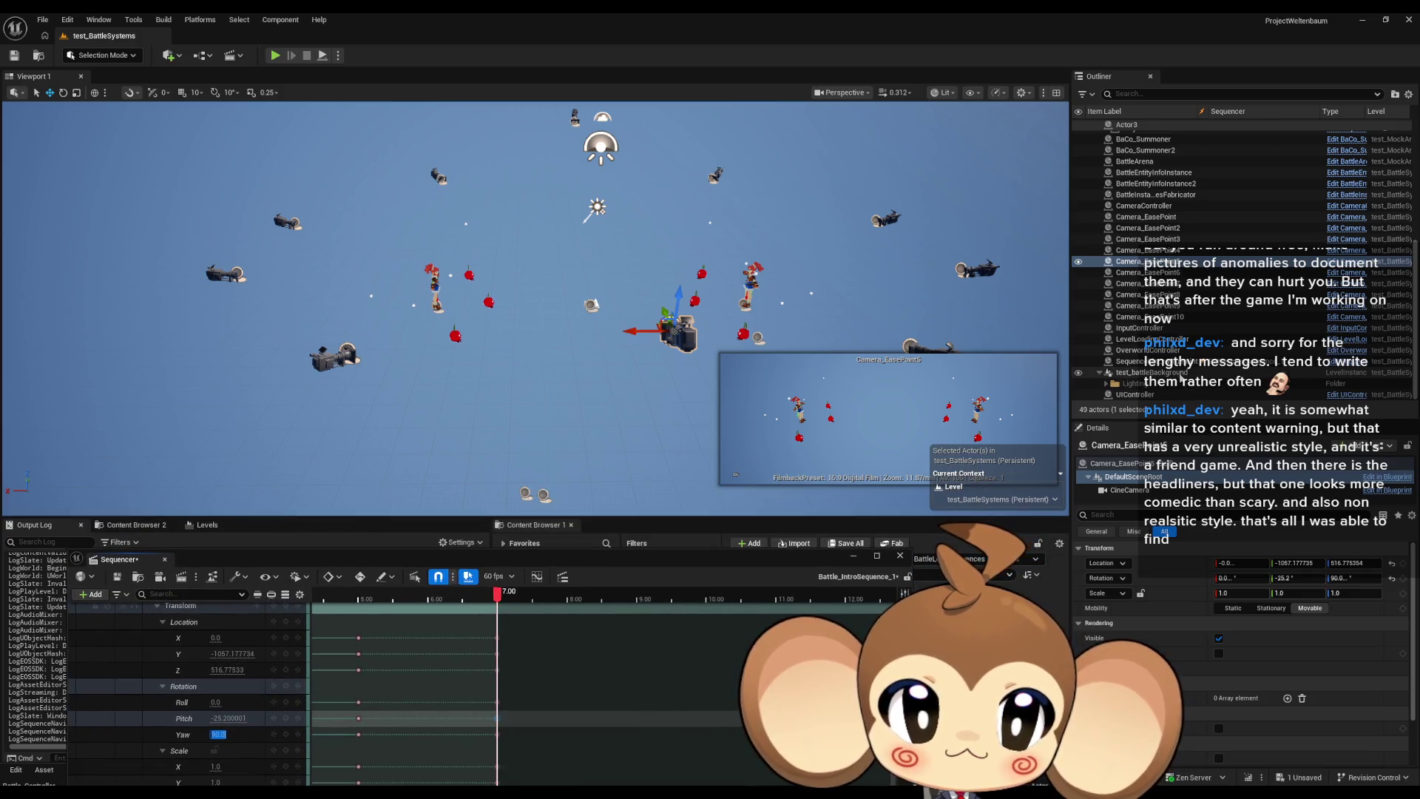
{"action": "left_click", "coordinate": [1170, 362]}
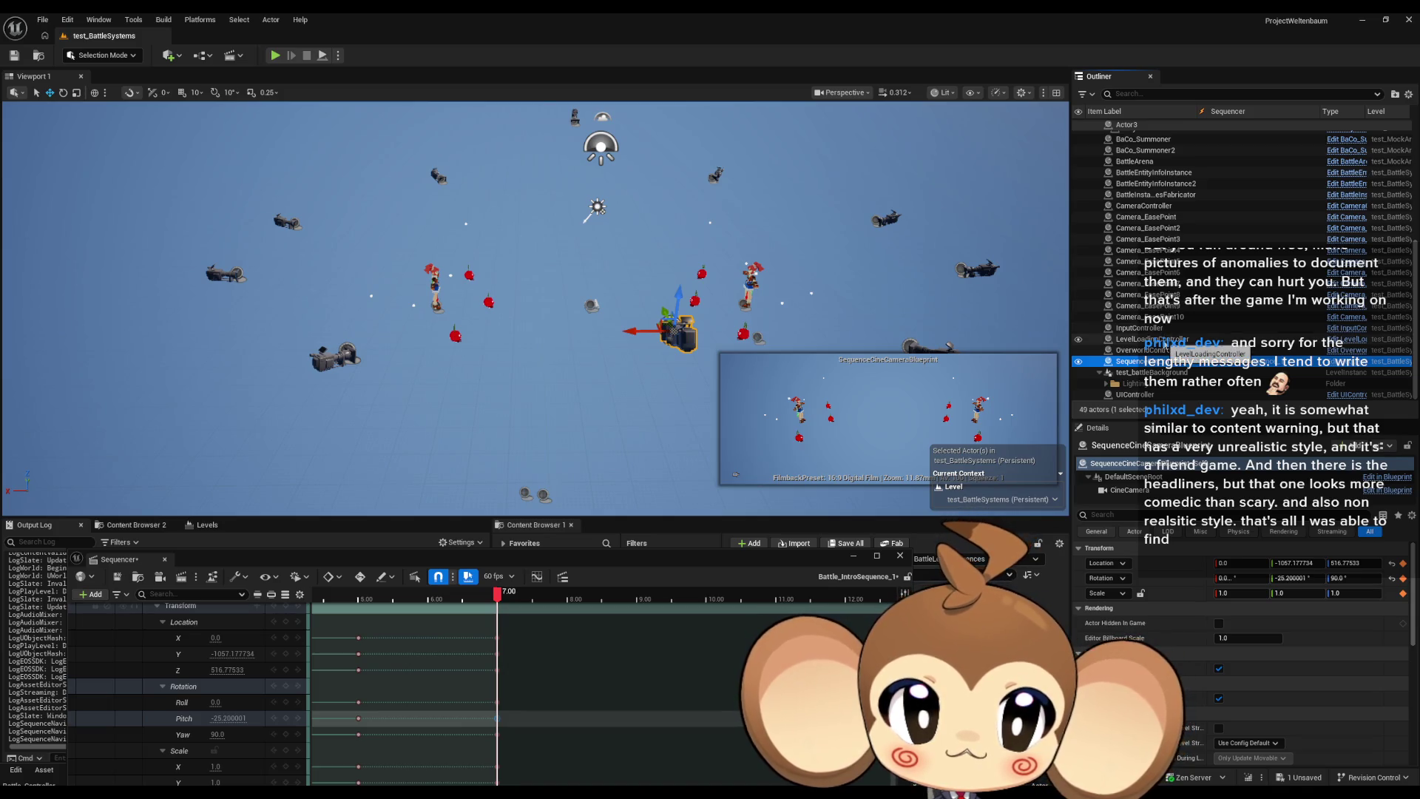
{"action": "left_click", "coordinate": [1162, 273]}
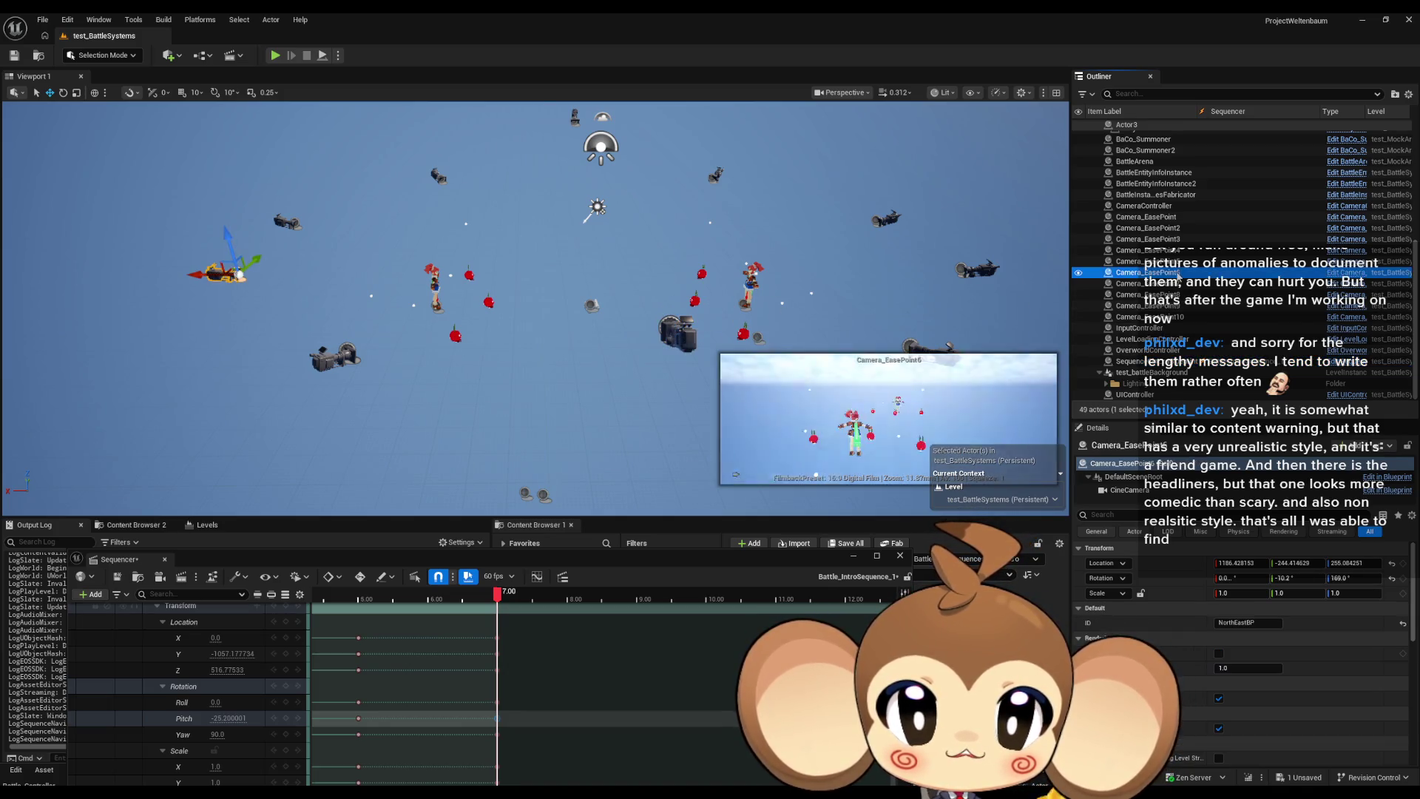
{"action": "left_click", "coordinate": [1175, 262]}
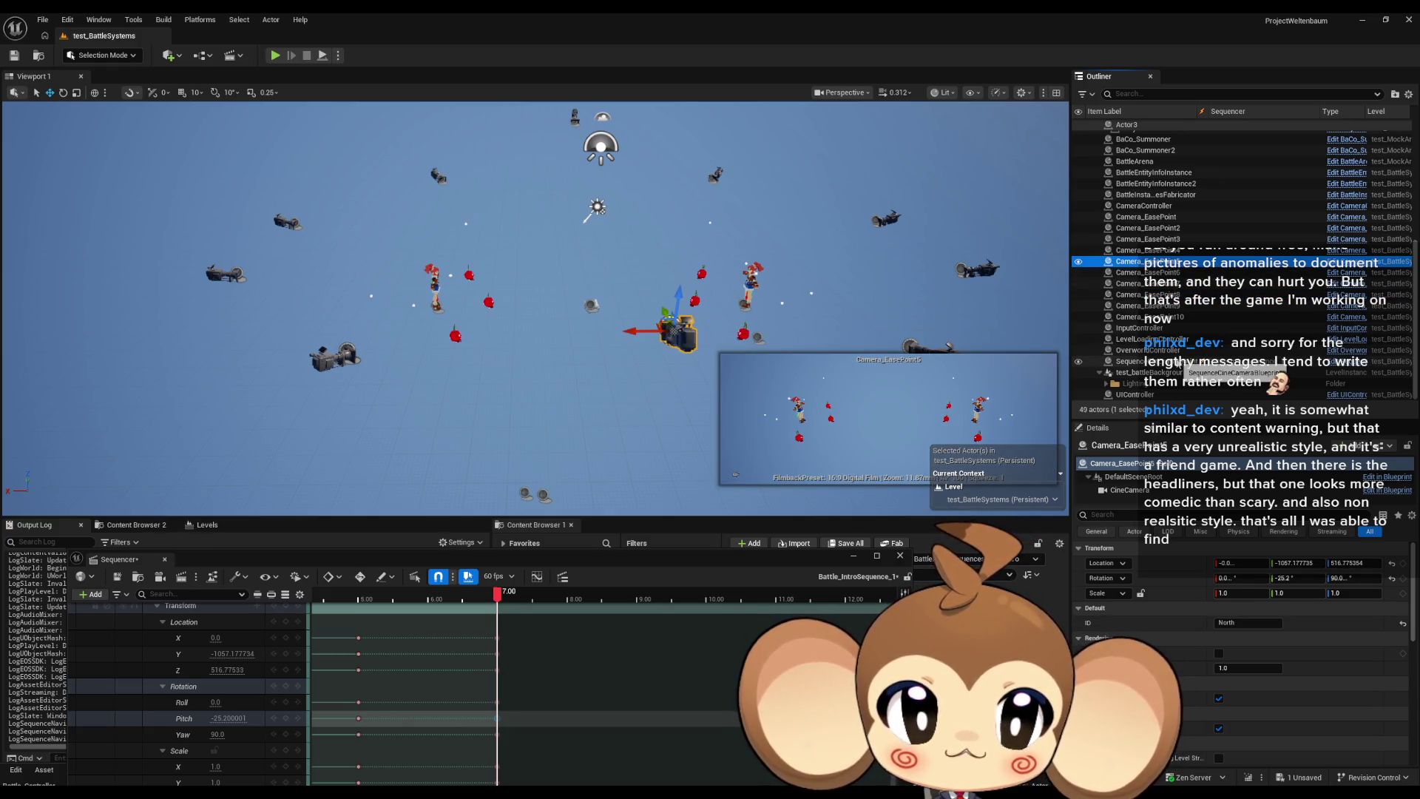
{"action": "left_click", "coordinate": [1154, 362]}
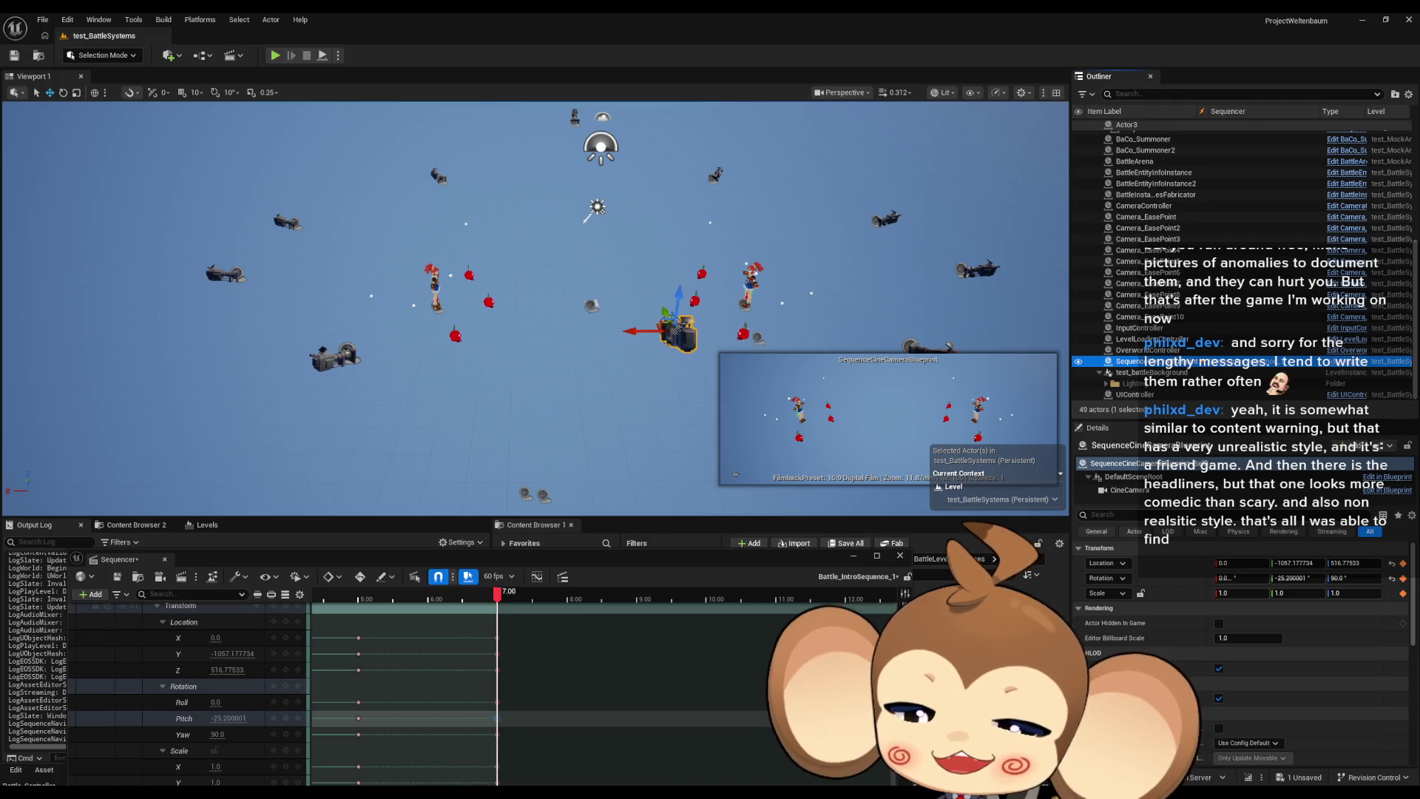
Move the Sequencer window aside and maximize the SequenceCineCameraBlueprint editor showing its EventGraph.
{"action": "mouse_move", "coordinate": [584, 793]}
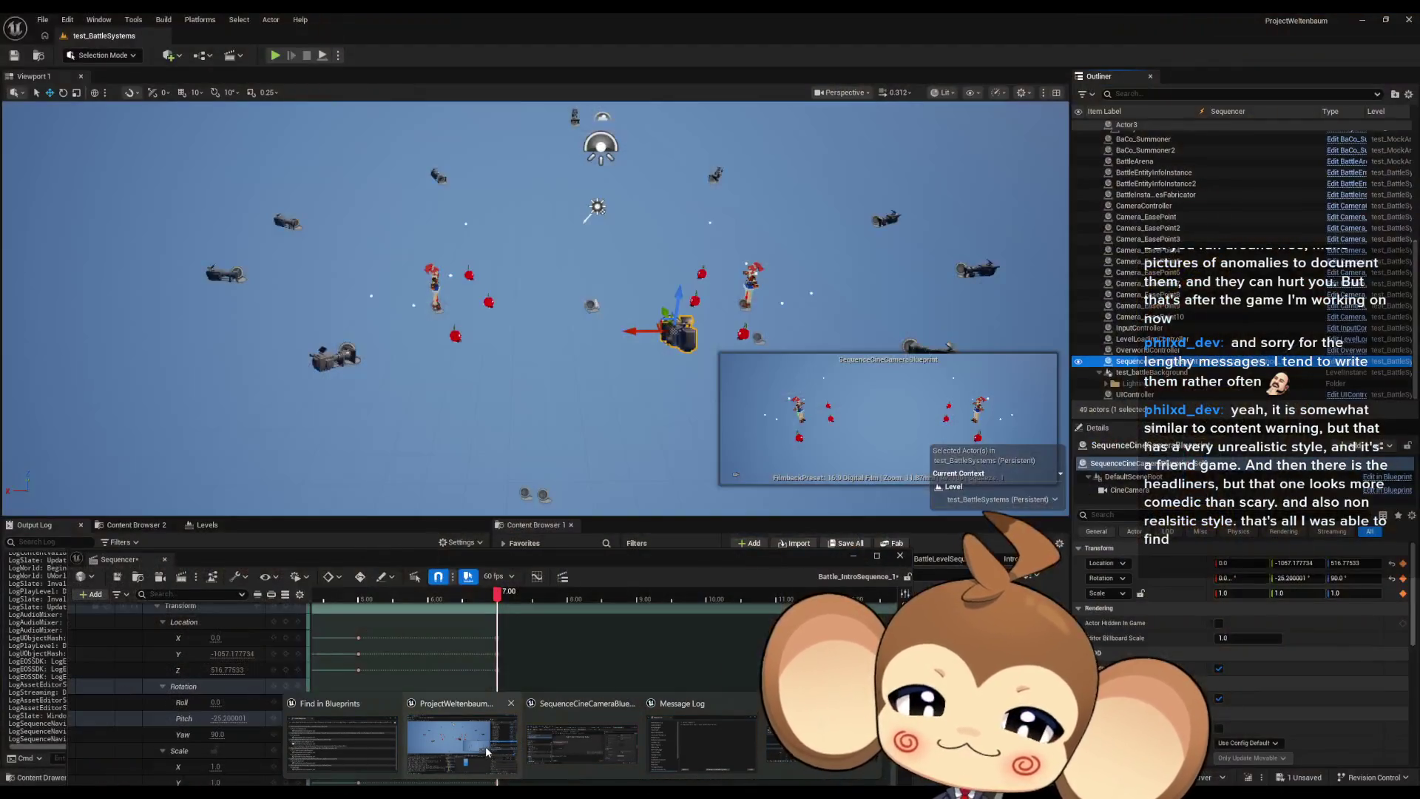
{"action": "left_click", "coordinate": [491, 751]}
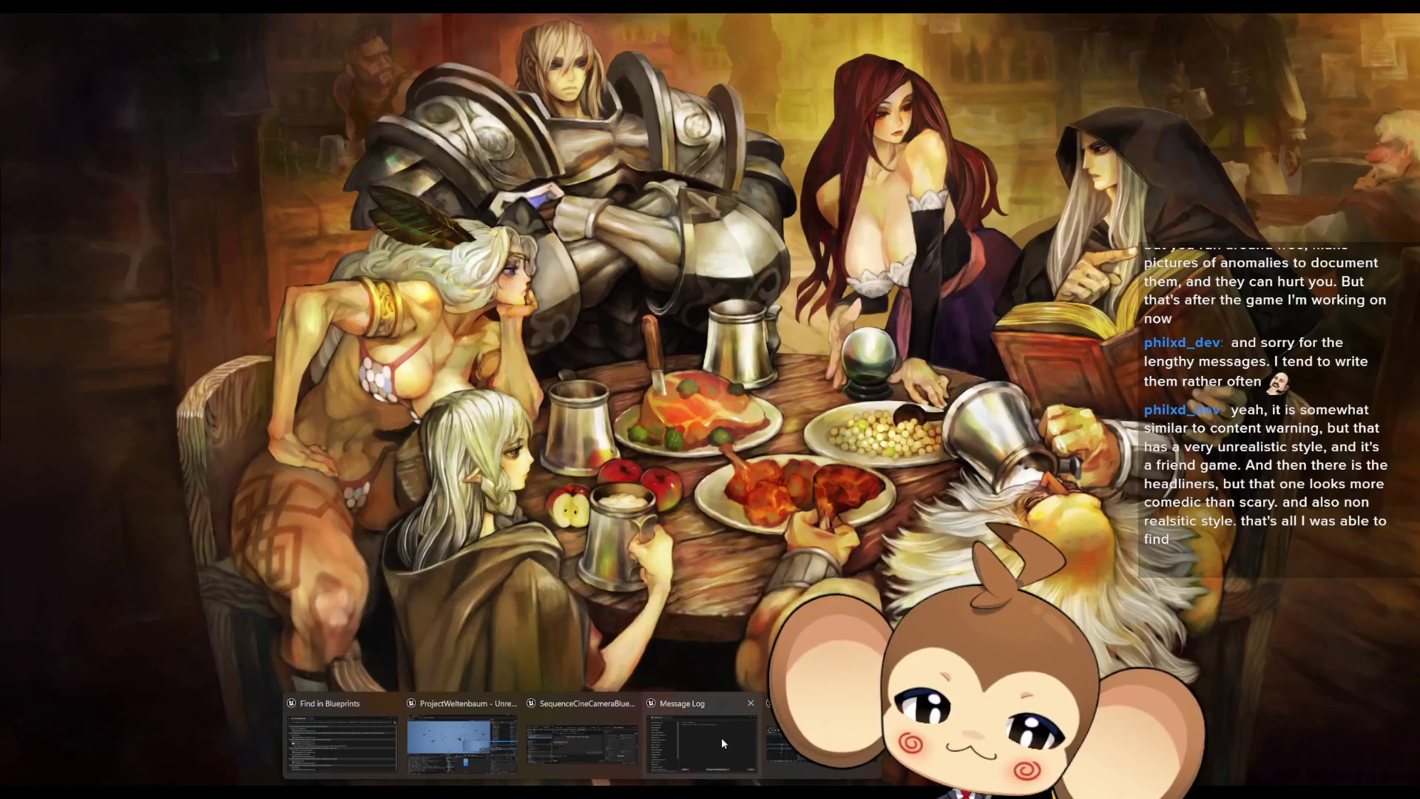
{"action": "left_click", "coordinate": [604, 739]}
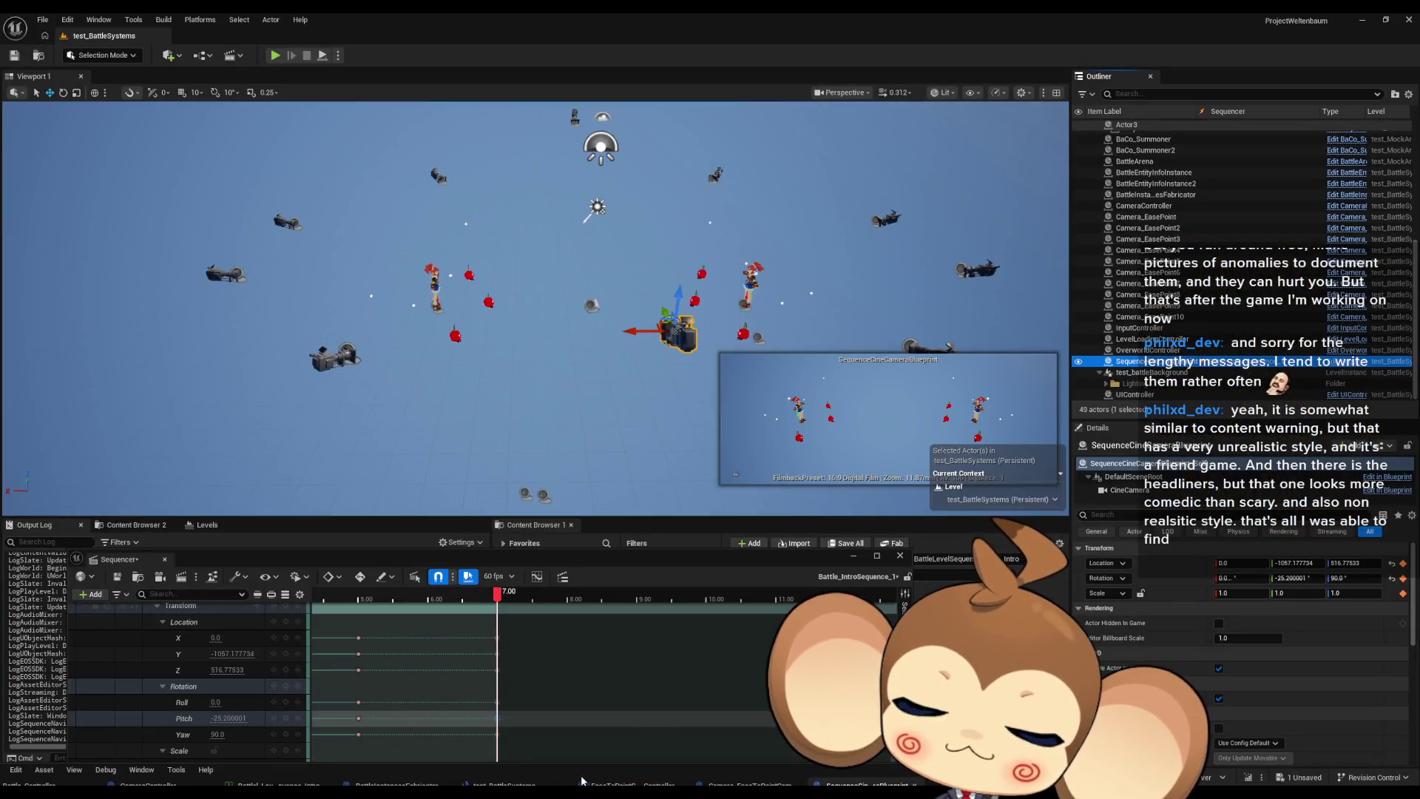
{"action": "left_click_drag", "start_coordinate": [581, 563], "coordinate": [472, 535]}
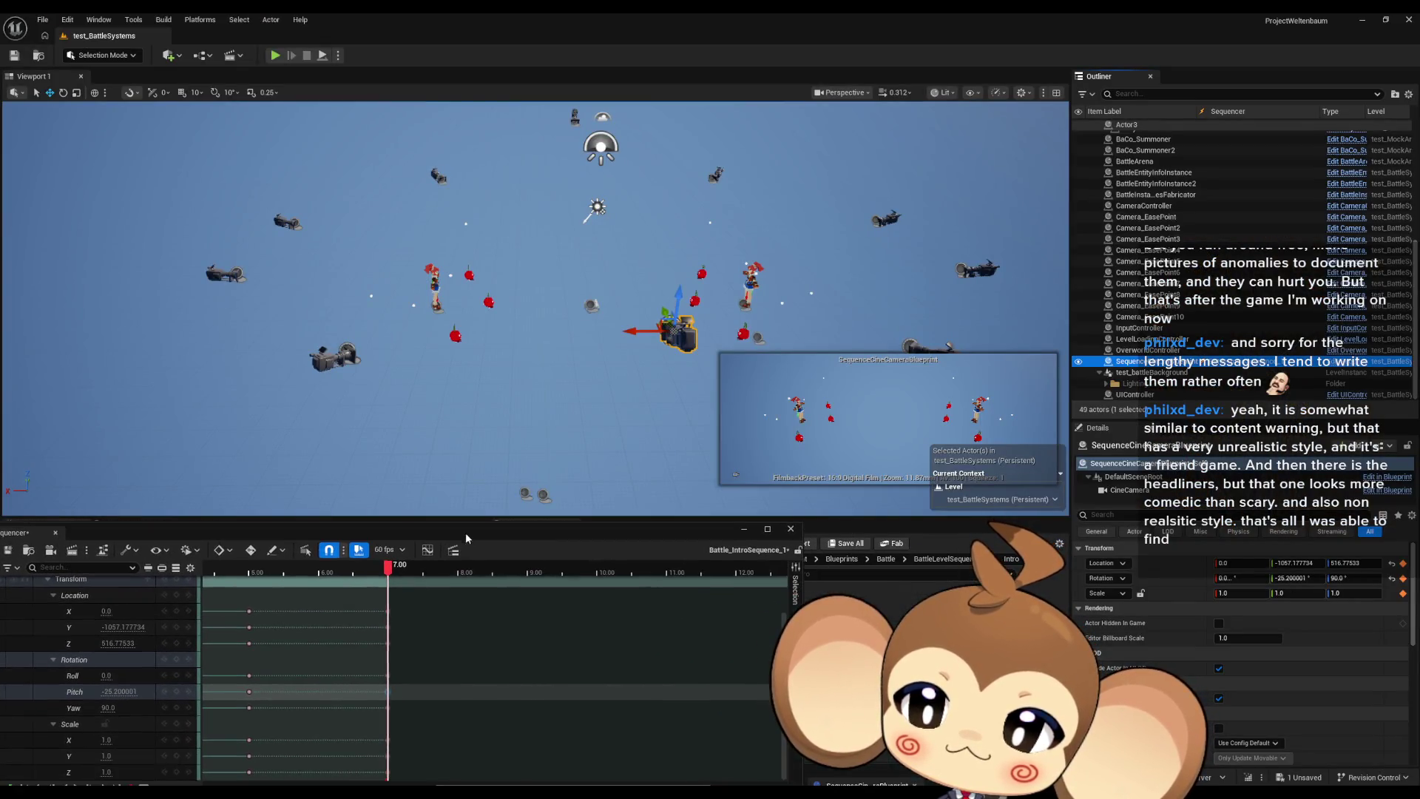
{"action": "mouse_move", "coordinate": [777, 761]}
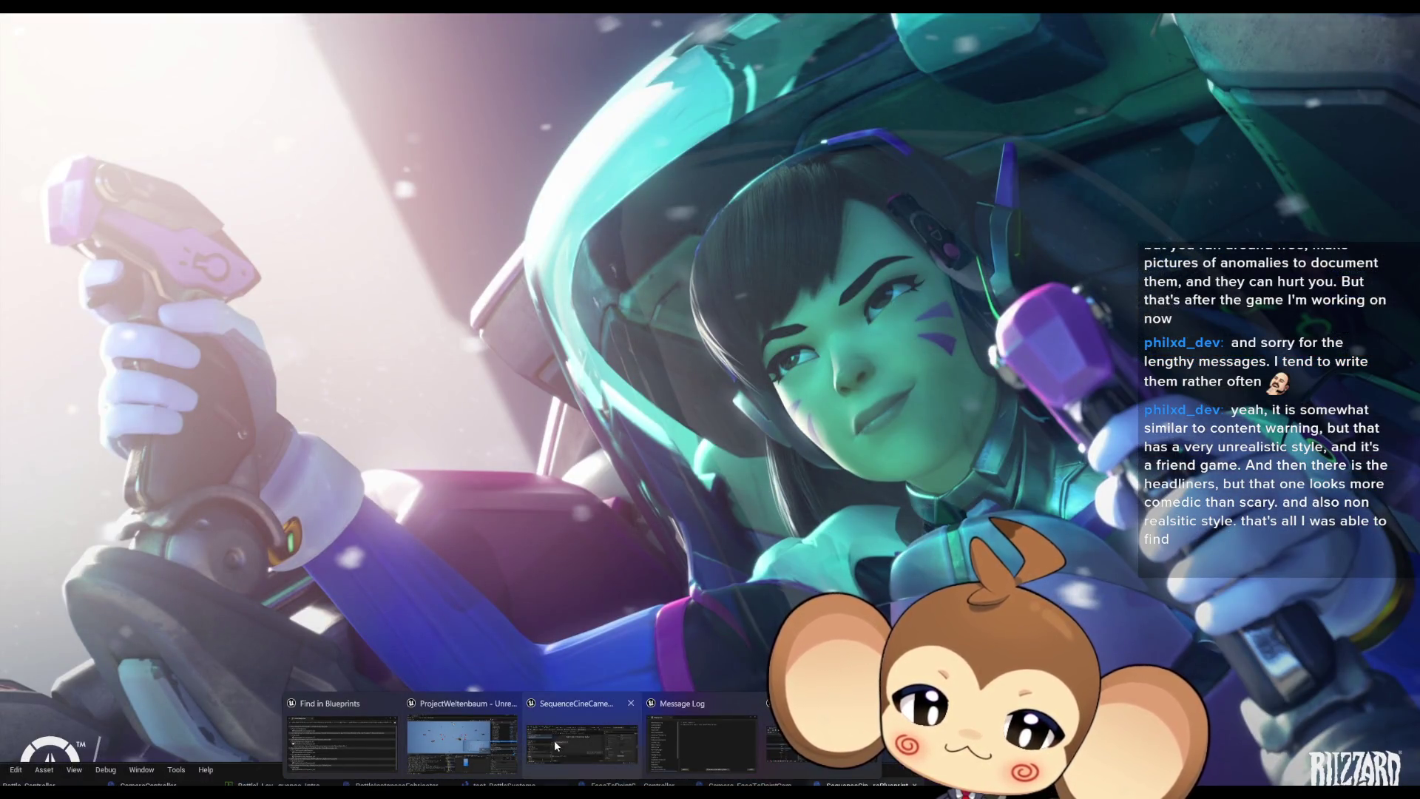
{"action": "left_click", "coordinate": [557, 739]}
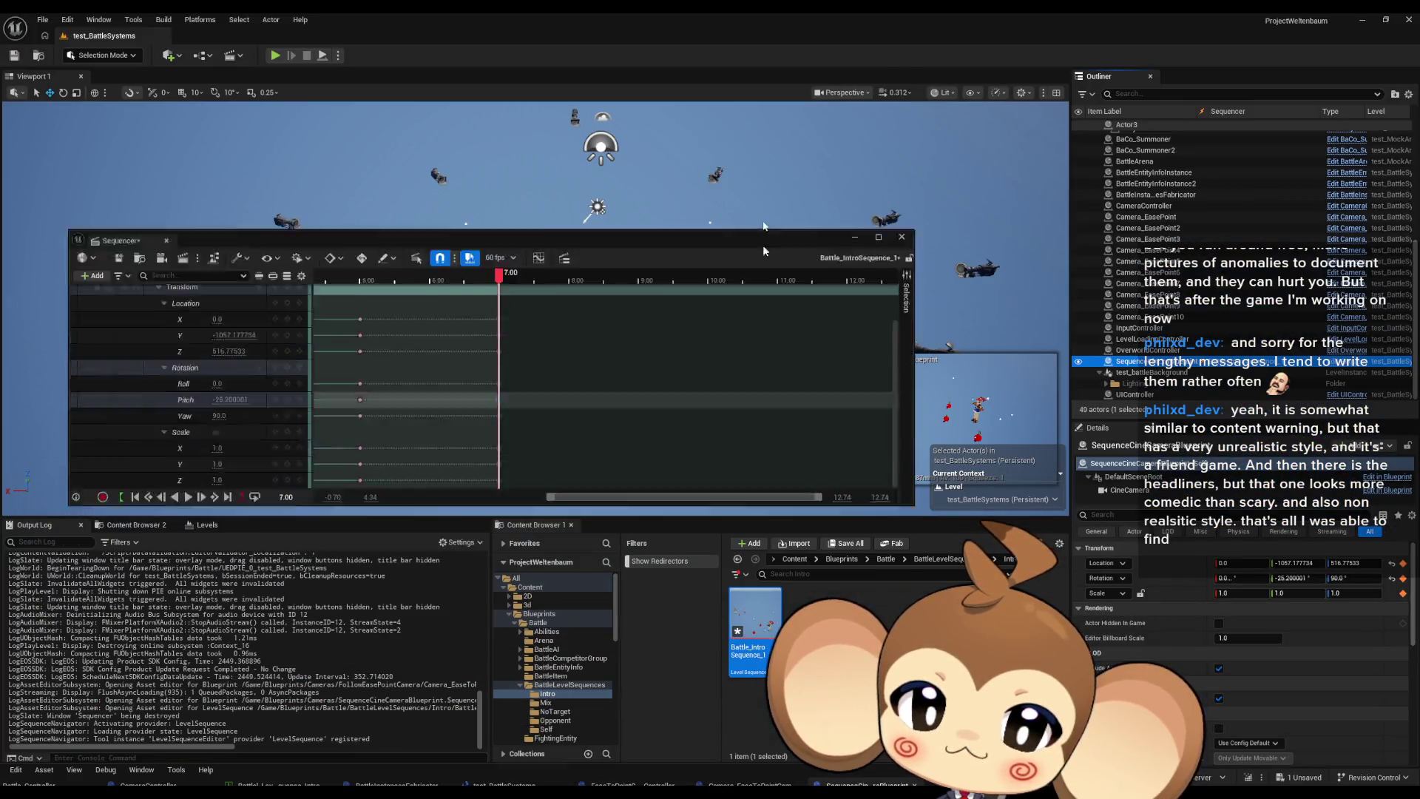
{"action": "mouse_move", "coordinate": [764, 246]}
{"action": "left_mouse_down"}
{"action": "mouse_move", "coordinate": [775, 127]}
{"action": "mouse_move", "coordinate": [766, 284]}
{"action": "left_mouse_up"}
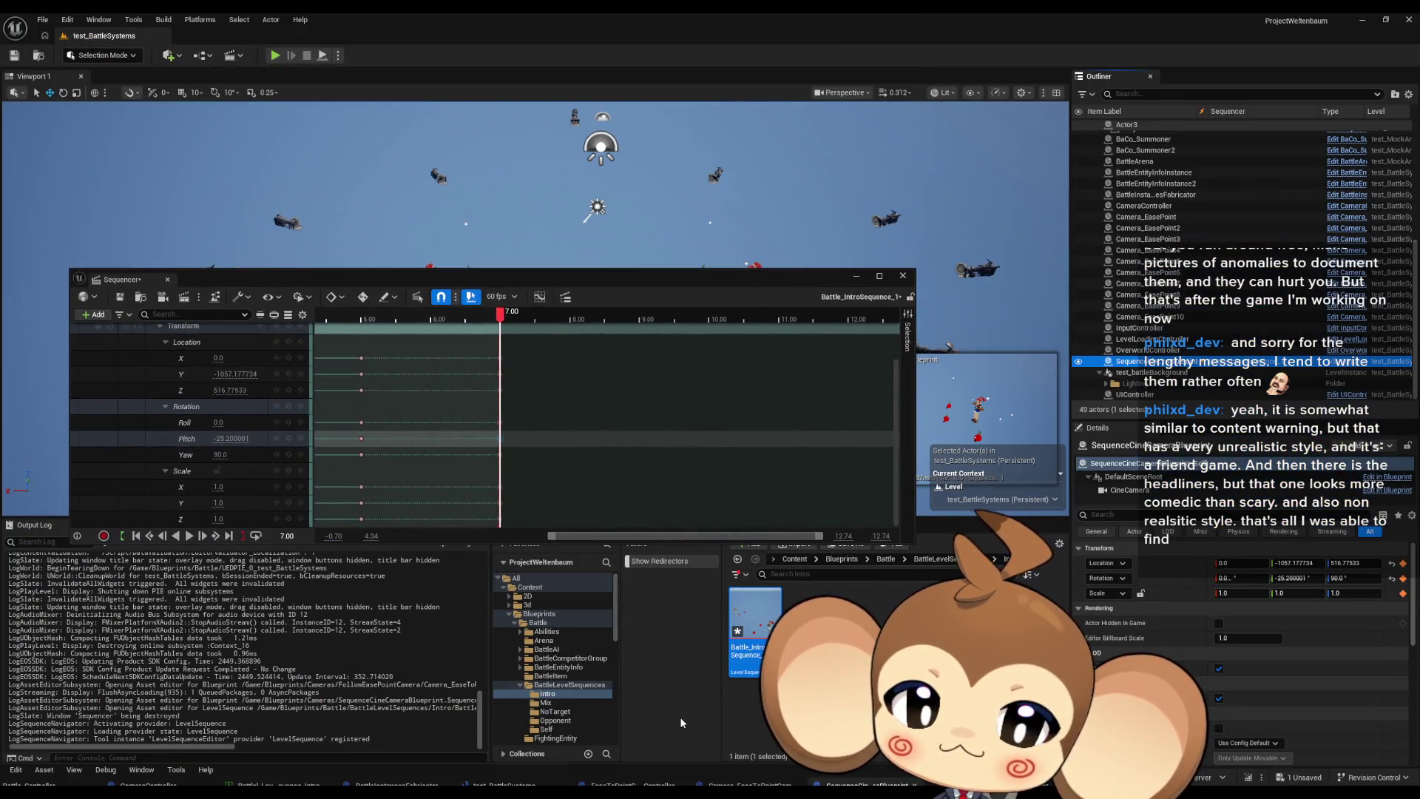
{"action": "left_click", "coordinate": [547, 772]}
{"action": "double_click", "coordinate": [668, 263]}
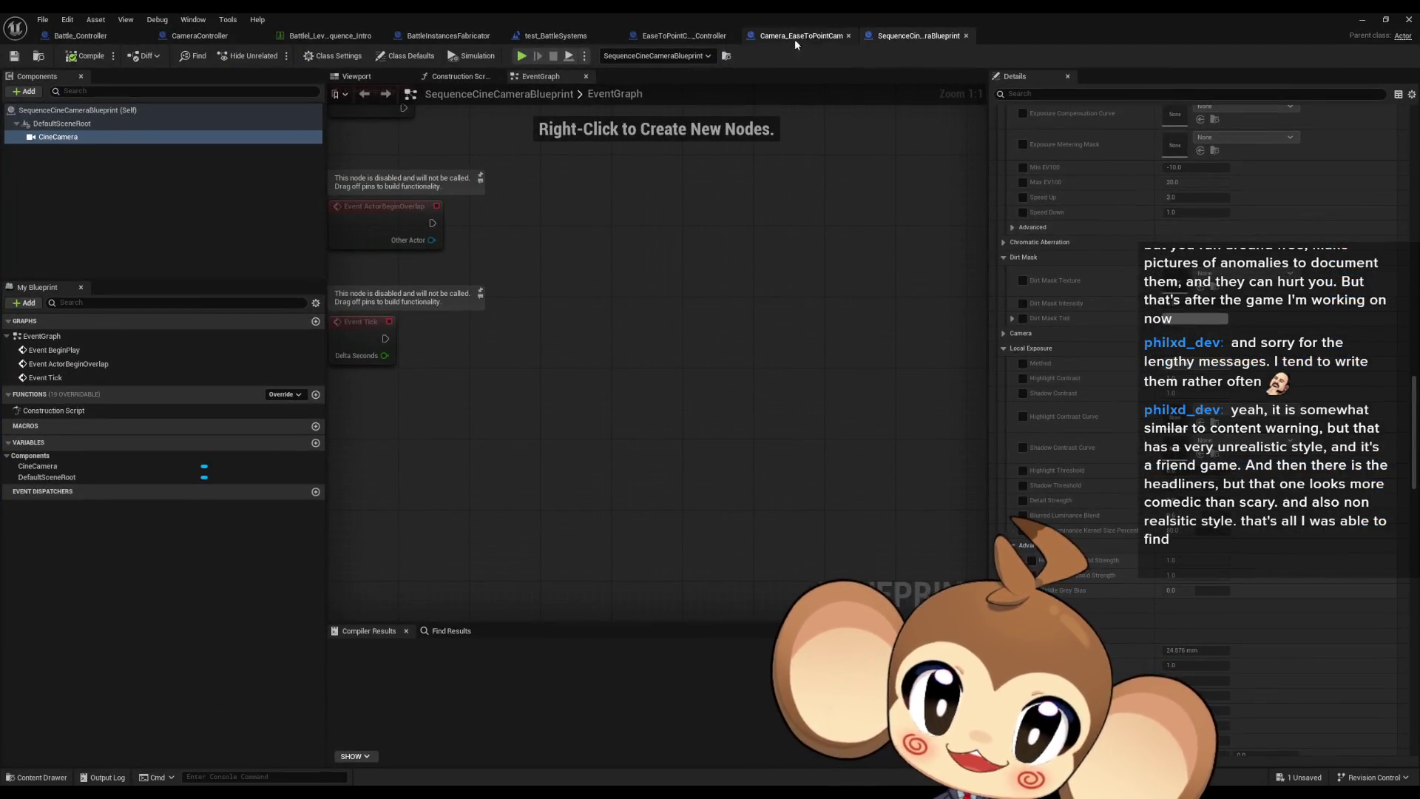
Inspect CameraController's PlaySequenceById nodes (Branch, Cast, Bind Event, Play), then close Sequencer in the level editor.
{"action": "left_click", "coordinate": [243, 37]}
{"action": "scroll", "coordinate": [659, 402], "scroll_direction": "down", "scroll_amount": 2}
{"action": "left_click_drag", "start_coordinate": [532, 352], "coordinate": [774, 360]}
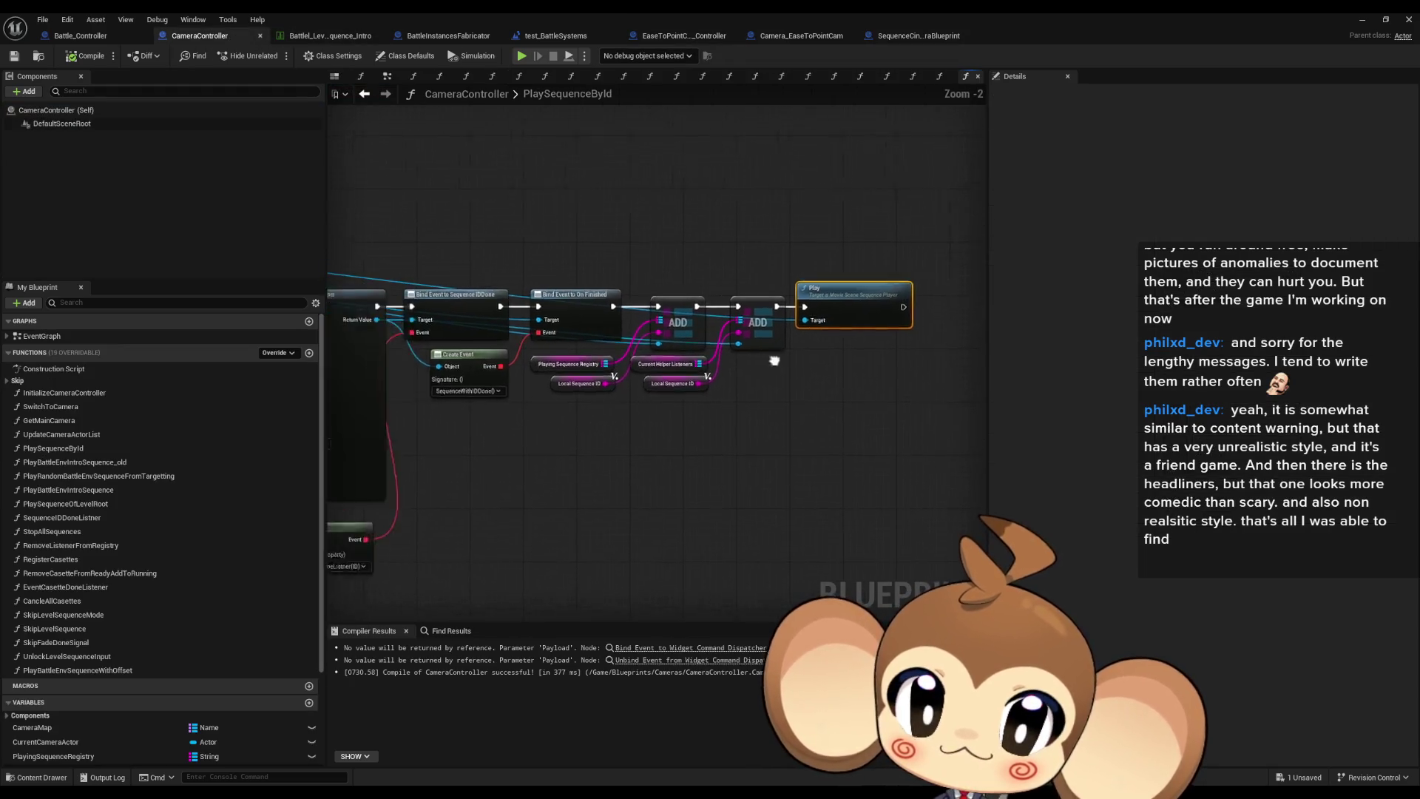
{"action": "scroll", "coordinate": [774, 360], "scroll_direction": "down", "scroll_amount": 4}
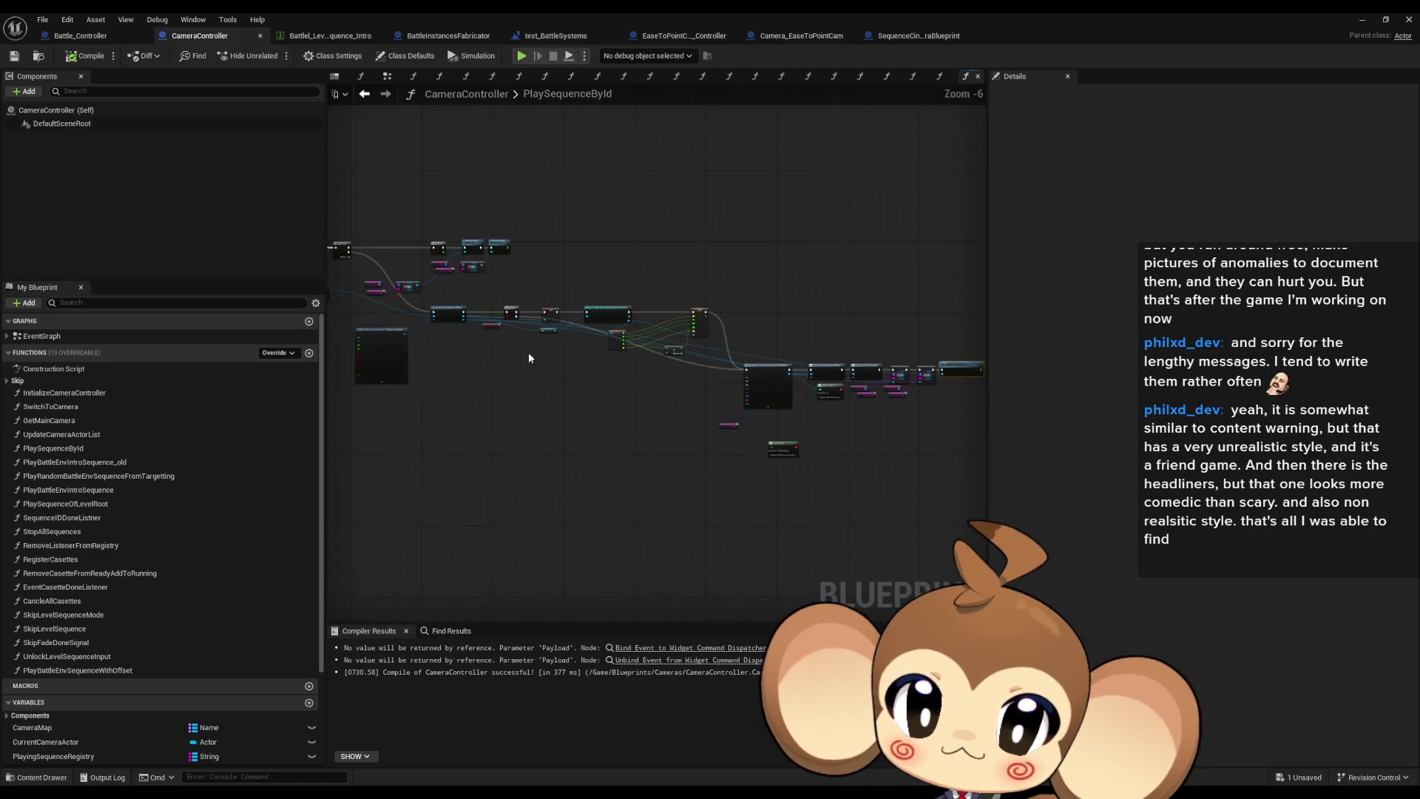
{"action": "scroll", "coordinate": [949, 405], "scroll_direction": "up", "scroll_amount": 6}
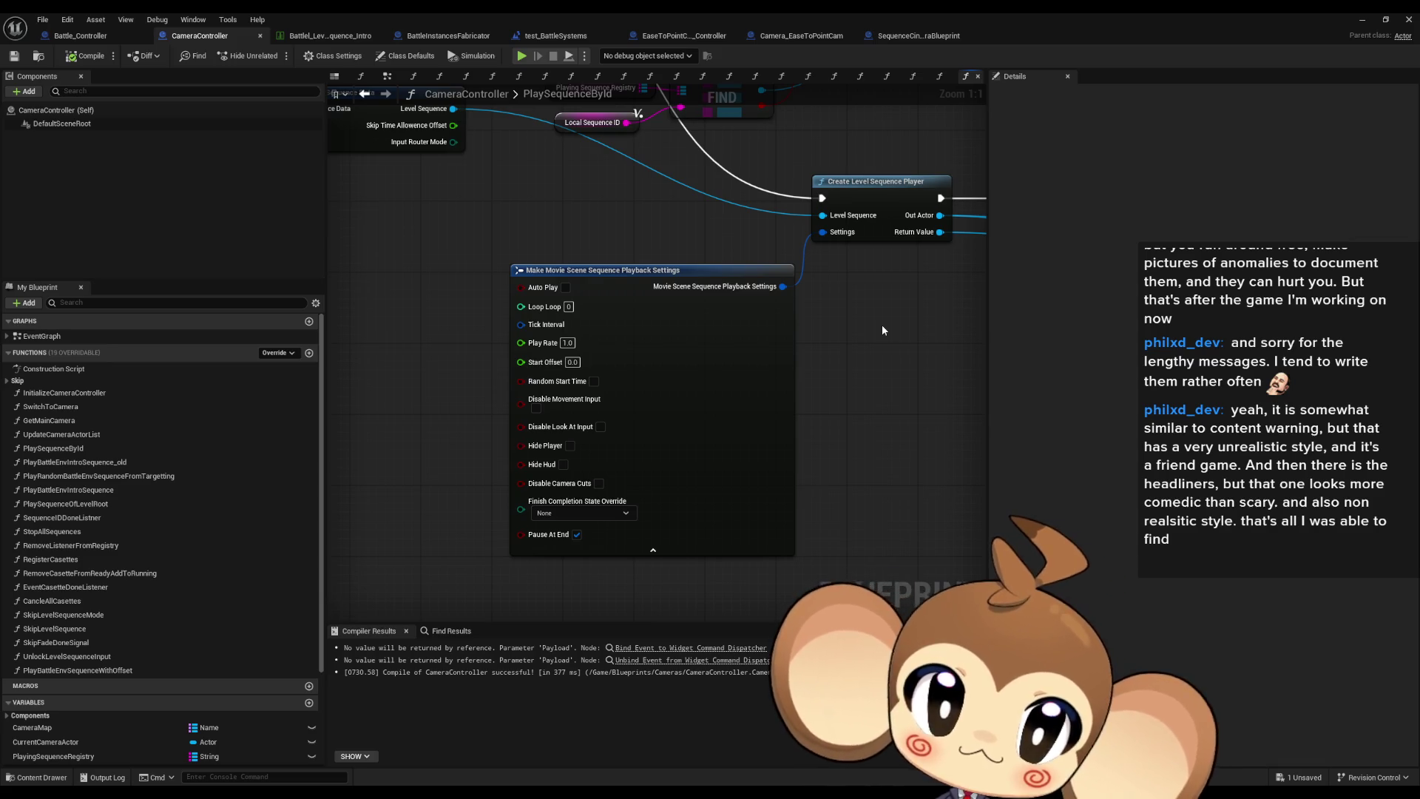
{"action": "scroll", "coordinate": [770, 335], "scroll_direction": "down", "scroll_amount": 3}
{"action": "left_click_drag", "start_coordinate": [769, 335], "coordinate": [362, 274]}
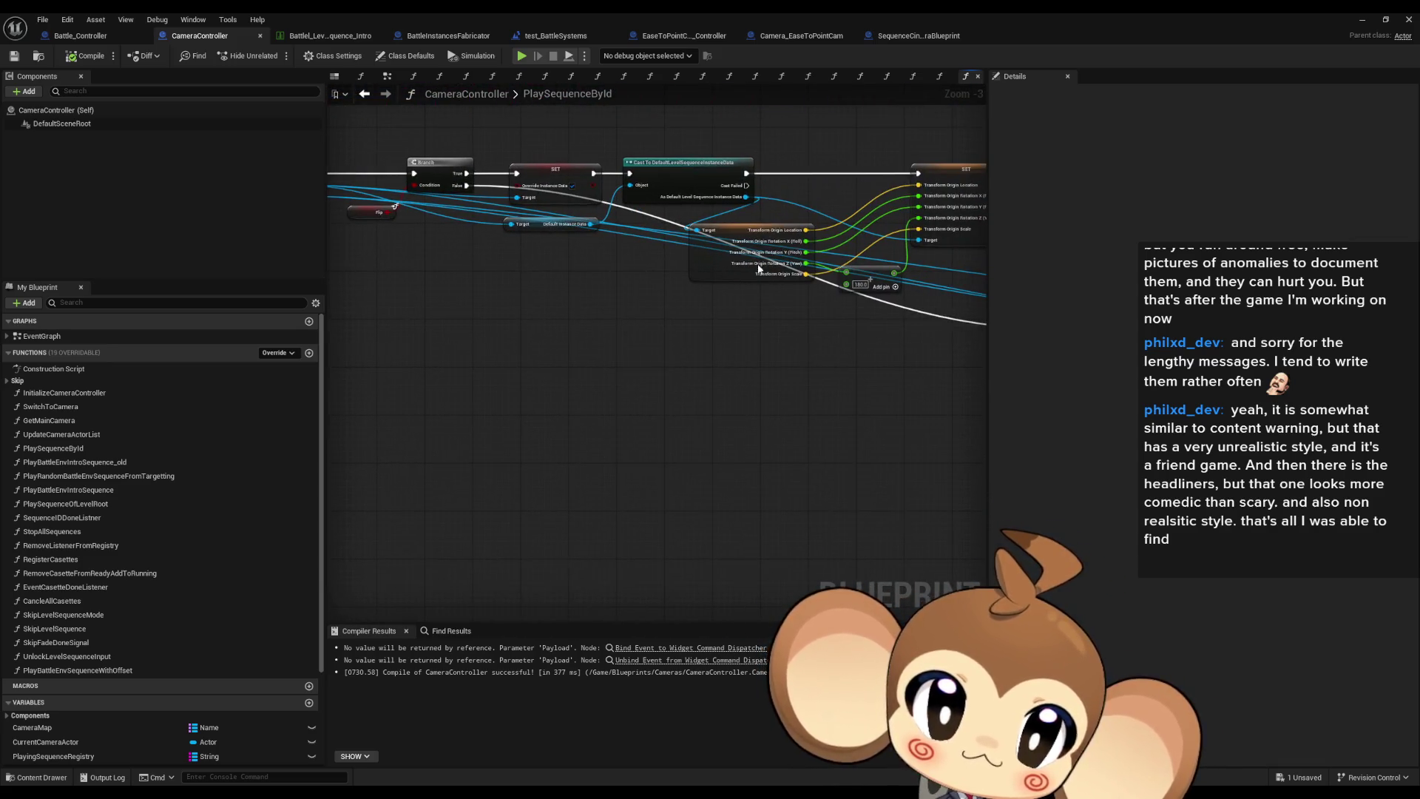
{"action": "left_click_drag", "start_coordinate": [759, 269], "coordinate": [346, 273]}
{"action": "left_click_drag", "start_coordinate": [695, 342], "coordinate": [415, 344]}
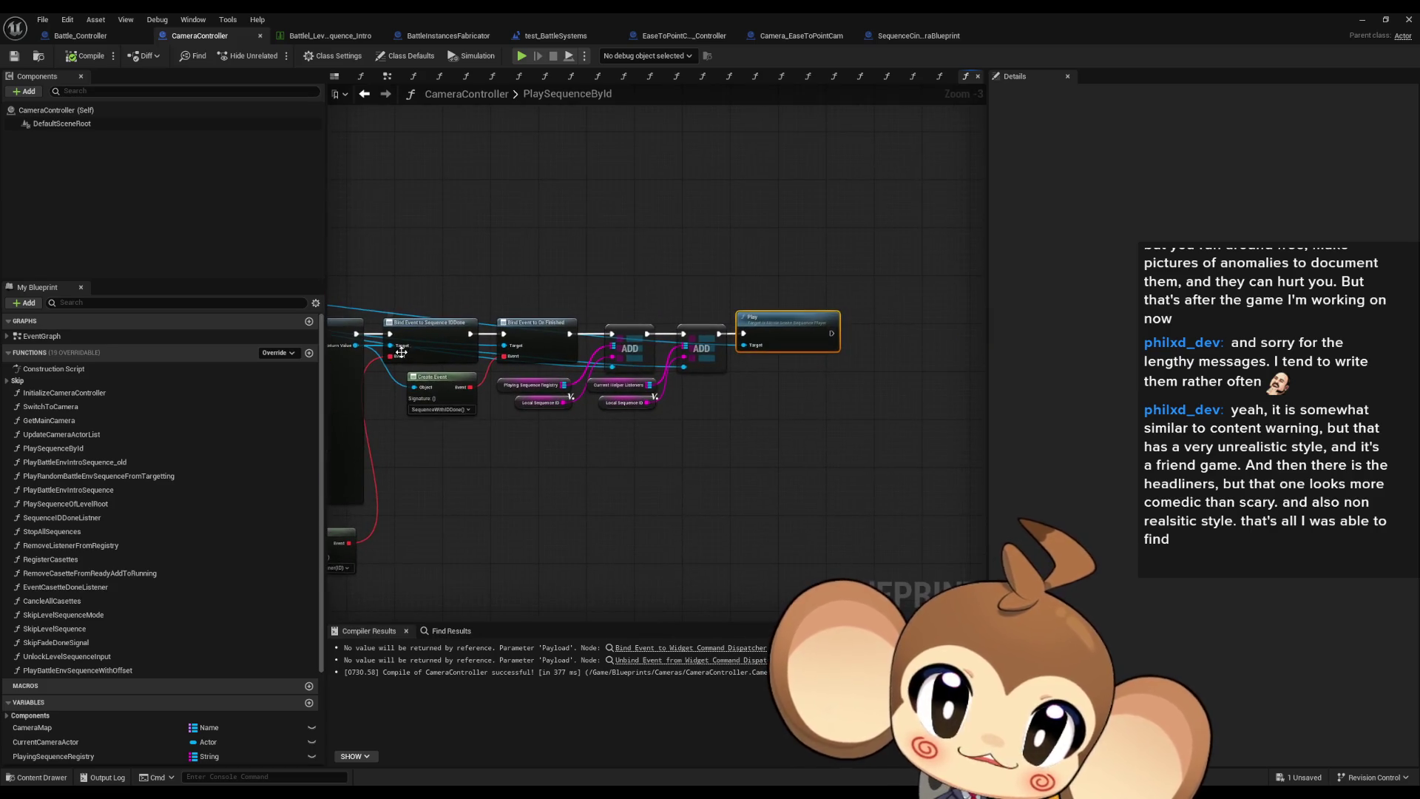
{"action": "left_click", "coordinate": [1362, 19]}
{"action": "left_click", "coordinate": [903, 275]}
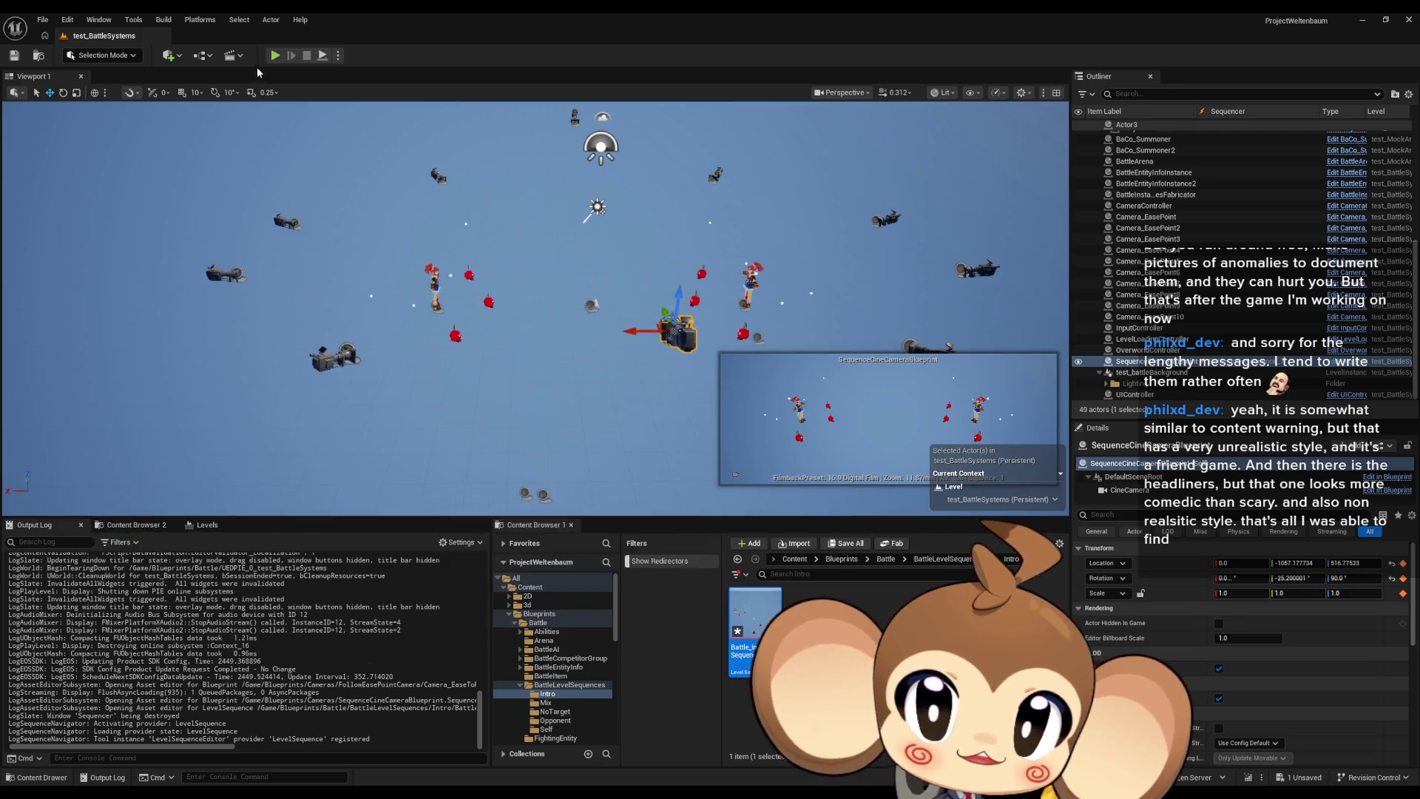
Run a full-screen play-in-editor test of the battle intro, then end it with Esc.
{"action": "left_click", "coordinate": [274, 55]}
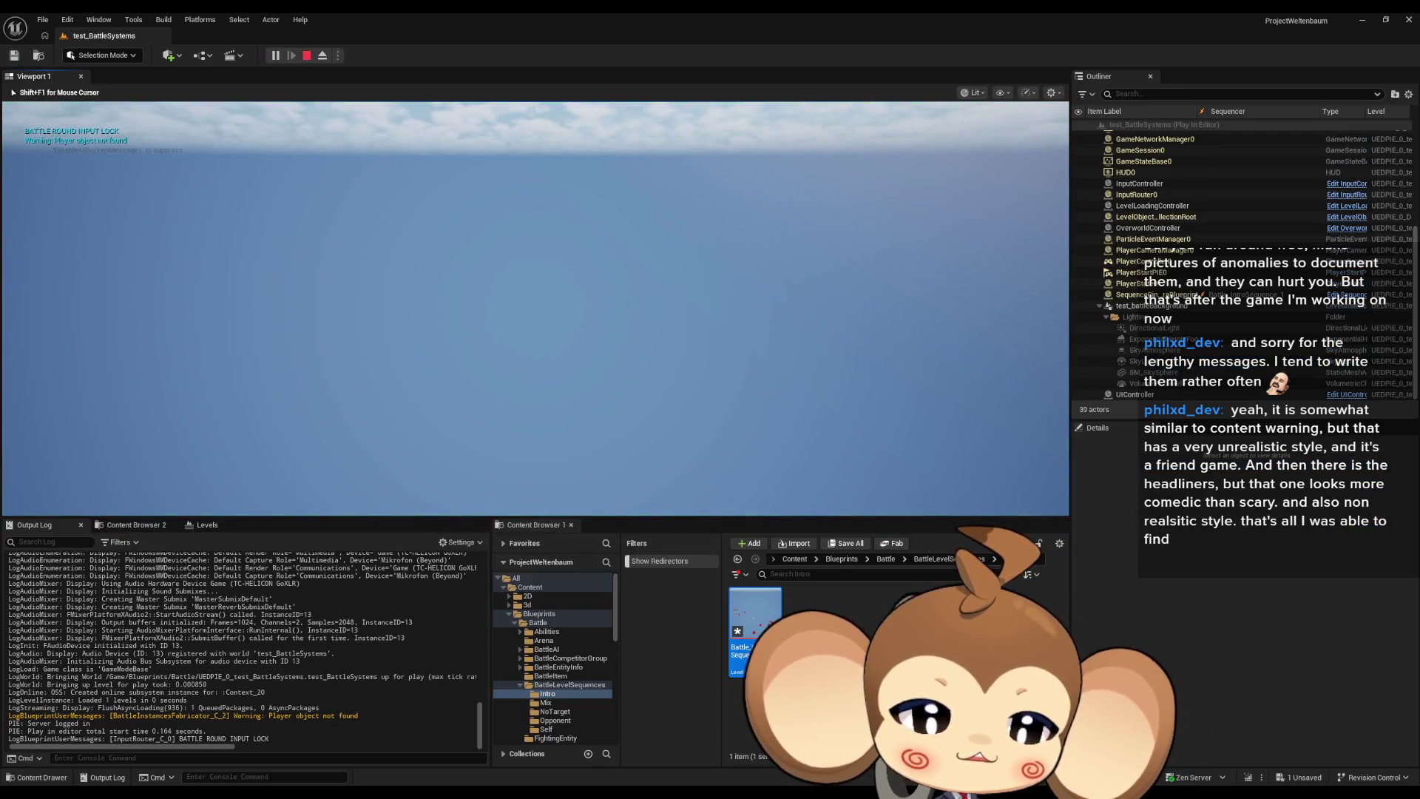
{"action": "key", "text": "F11"}
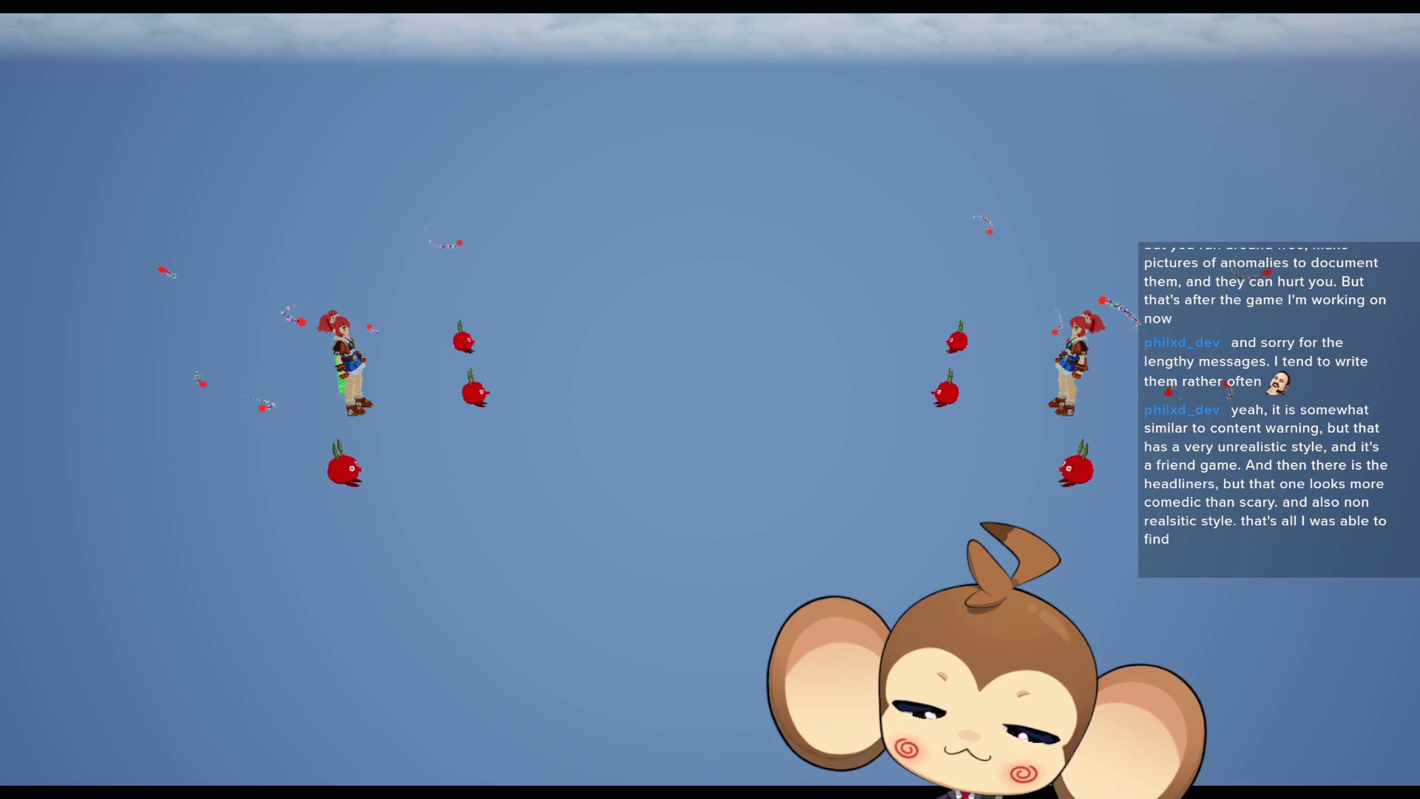
{"action": "key", "text": "F11"}
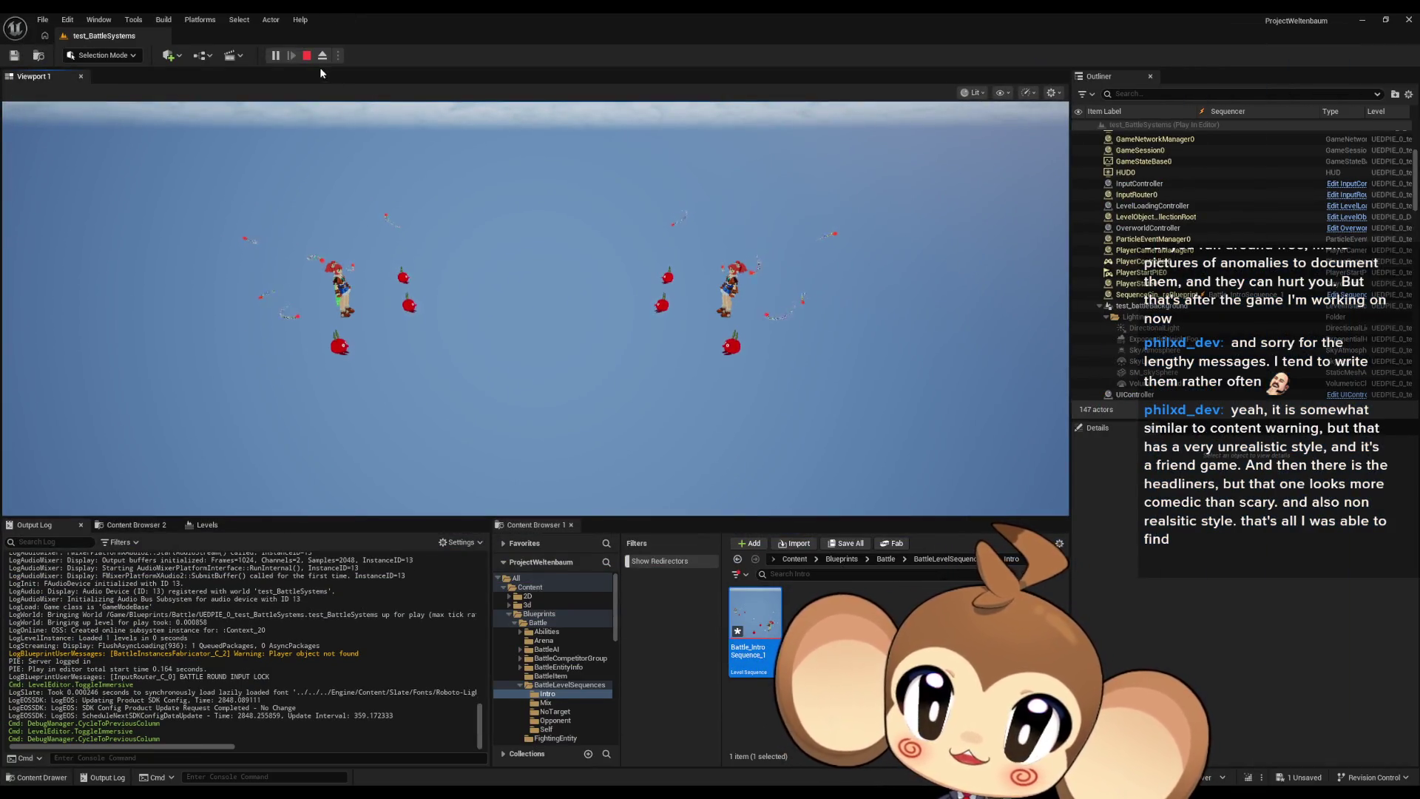
{"action": "key", "text": "Escape"}
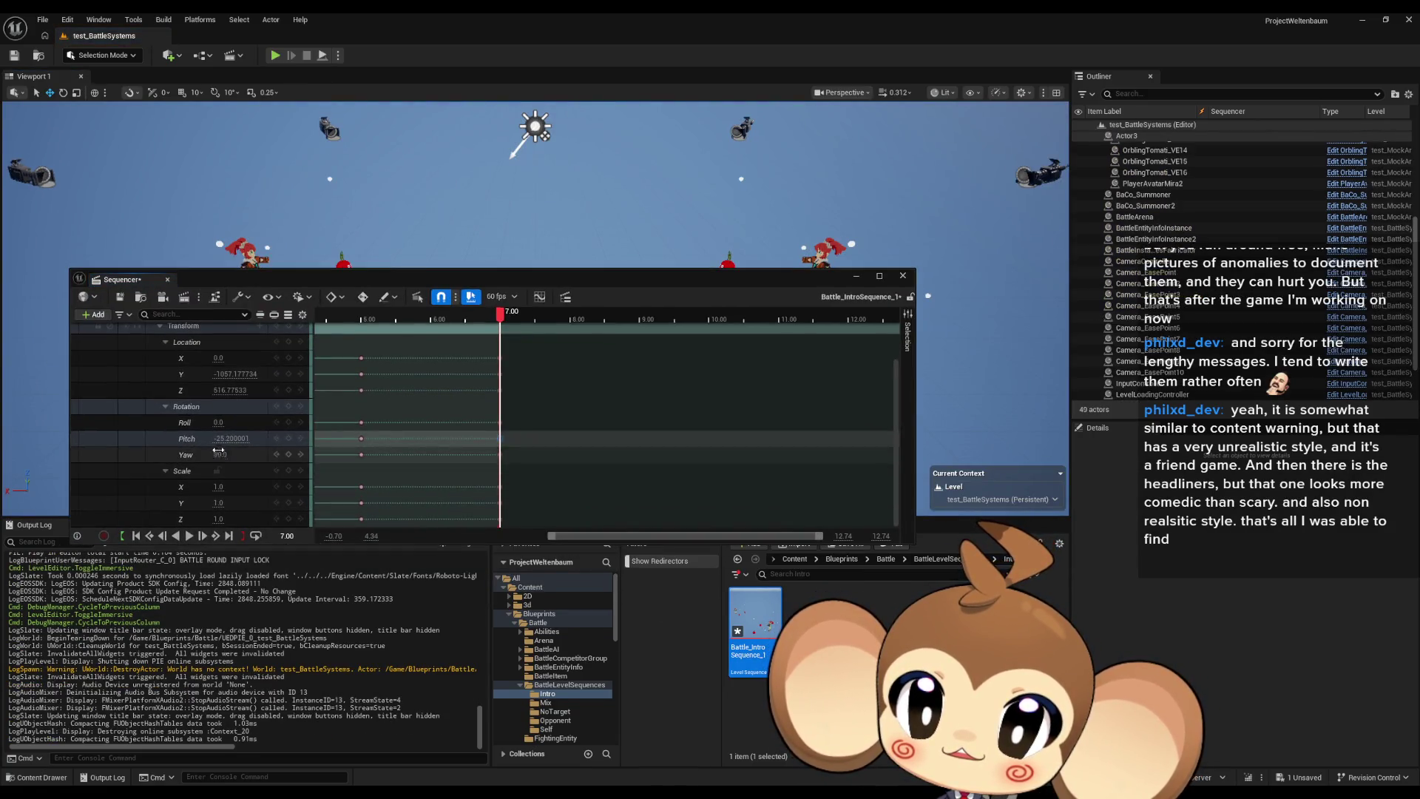
Set the intro camera's final Rotation Yaw key to -270 and save Battle_IntroSequence_1.
{"action": "type", "text": "-90"}
{"action": "key", "text": "Return"}
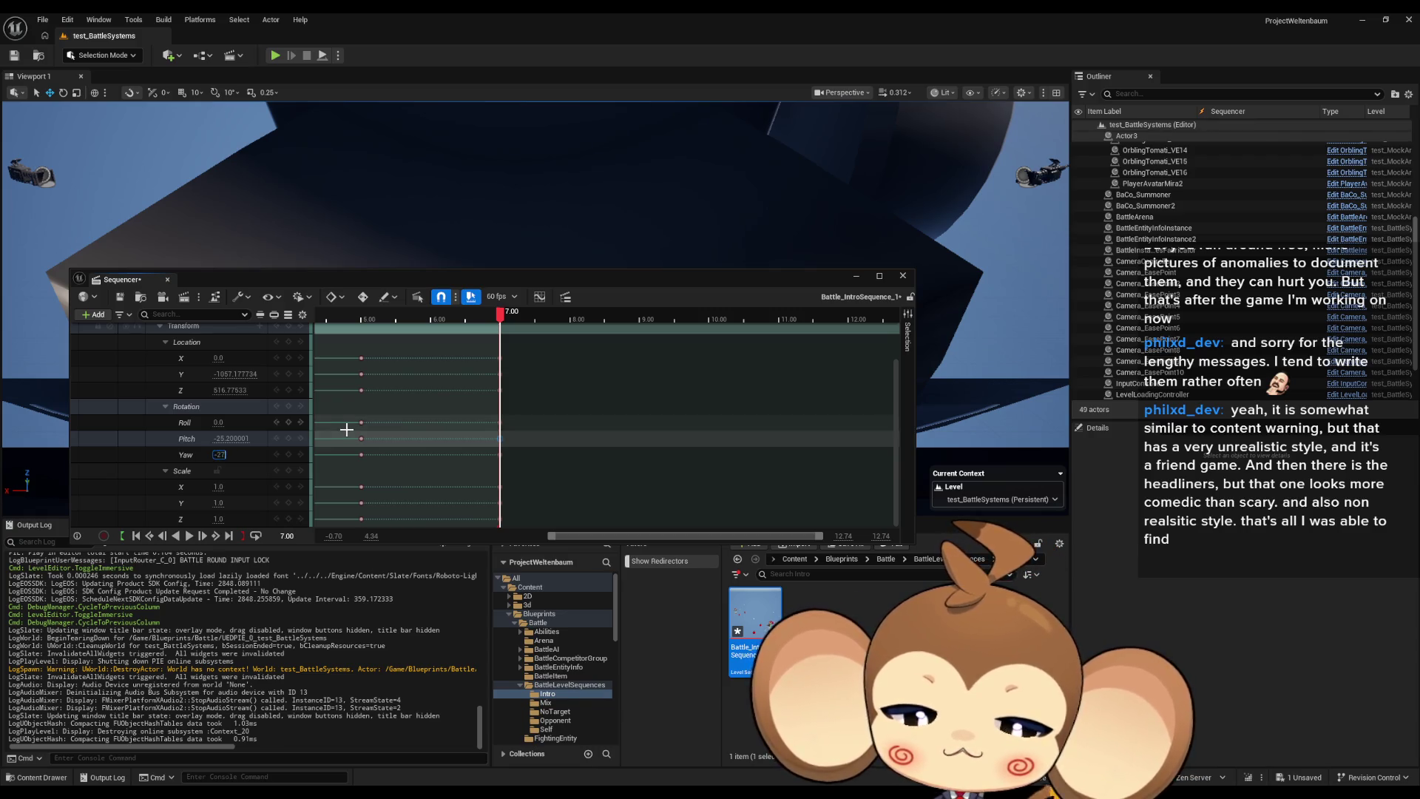
{"action": "key", "text": "Return"}
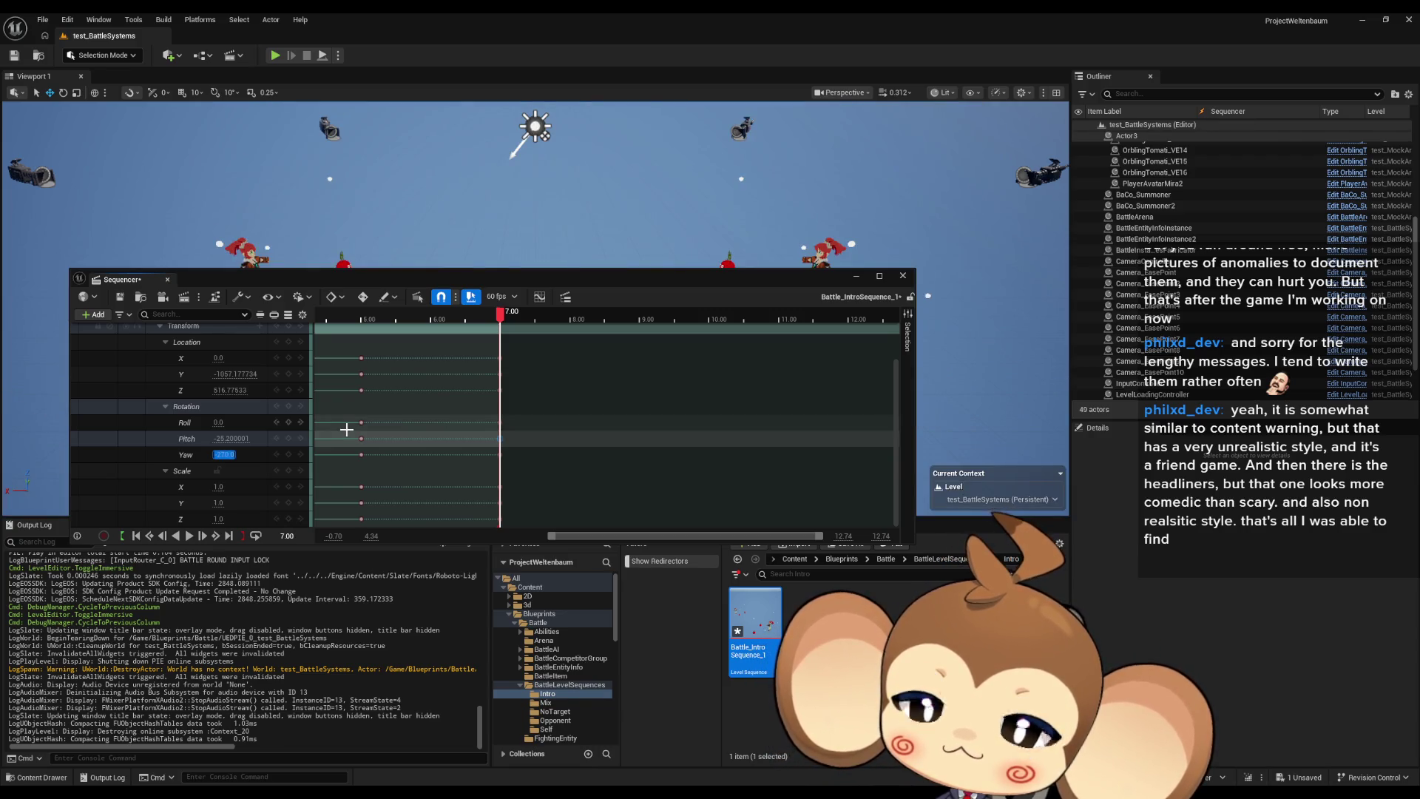
{"action": "left_click", "coordinate": [123, 298]}
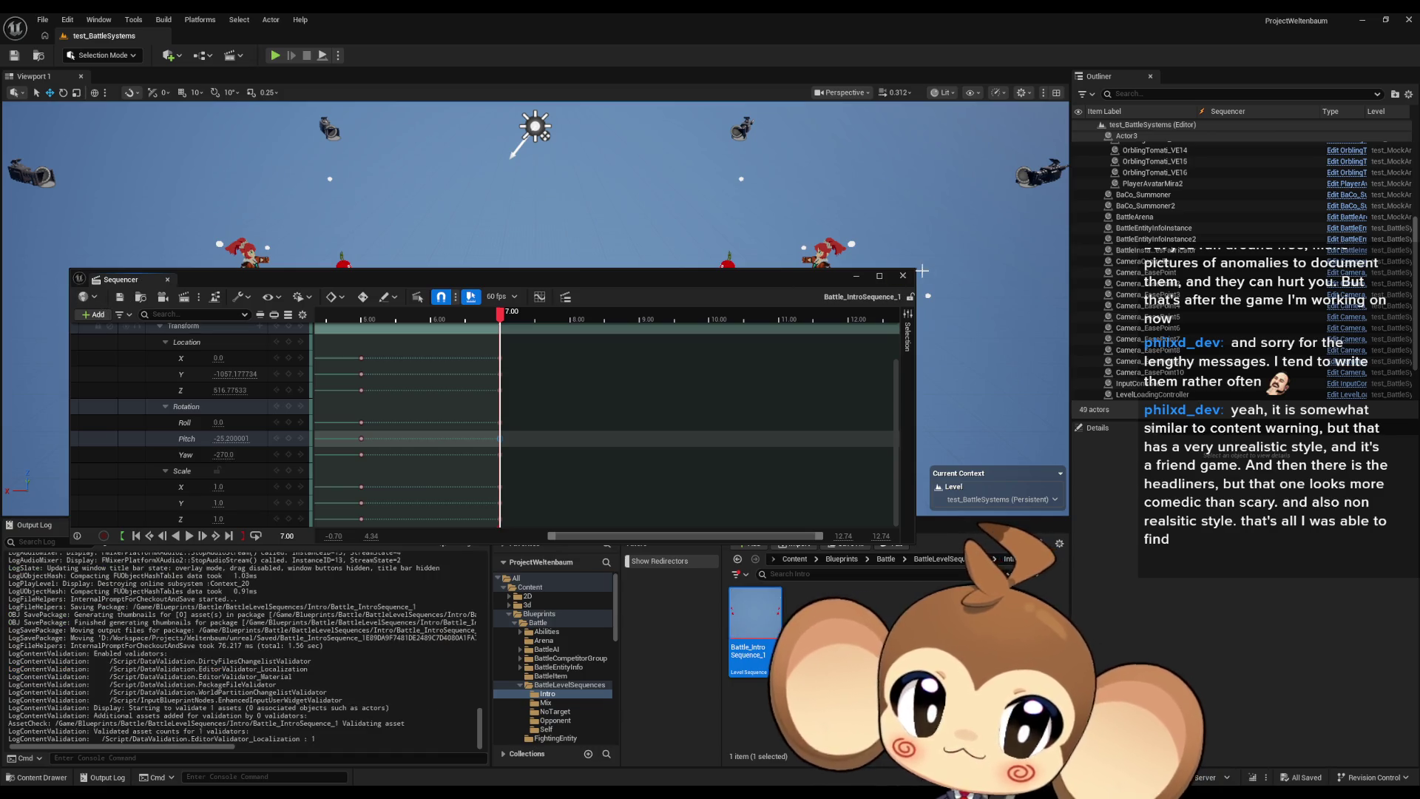
{"action": "left_click", "coordinate": [902, 275]}
Play-test test_BattleSystems in full screen to check the camera ending, then stop.
{"action": "left_click", "coordinate": [276, 56]}
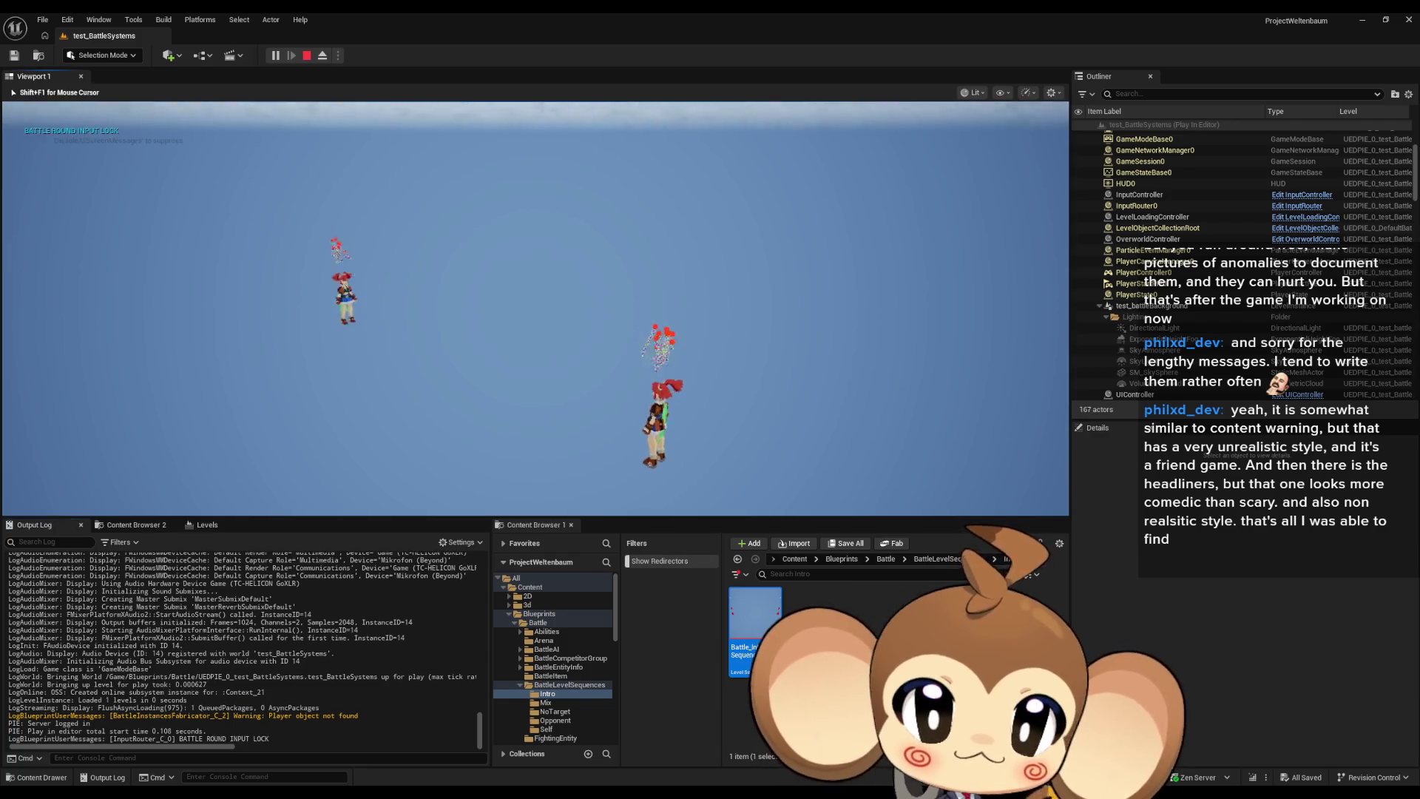
{"action": "key", "text": "F11"}
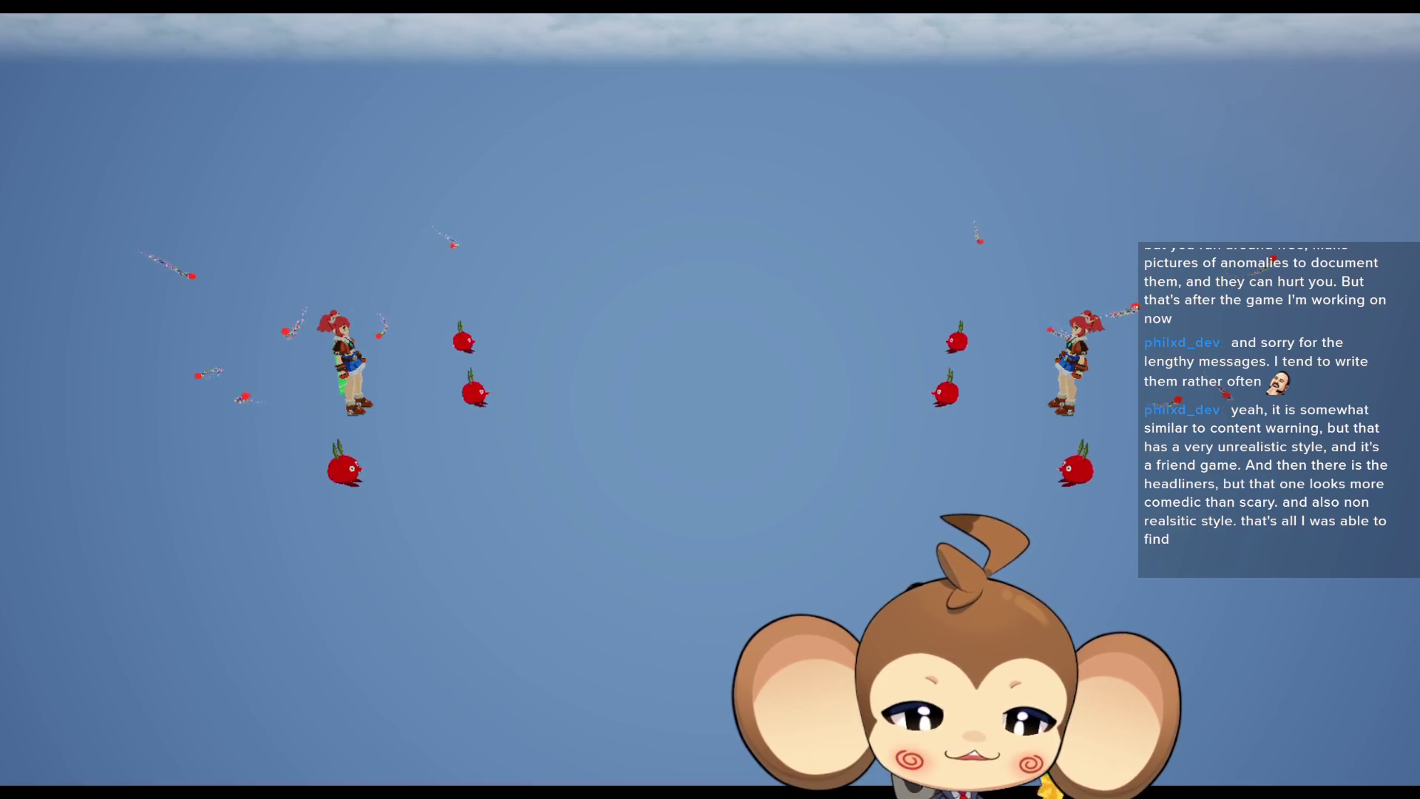
{"action": "key", "text": "F11"}
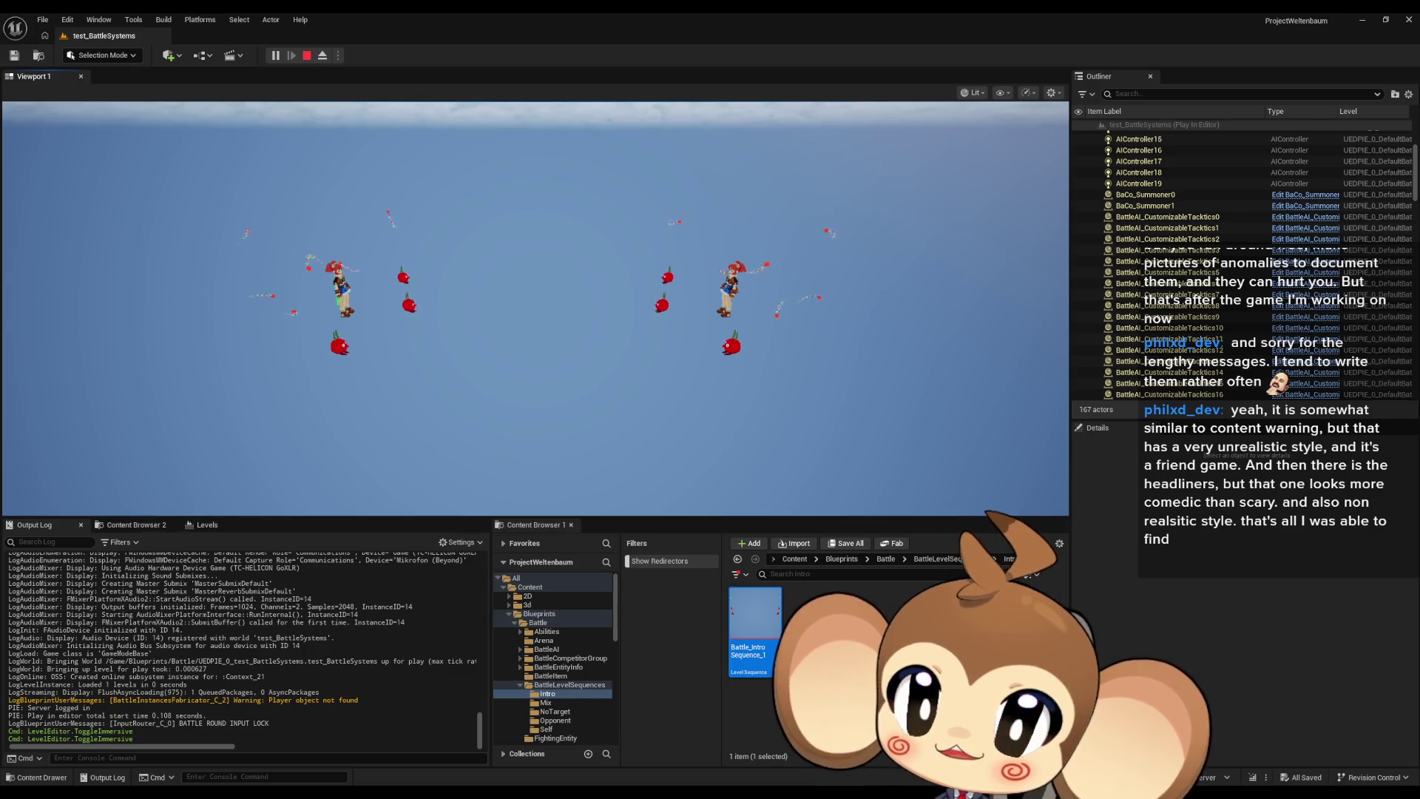
{"action": "key", "text": "shift+F1"}
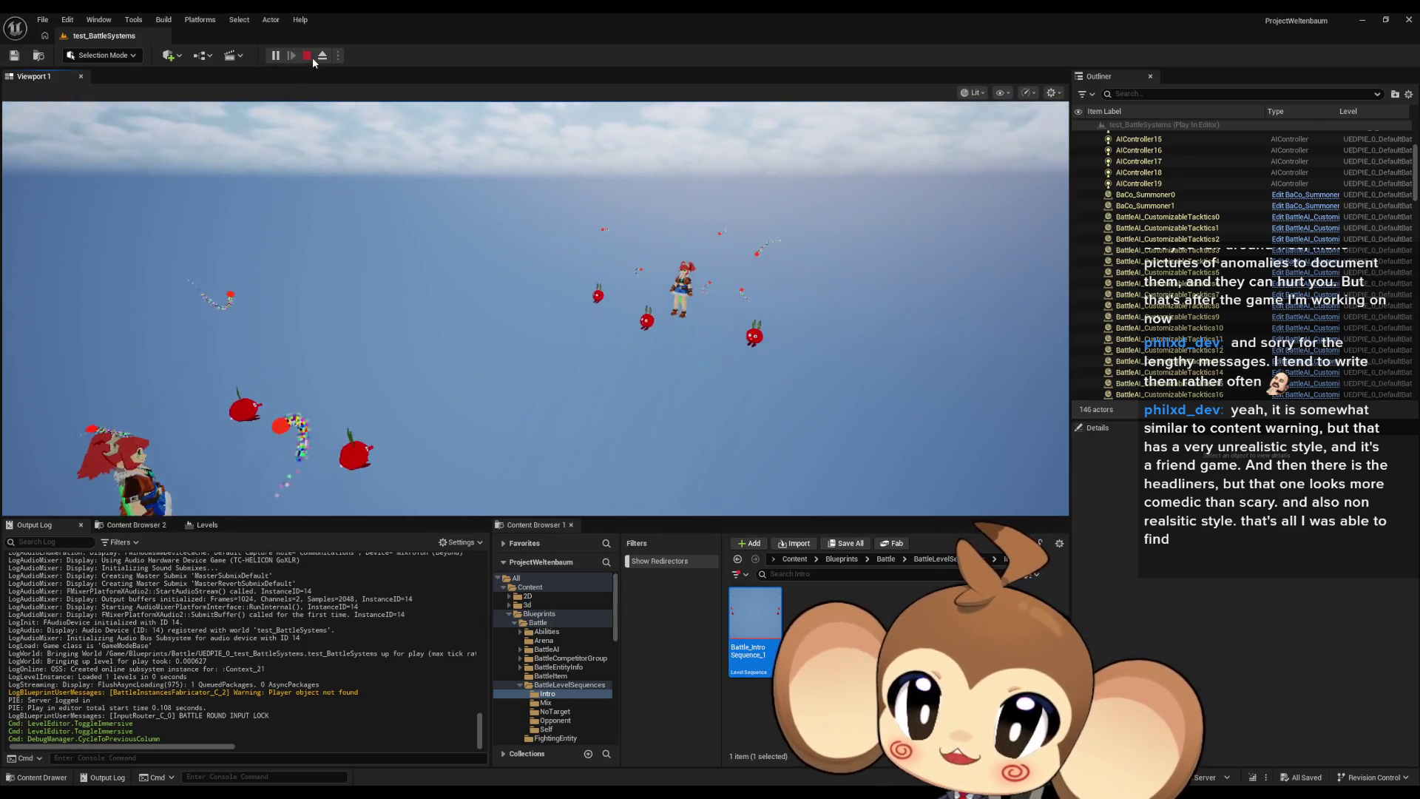
{"action": "left_click", "coordinate": [309, 56]}
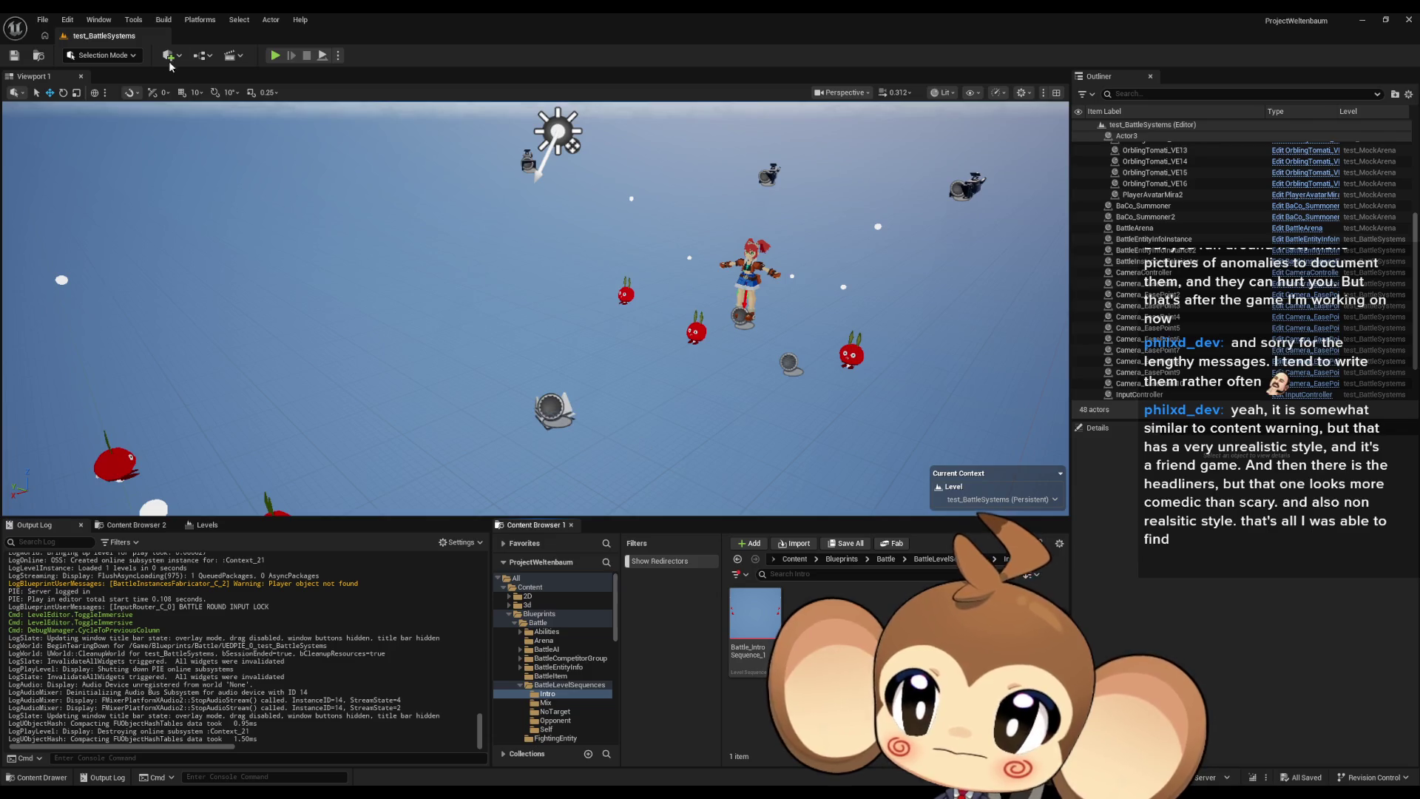
Open Project Settings from the Edit menu and view the Maps & Modes page.
{"action": "left_click", "coordinate": [46, 20]}
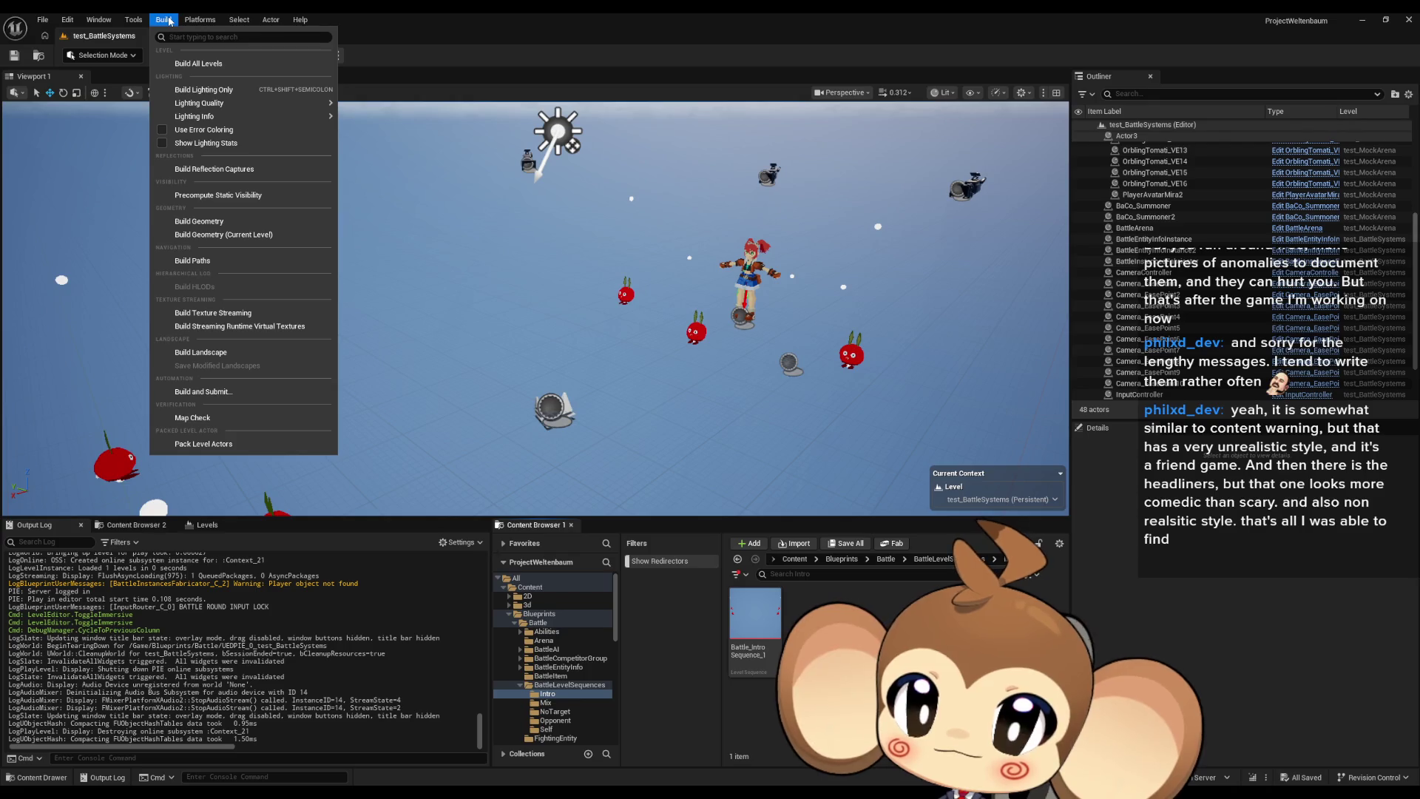
{"action": "mouse_move", "coordinate": [103, 21]}
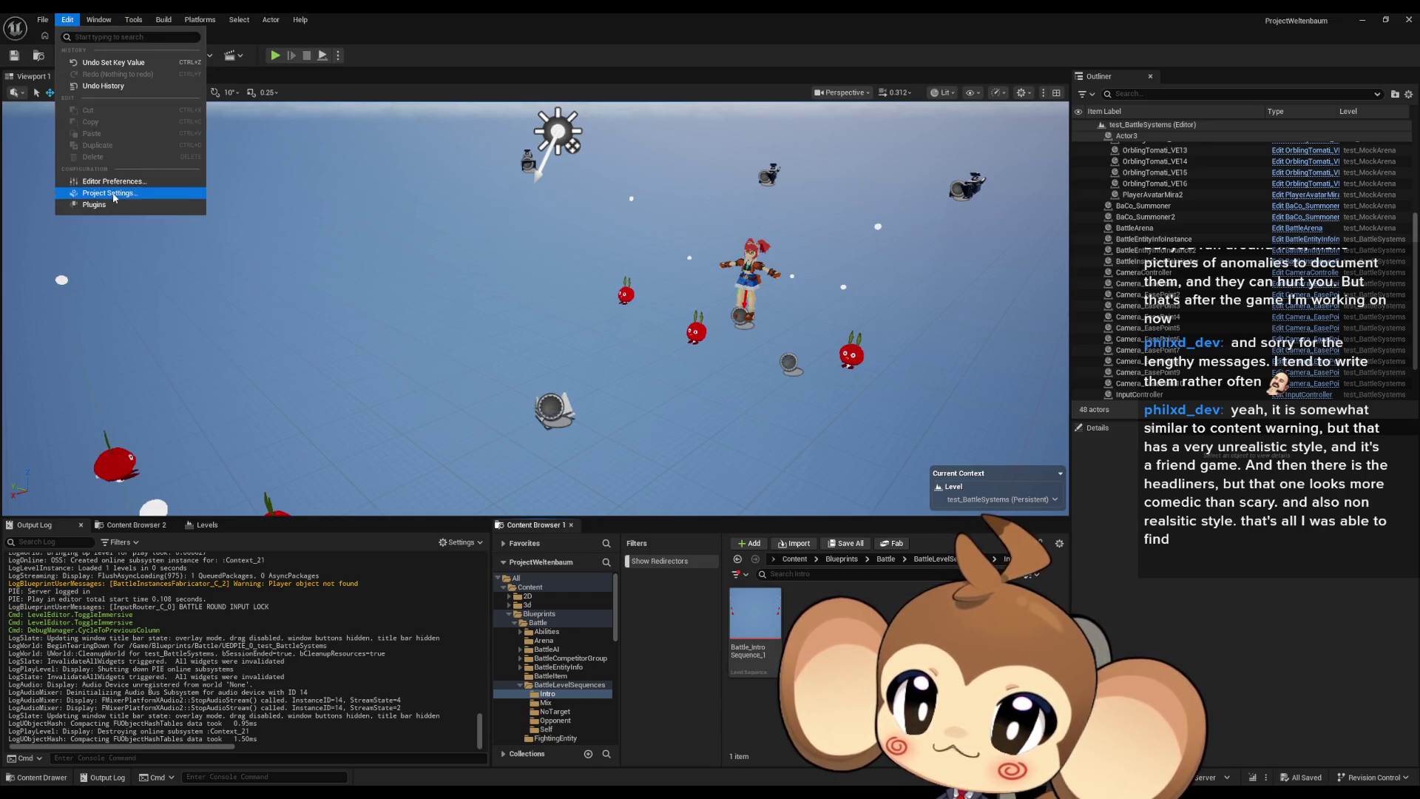
{"action": "left_click", "coordinate": [111, 192]}
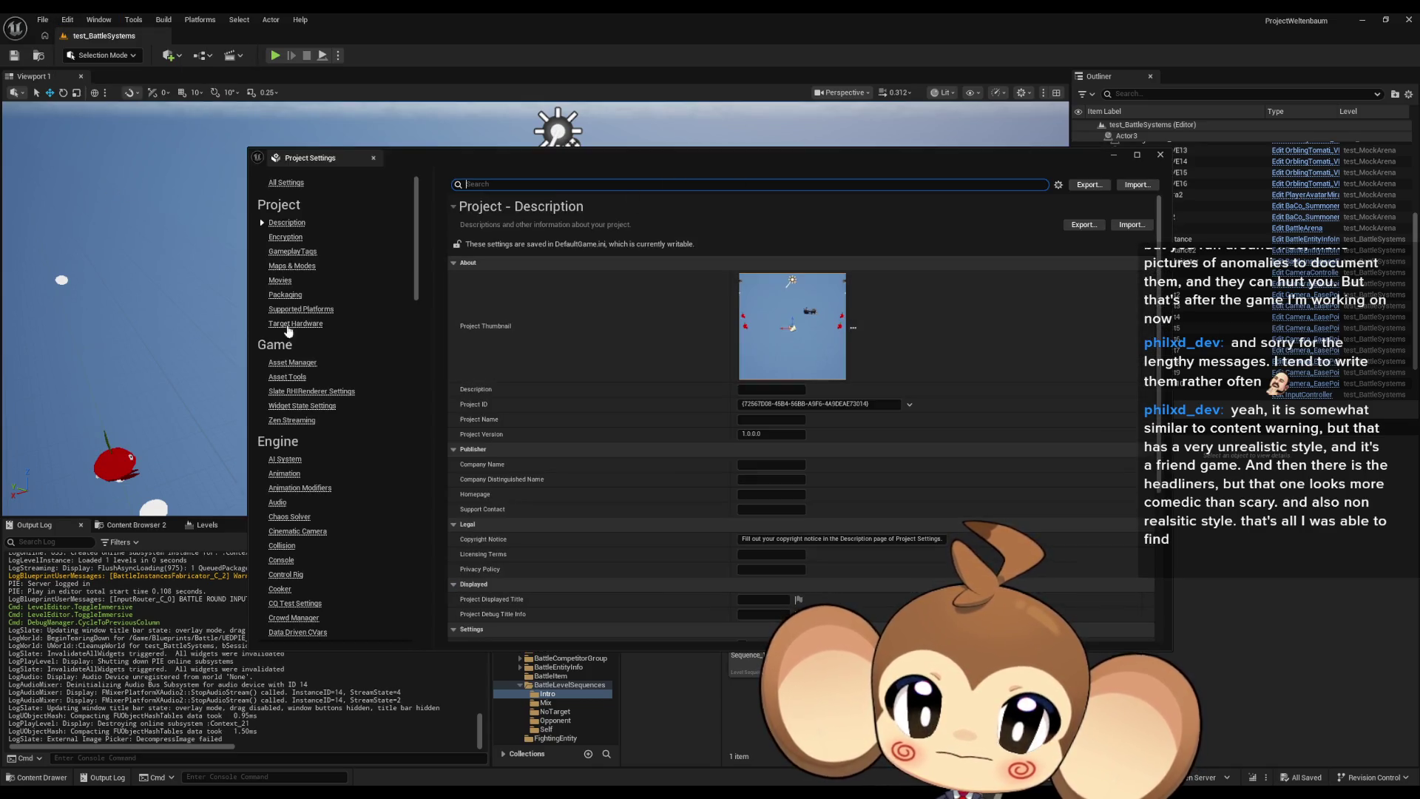
{"action": "left_click", "coordinate": [292, 266]}
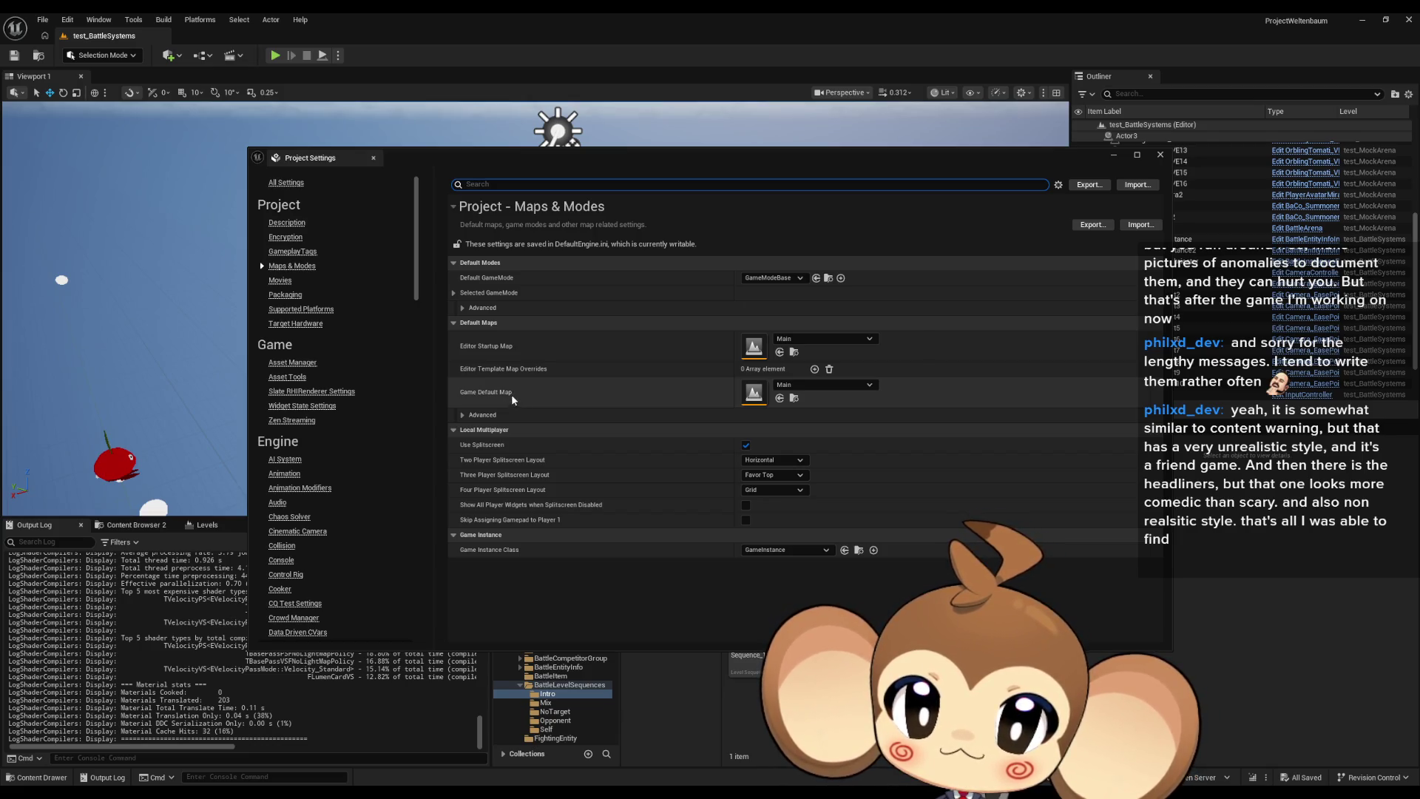
Check the advanced default map options under Maps & Modes, then settle on the Packaging page.
{"action": "left_click", "coordinate": [296, 296]}
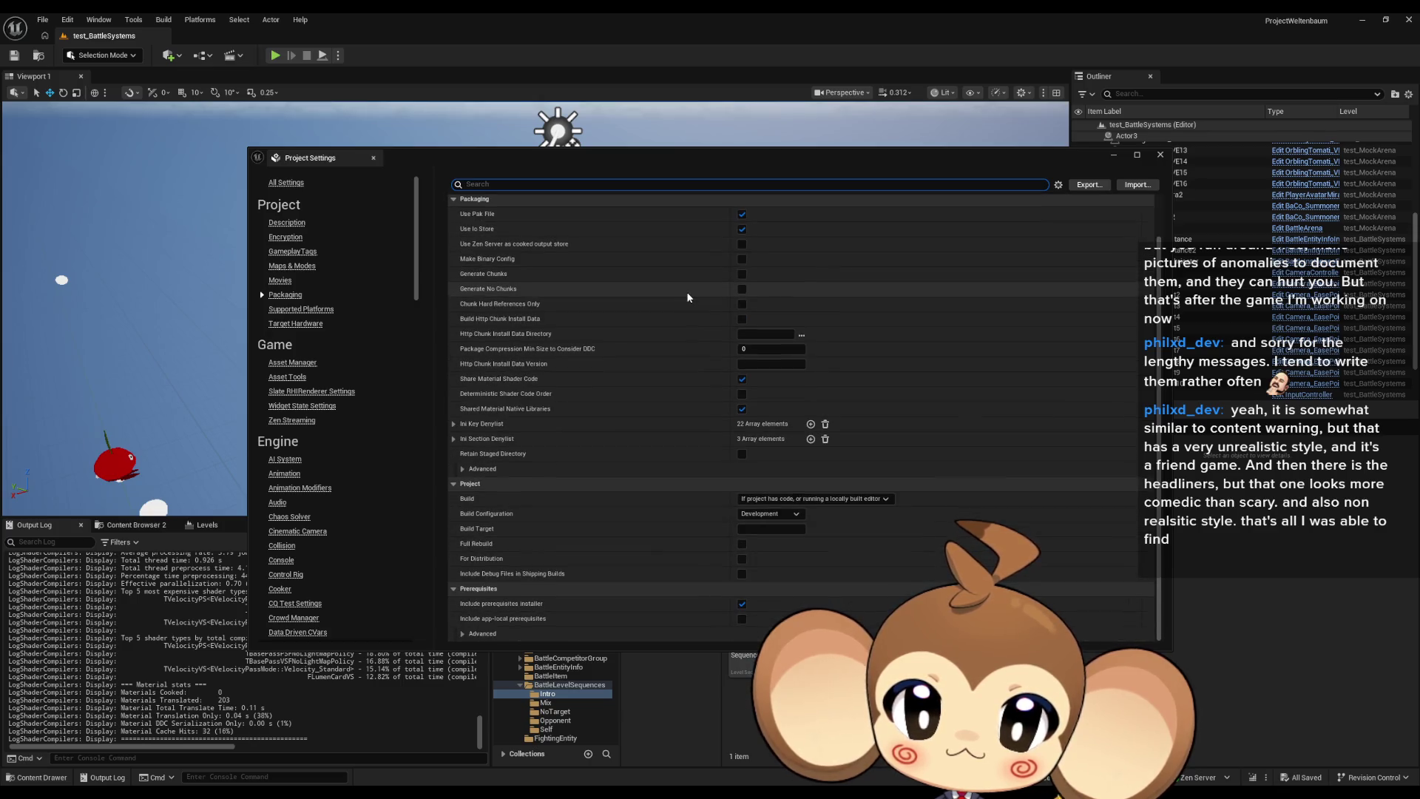
{"action": "left_click", "coordinate": [283, 268]}
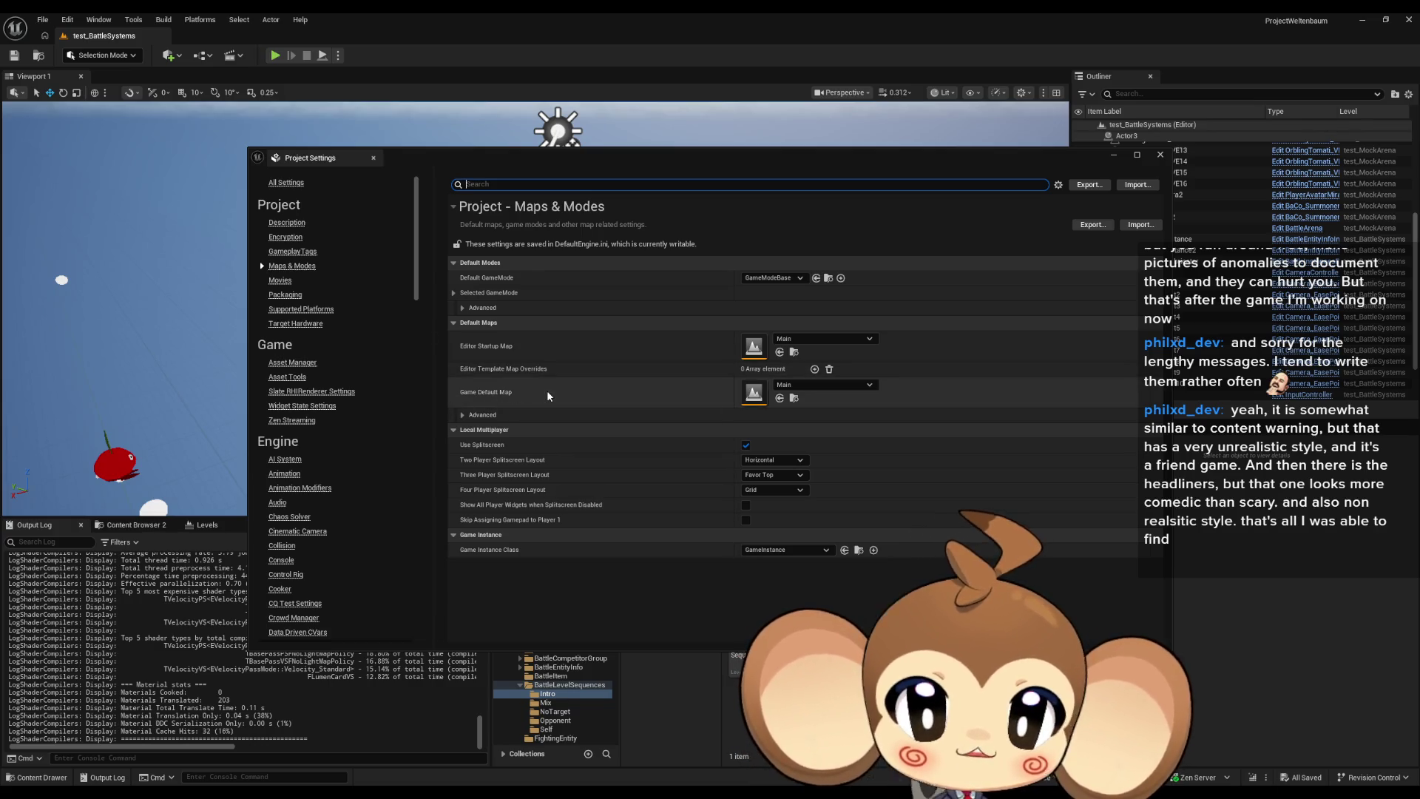
{"action": "left_click", "coordinate": [462, 416]}
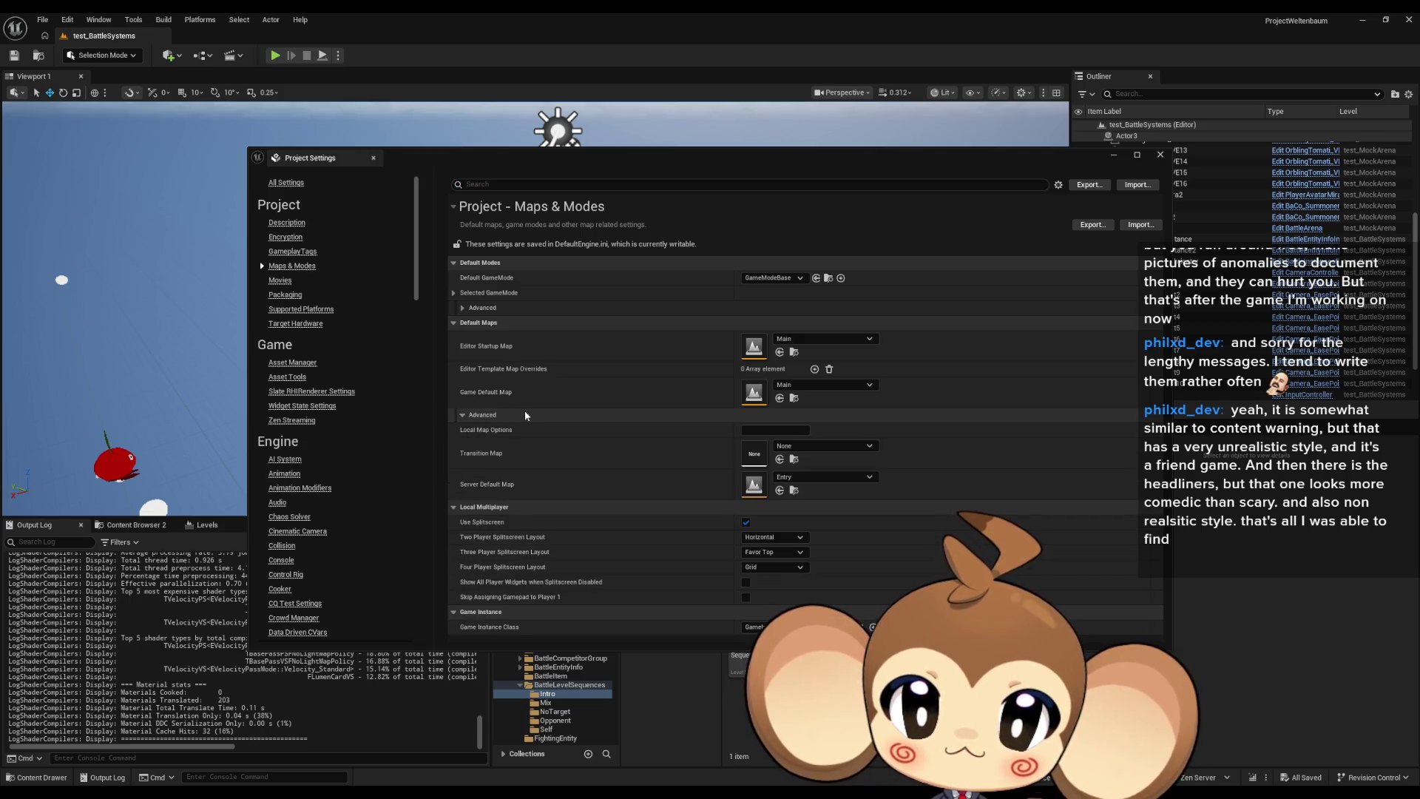
{"action": "left_click", "coordinate": [464, 416]}
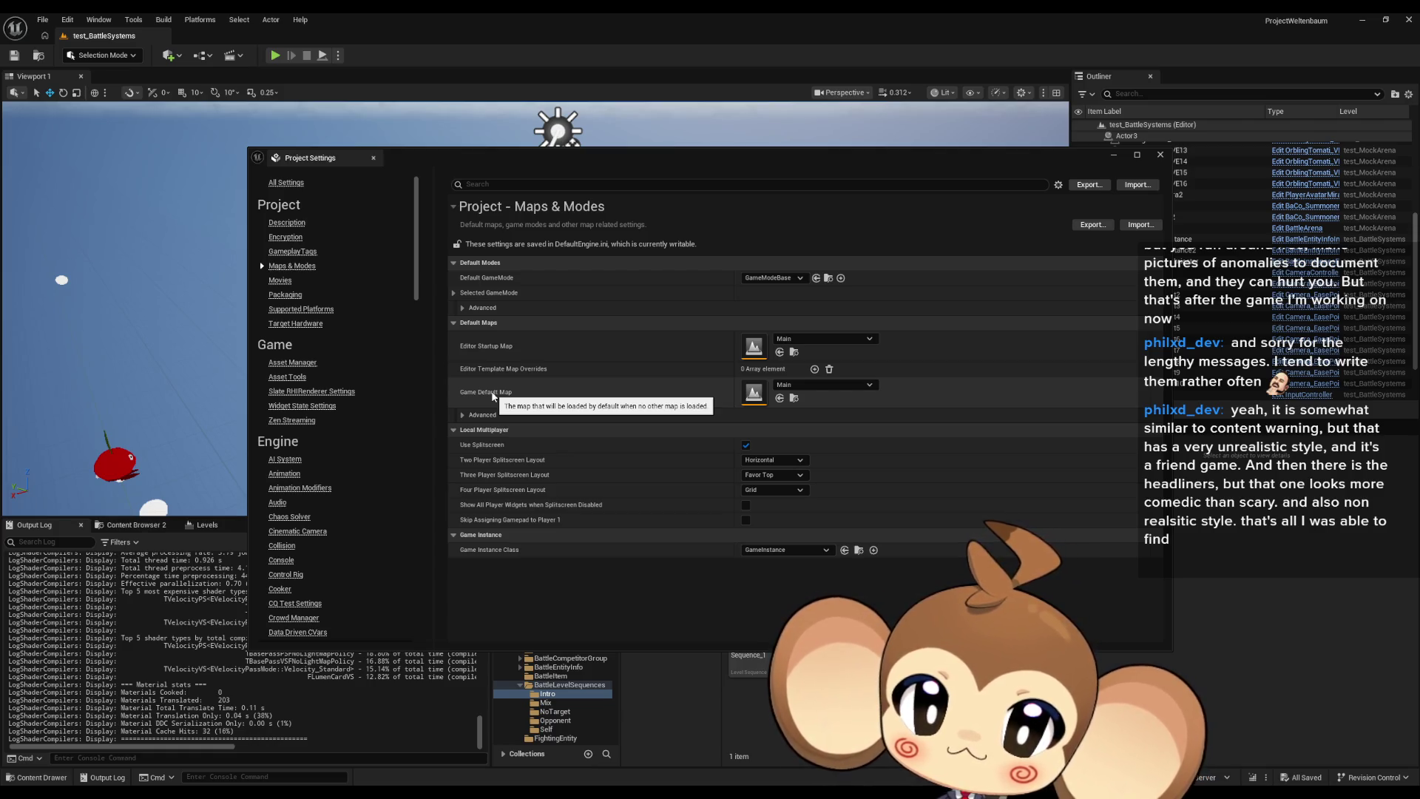
{"action": "left_click", "coordinate": [286, 295]}
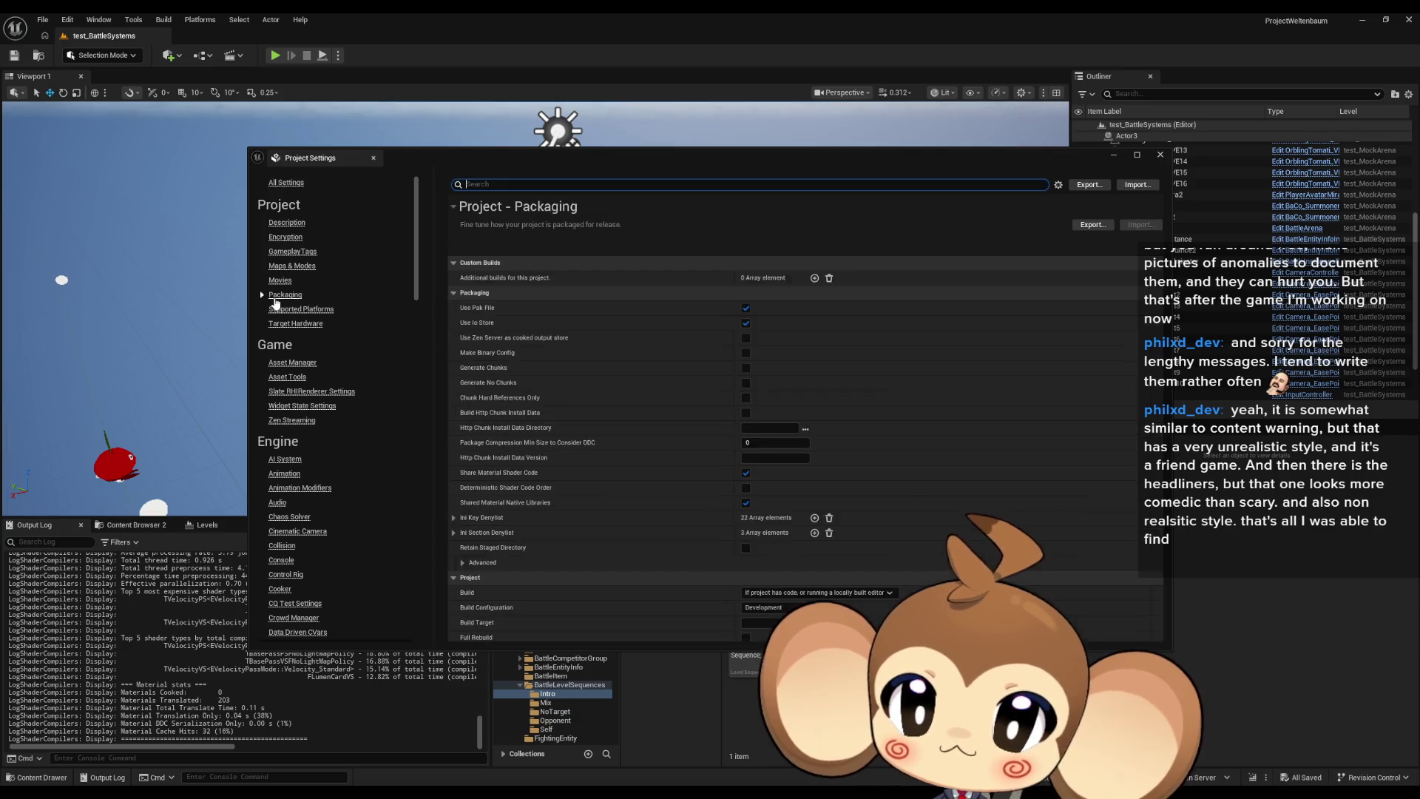
{"action": "scroll", "coordinate": [592, 307], "scroll_direction": "down", "scroll_amount": 3}
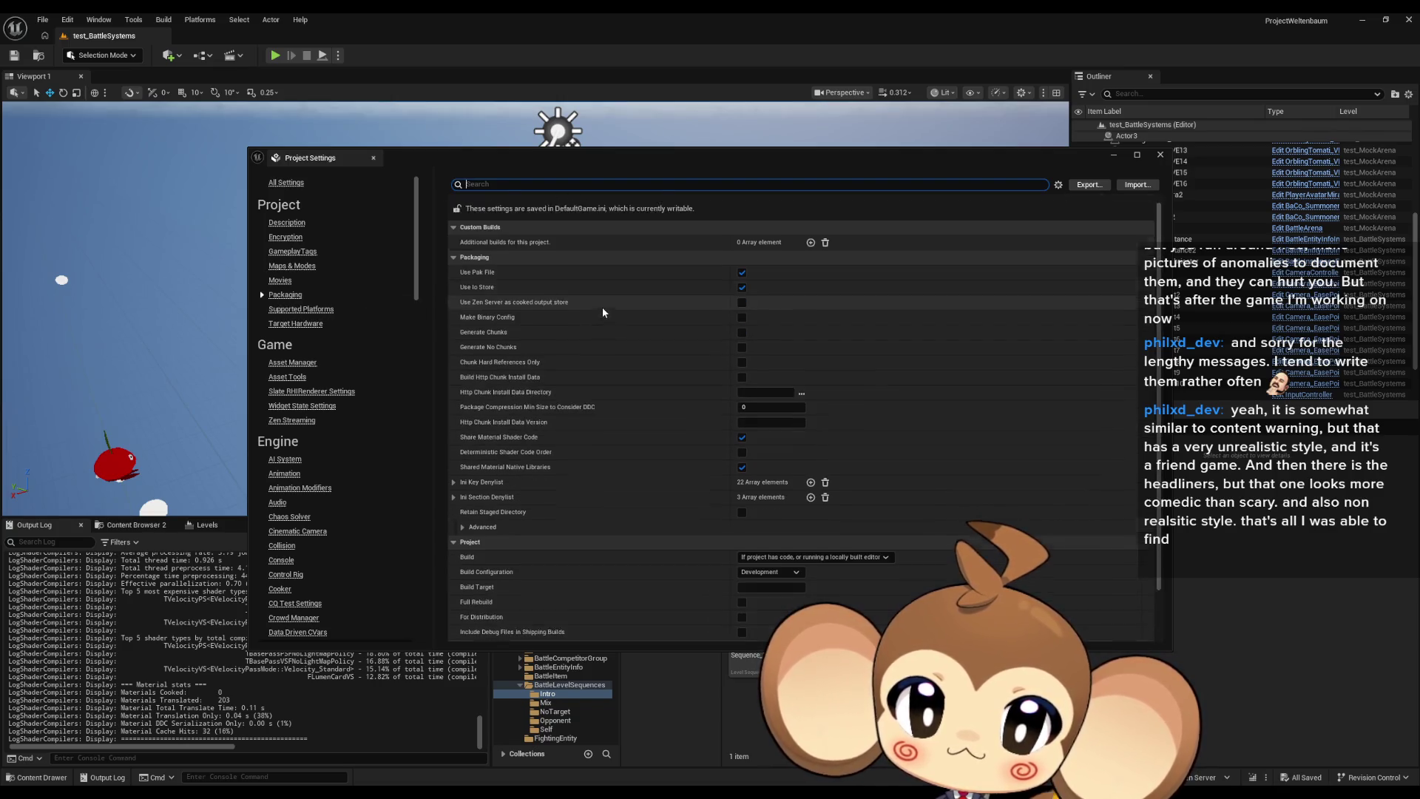
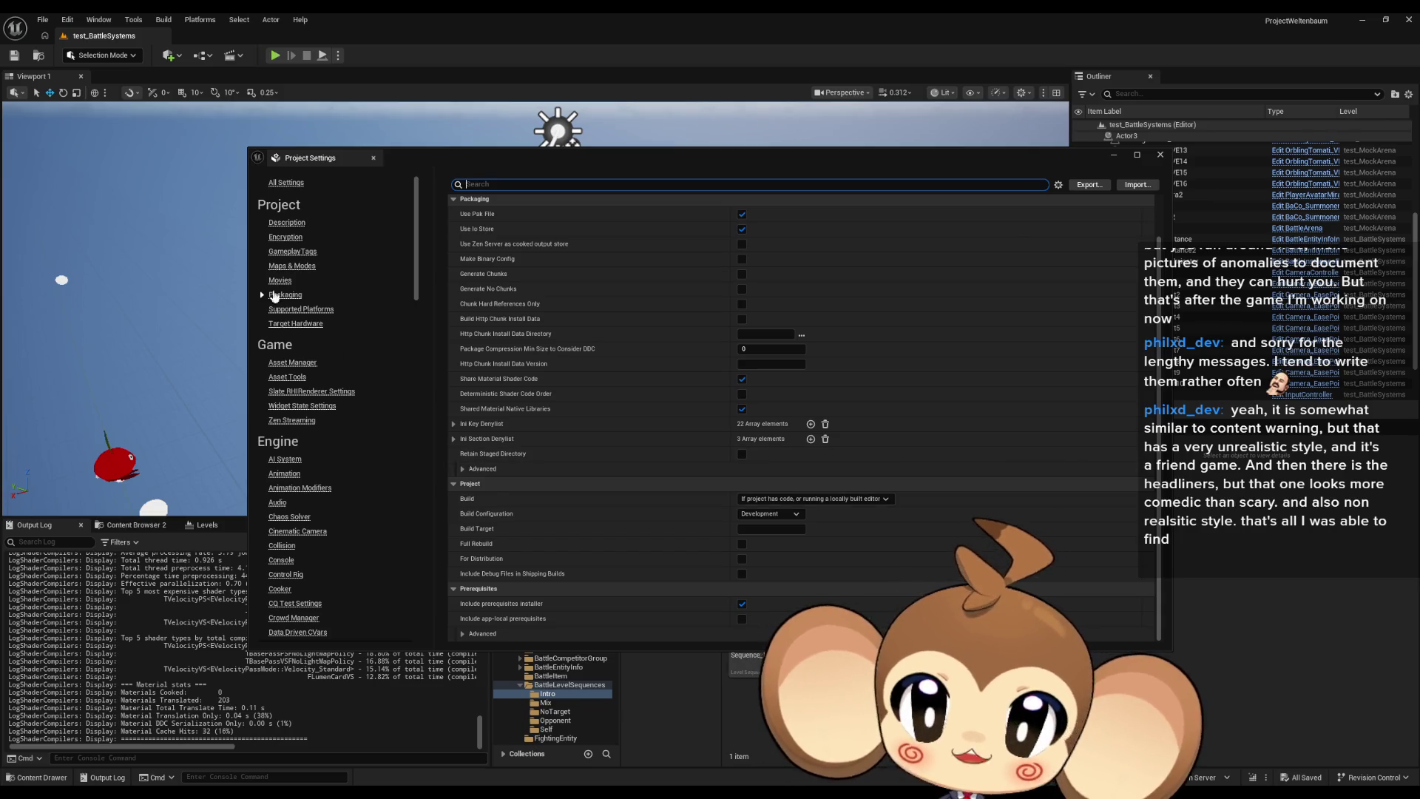
In Maps & Modes, search 'batt sys' and set the Game Default Map to test_BattleSystems.
{"action": "left_click", "coordinate": [303, 266]}
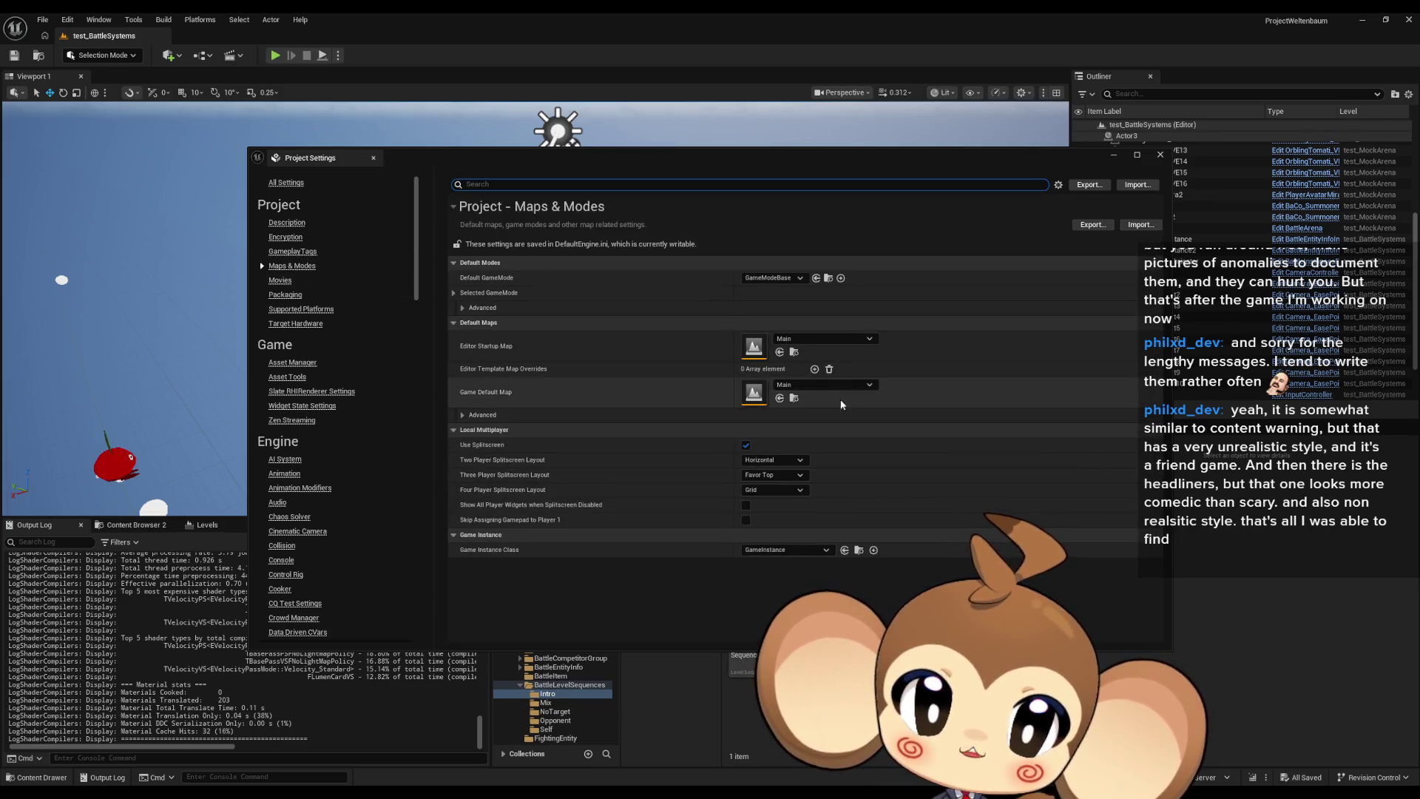
{"action": "left_click", "coordinate": [800, 390]}
{"action": "type", "text": "batt sys"}
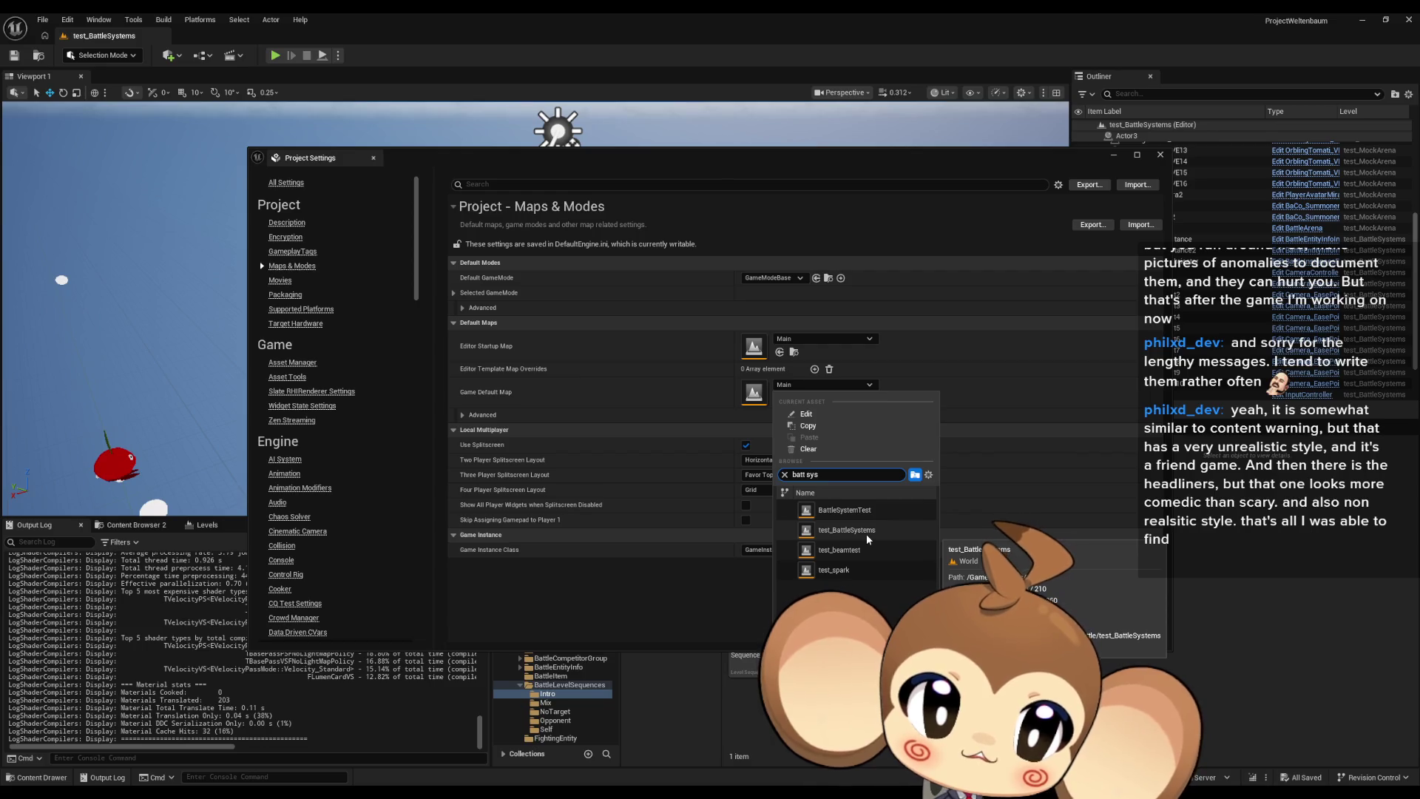
{"action": "left_click", "coordinate": [867, 532]}
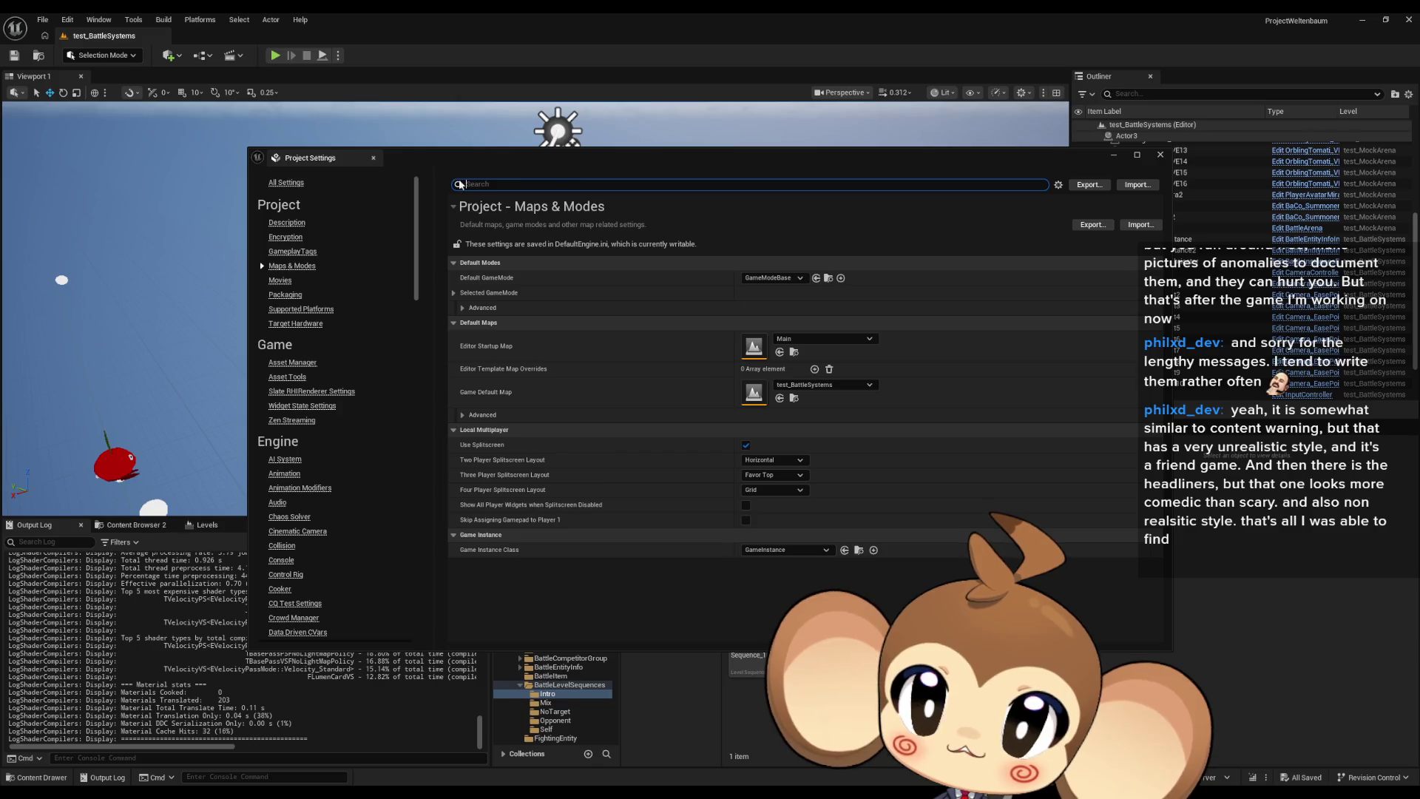
Look through the Platforms and Build menus in the main toolbar.
{"action": "left_click", "coordinate": [199, 20]}
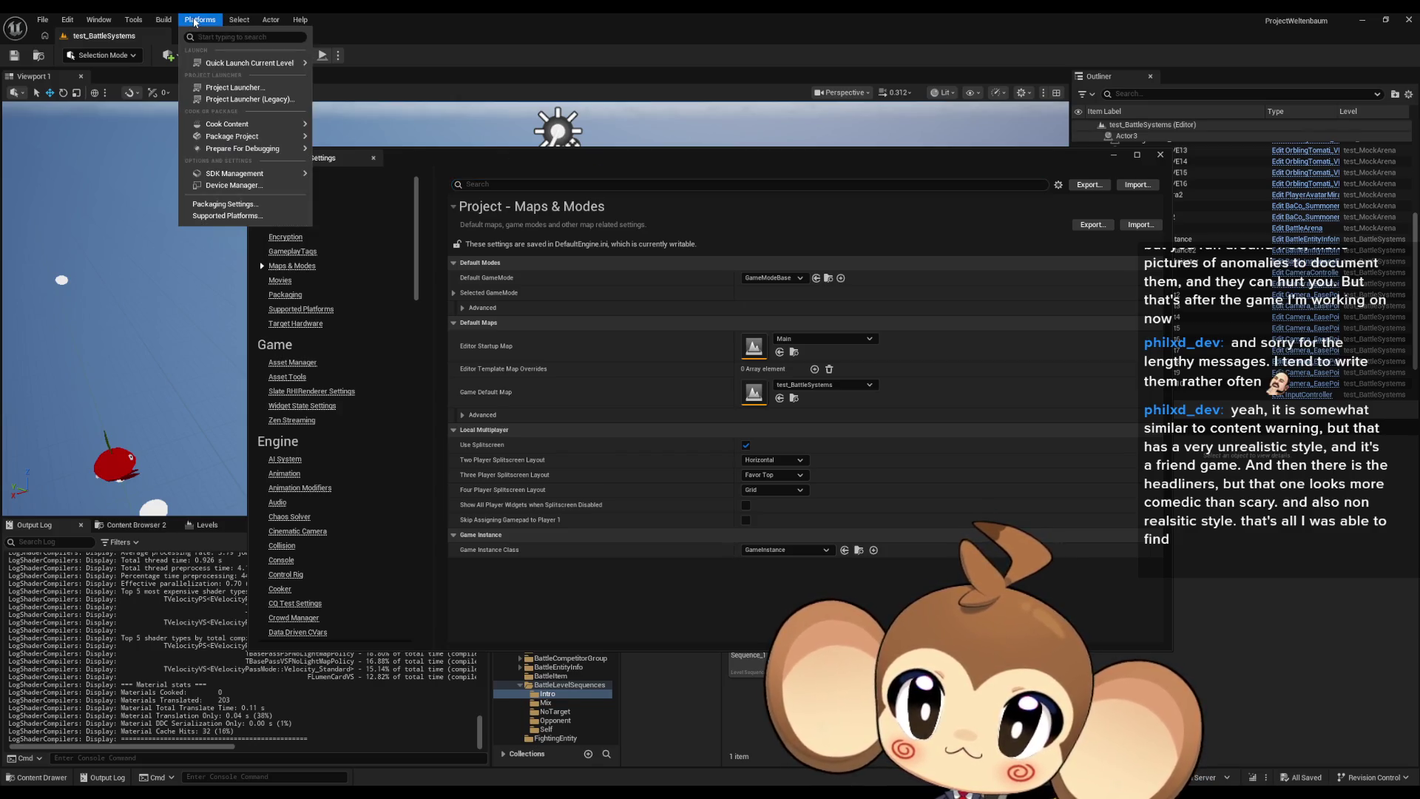
{"action": "mouse_move", "coordinate": [157, 22]}
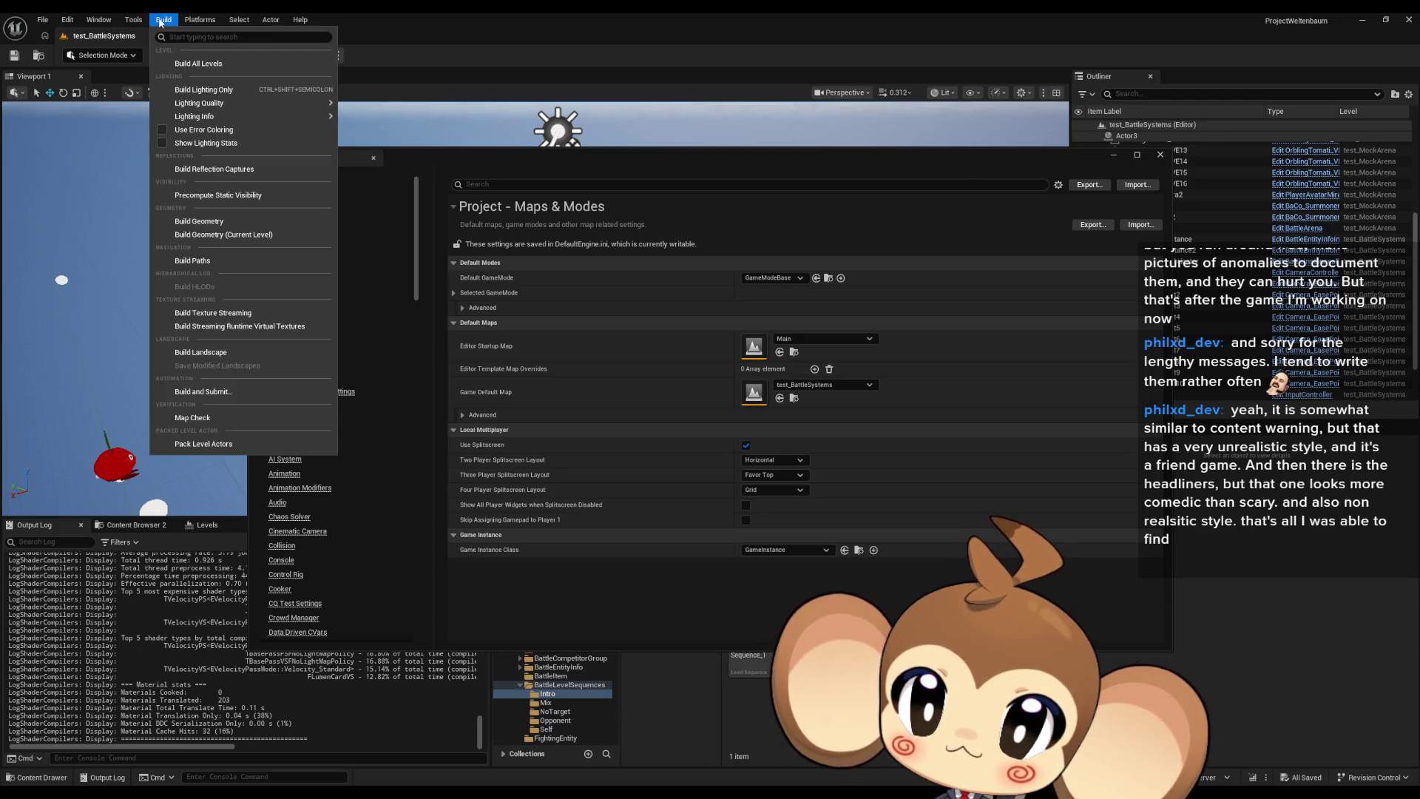
{"action": "left_click", "coordinate": [160, 23]}
{"action": "left_click", "coordinate": [196, 22]}
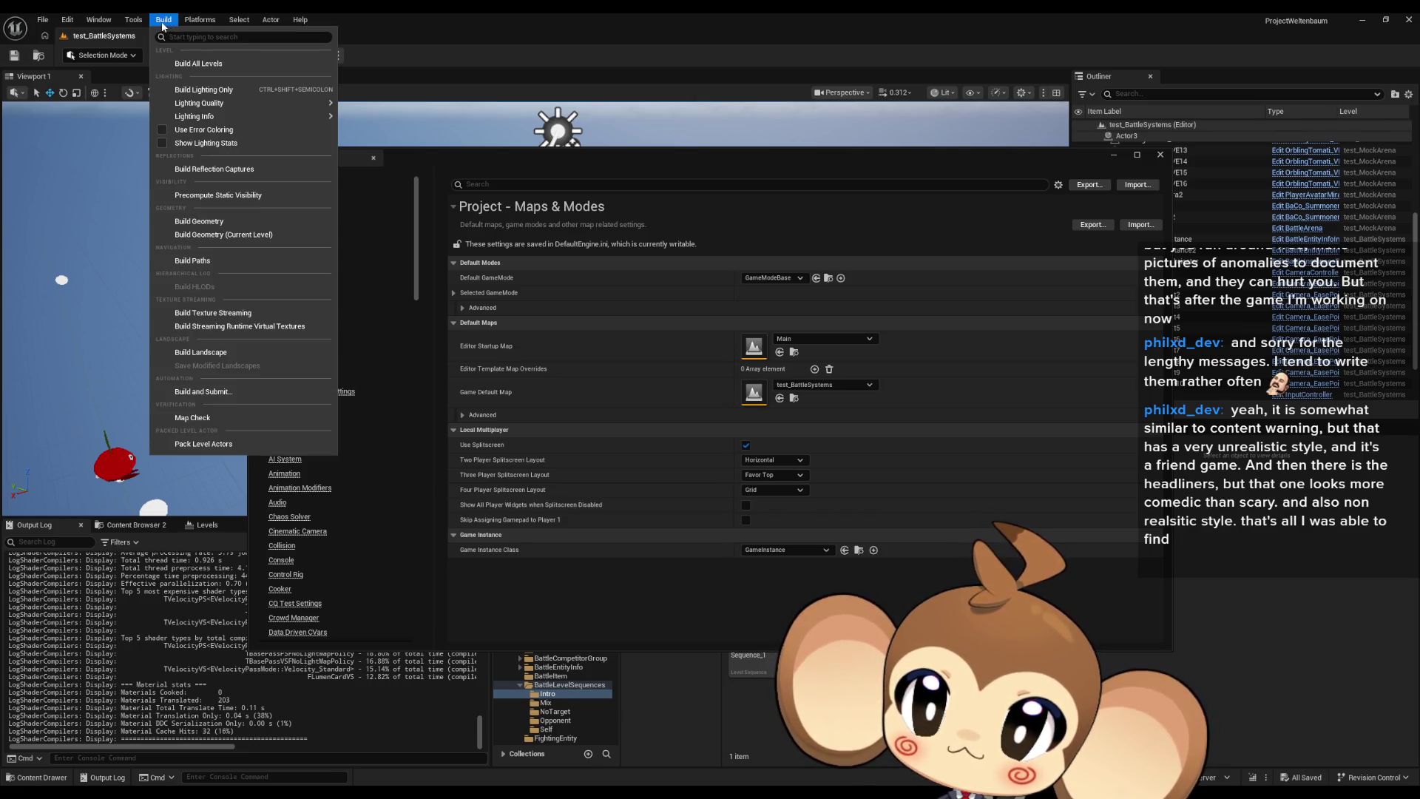
{"action": "left_click", "coordinate": [158, 23]}
{"action": "left_click", "coordinate": [158, 23]}
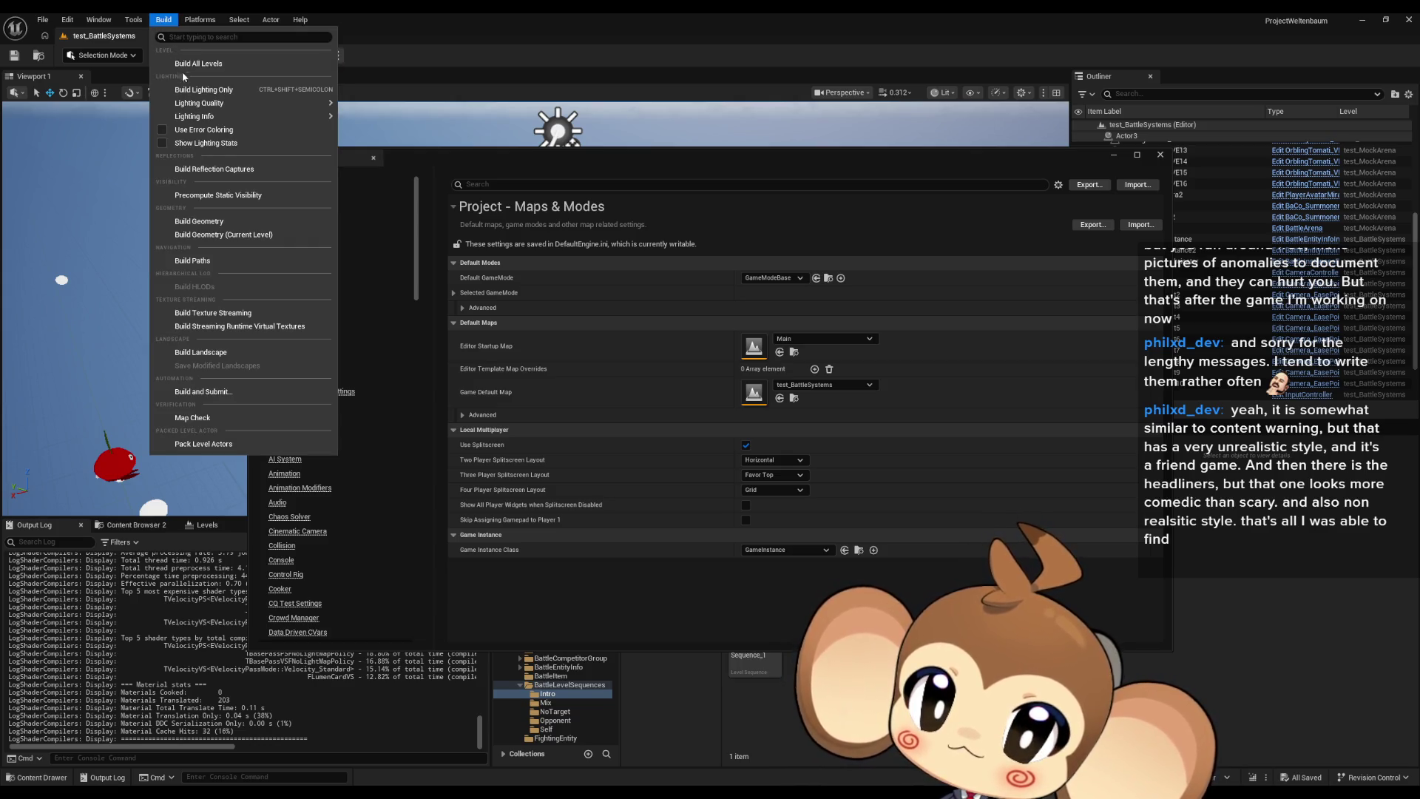
{"action": "left_click", "coordinate": [197, 22]}
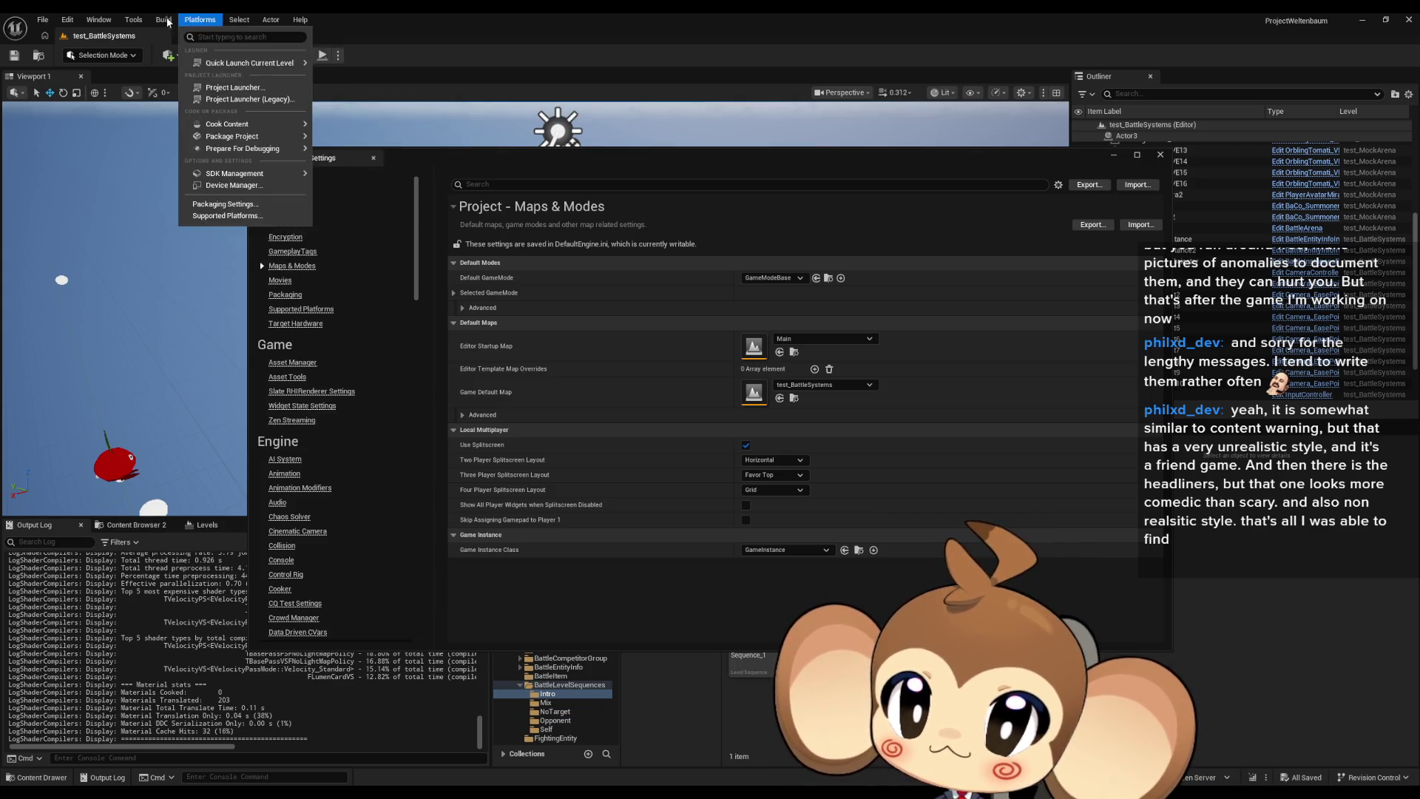
{"action": "left_click", "coordinate": [197, 22]}
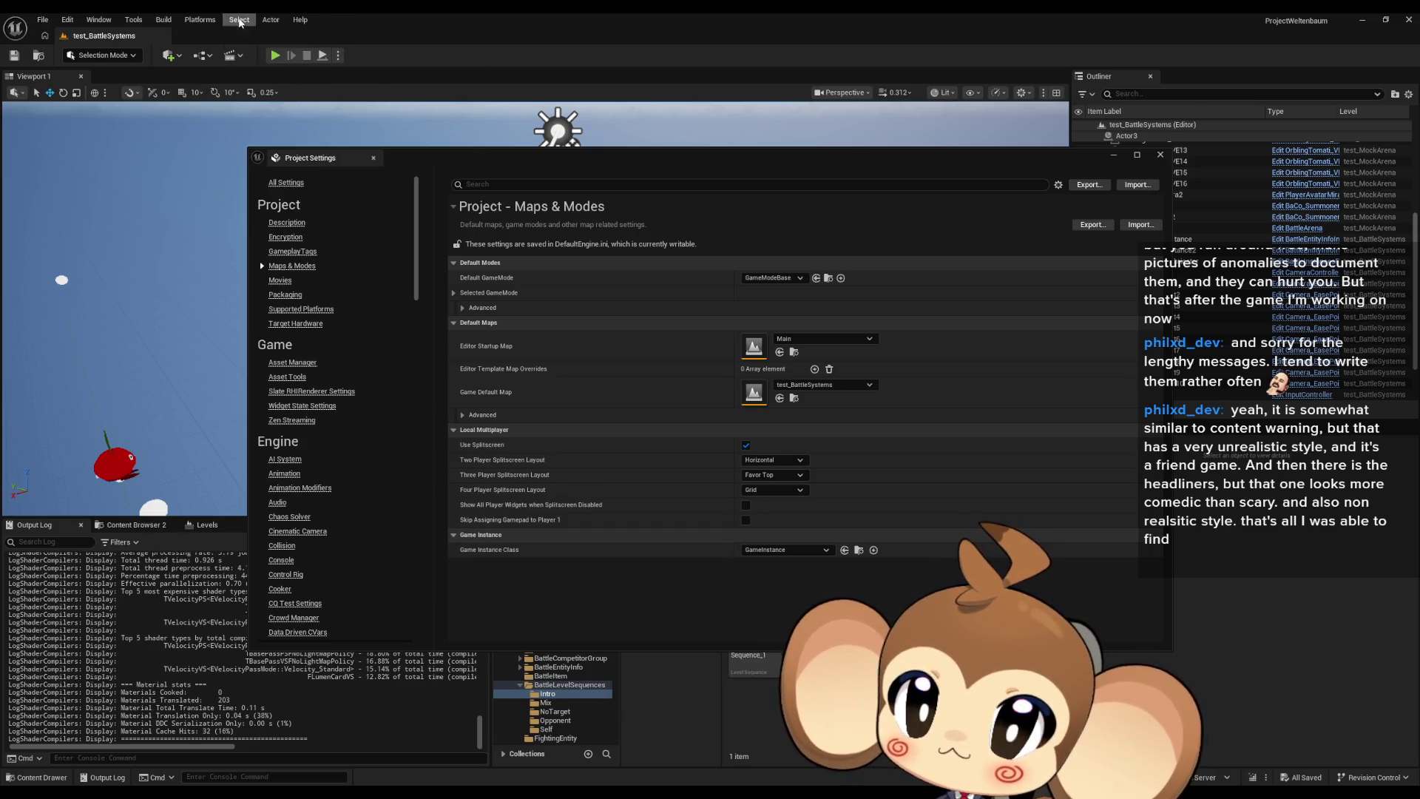
Choose Package Project from the Platforms menu to start packaging.
{"action": "left_click", "coordinate": [201, 23]}
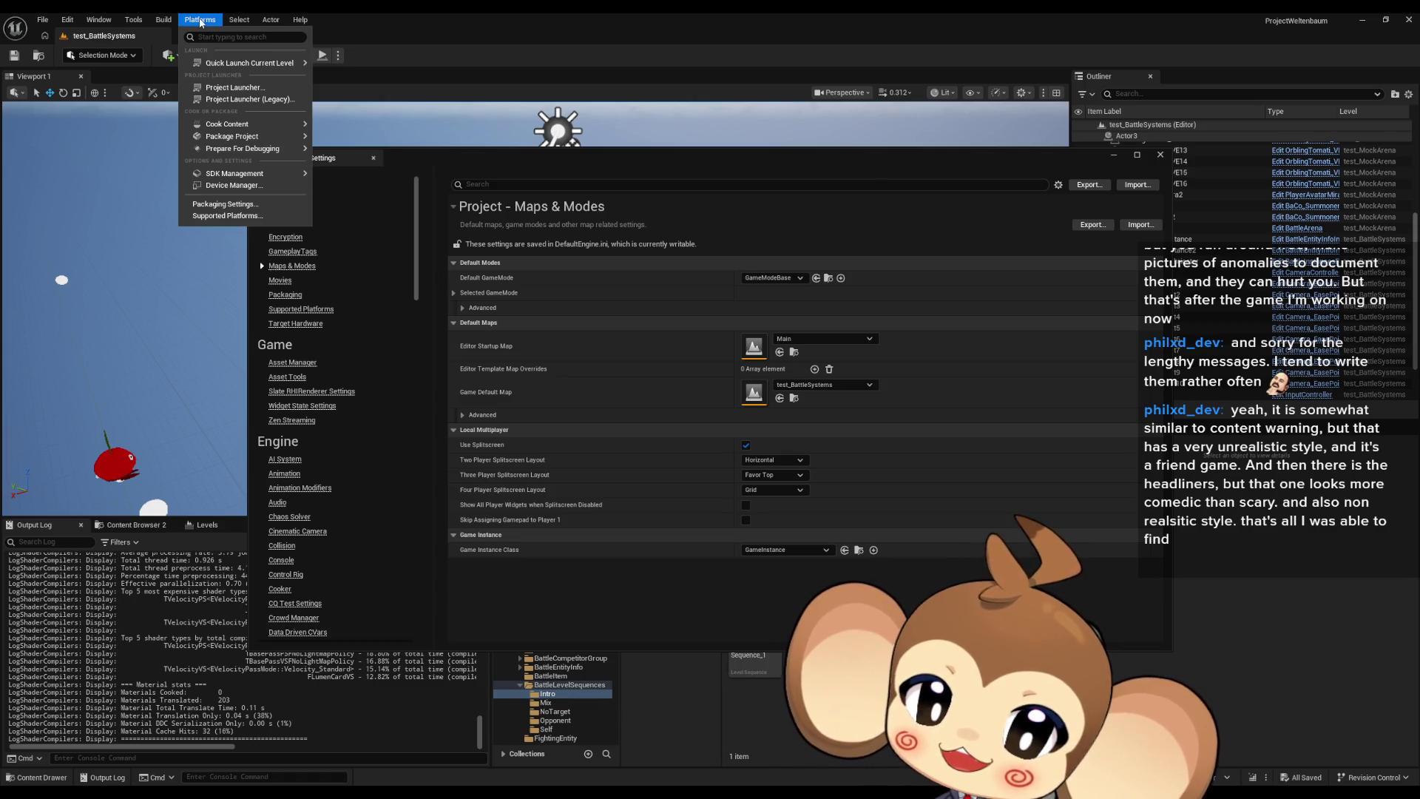
{"action": "mouse_move", "coordinate": [228, 171]}
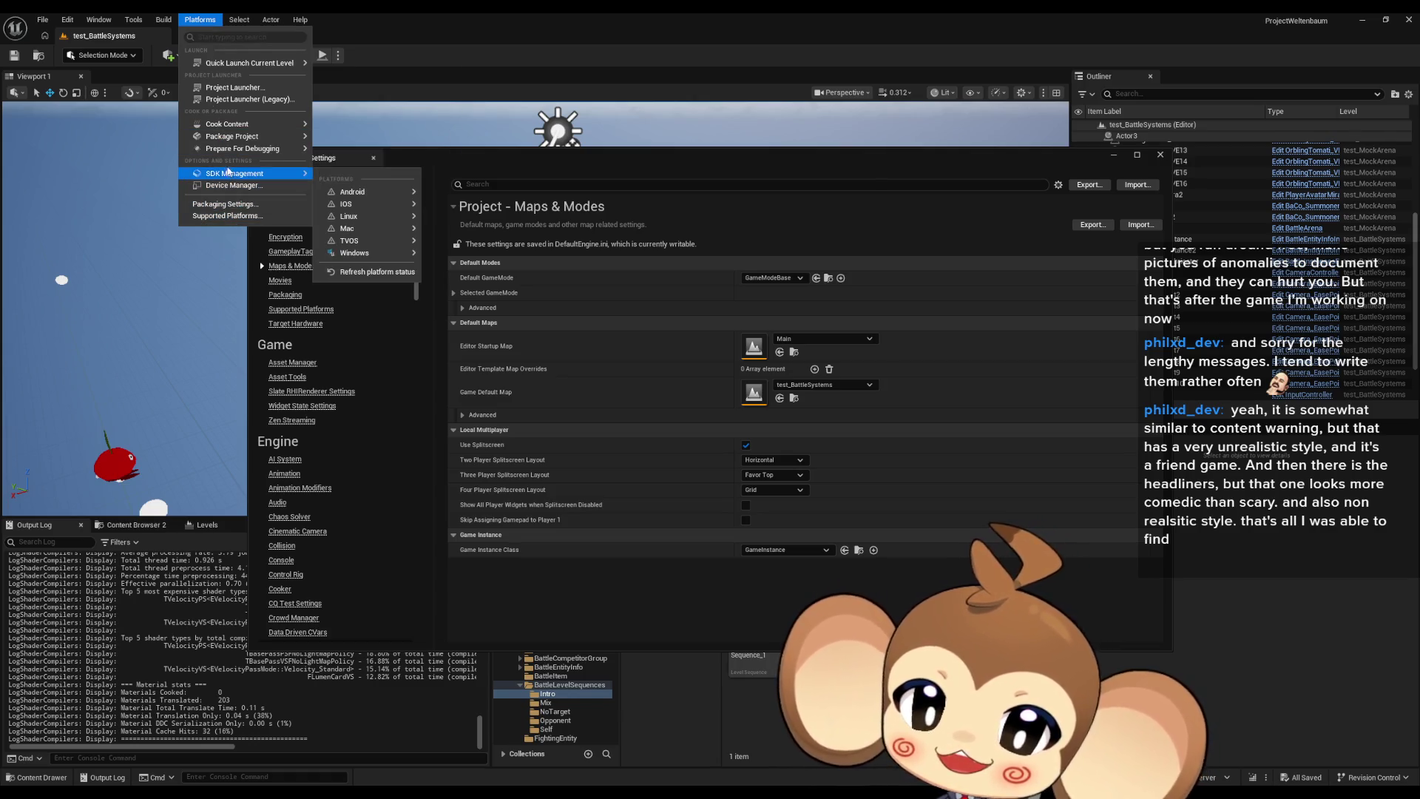
{"action": "mouse_move", "coordinate": [243, 138]}
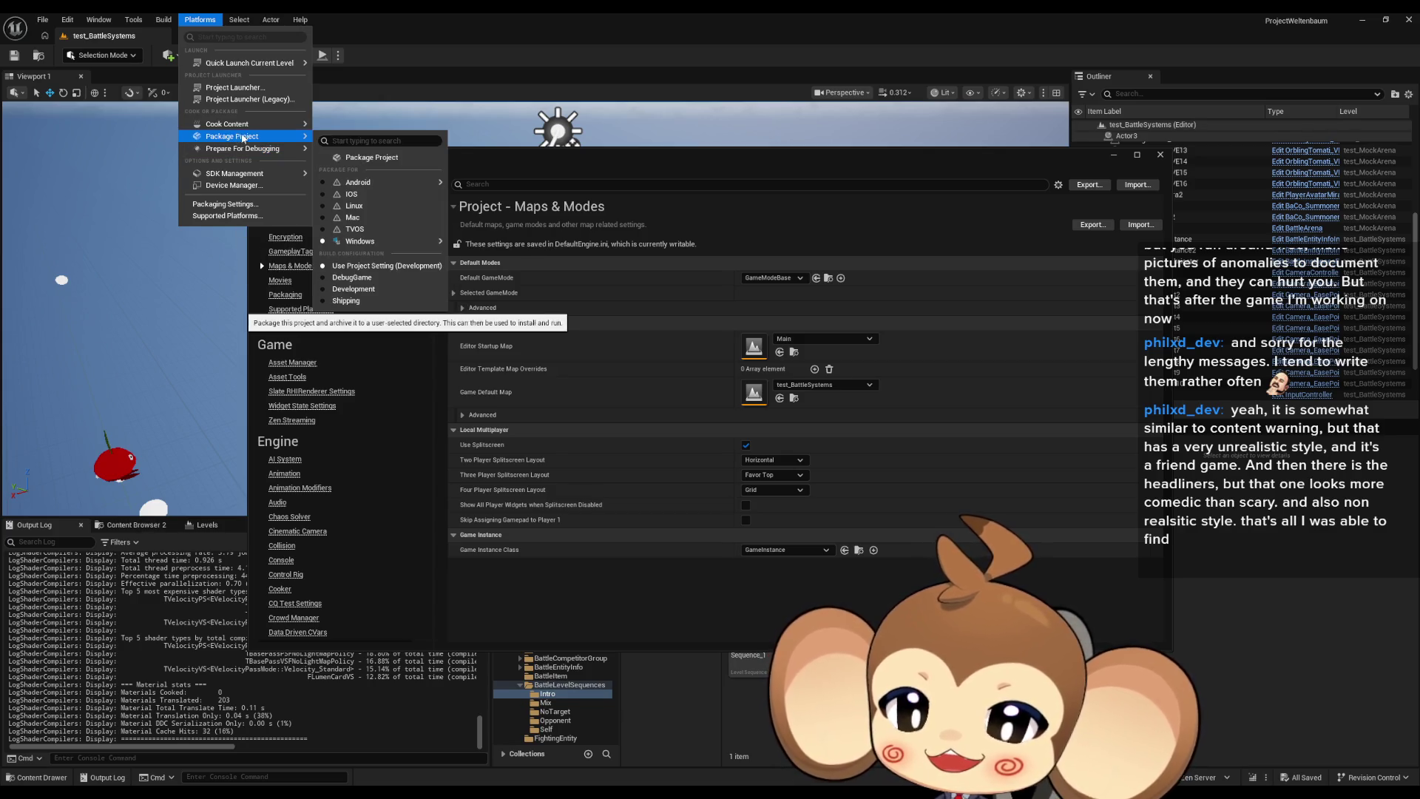
{"action": "mouse_move", "coordinate": [385, 244]}
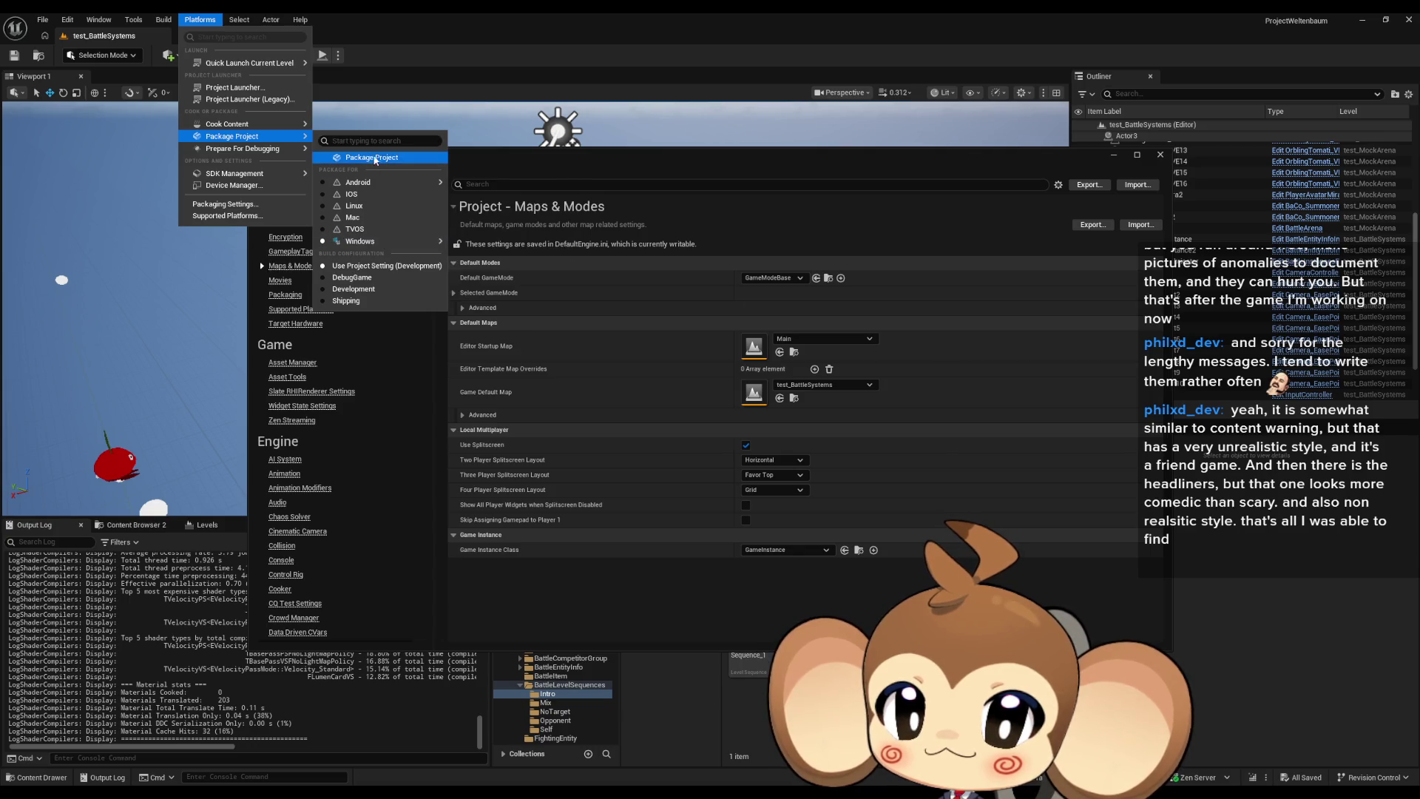
{"action": "left_click", "coordinate": [375, 158]}
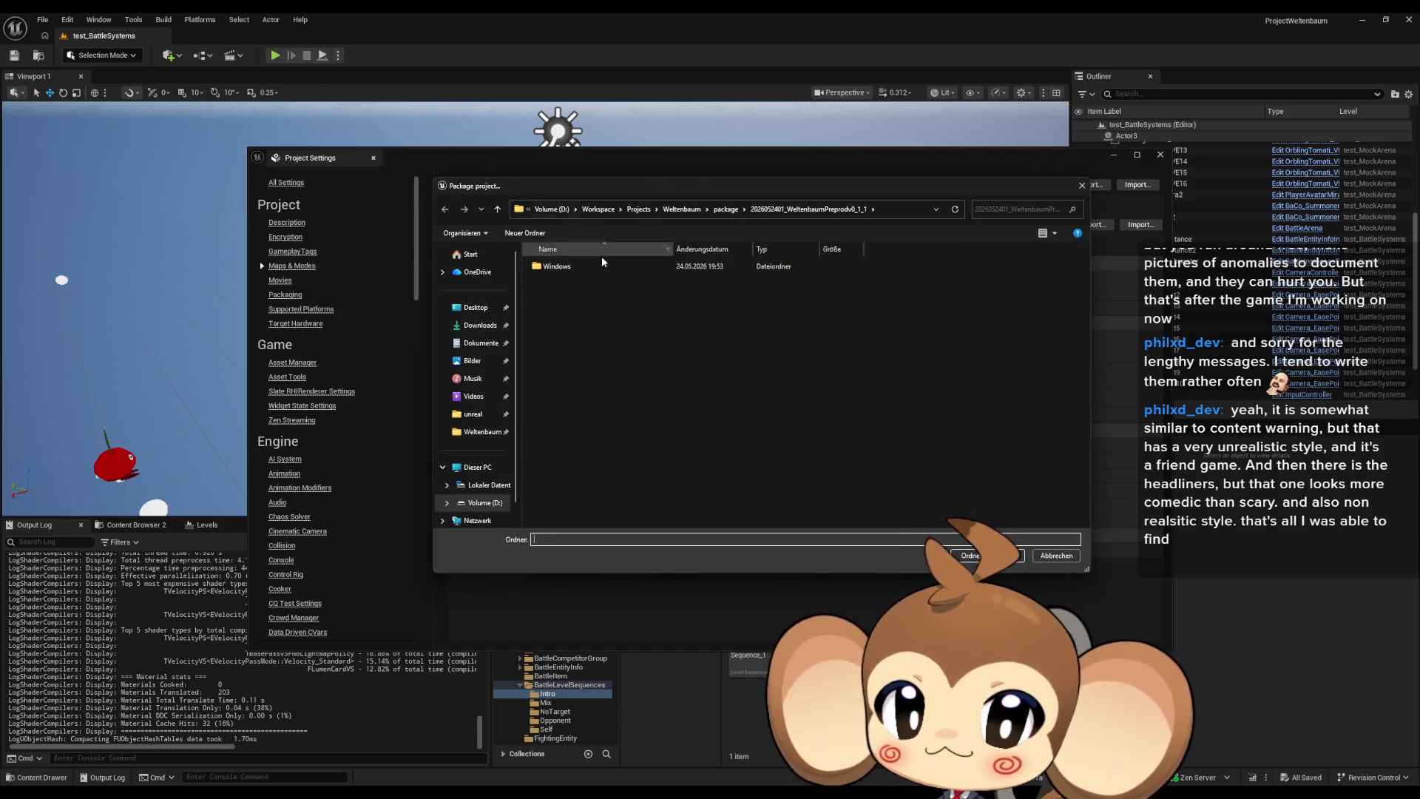
Create a new 'delme' folder inside package and select it as the packaging output.
{"action": "left_click", "coordinate": [729, 212]}
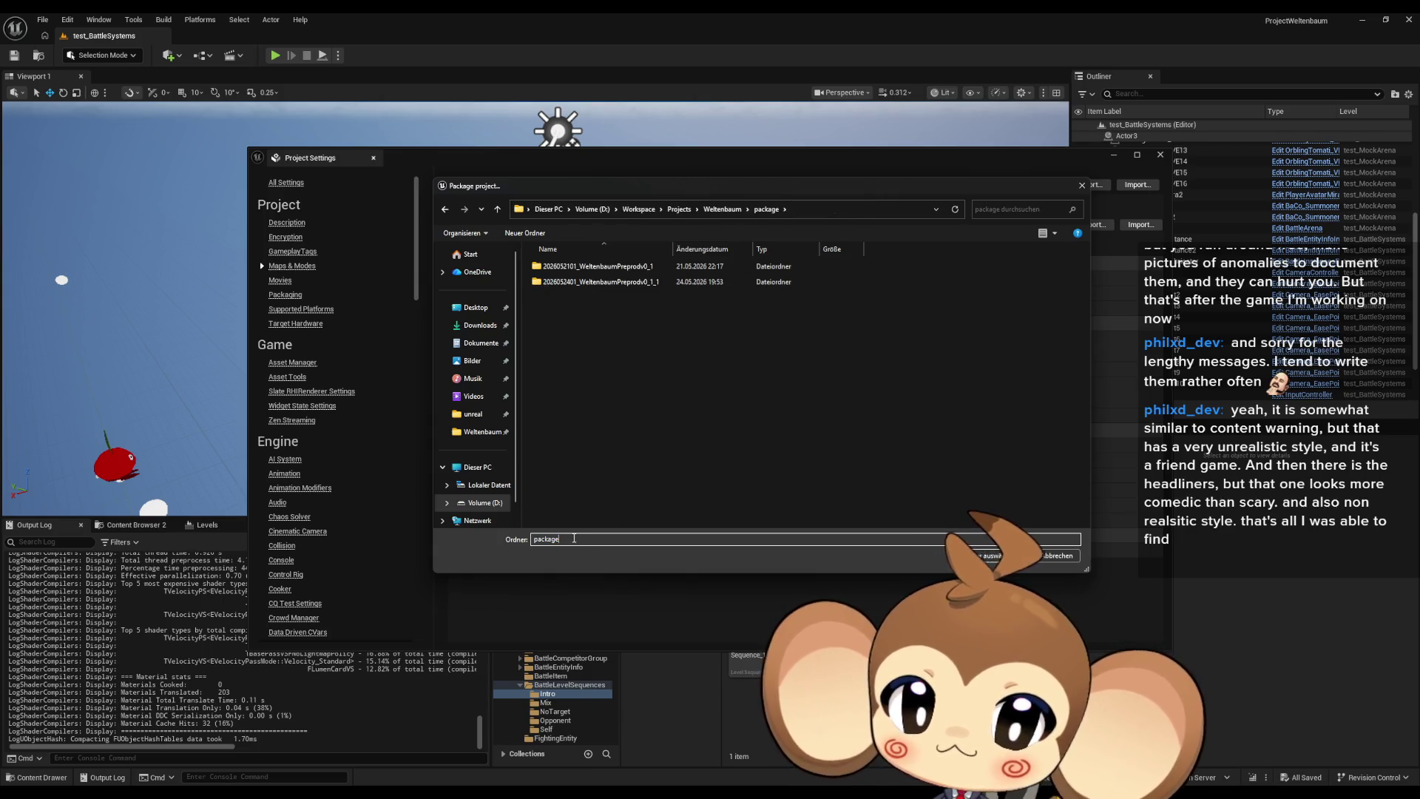
{"action": "right_click", "coordinate": [599, 393]}
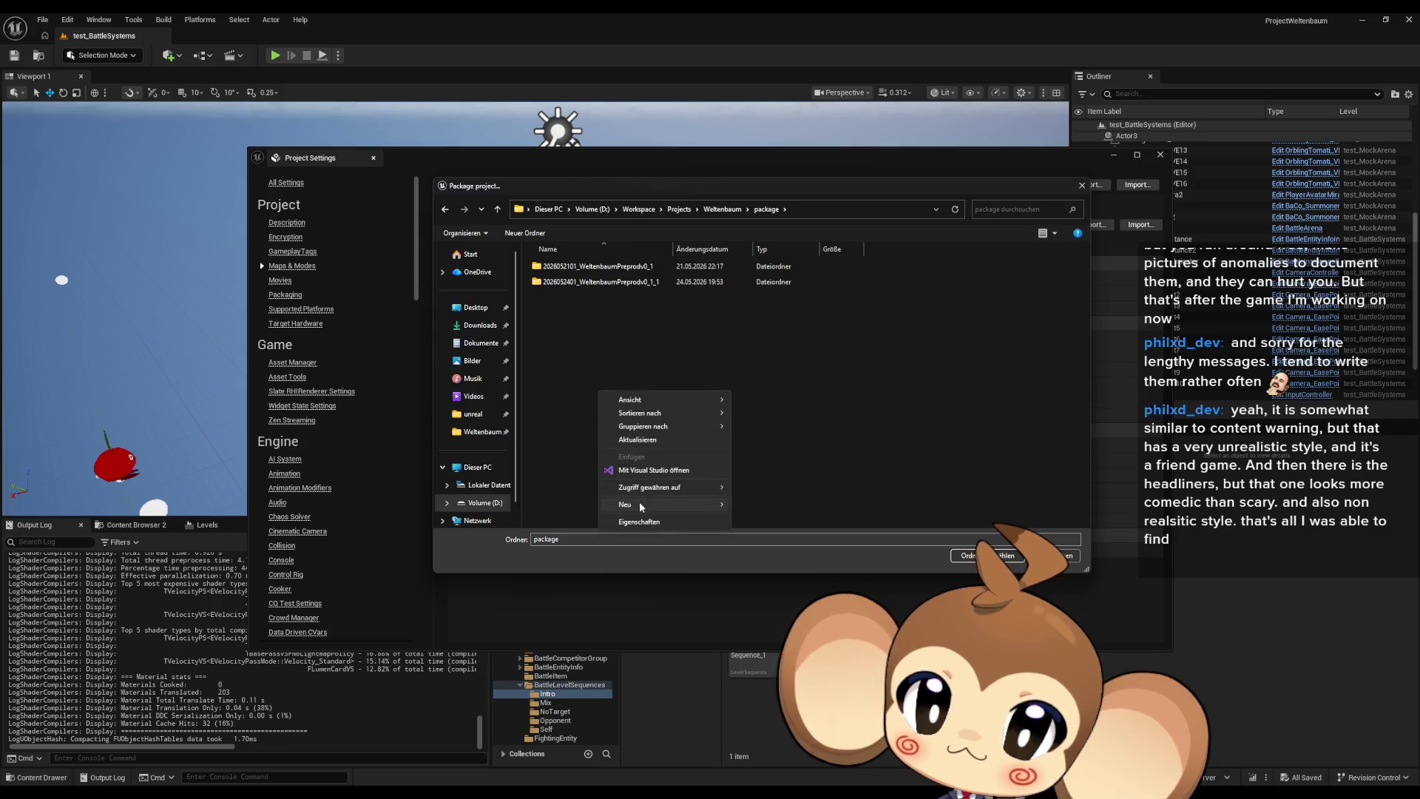
{"action": "mouse_move", "coordinate": [641, 507]}
{"action": "left_click", "coordinate": [765, 509]}
{"action": "type", "text": "delme"}
{"action": "key", "text": "Return"}
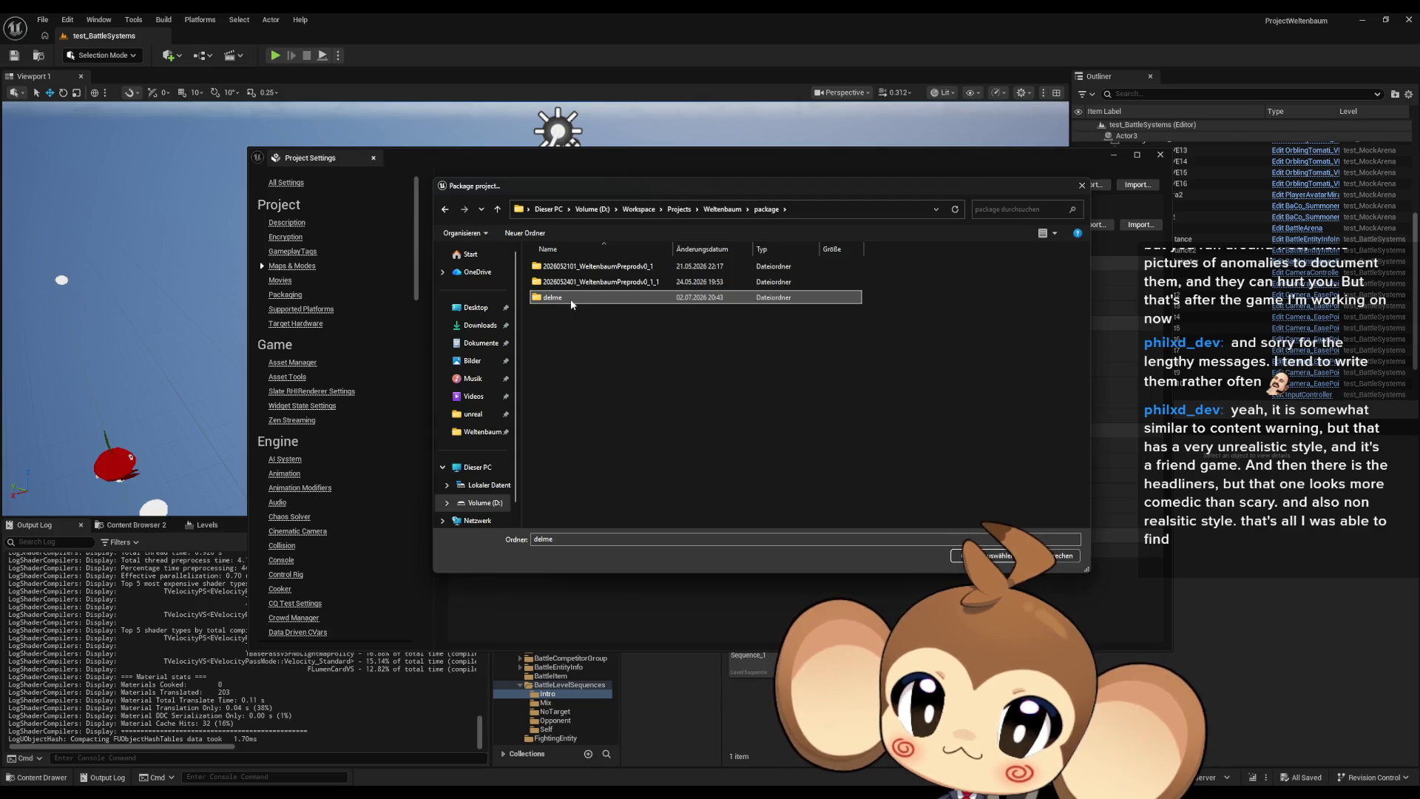
{"action": "left_click", "coordinate": [995, 556]}
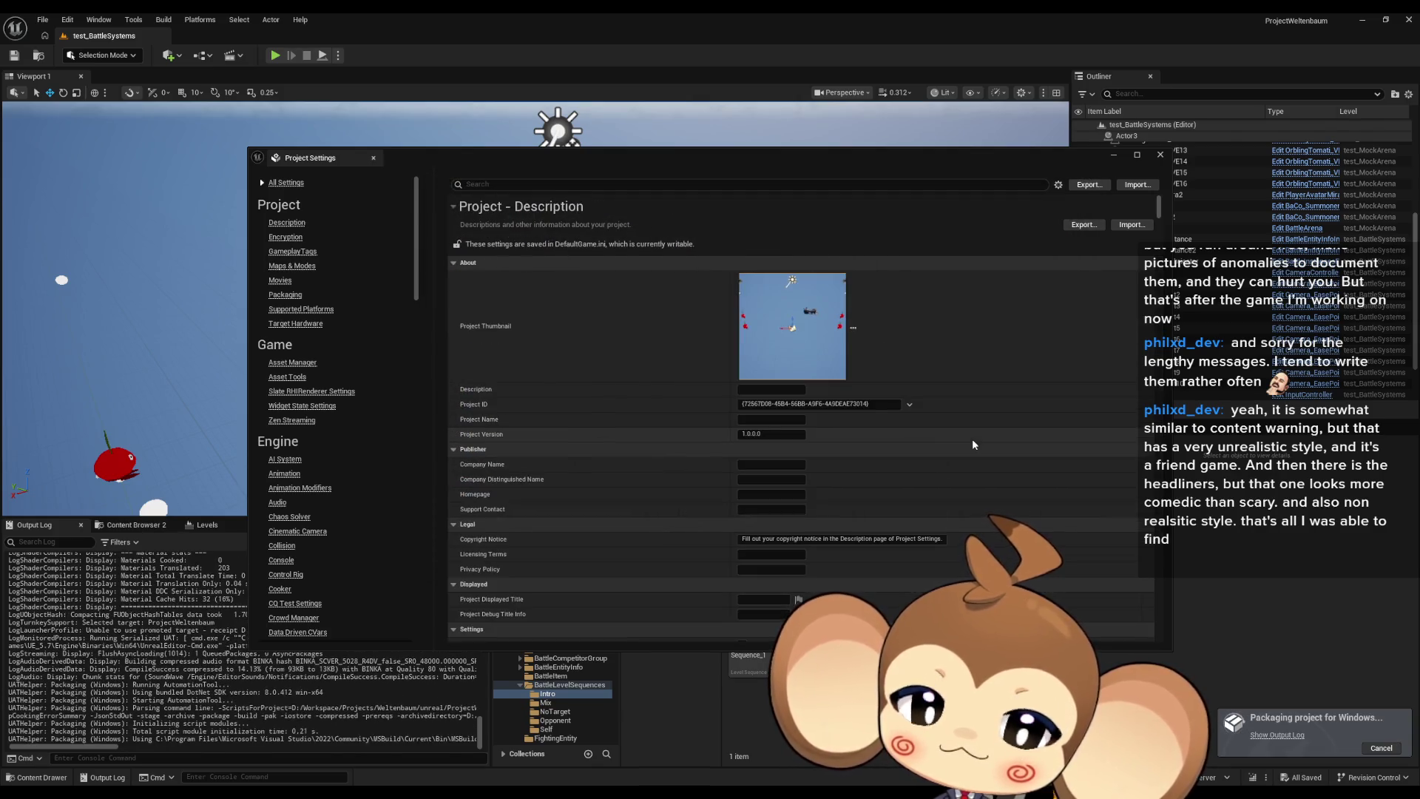
Minimize the Project Settings window.
{"action": "left_click", "coordinate": [1113, 154]}
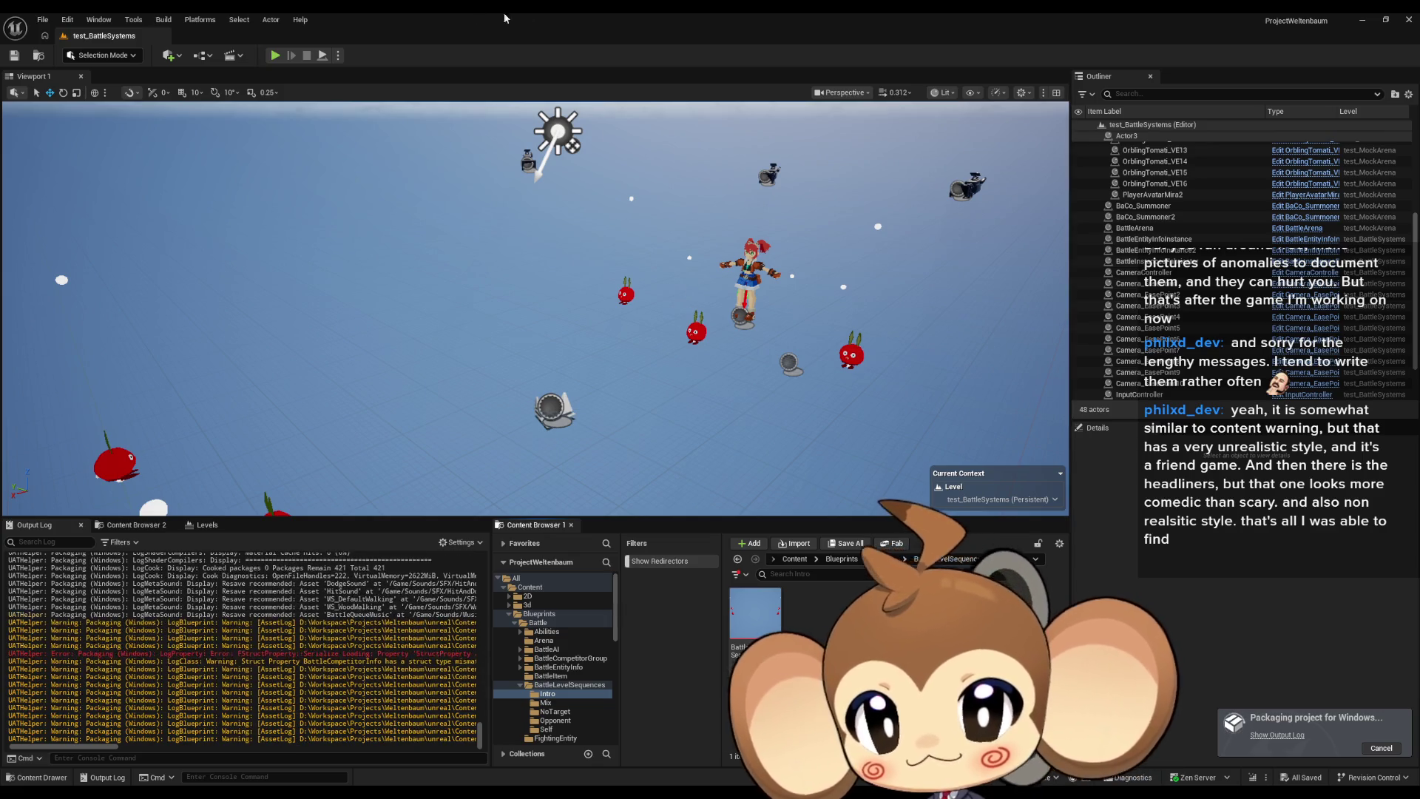
Scroll through the Output Log to follow the packaging run until it fails.
{"action": "scroll", "coordinate": [404, 683], "scroll_direction": "up", "scroll_amount": 2}
{"action": "left_click_drag", "start_coordinate": [111, 748], "coordinate": [257, 749]}
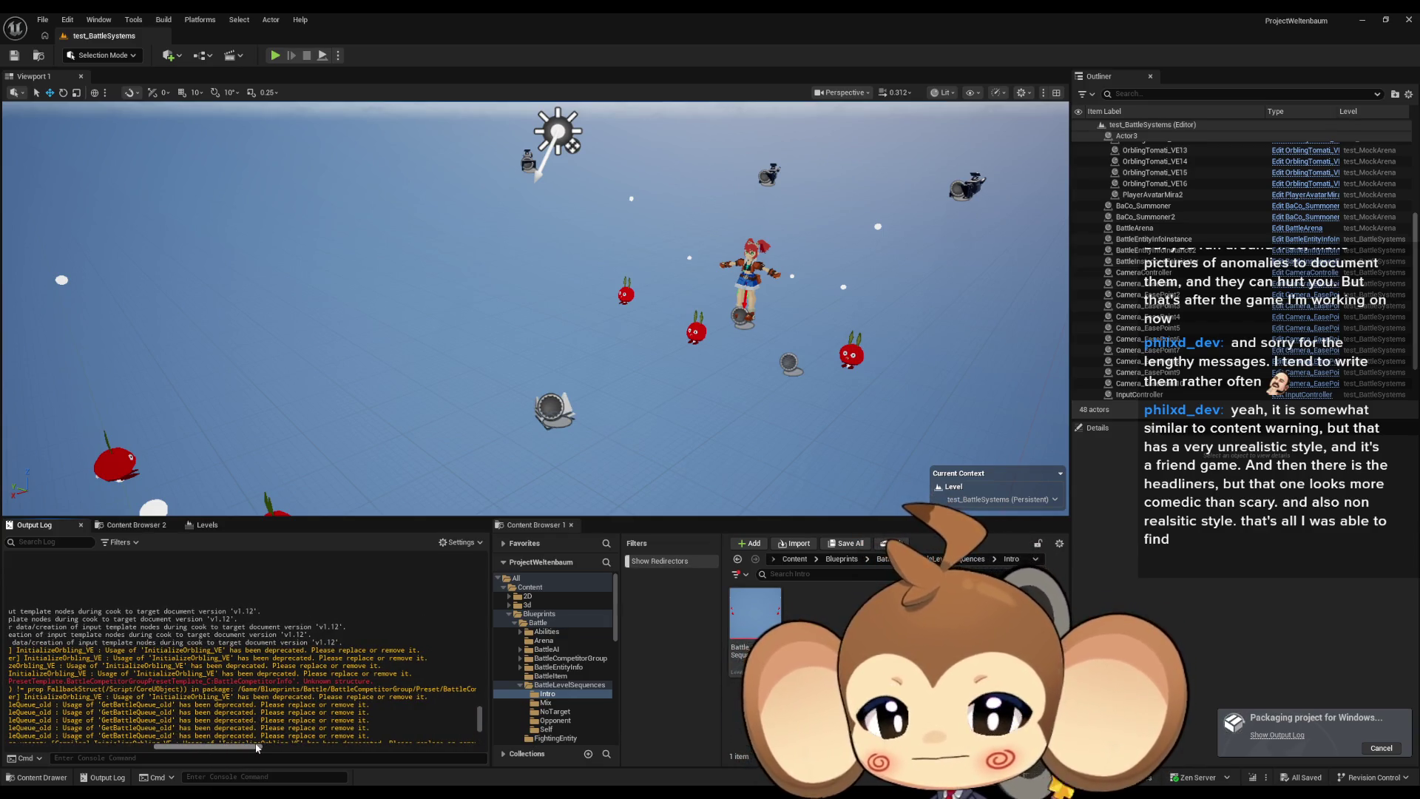
{"action": "left_click_drag", "start_coordinate": [256, 749], "coordinate": [104, 749]}
{"action": "scroll", "coordinate": [215, 671], "scroll_direction": "down", "scroll_amount": 3}
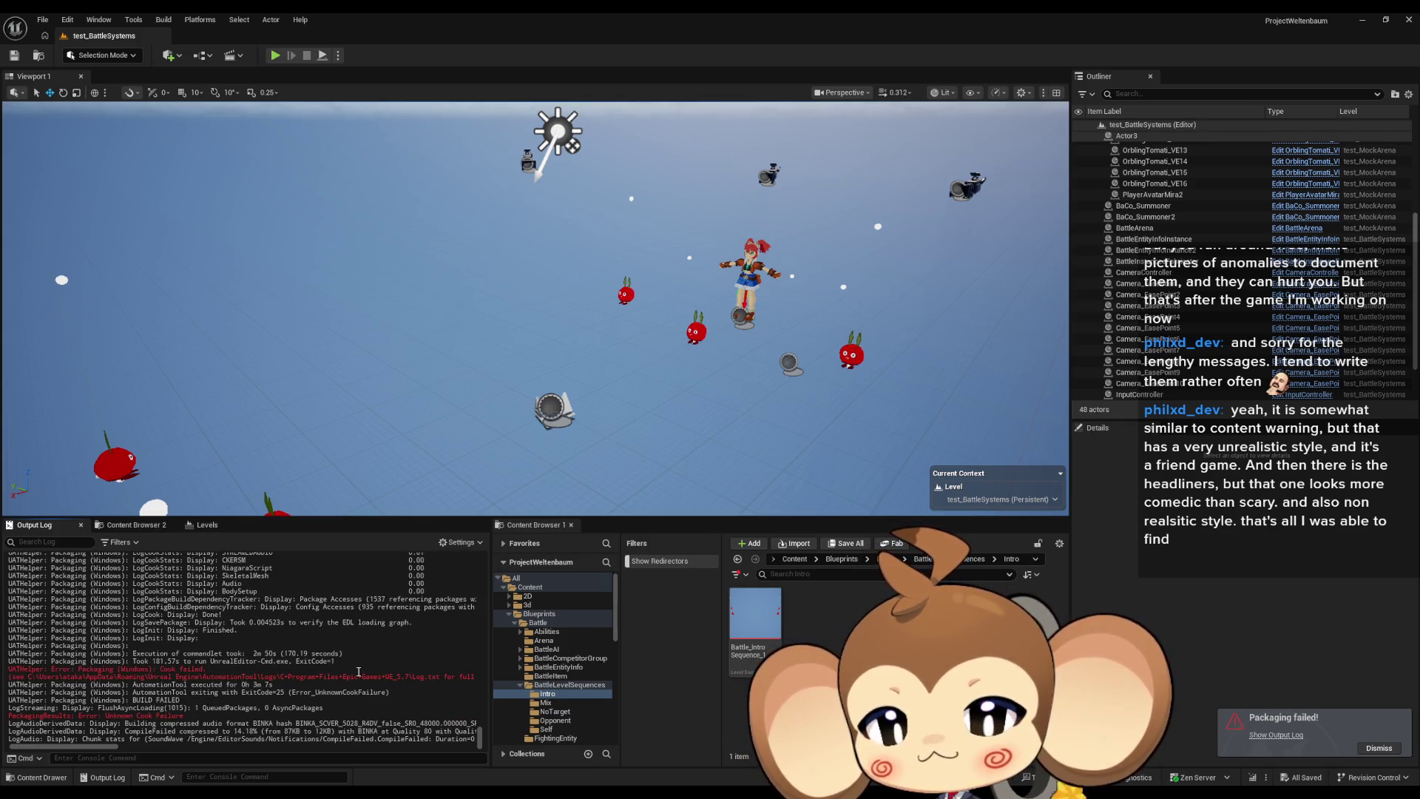
{"action": "scroll", "coordinate": [245, 659], "scroll_direction": "up", "scroll_amount": 5}
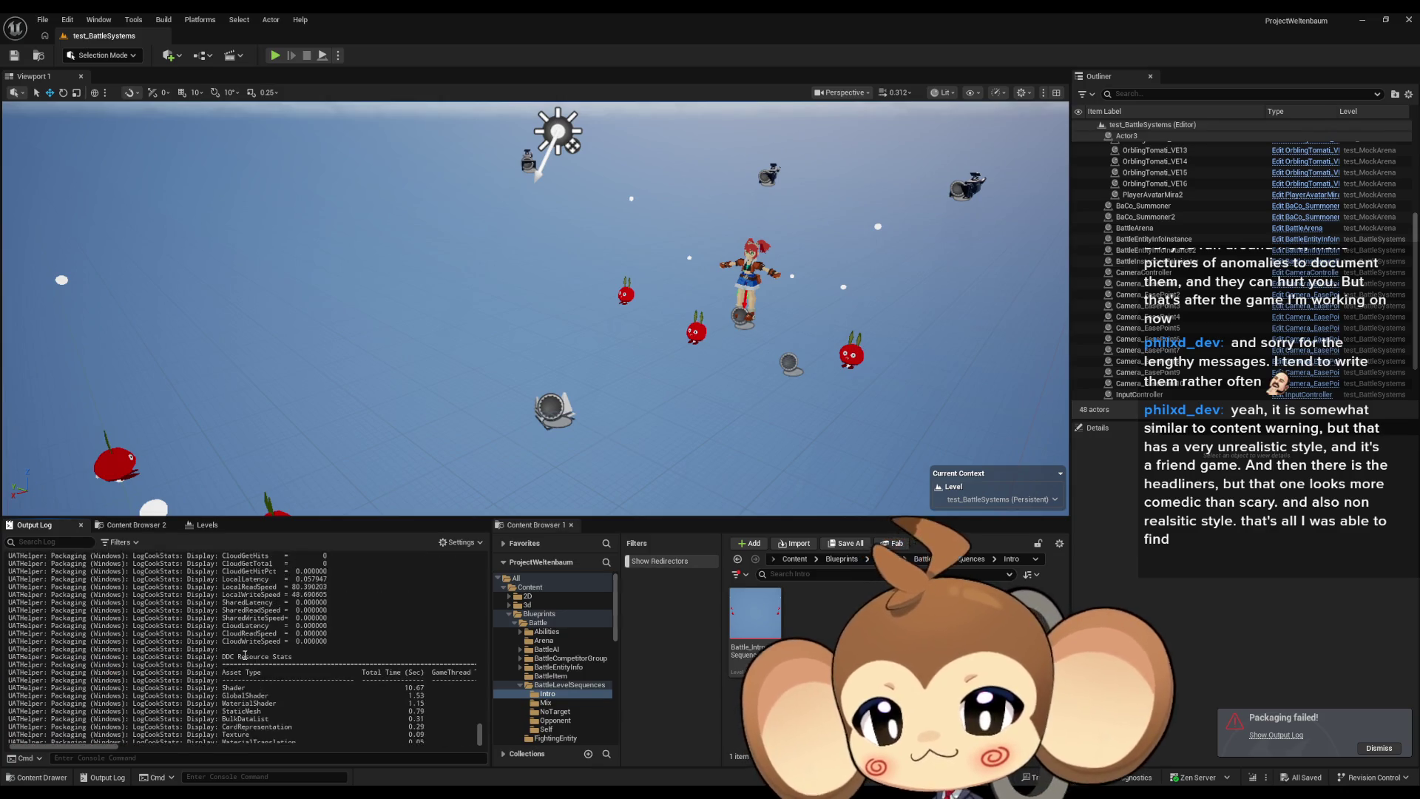
{"action": "scroll", "coordinate": [245, 659], "scroll_direction": "up", "scroll_amount": 10}
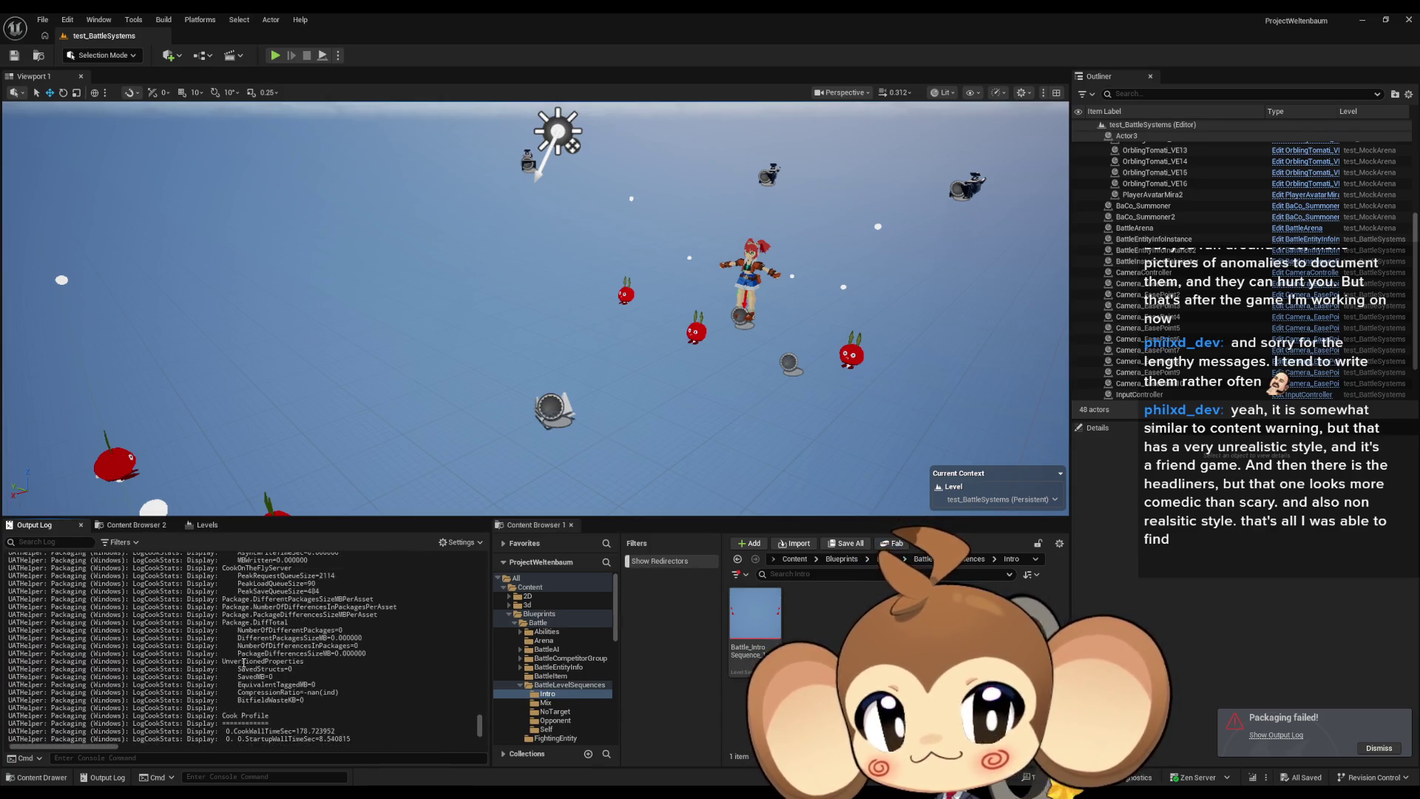
{"action": "scroll", "coordinate": [245, 663], "scroll_direction": "up", "scroll_amount": 10}
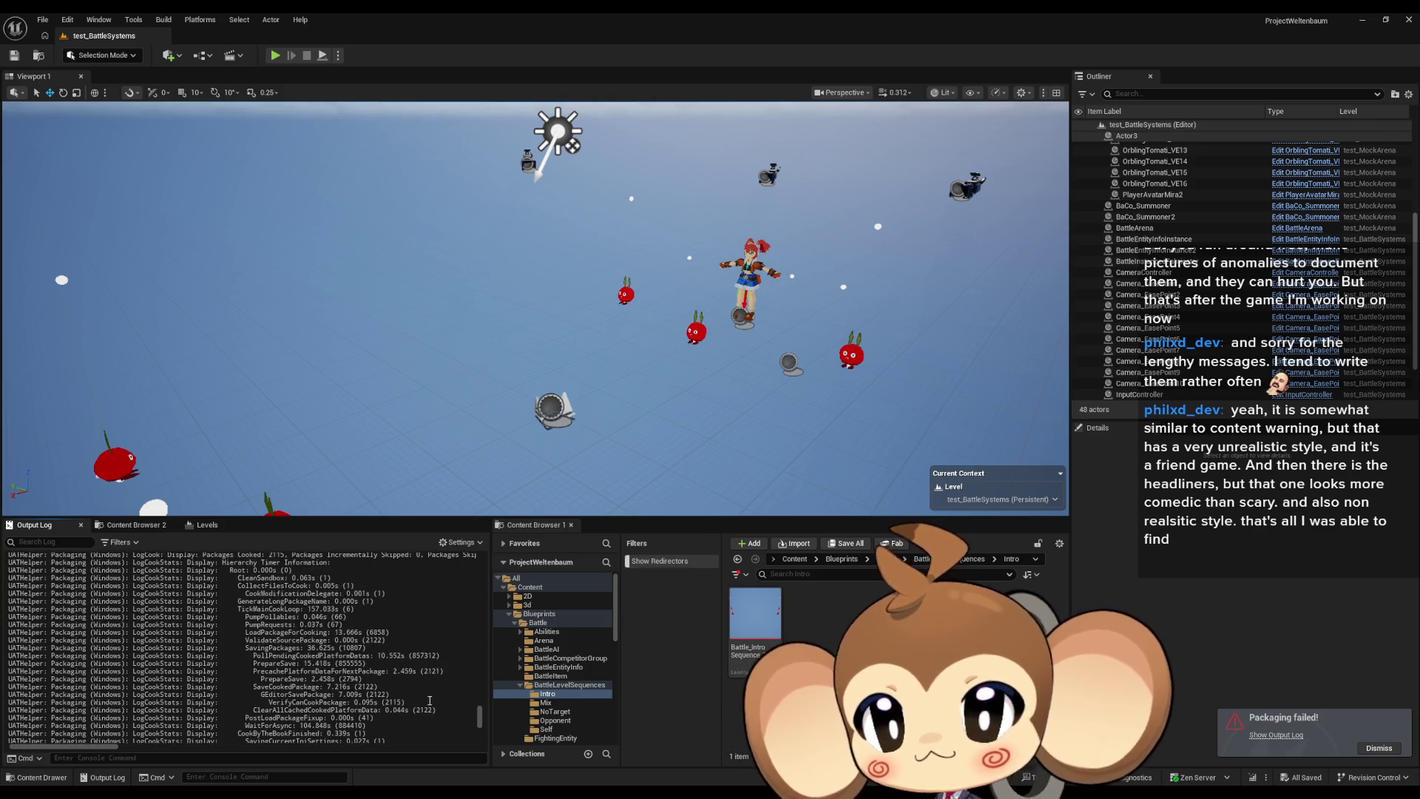
{"action": "left_click_drag", "start_coordinate": [479, 722], "coordinate": [469, 634]}
{"action": "left_click_drag", "start_coordinate": [313, 689], "coordinate": [415, 688]}
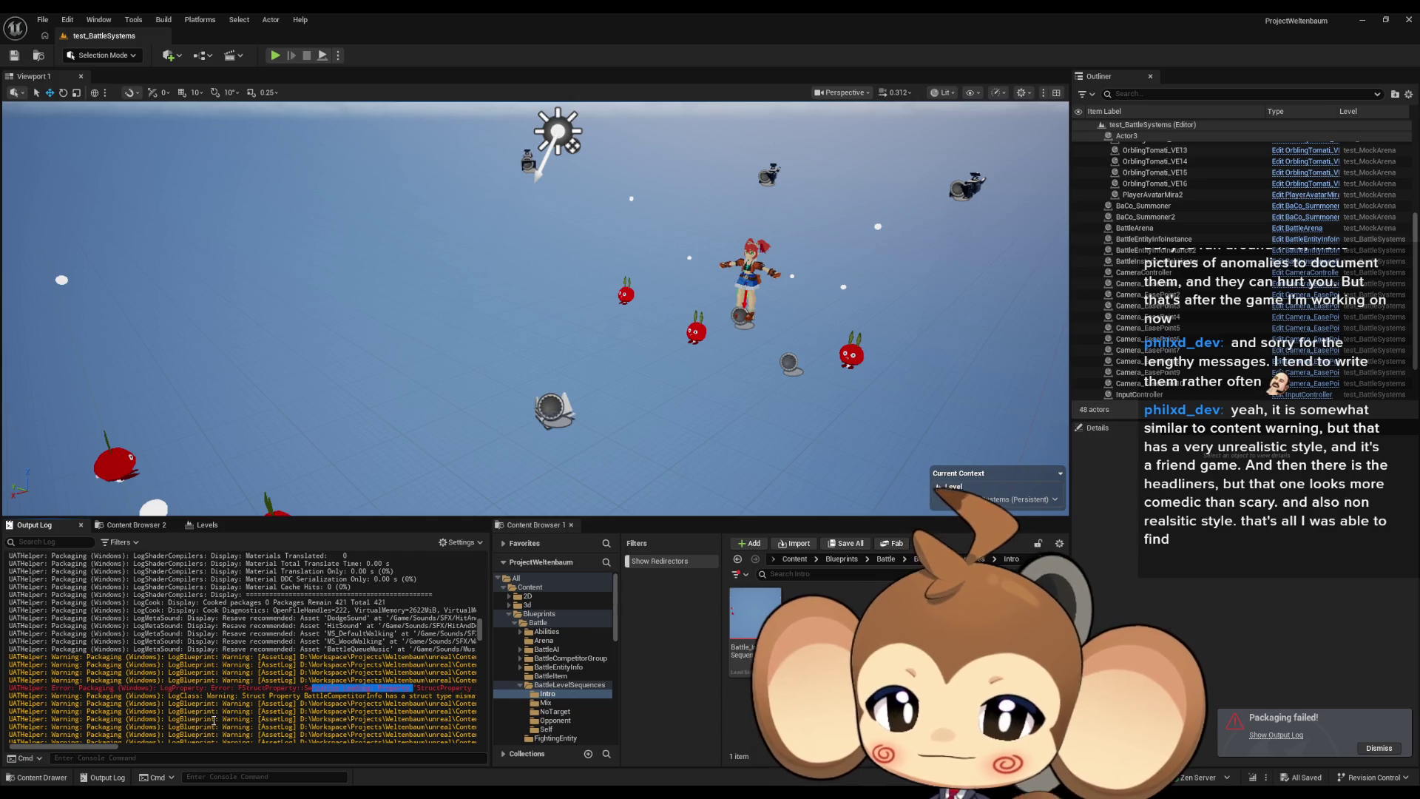
{"action": "left_click_drag", "start_coordinate": [118, 748], "coordinate": [189, 748]}
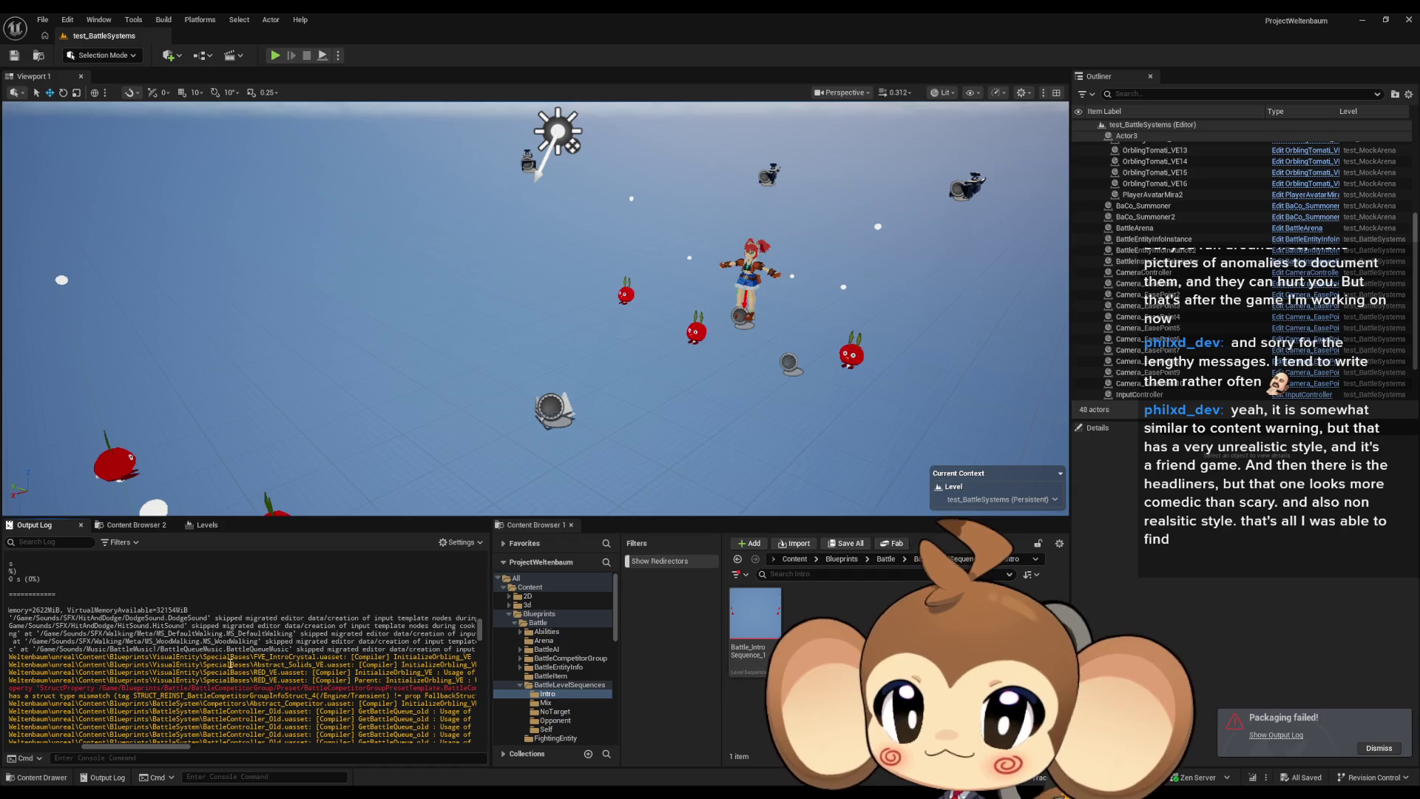
{"action": "mouse_move", "coordinate": [112, 747]}
{"action": "left_mouse_down"}
{"action": "mouse_move", "coordinate": [178, 743]}
{"action": "mouse_move", "coordinate": [37, 743]}
{"action": "left_mouse_up"}
{"action": "left_click_drag", "start_coordinate": [214, 664], "coordinate": [308, 668]}
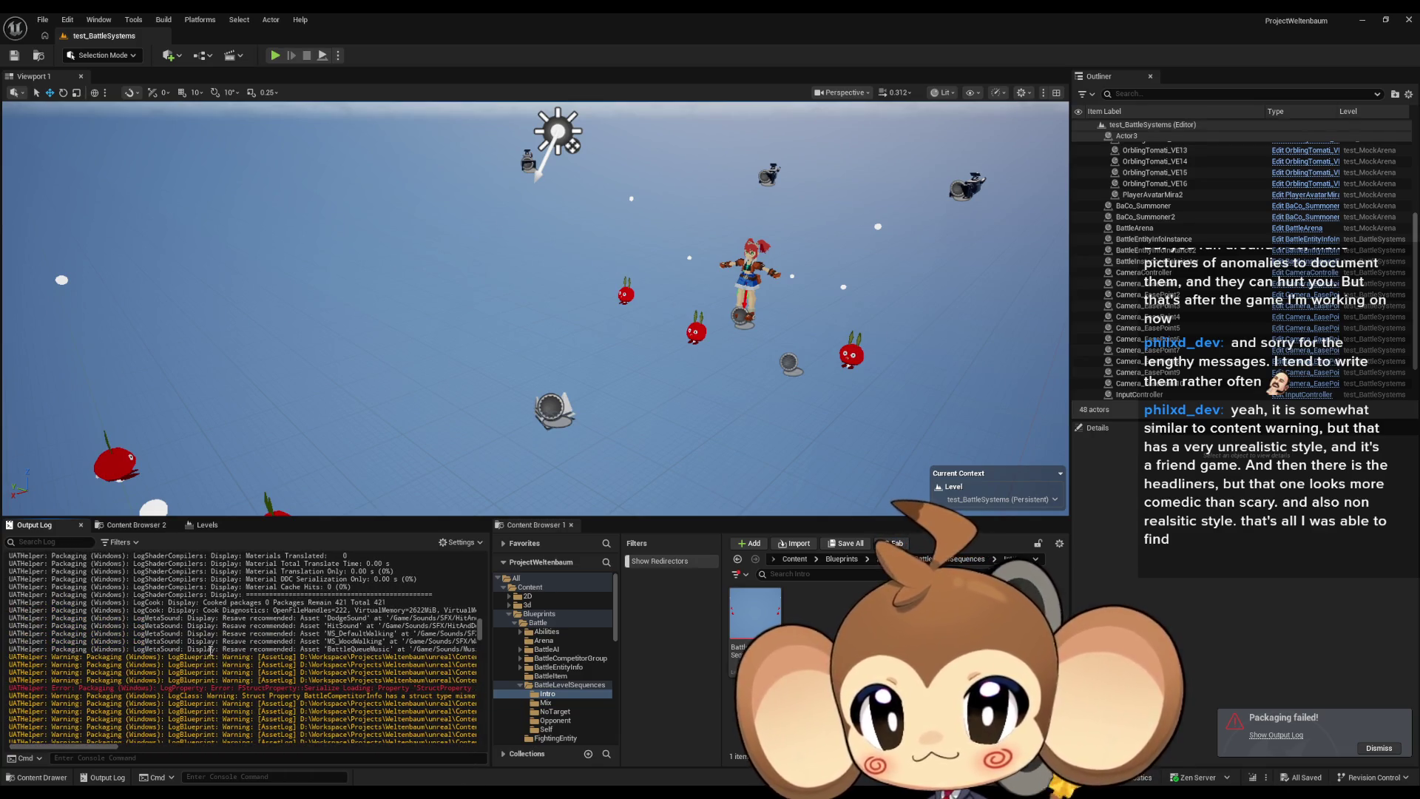
{"action": "left_click", "coordinate": [199, 744]}
{"action": "left_click_drag", "start_coordinate": [201, 744], "coordinate": [250, 745]}
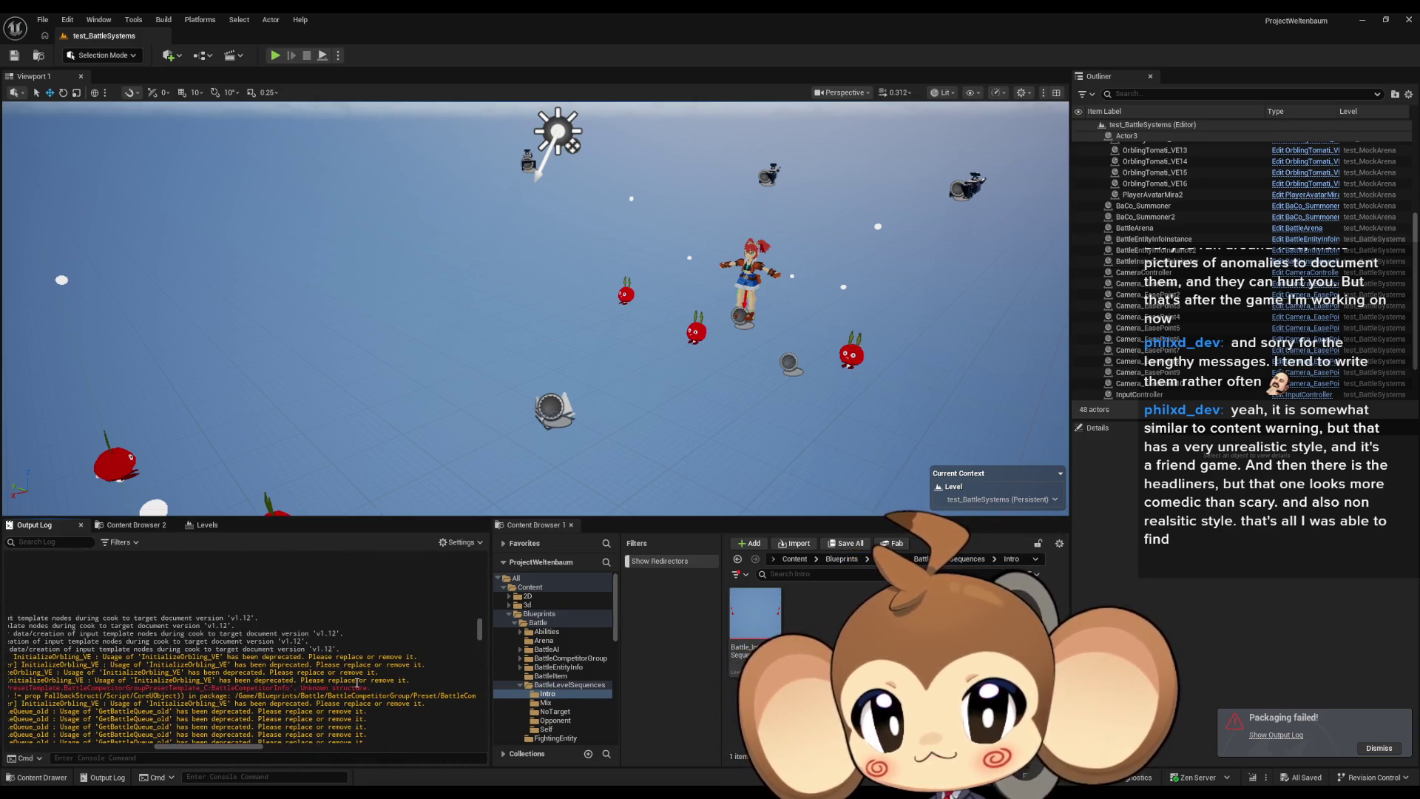
{"action": "left_click_drag", "start_coordinate": [9, 695], "coordinate": [161, 697]}
Select lines in the Output Log to examine the packaging error.
{"action": "left_click", "coordinate": [239, 686]}
{"action": "triple_click", "coordinate": [239, 685]}
{"action": "left_click", "coordinate": [239, 711]}
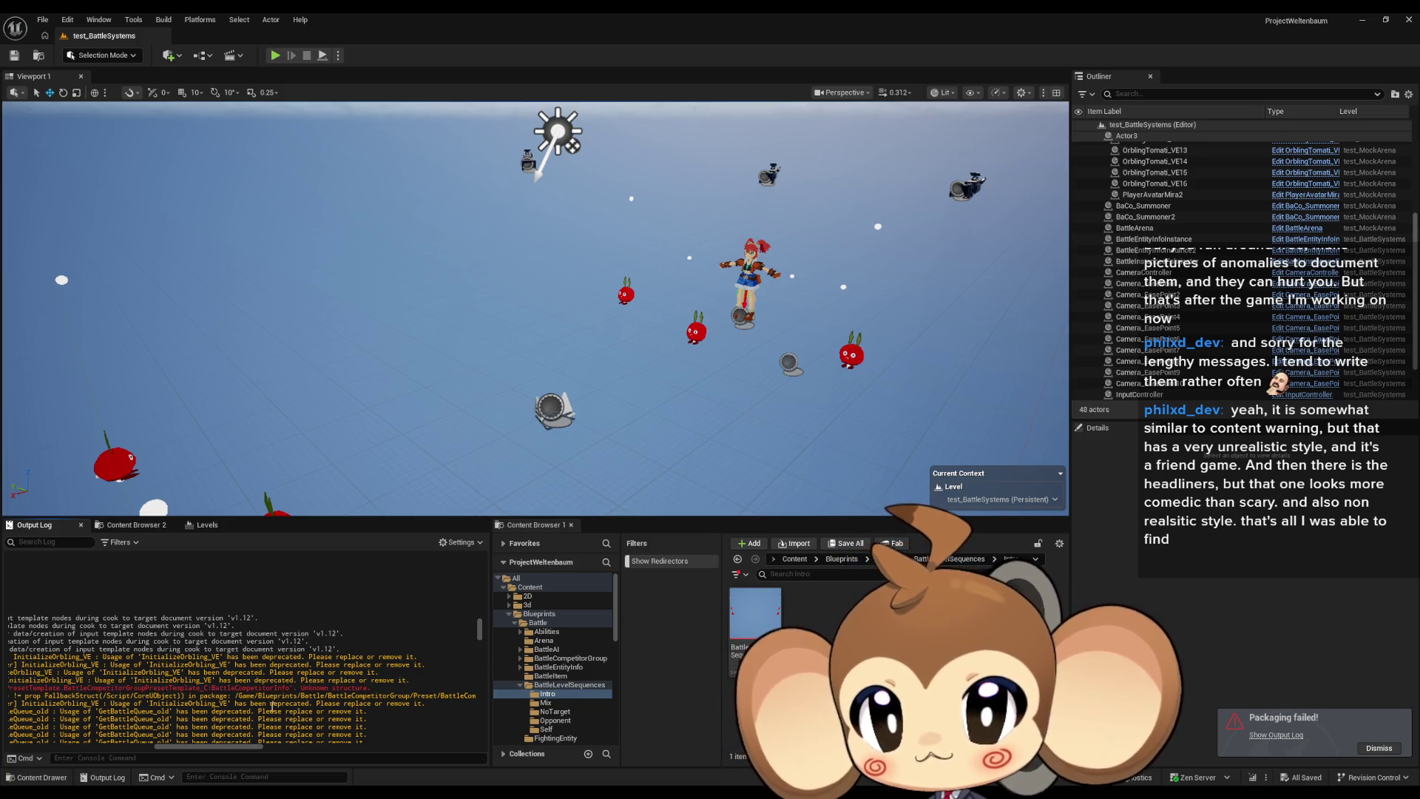
{"action": "left_click_drag", "start_coordinate": [237, 750], "coordinate": [197, 721]}
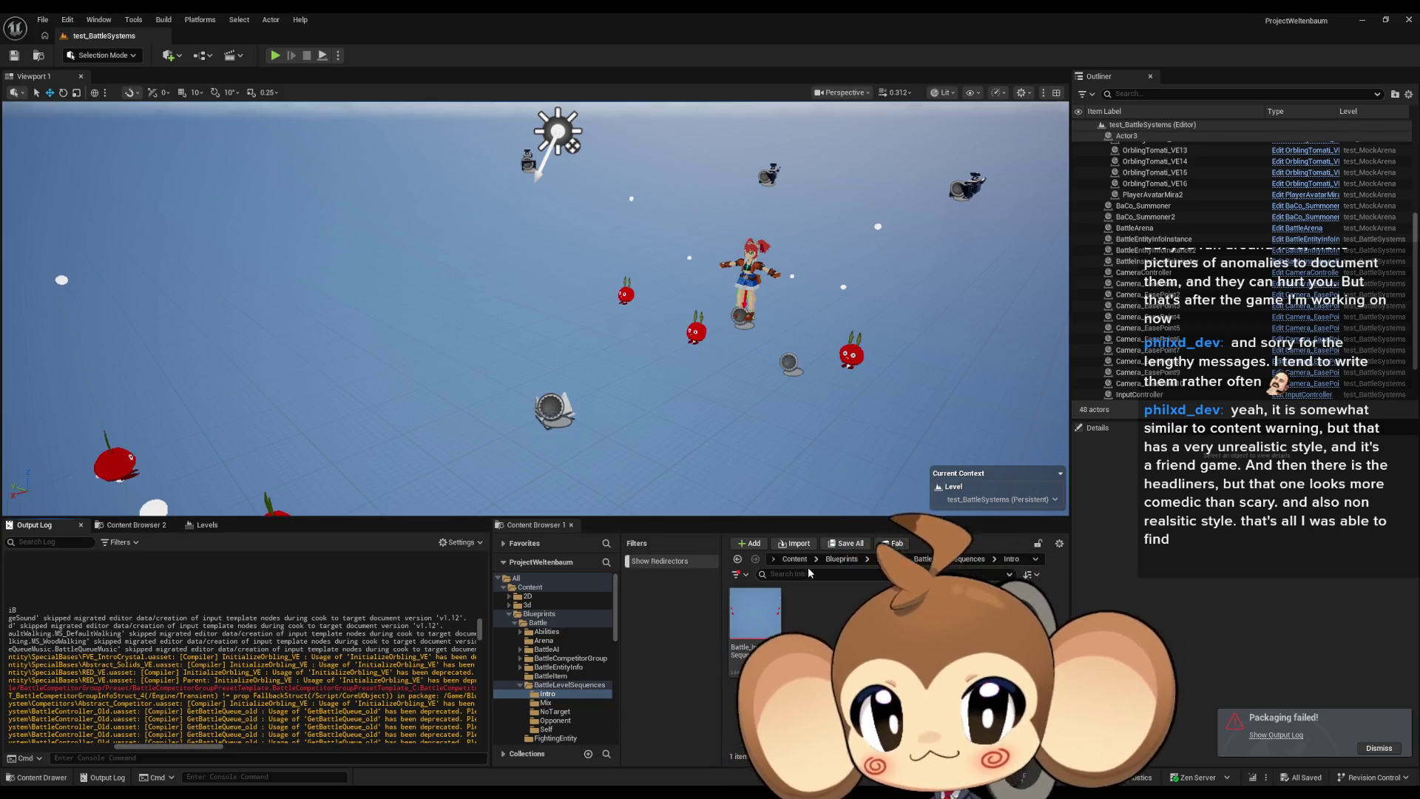
Open BattleCompetitorGroupPresetTemplate from Blueprints > Battle > BattleCompetitorGroup > Preset and compile it.
{"action": "left_click", "coordinate": [845, 560]}
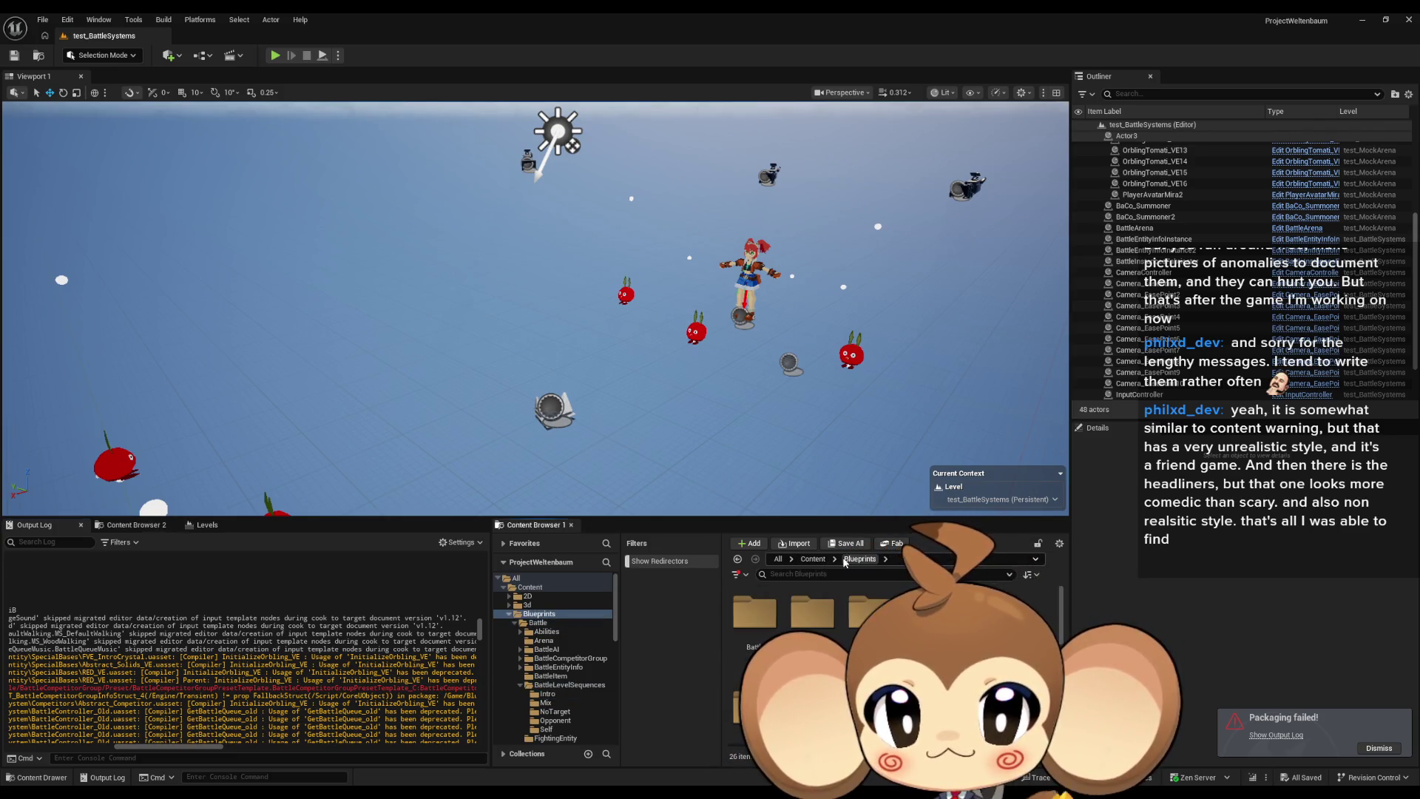
{"action": "double_click", "coordinate": [756, 609]}
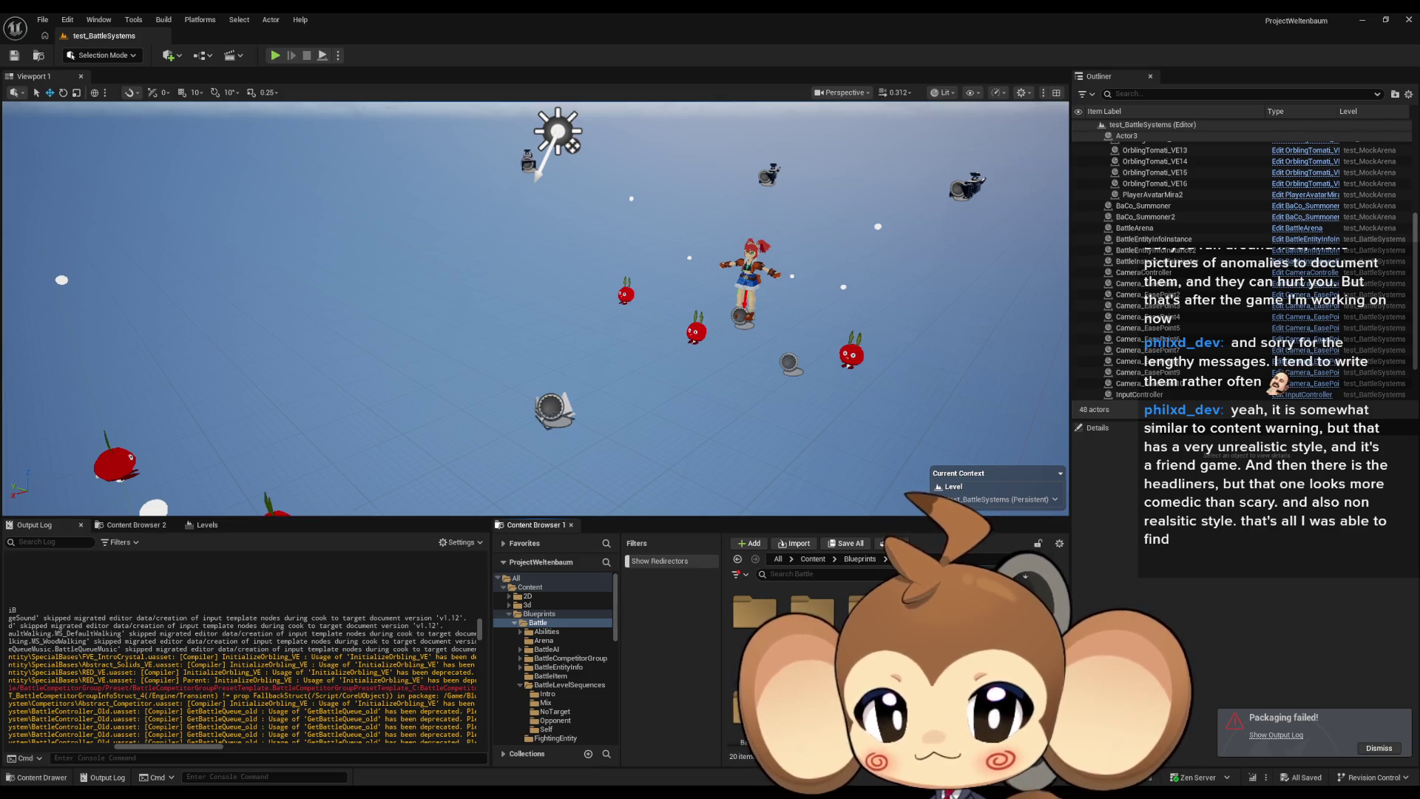
{"action": "double_click", "coordinate": [928, 610]}
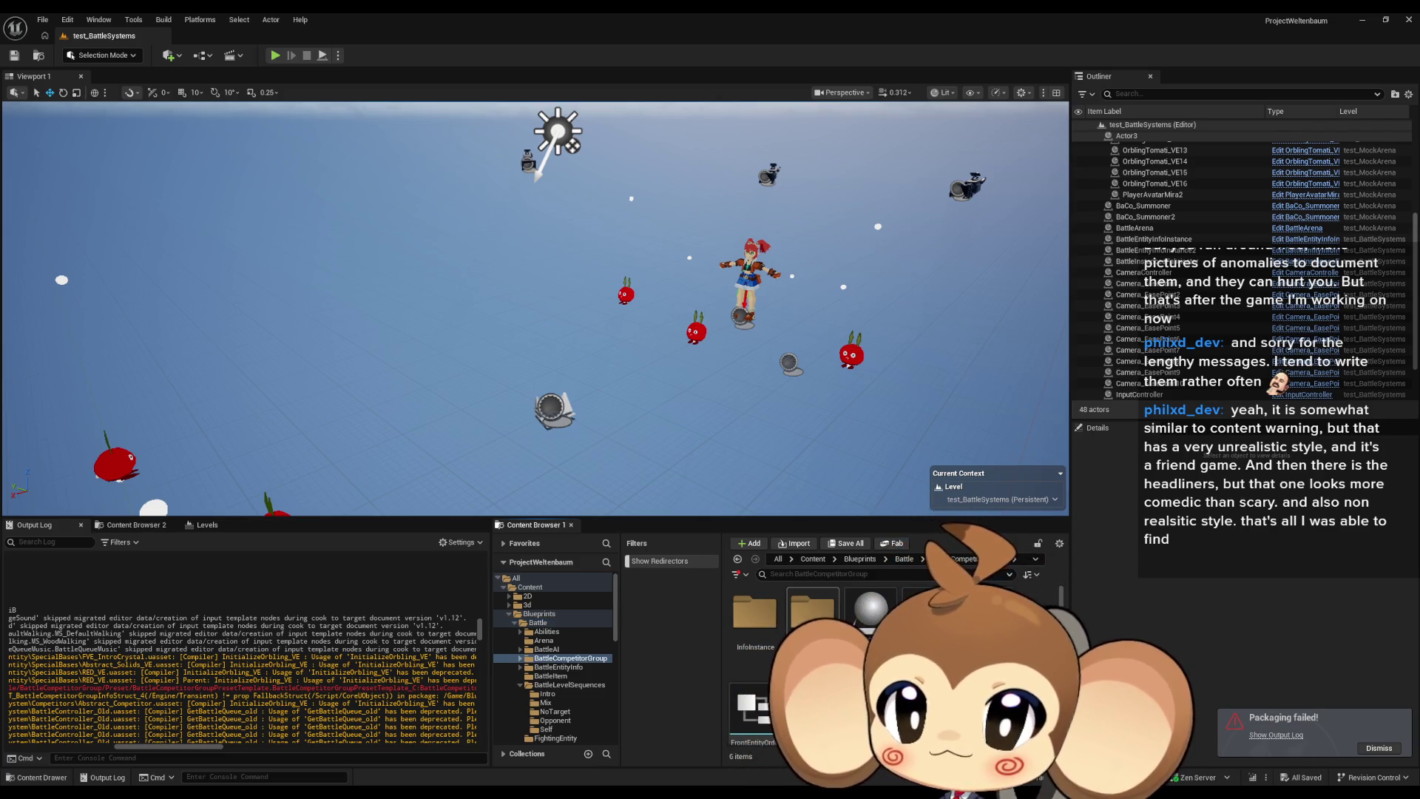
{"action": "double_click", "coordinate": [811, 611]}
{"action": "left_click", "coordinate": [762, 620]}
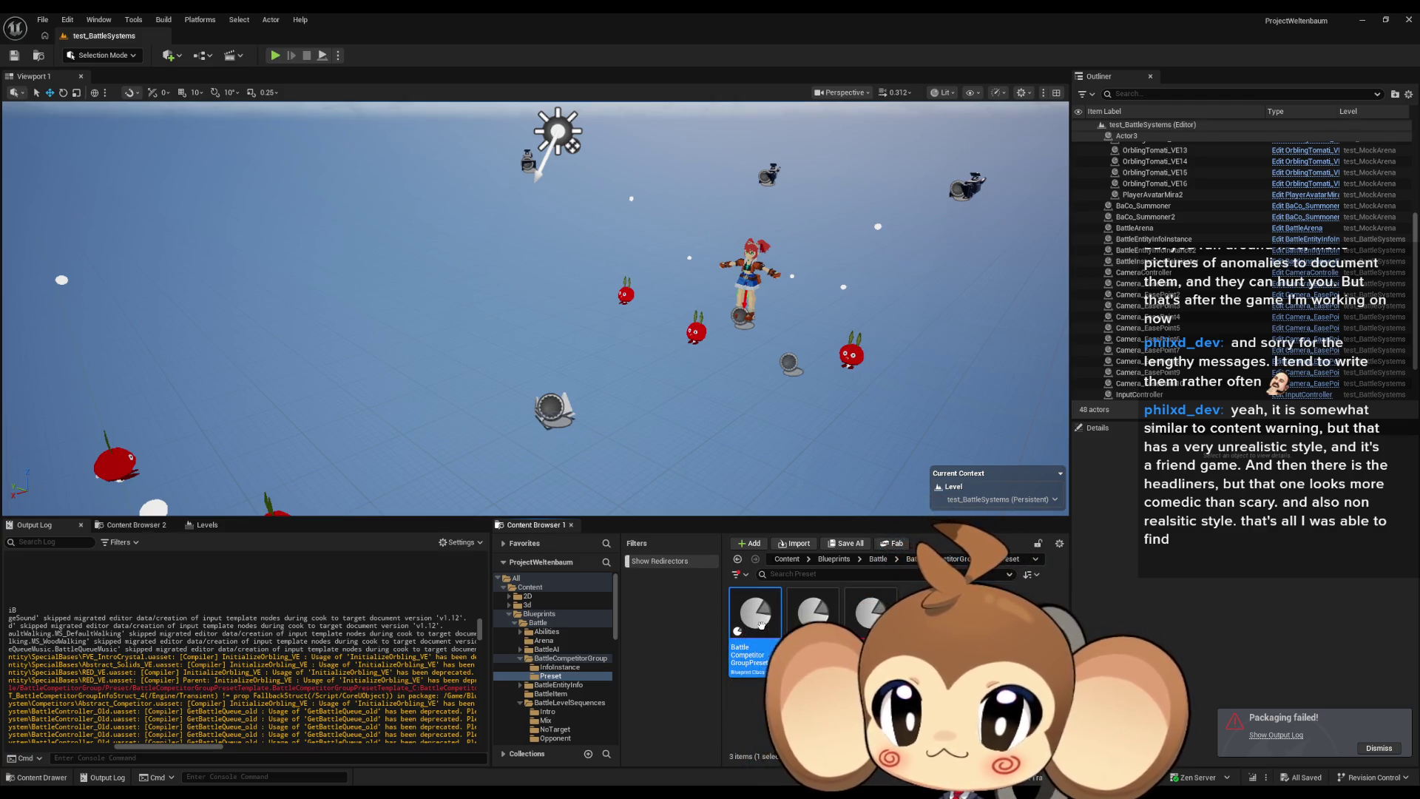
{"action": "double_click", "coordinate": [762, 621]}
{"action": "left_click", "coordinate": [87, 56]}
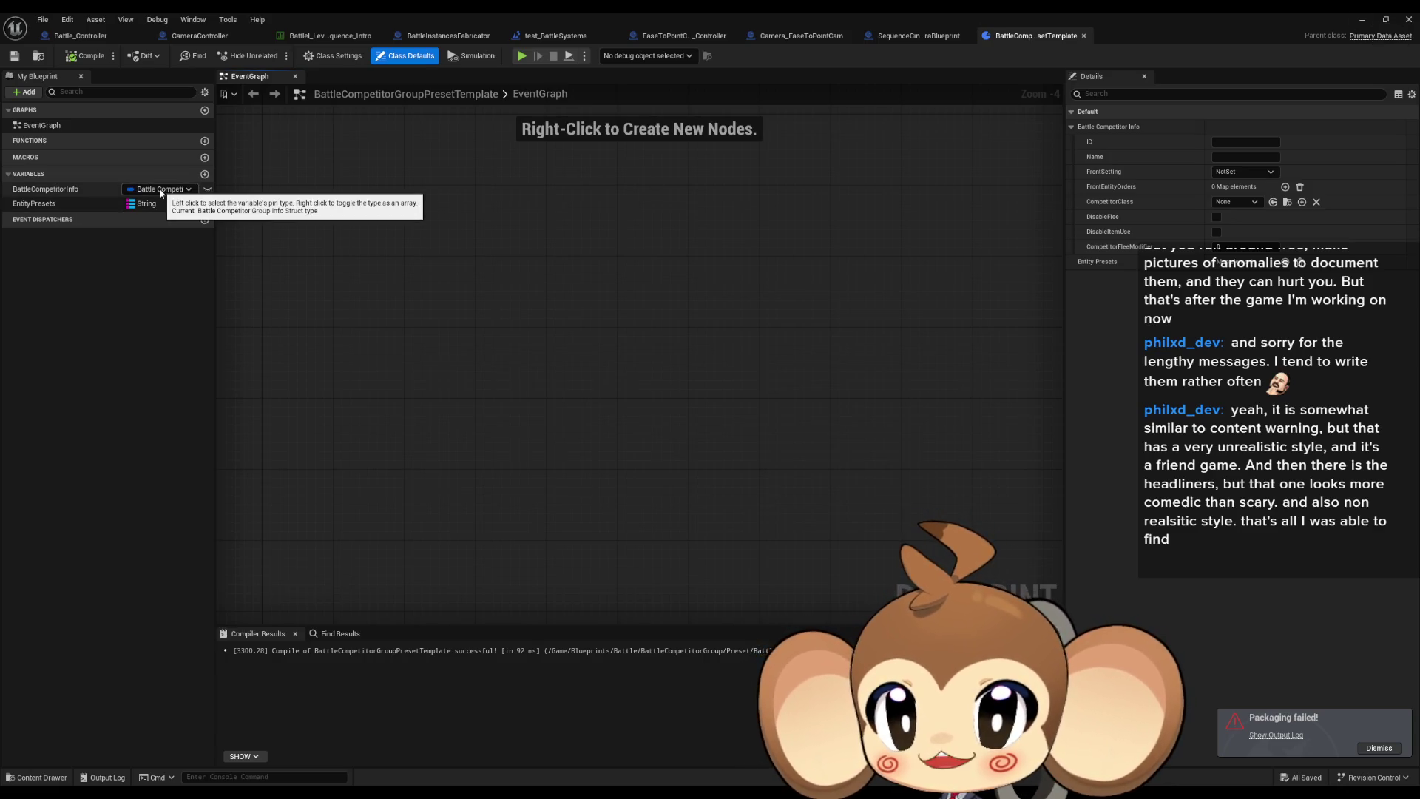
Select the BattleCompetitorInfo variable, save the preset Blueprint, and return to the level editor.
{"action": "left_click", "coordinate": [64, 194]}
{"action": "left_click", "coordinate": [86, 56]}
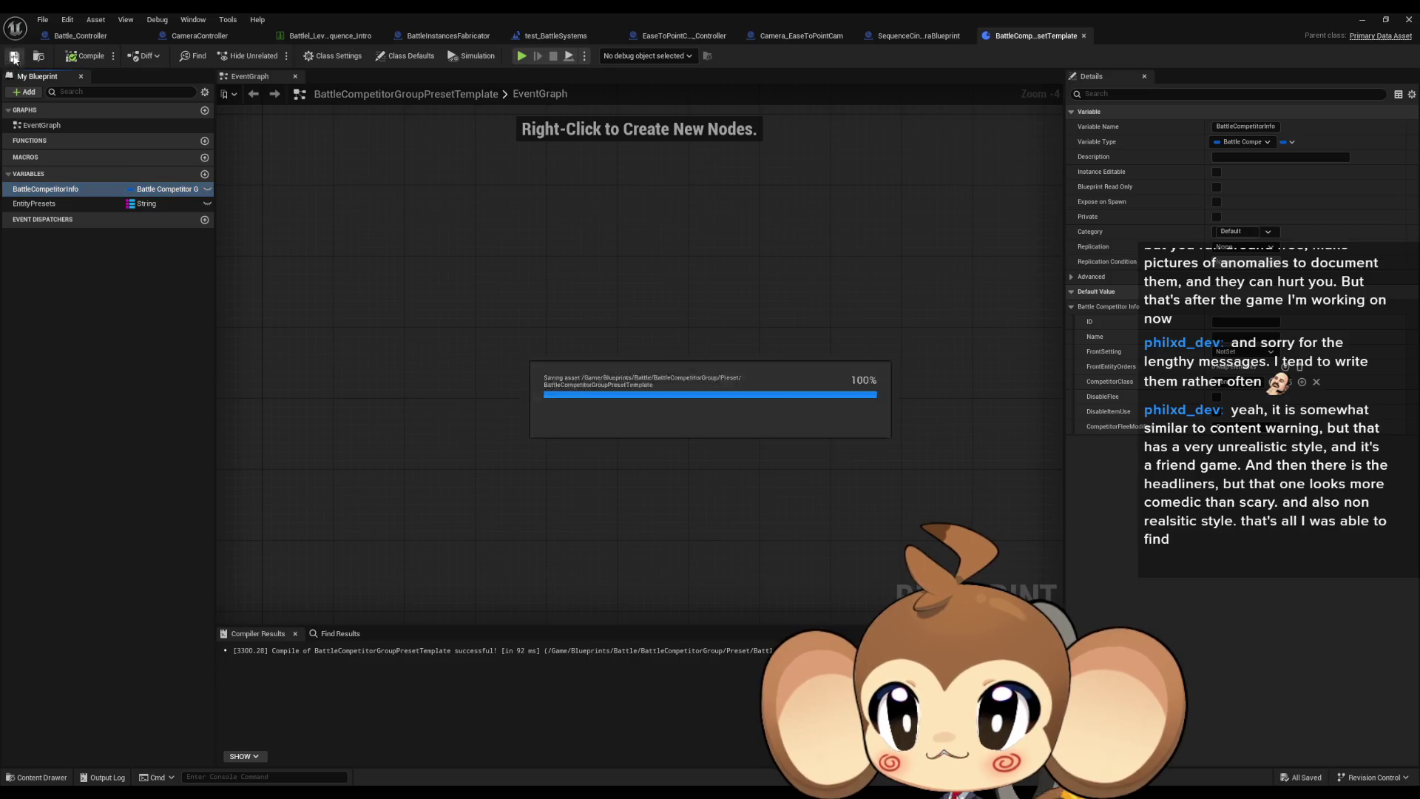
{"action": "key", "text": "alt+Tab"}
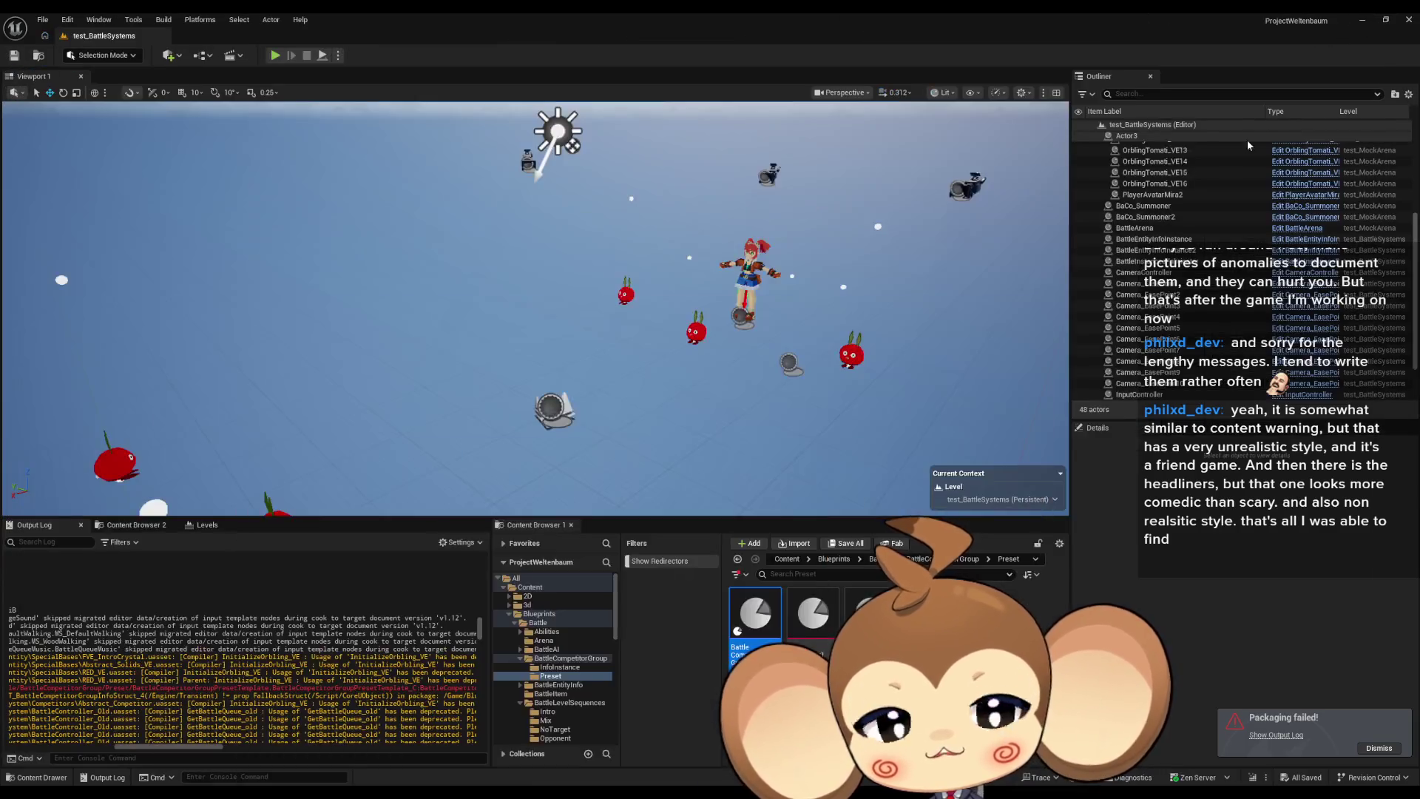
{"action": "left_click", "coordinate": [546, 171]}
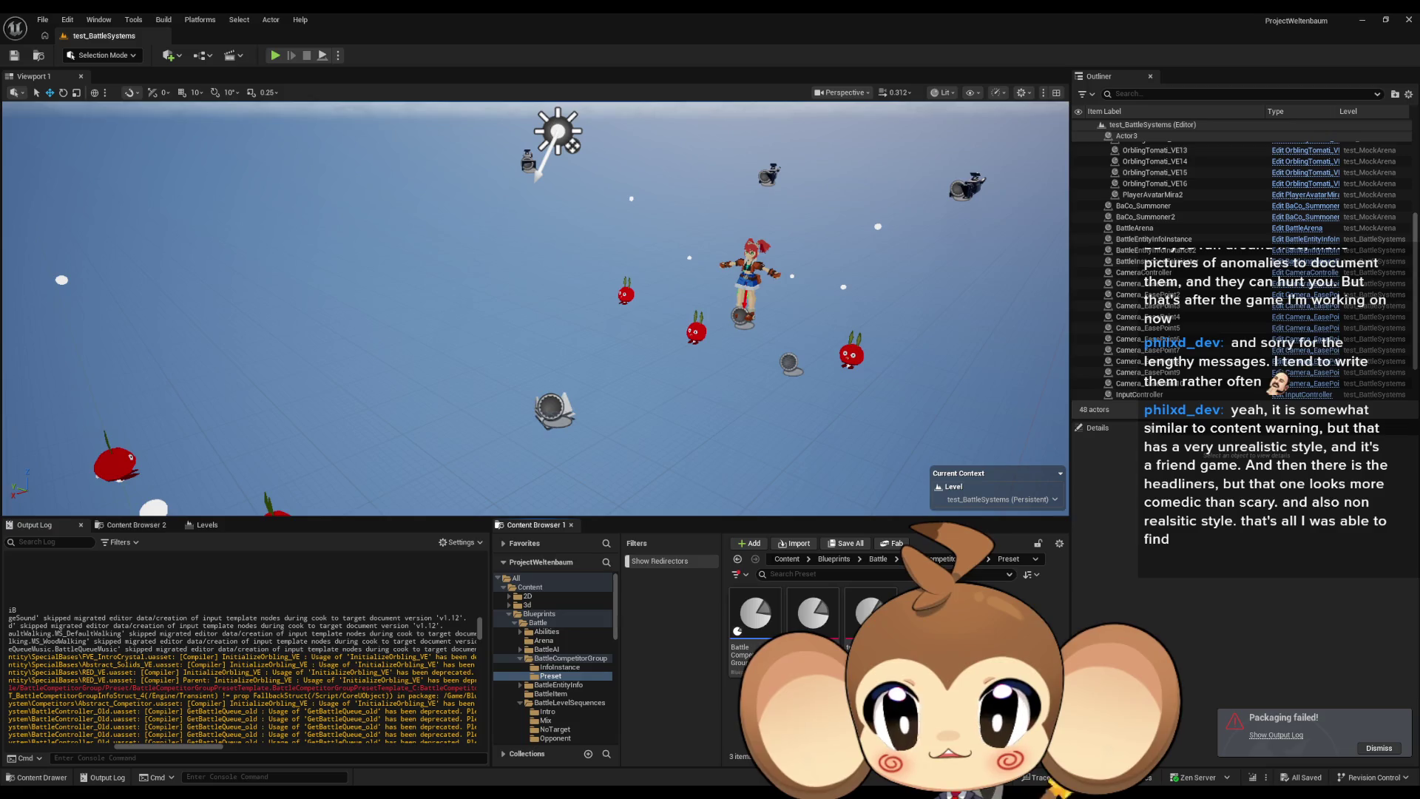
{"action": "right_click", "coordinate": [230, 577]}
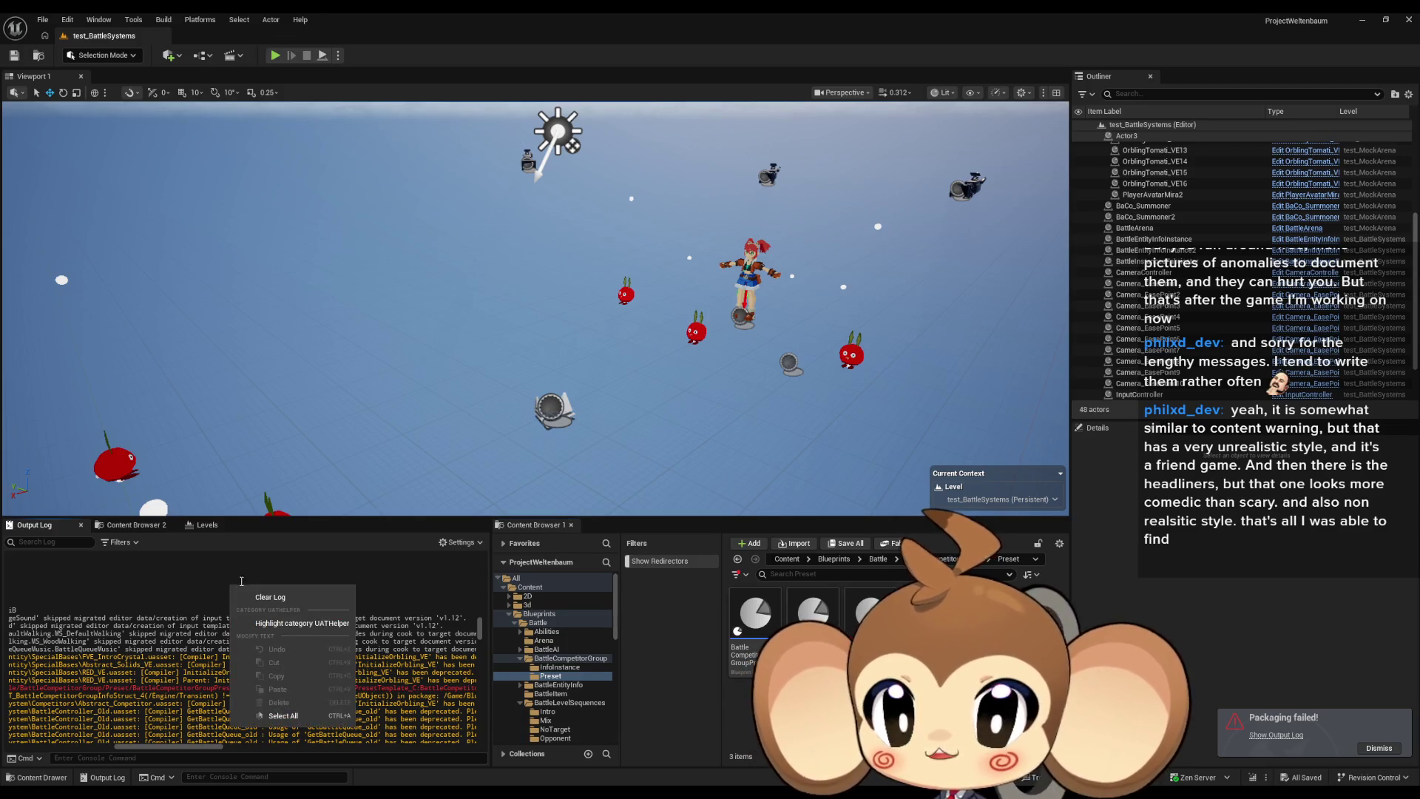
Clear the Output Log and package the project for Windows into the delme folder.
{"action": "left_click", "coordinate": [281, 601]}
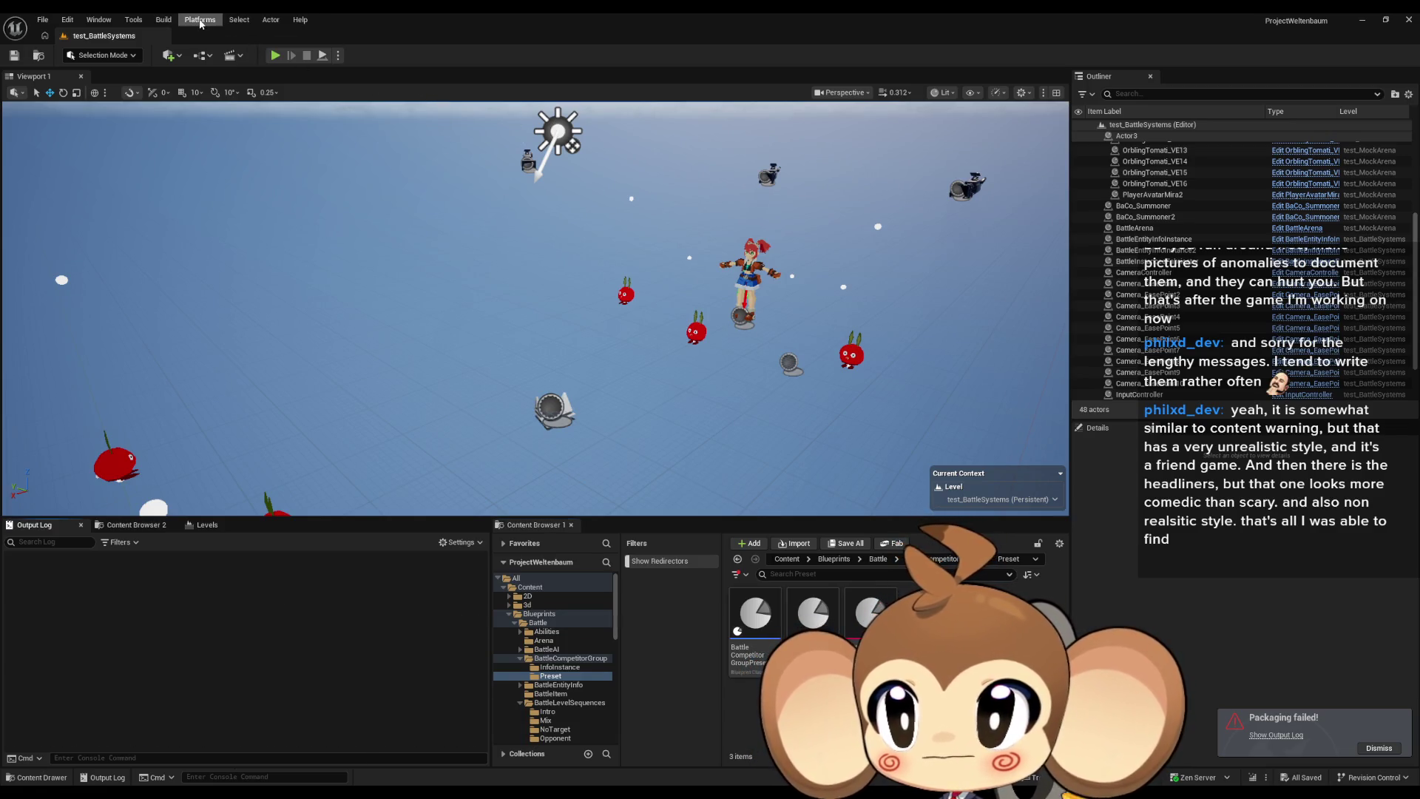
{"action": "left_click", "coordinate": [163, 22]}
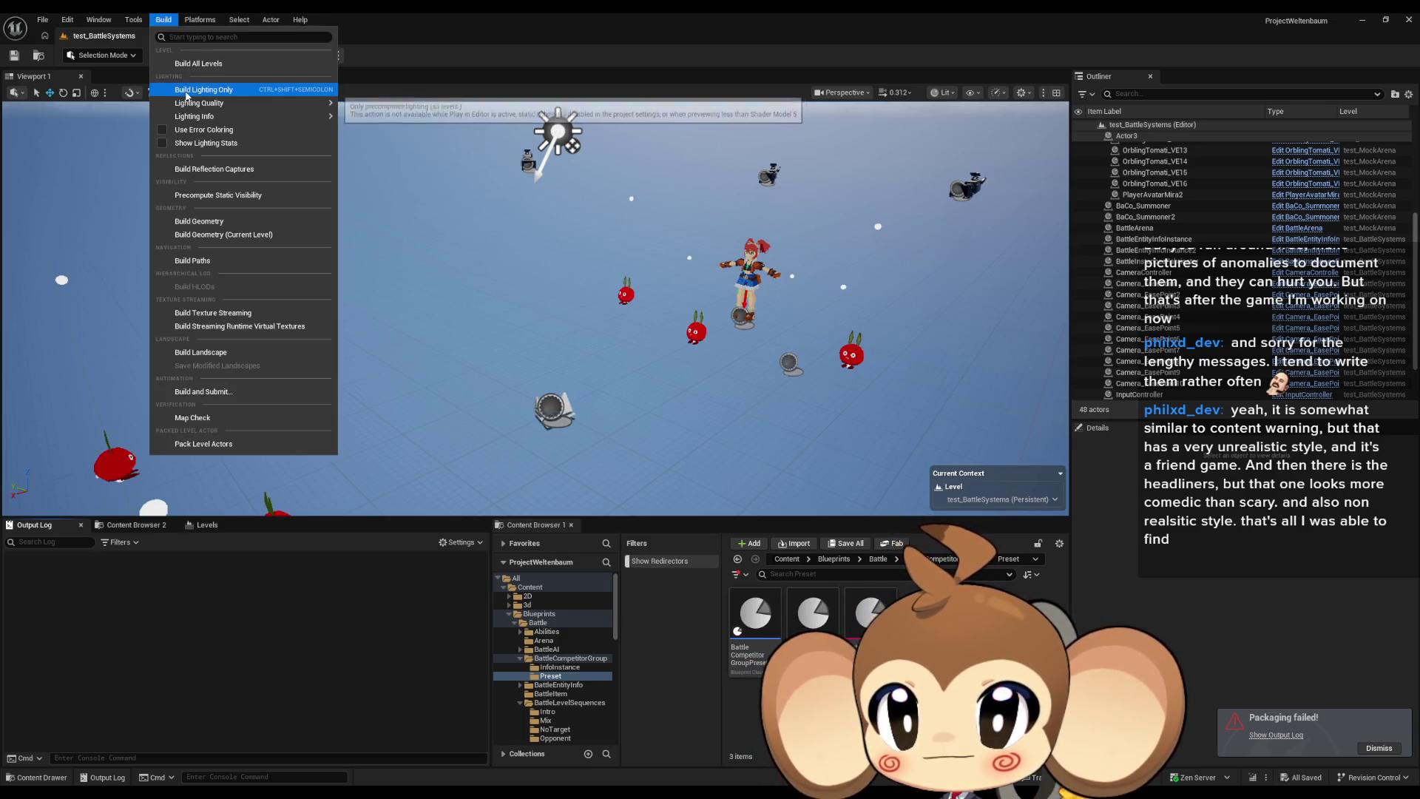
{"action": "mouse_move", "coordinate": [205, 20]}
{"action": "mouse_move", "coordinate": [232, 136]}
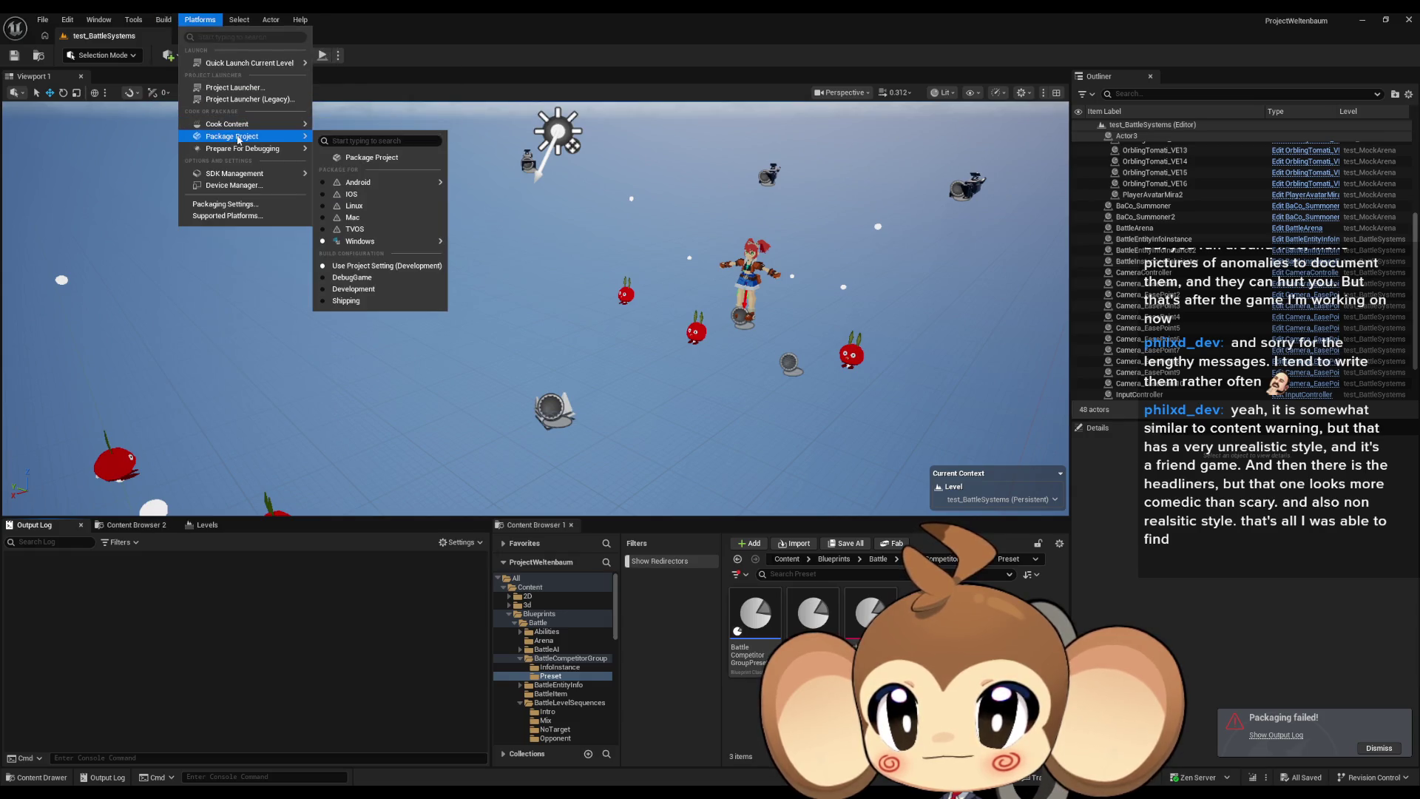
{"action": "left_click", "coordinate": [361, 185]}
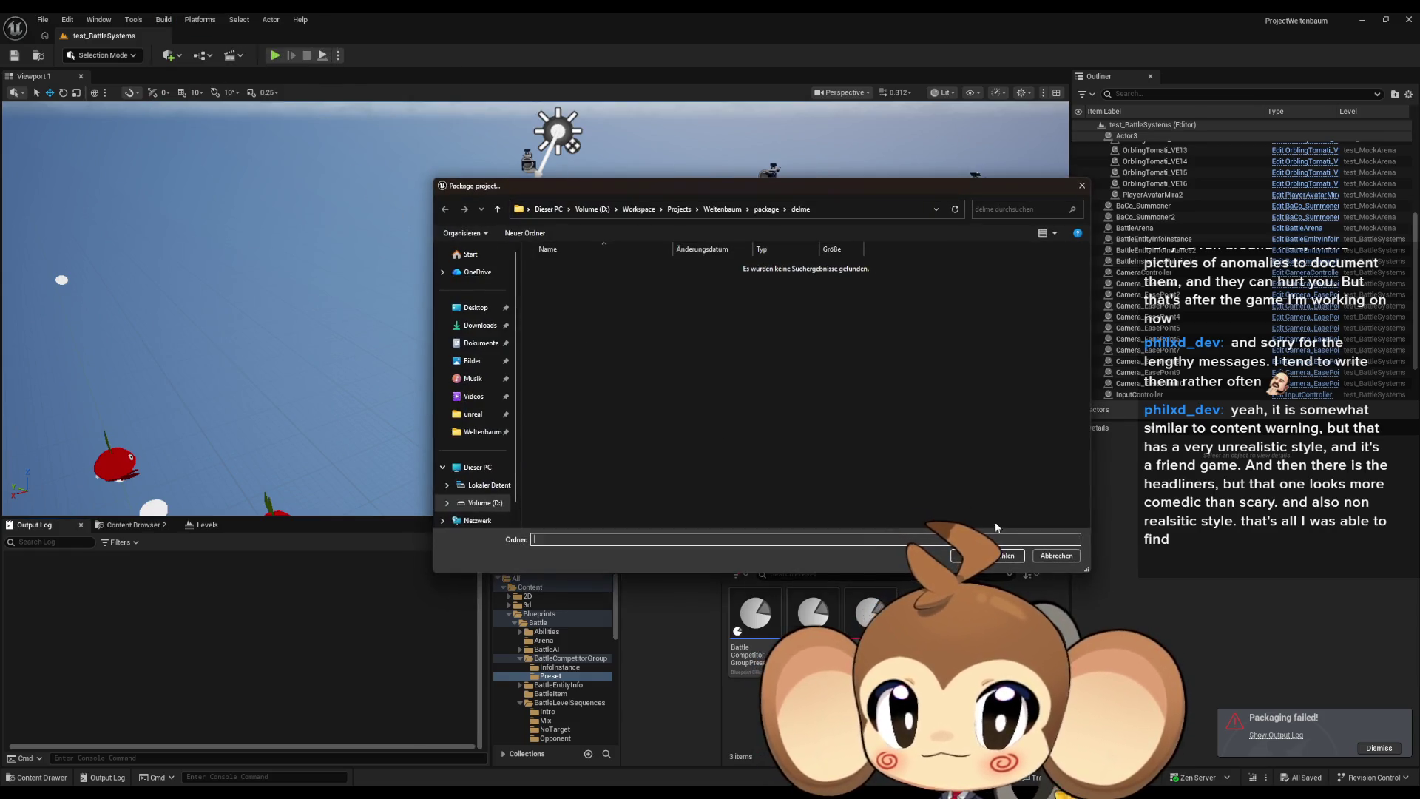
{"action": "key", "text": "Escape"}
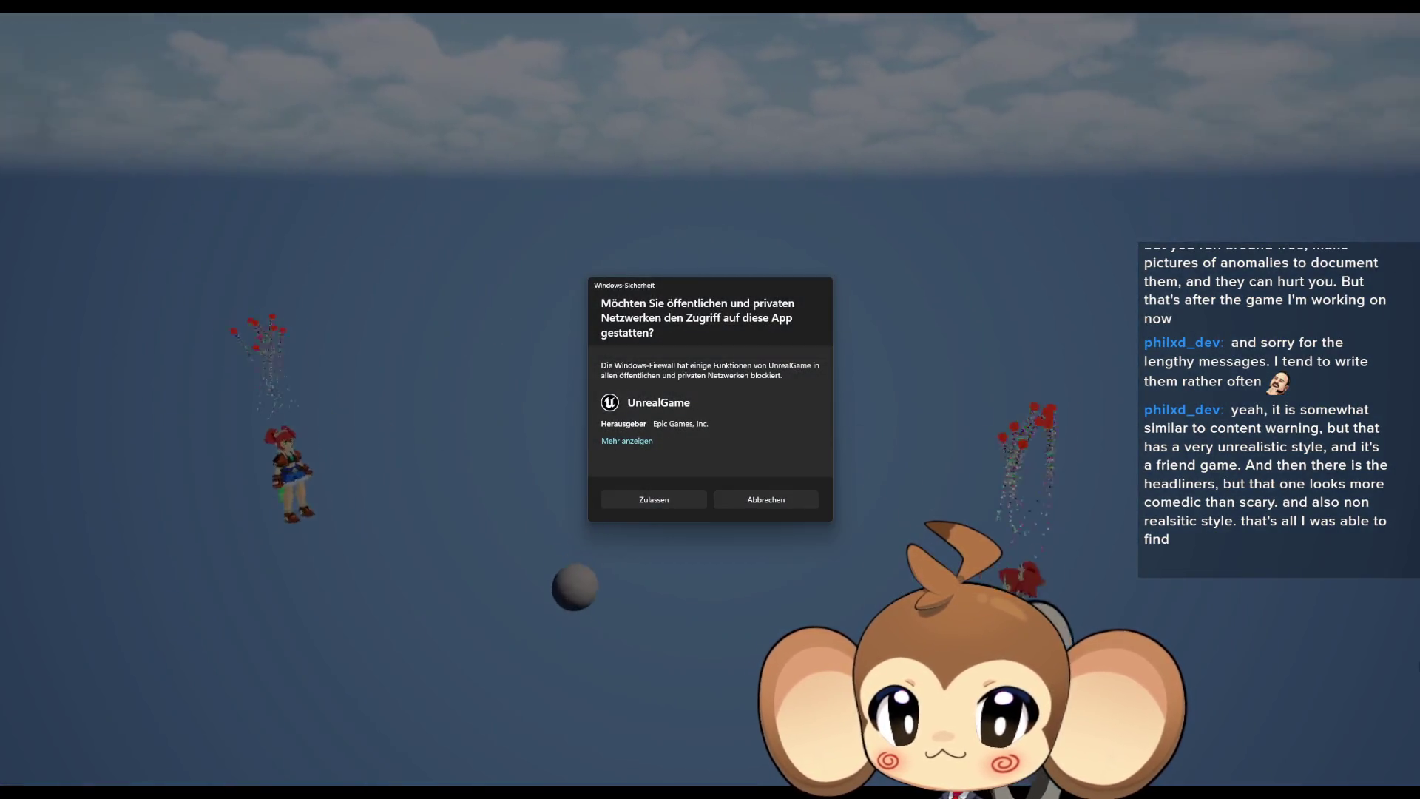
Dismiss the firewall prompt, switch the packaged game to windowed mode, then close it.
{"action": "left_click", "coordinate": [766, 499]}
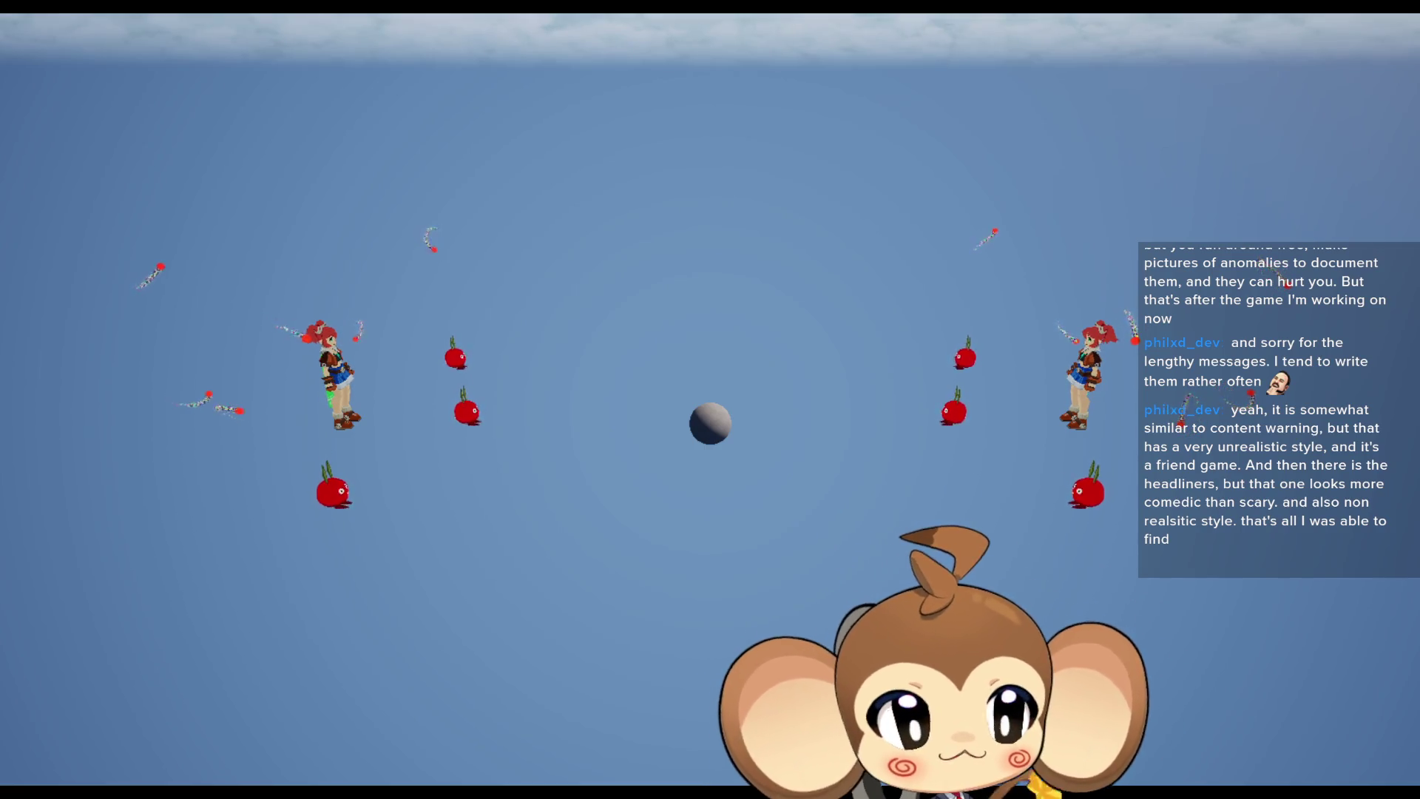
{"action": "key", "text": "alt+Return"}
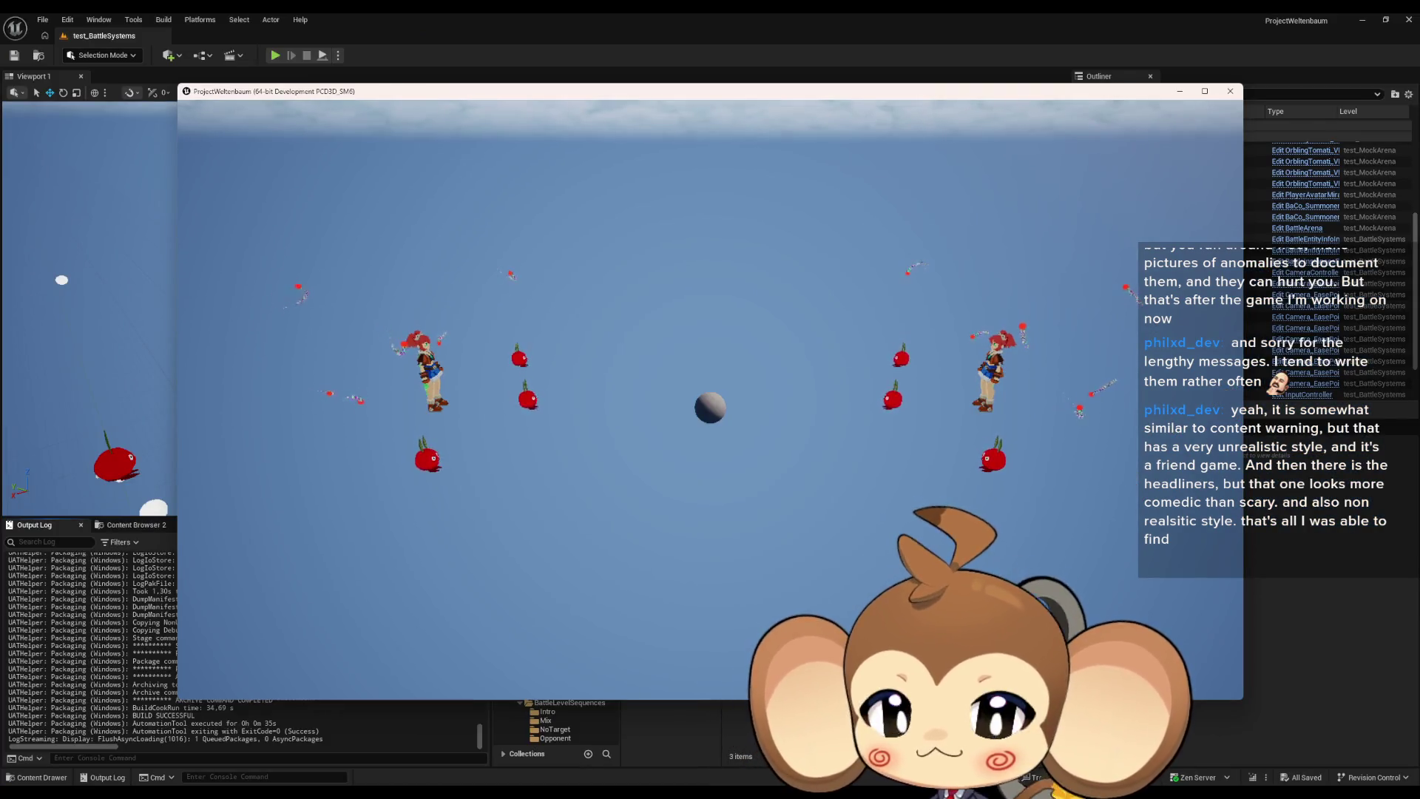
{"action": "key", "text": "Escape"}
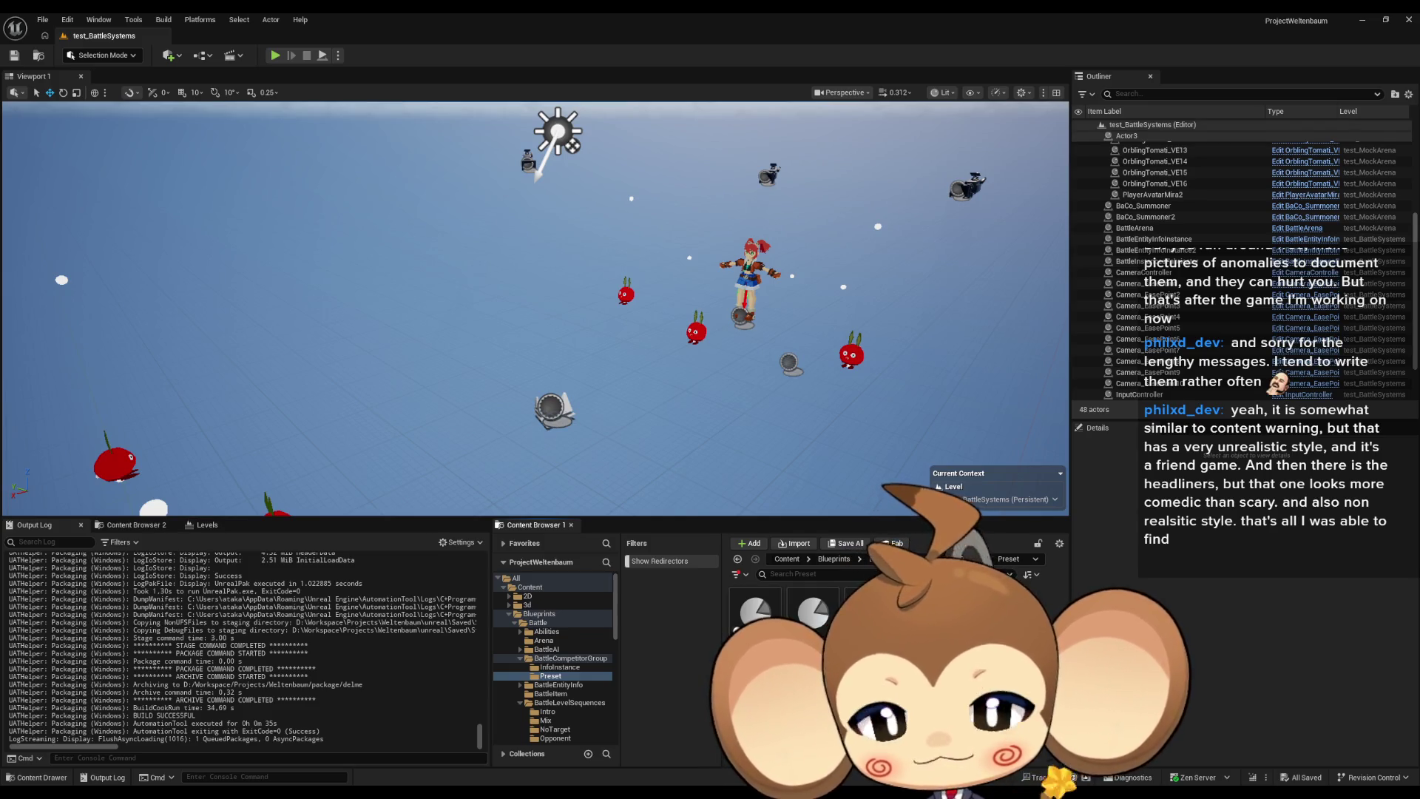
Play test_BattleSystems in the editor, toggle F11 fullscreen on and off, then stop.
{"action": "left_click", "coordinate": [275, 57]}
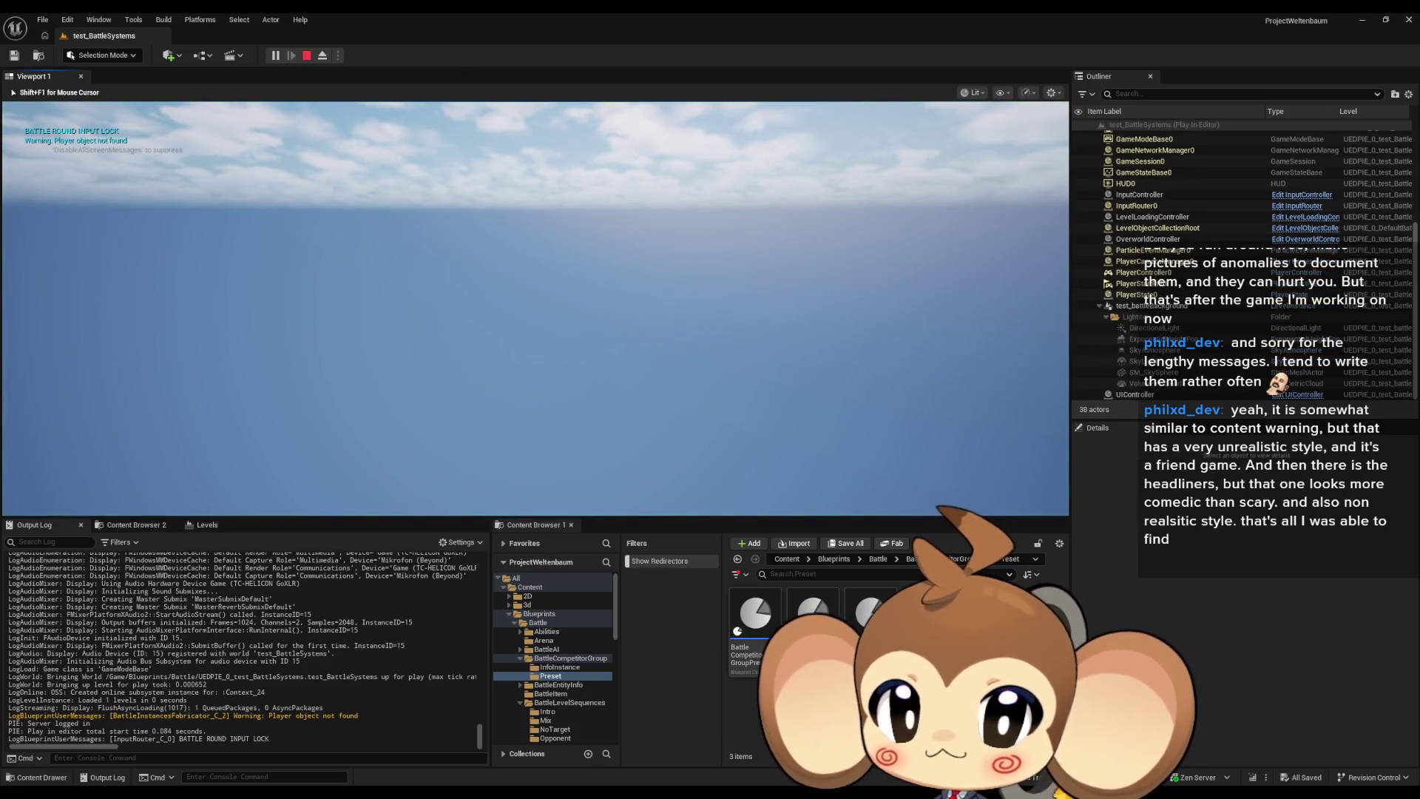
{"action": "key", "text": "F11"}
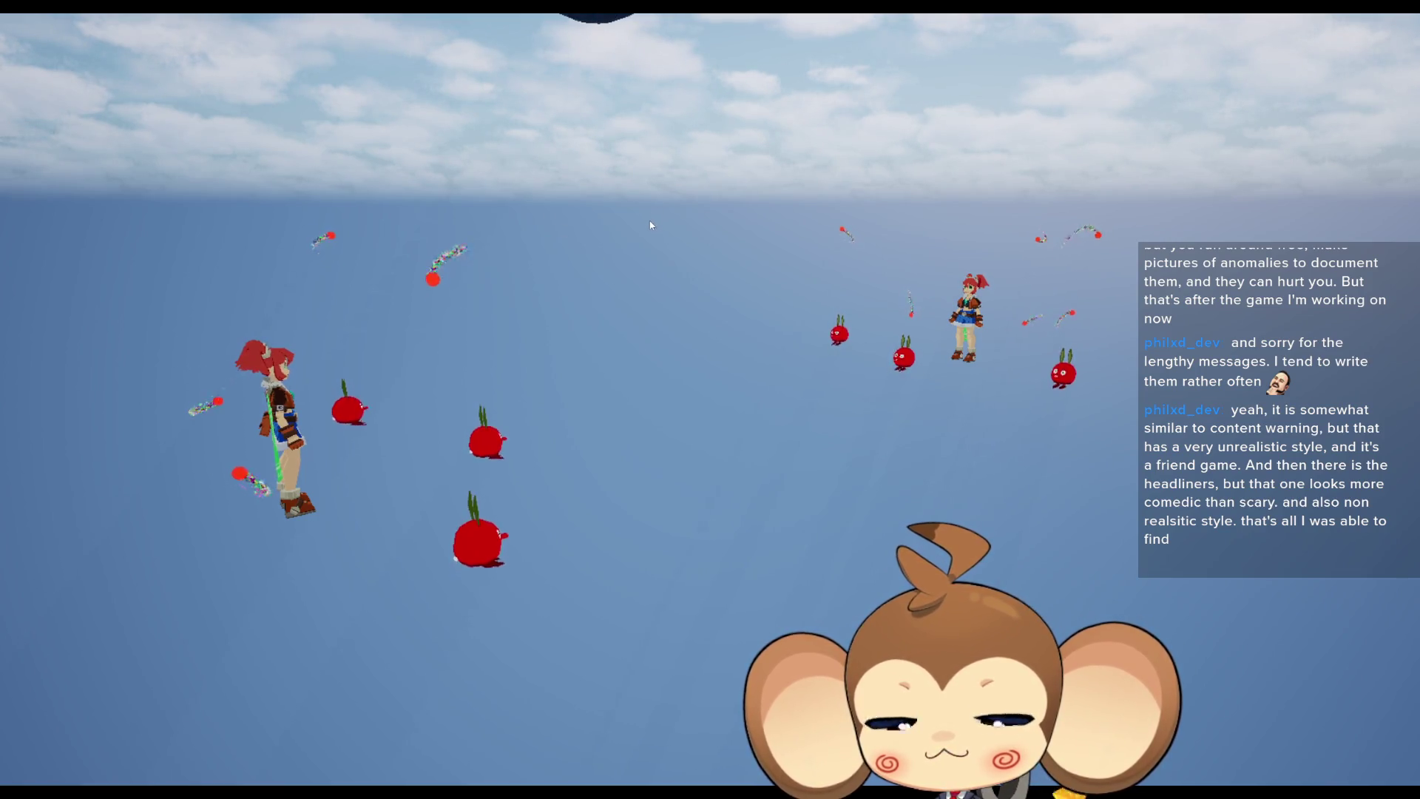
{"action": "key", "text": "F11"}
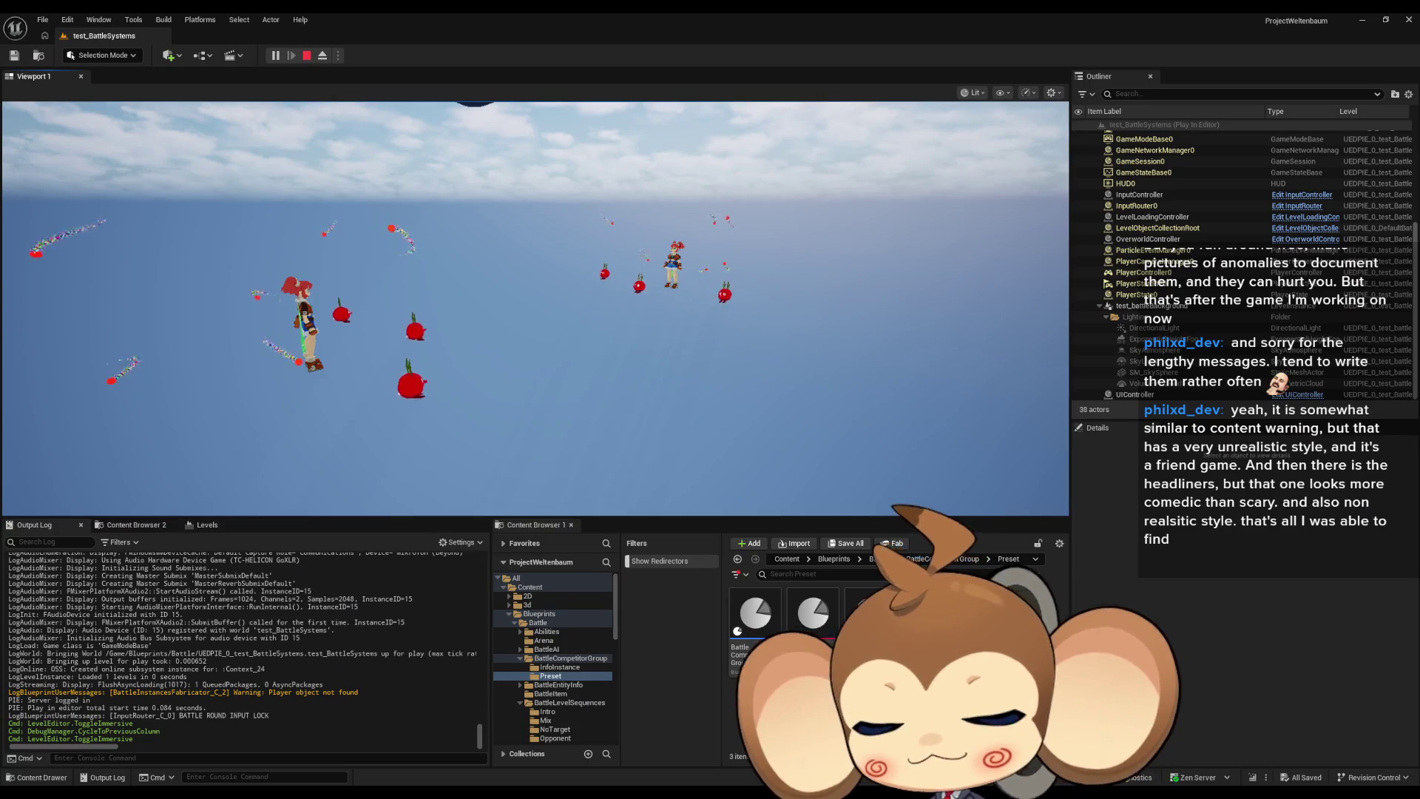
{"action": "left_click", "coordinate": [307, 57]}
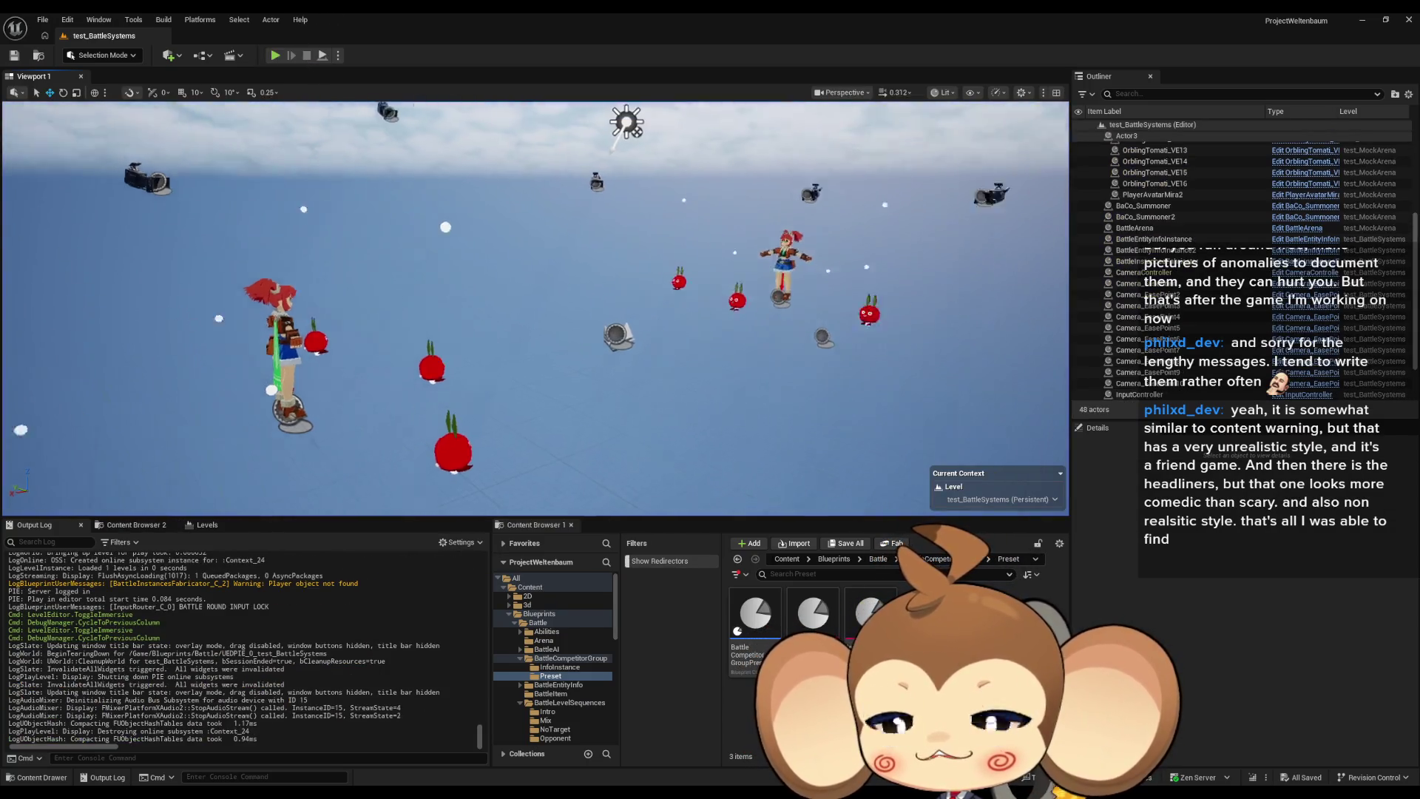
Show the top-level Content folder, then look through the Window, Tools and Edit menus.
{"action": "left_click", "coordinate": [530, 587]}
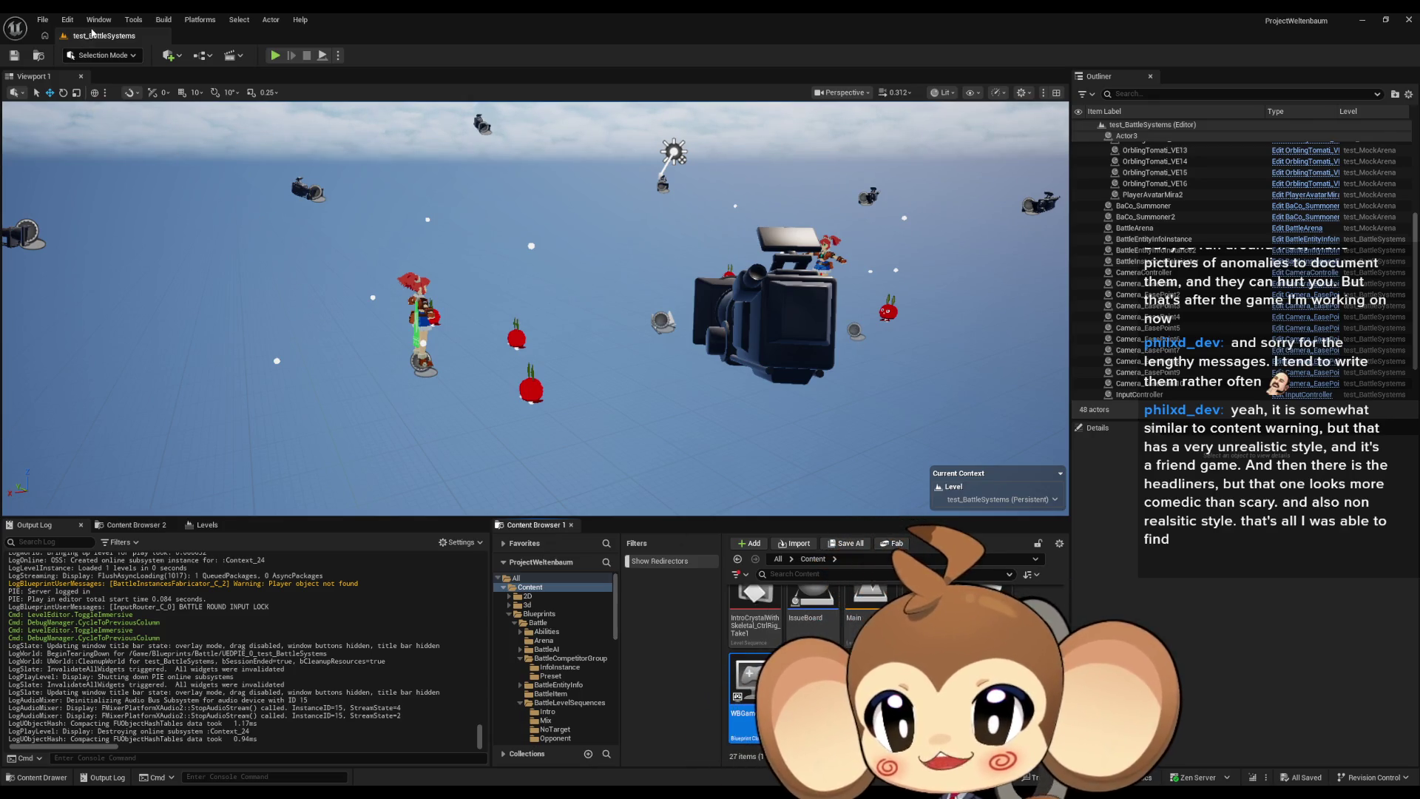
{"action": "left_click", "coordinate": [99, 19]}
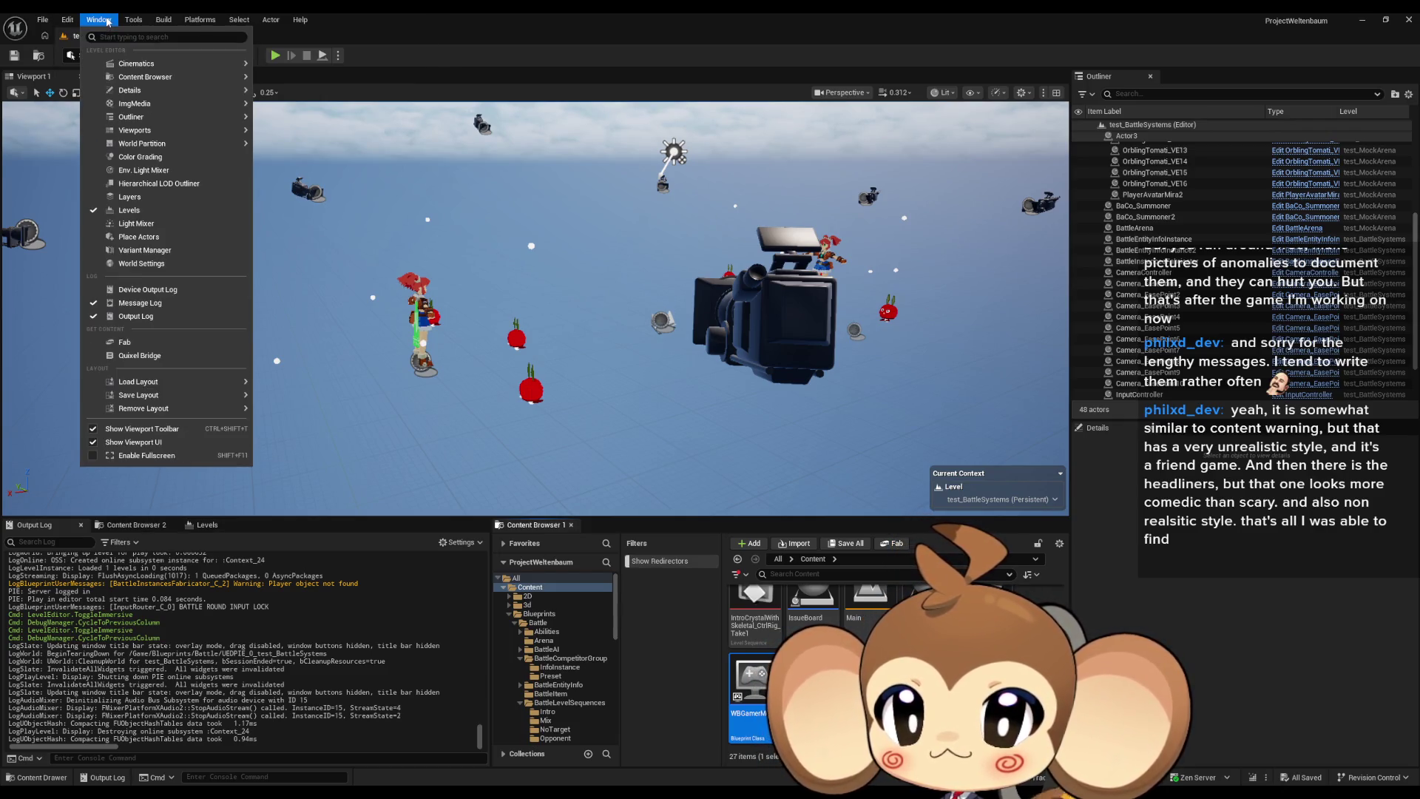
{"action": "mouse_move", "coordinate": [131, 20]}
{"action": "mouse_move", "coordinate": [63, 21]}
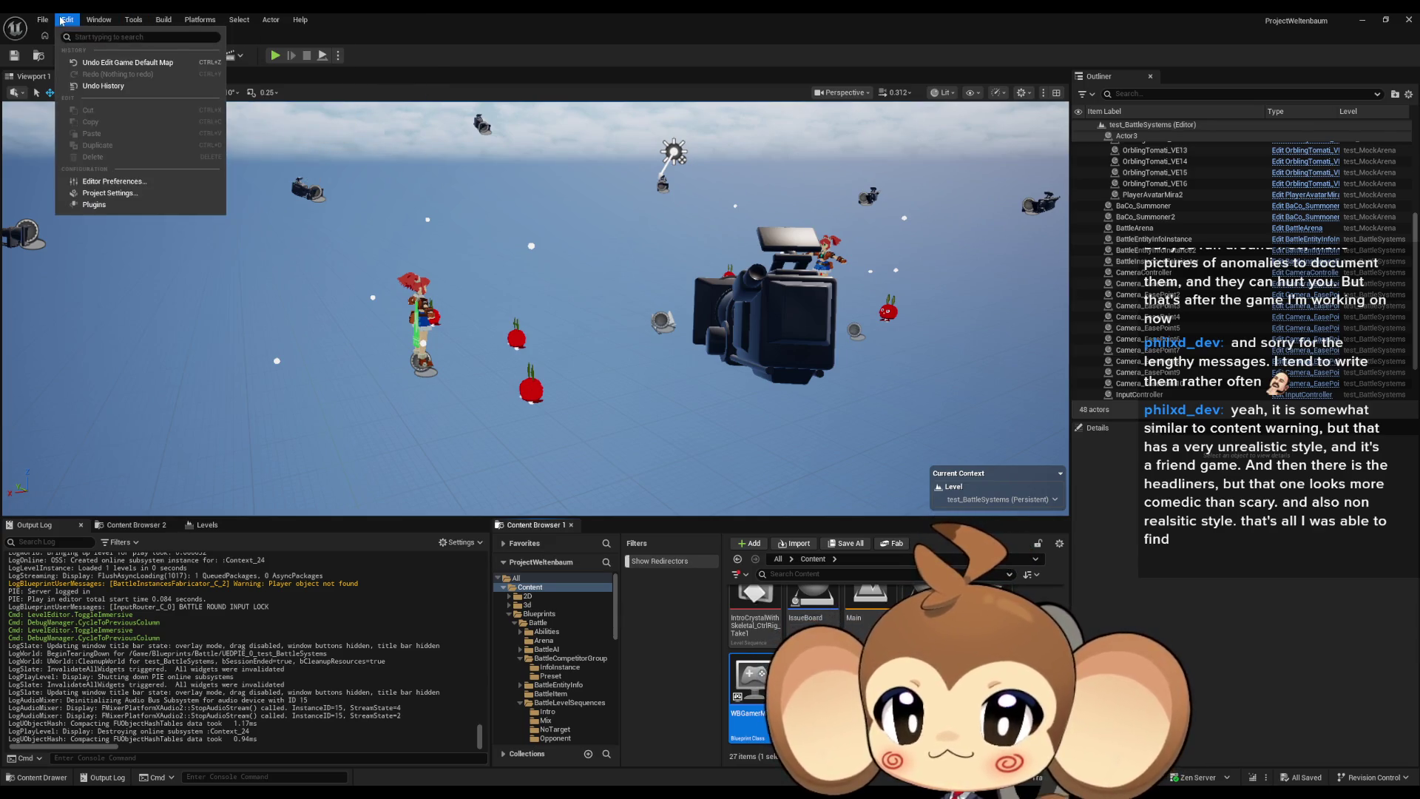
Set the Maps & Modes Game Default Map to Main and search the project settings for 'game mode'.
{"action": "left_click", "coordinate": [115, 193]}
{"action": "left_click", "coordinate": [292, 266]}
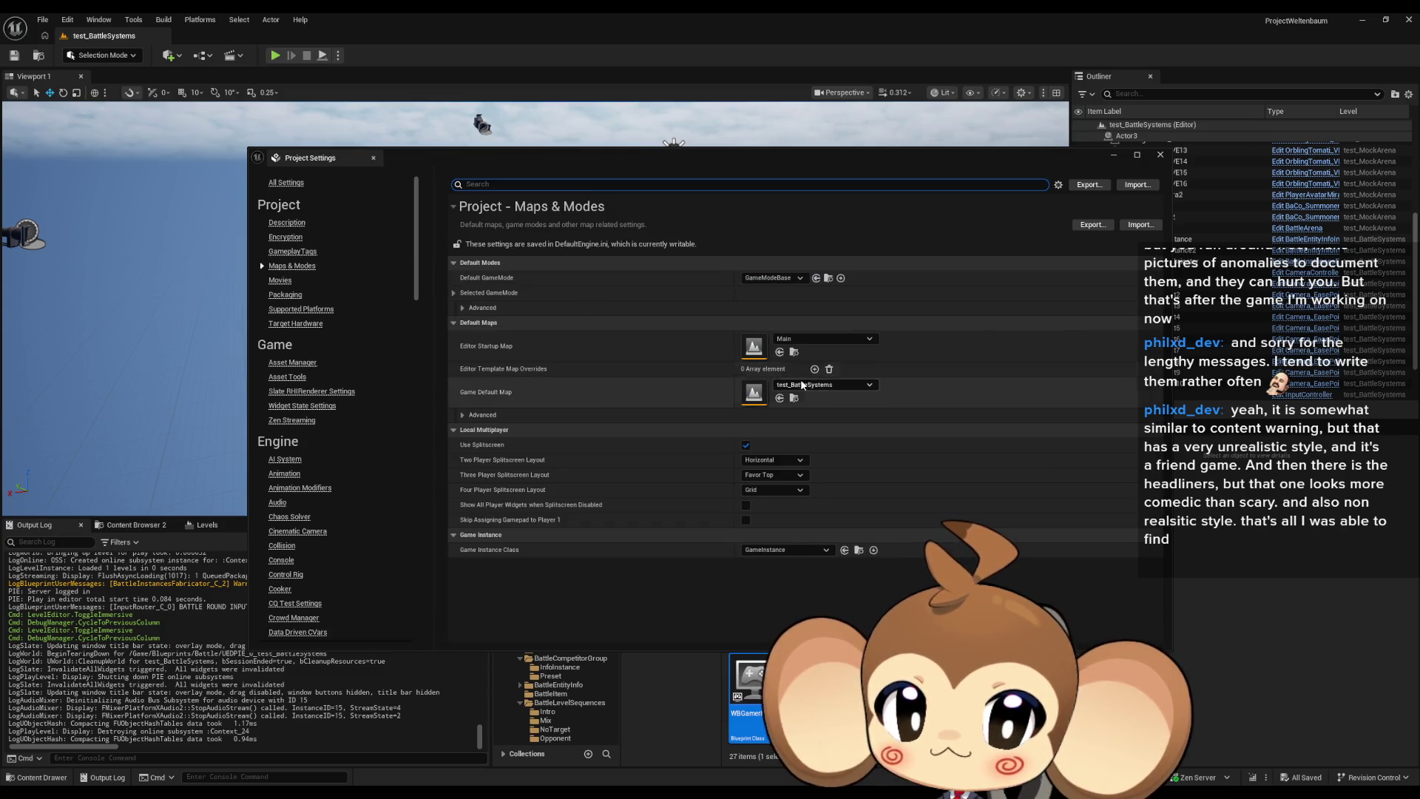
{"action": "left_click", "coordinate": [780, 398]}
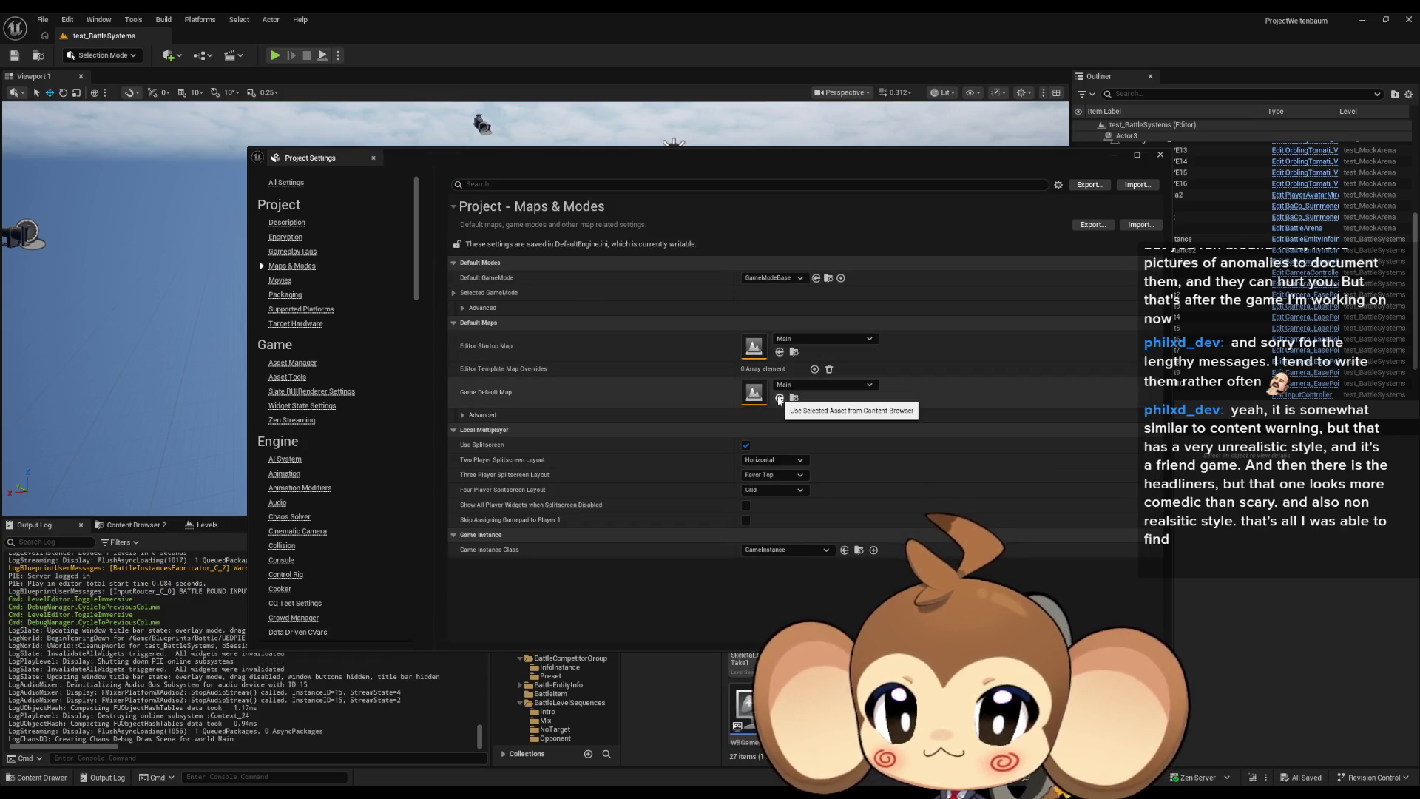
{"action": "left_click", "coordinate": [541, 185]}
{"action": "type", "text": "game mod"}
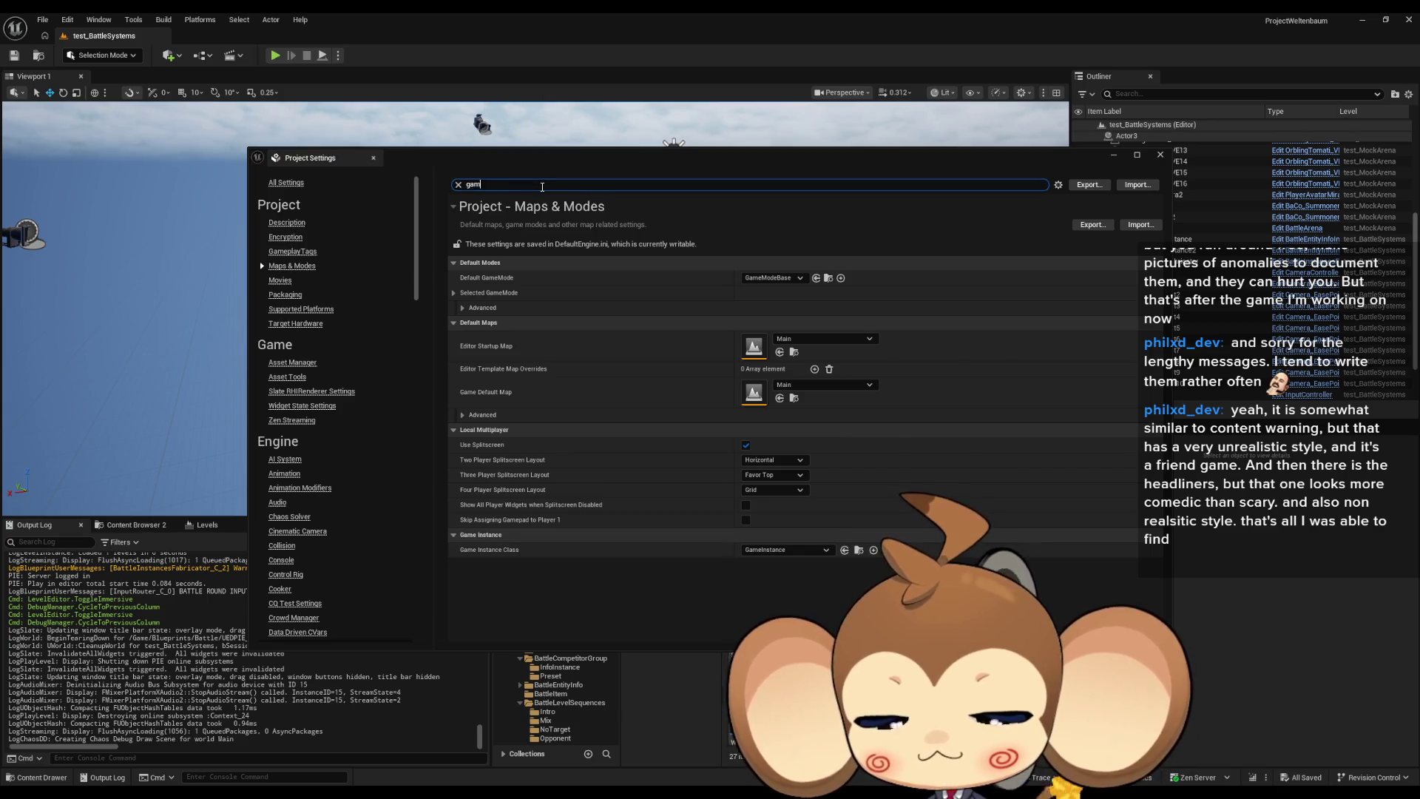